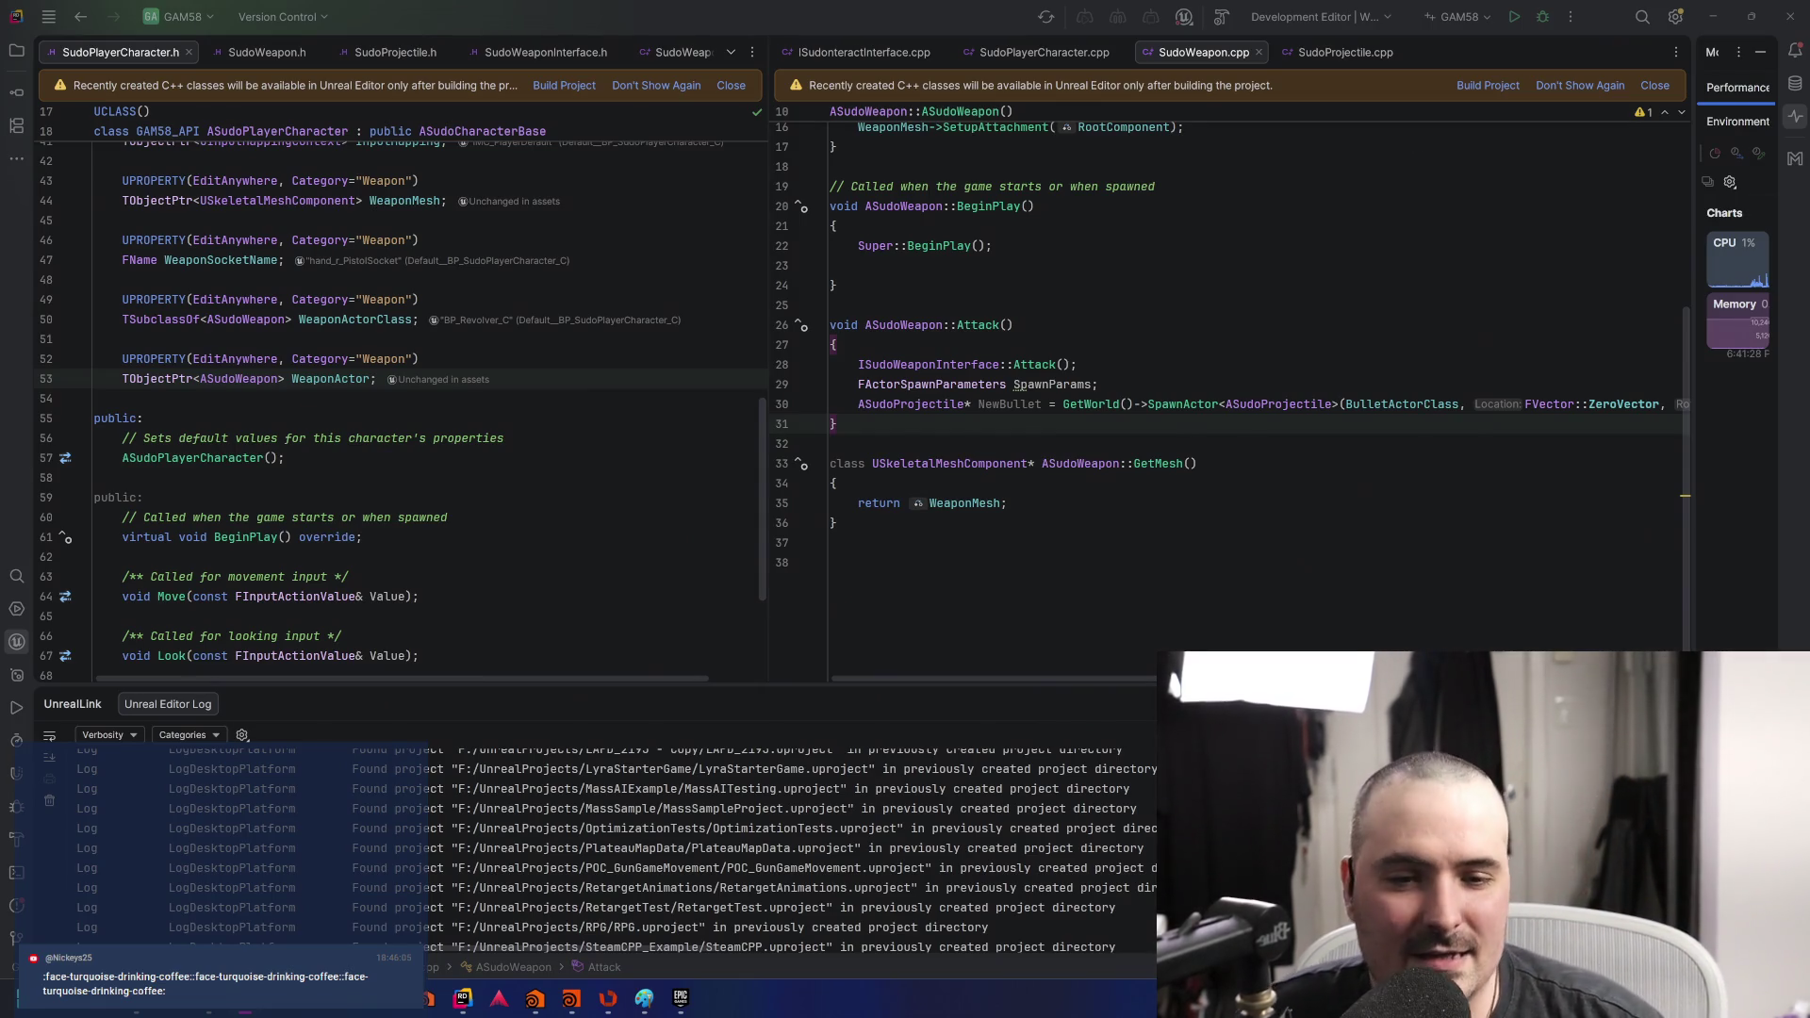
- Insert a NewBullet->SetOwner call on a new line below the SpawnActor call in Attack
{"action": "left_click", "coordinate": [1119, 368]}
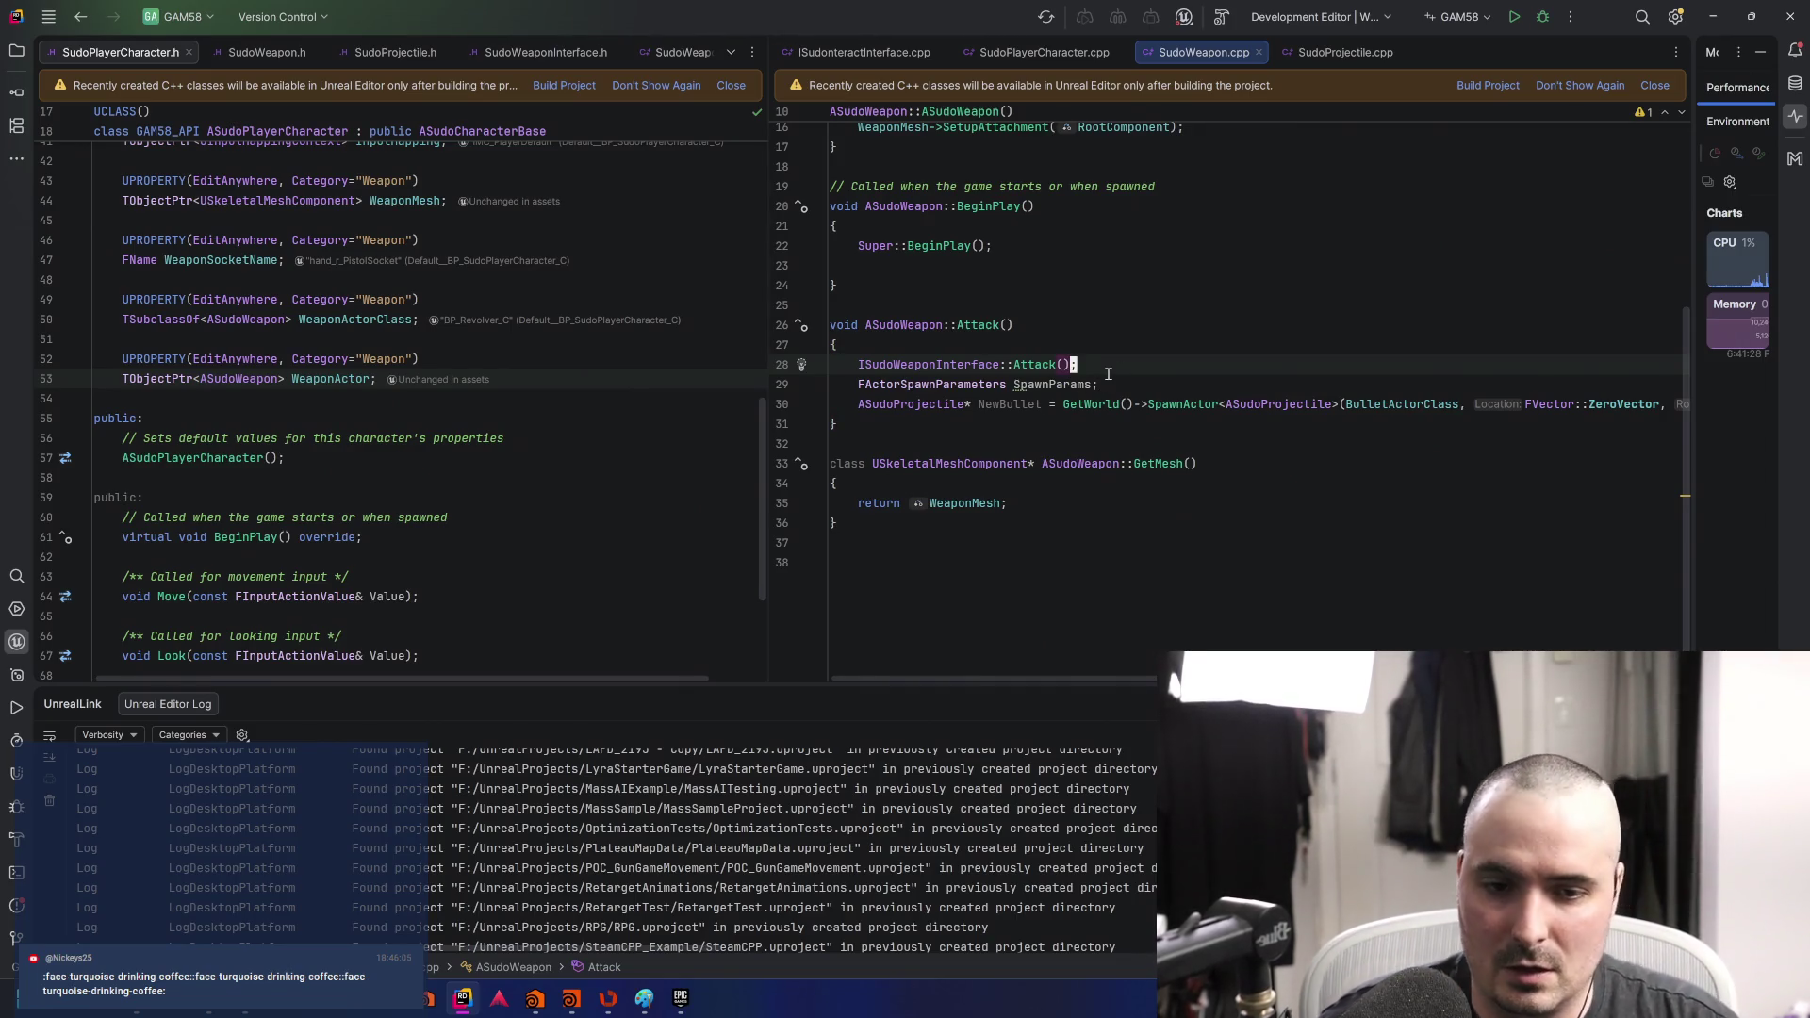
{"action": "key", "text": "Down"}
{"action": "key", "text": "Down"}
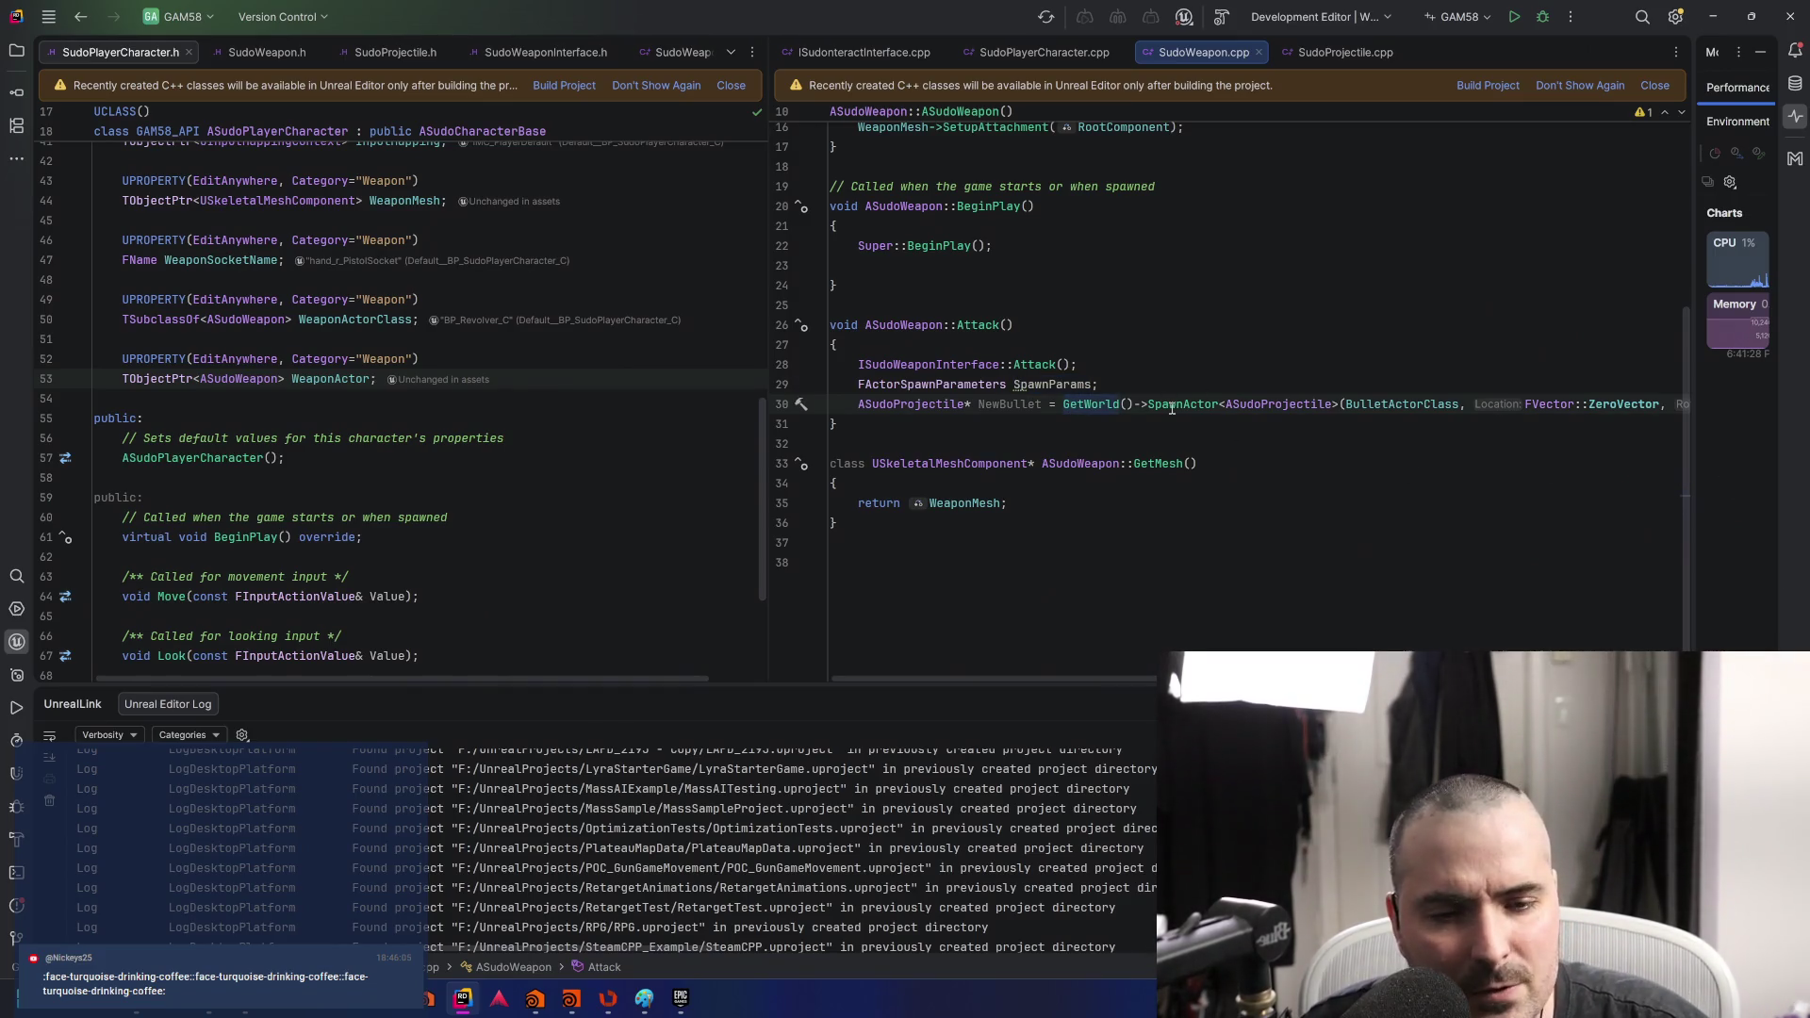
{"action": "mouse_move", "coordinate": [1172, 407]}
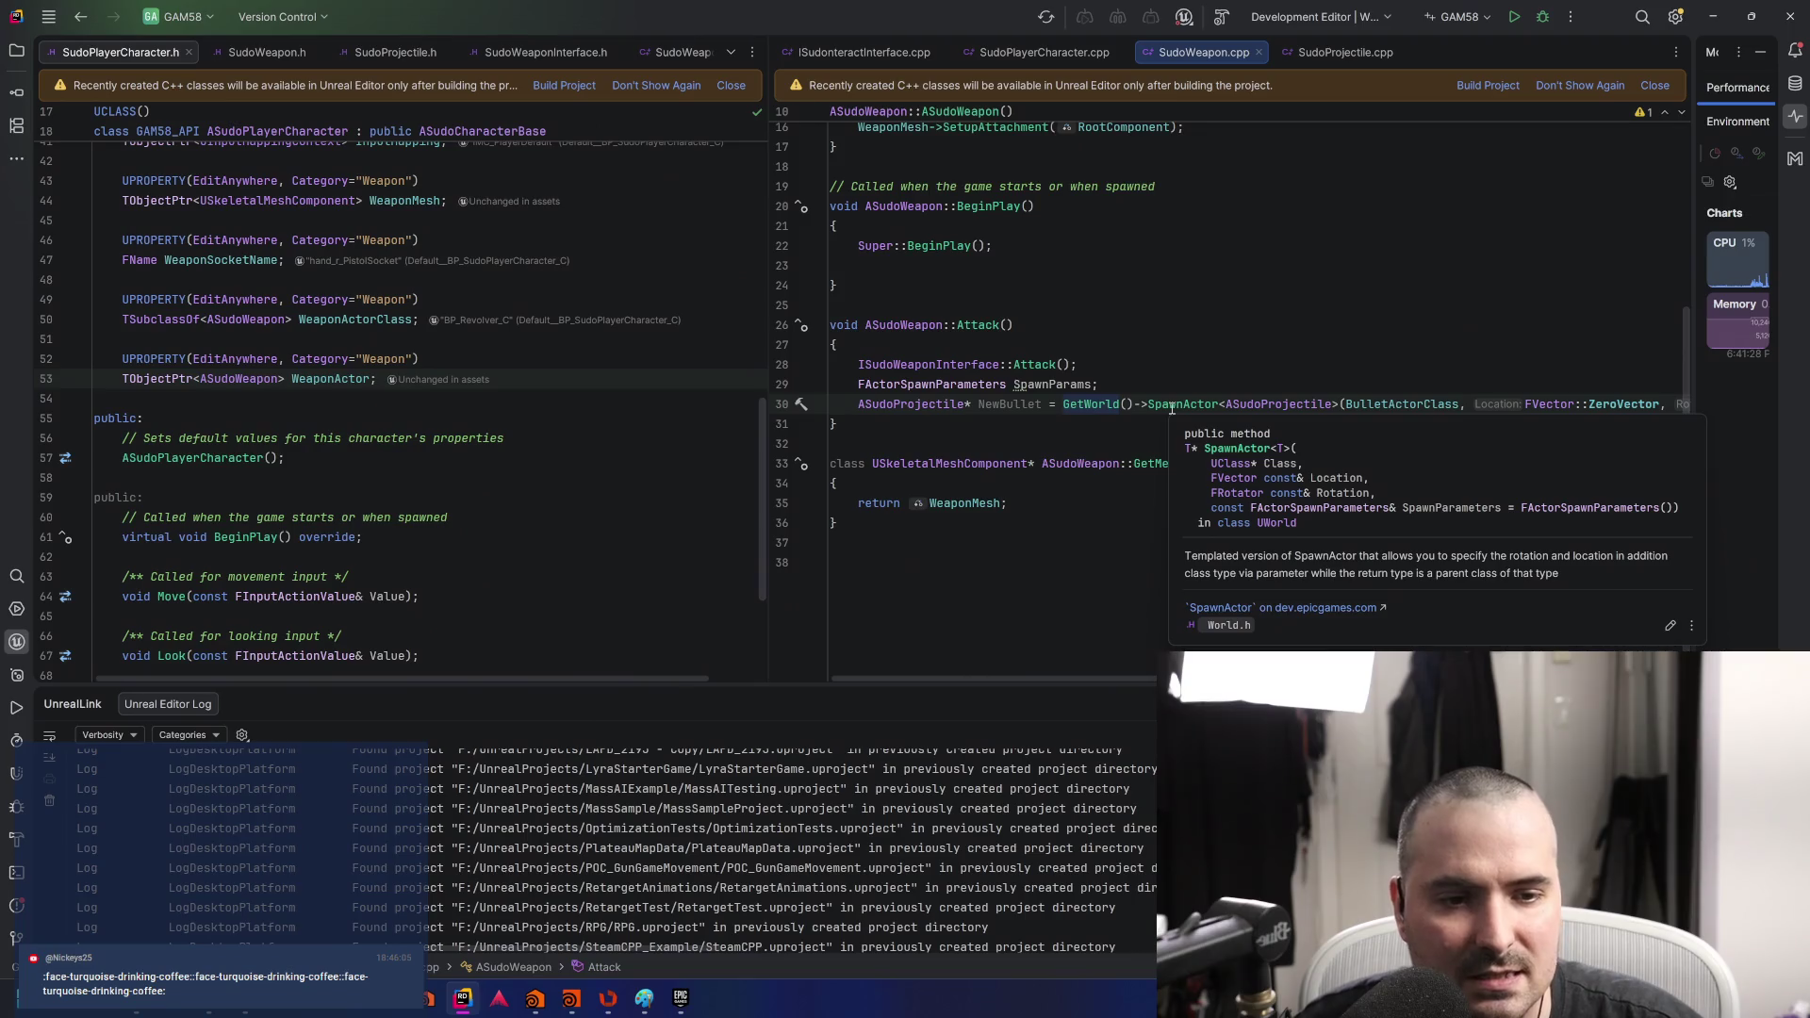
{"action": "key", "text": "Escape"}
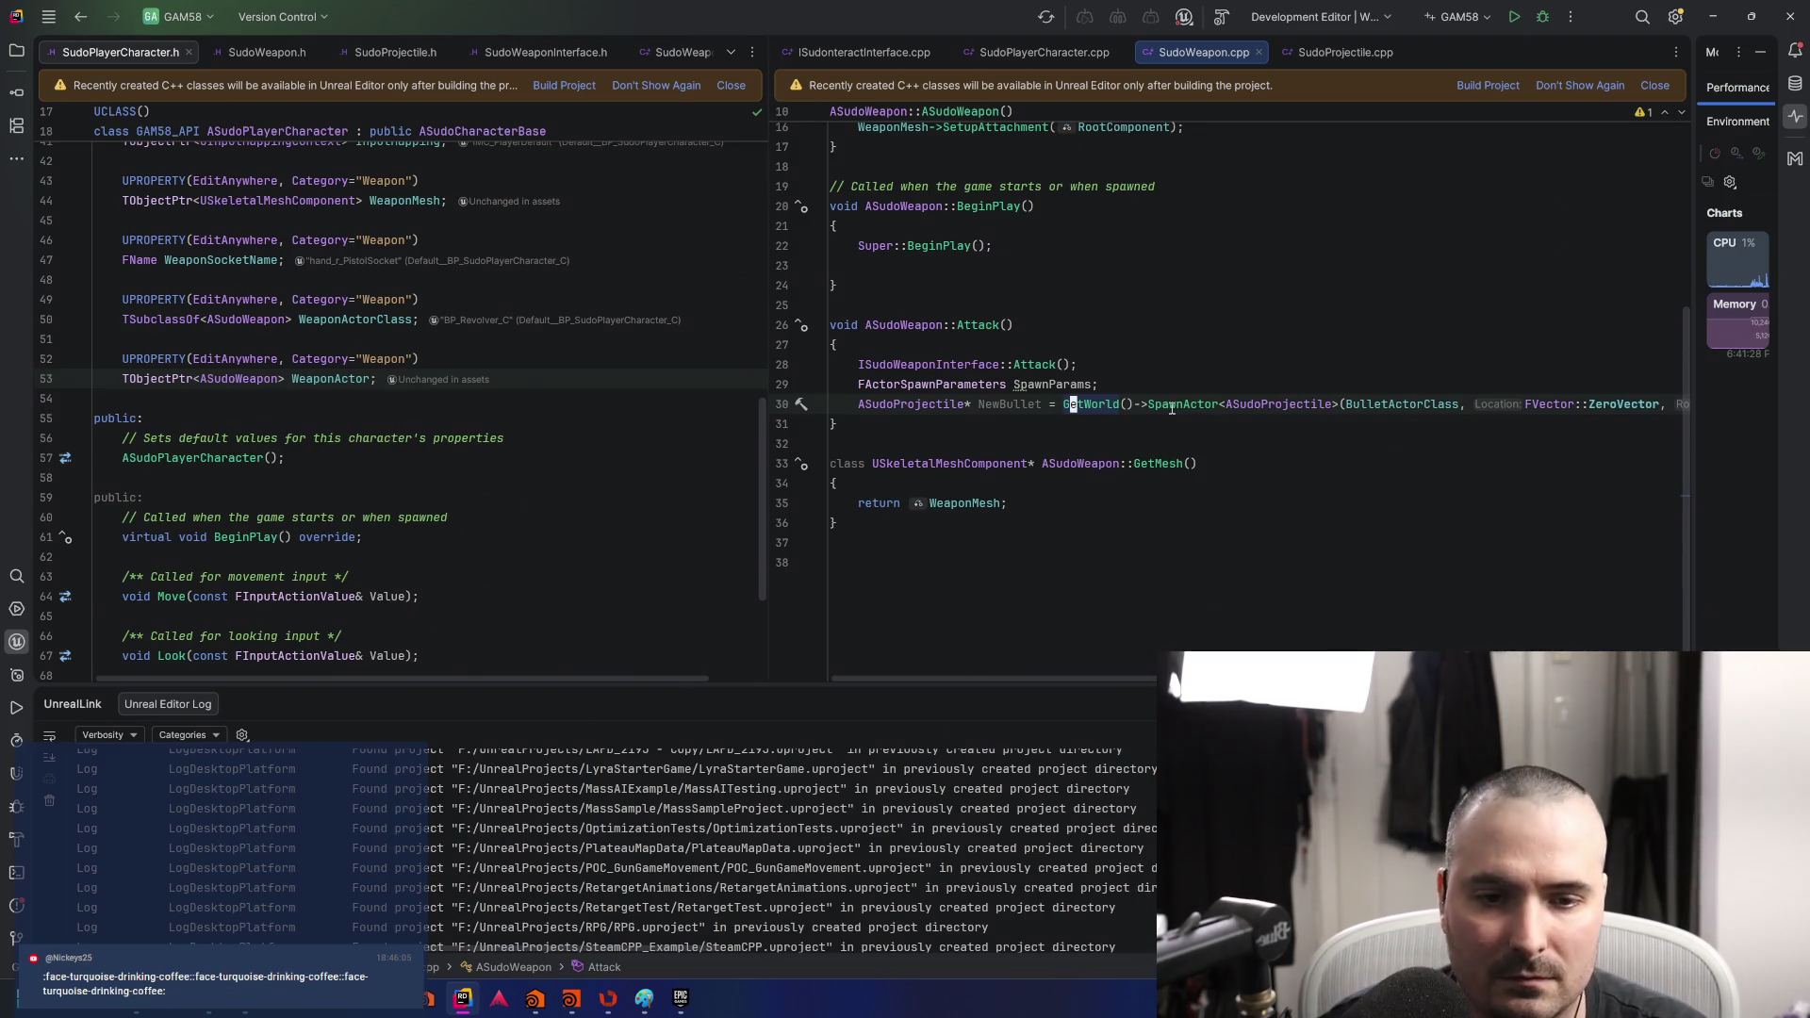
{"action": "key", "text": "End"}
{"action": "key", "text": "Return"}
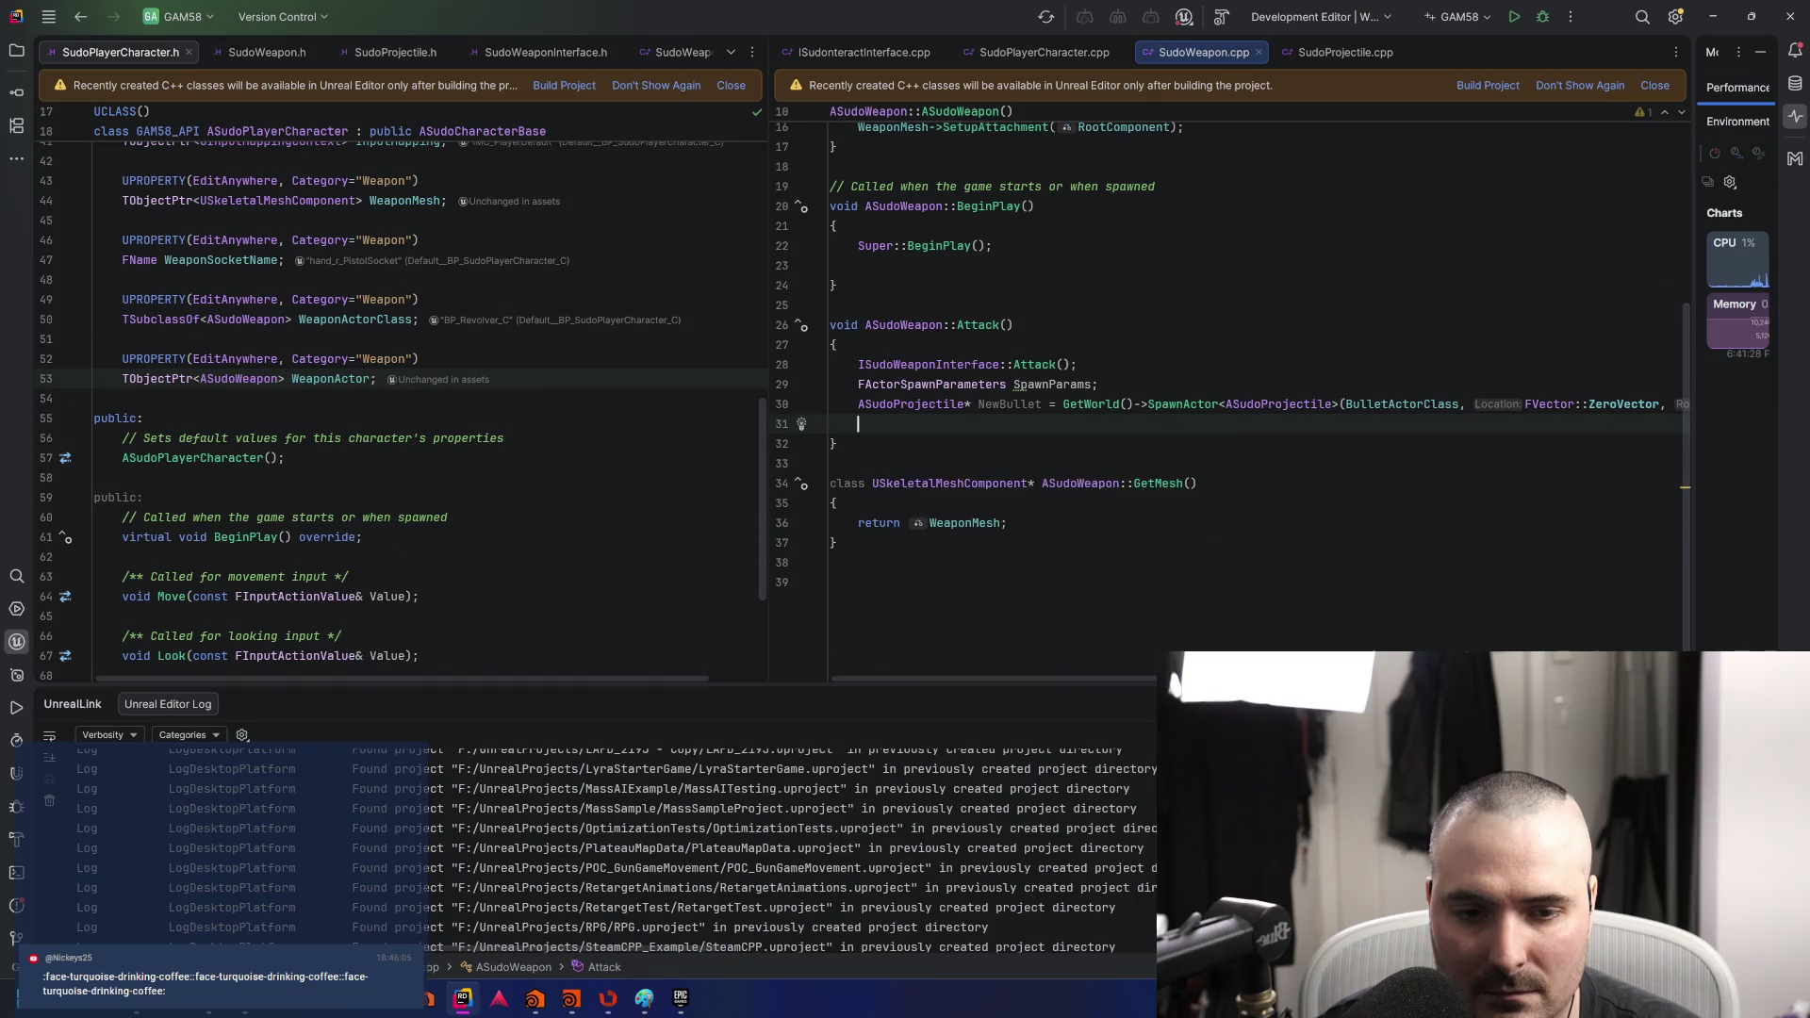
{"action": "type", "text": "NewBullet-"}
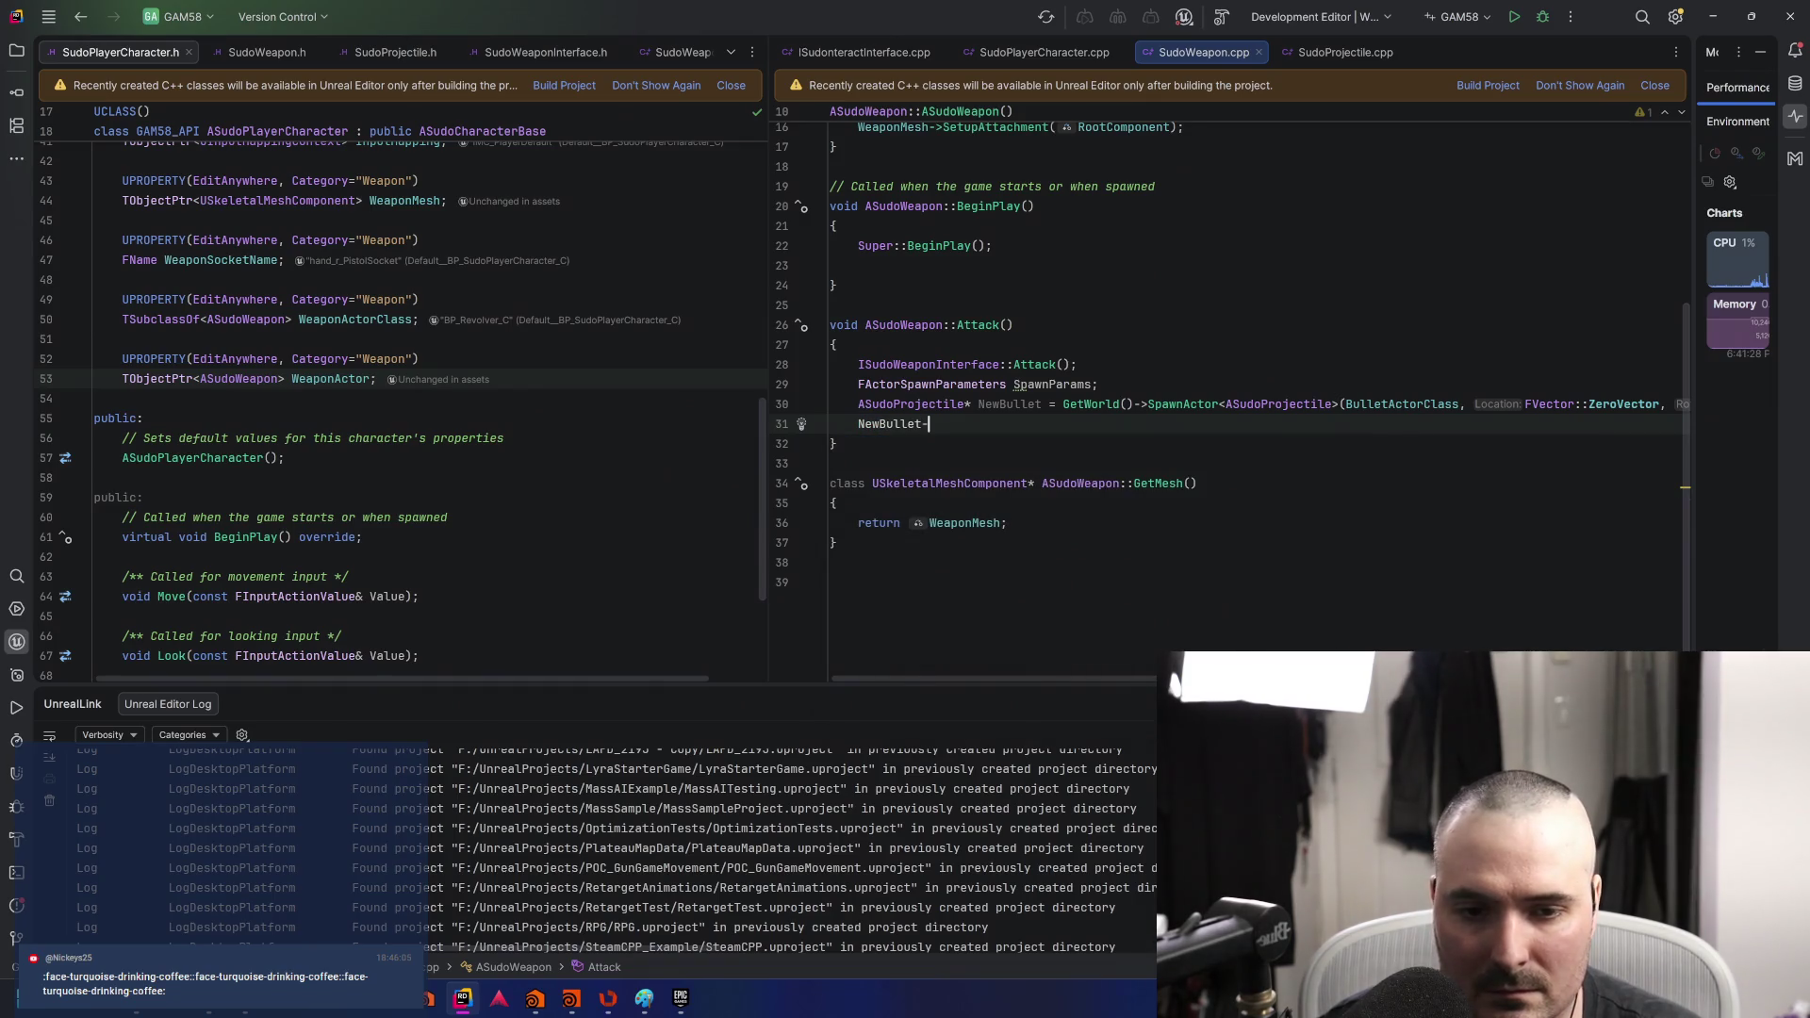
{"action": "type", "text": ">Set"}
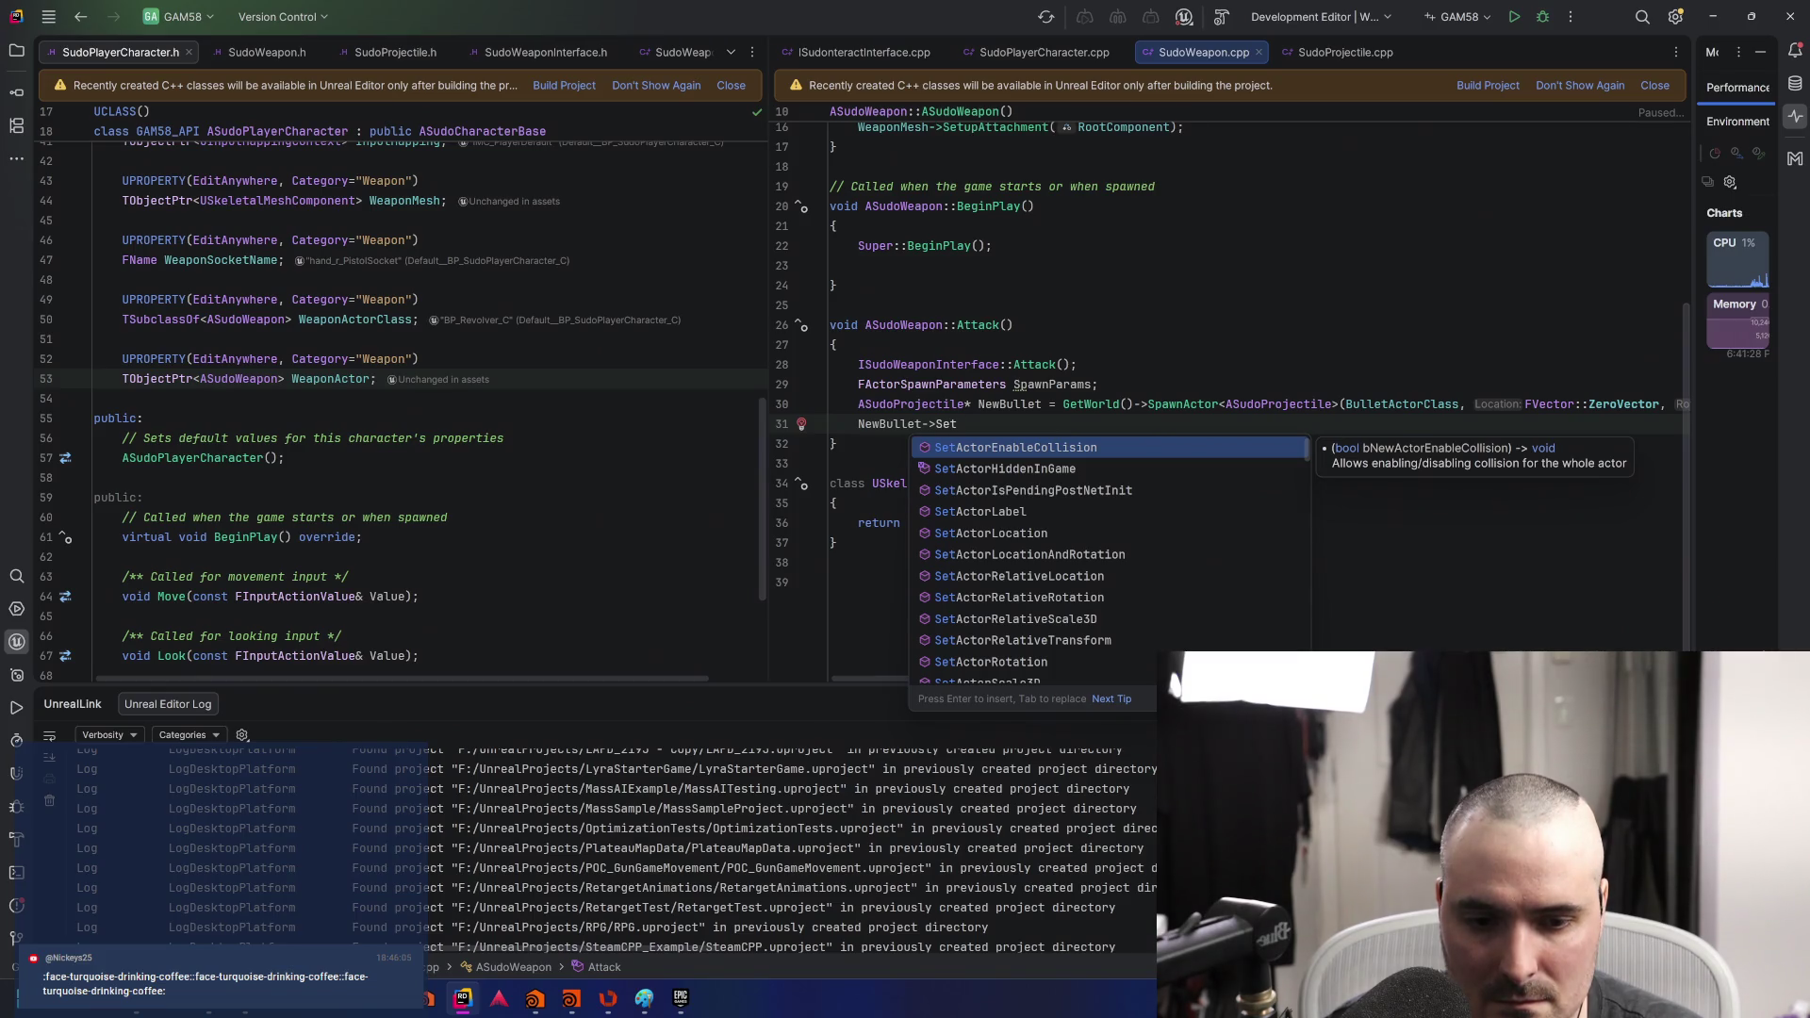
{"action": "type", "text": "Ow"}
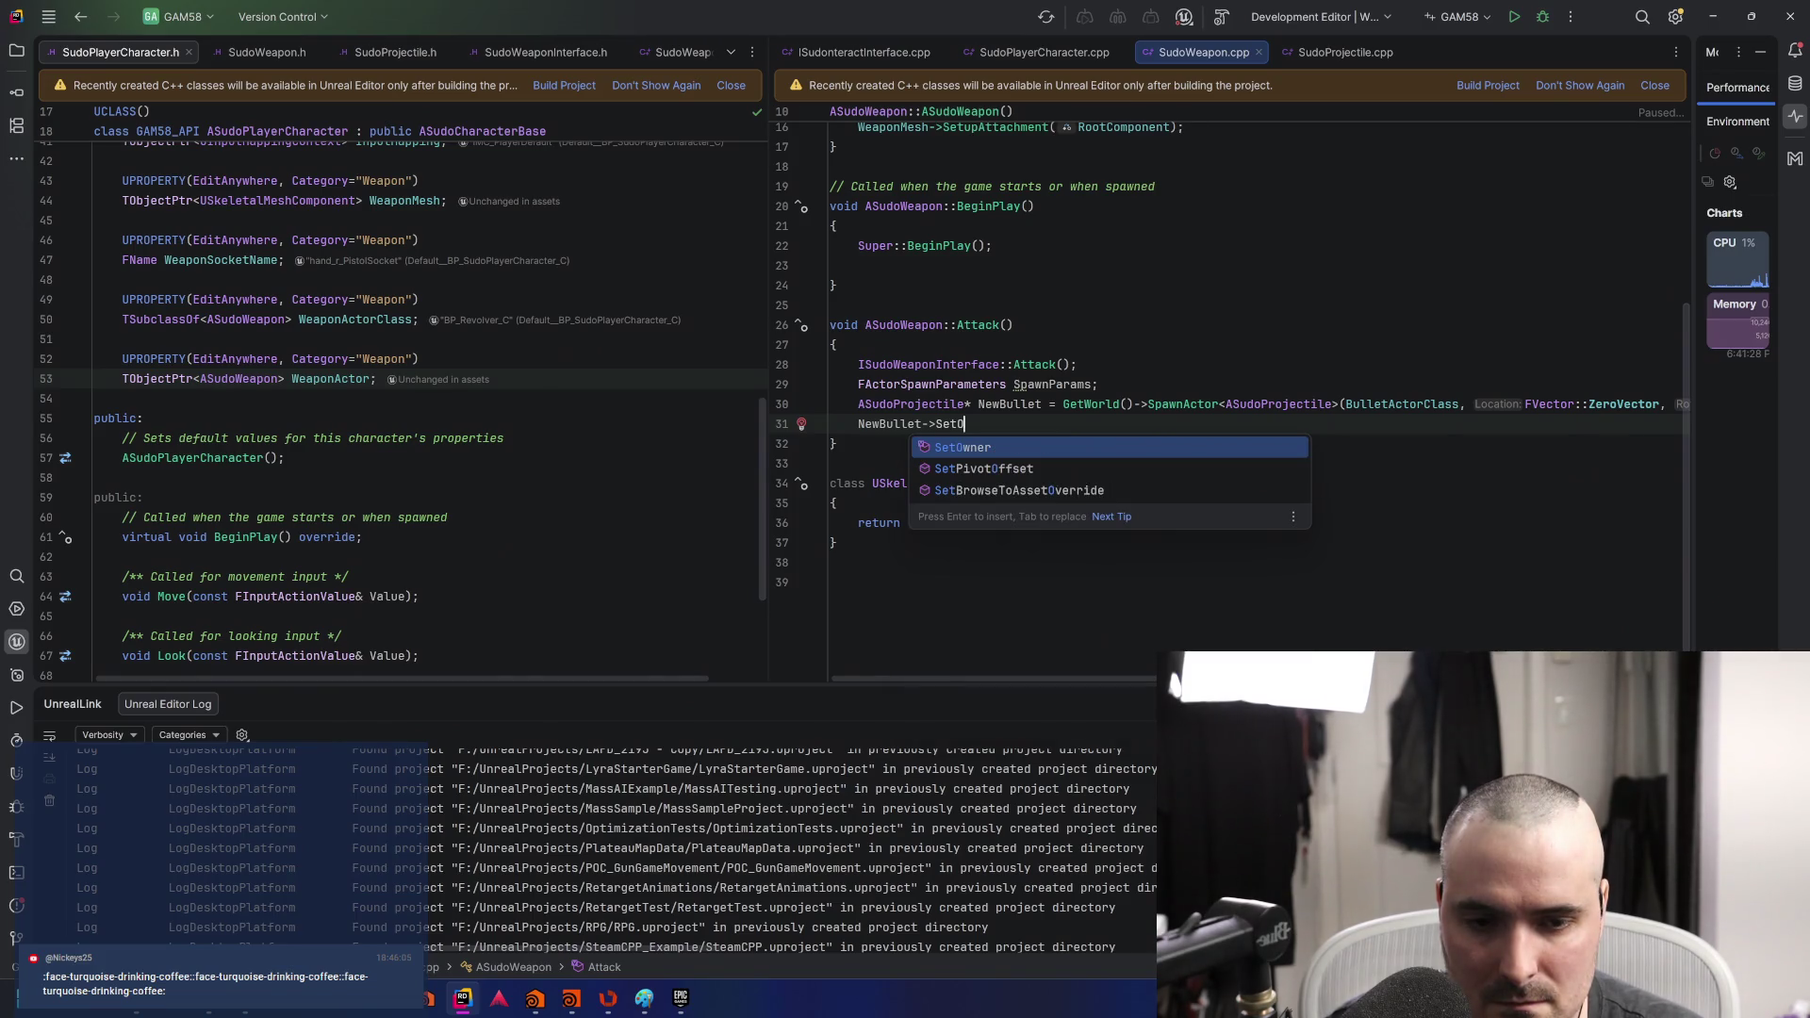
{"action": "key", "text": "Return"}
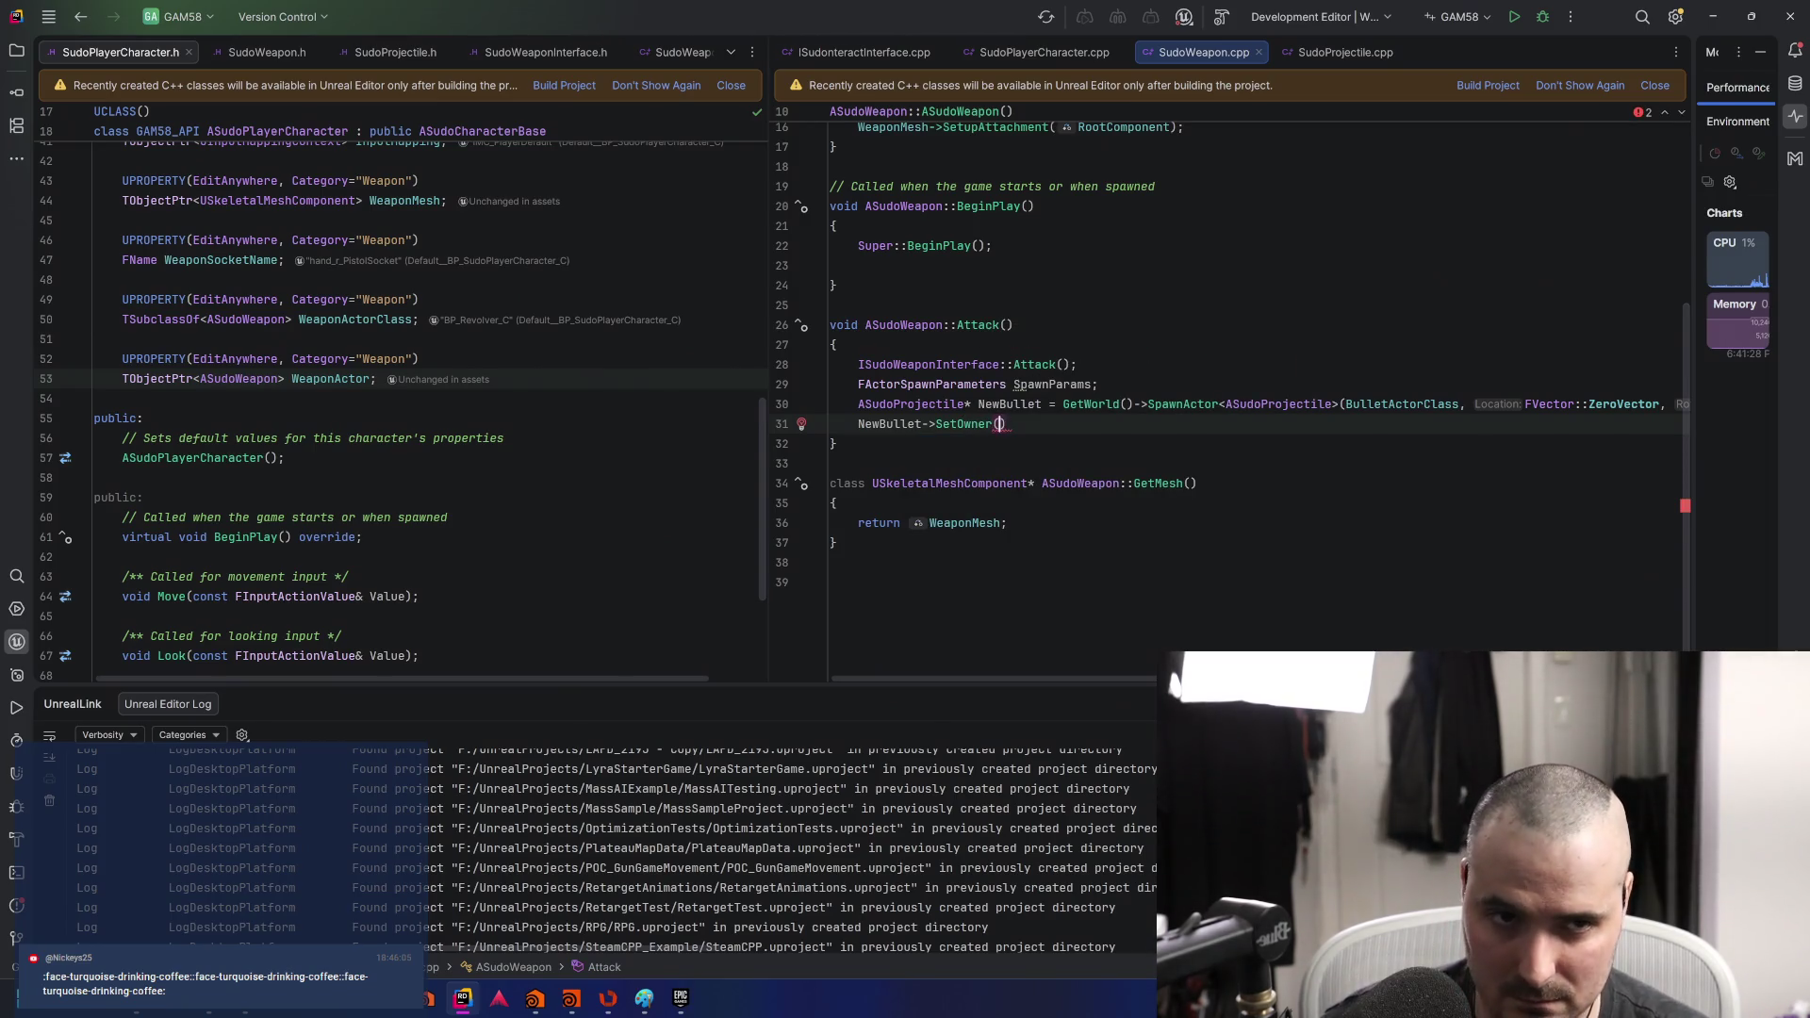
- Set the SetOwner argument to GetOwner(), then open GetOwner's declaration in Actor.h
{"action": "type", "text": "t"}
{"action": "key", "text": "Return"}
{"action": "key", "text": "BackSpace"}
{"action": "key", "text": "BackSpace"}
{"action": "key", "text": "BackSpace"}
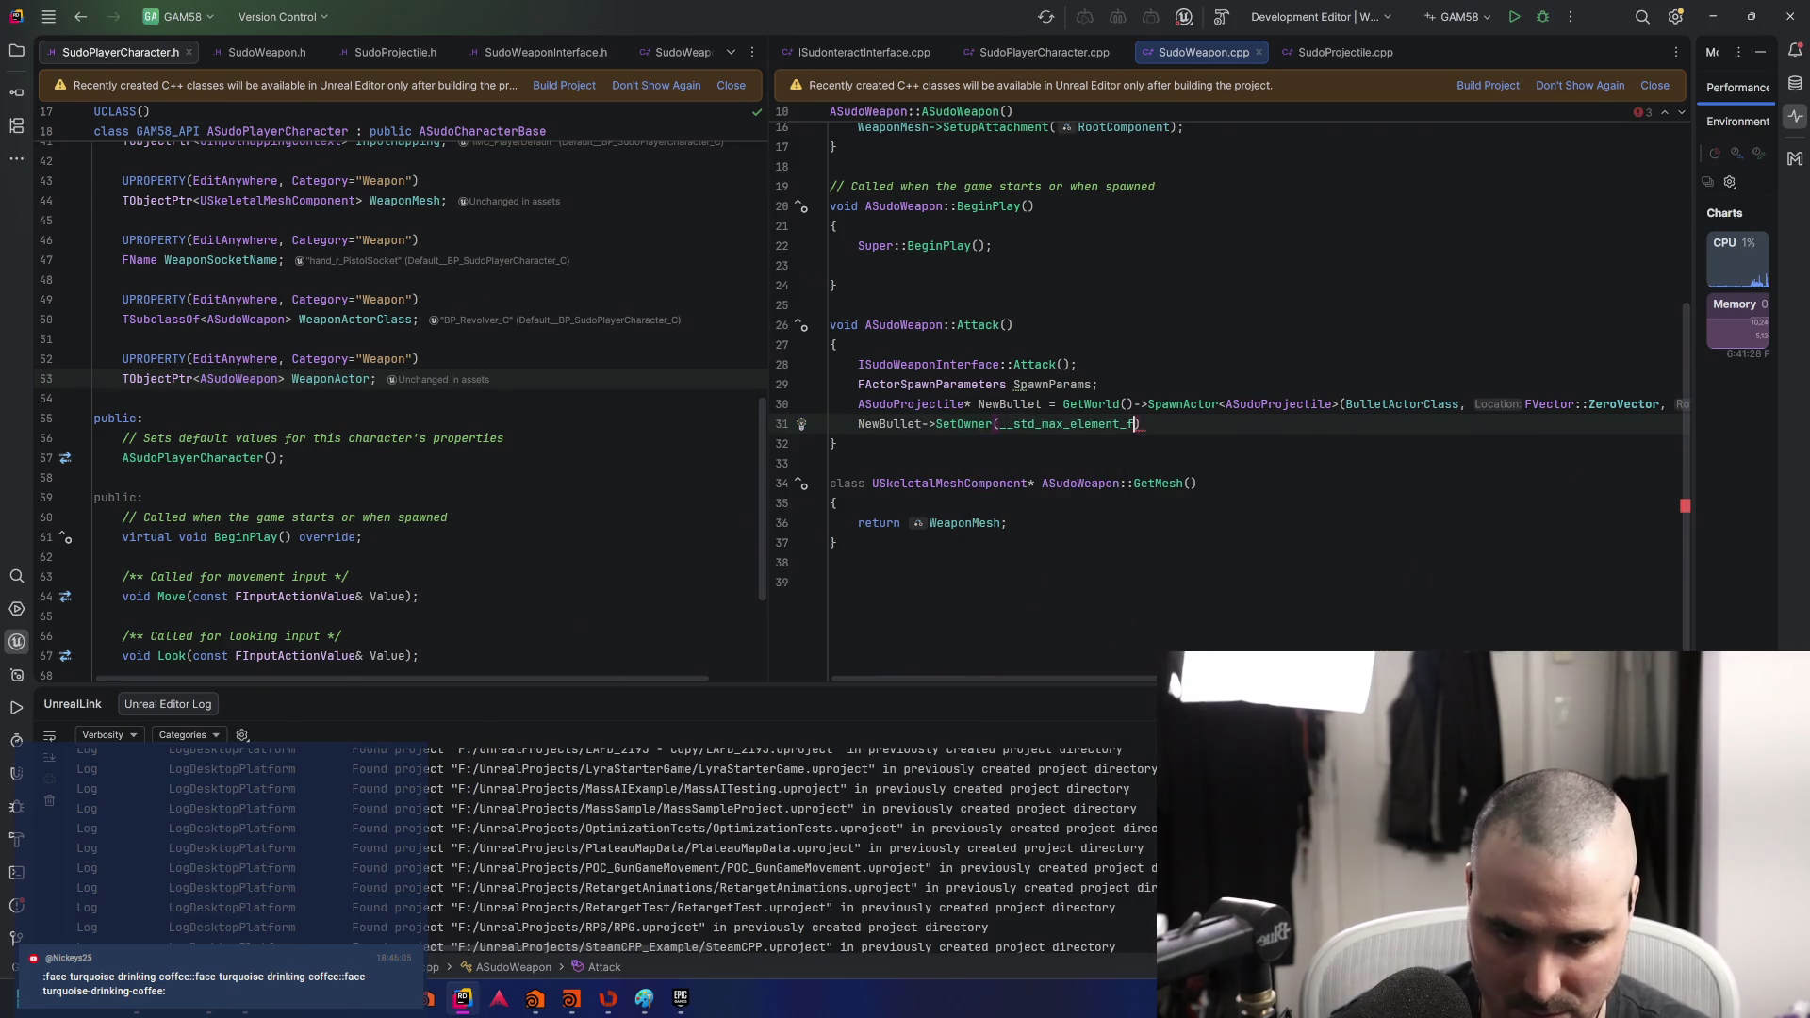
{"action": "key", "text": "BackSpace"}
{"action": "key", "text": "BackSpace"}
{"action": "key", "text": "BackSpace"}
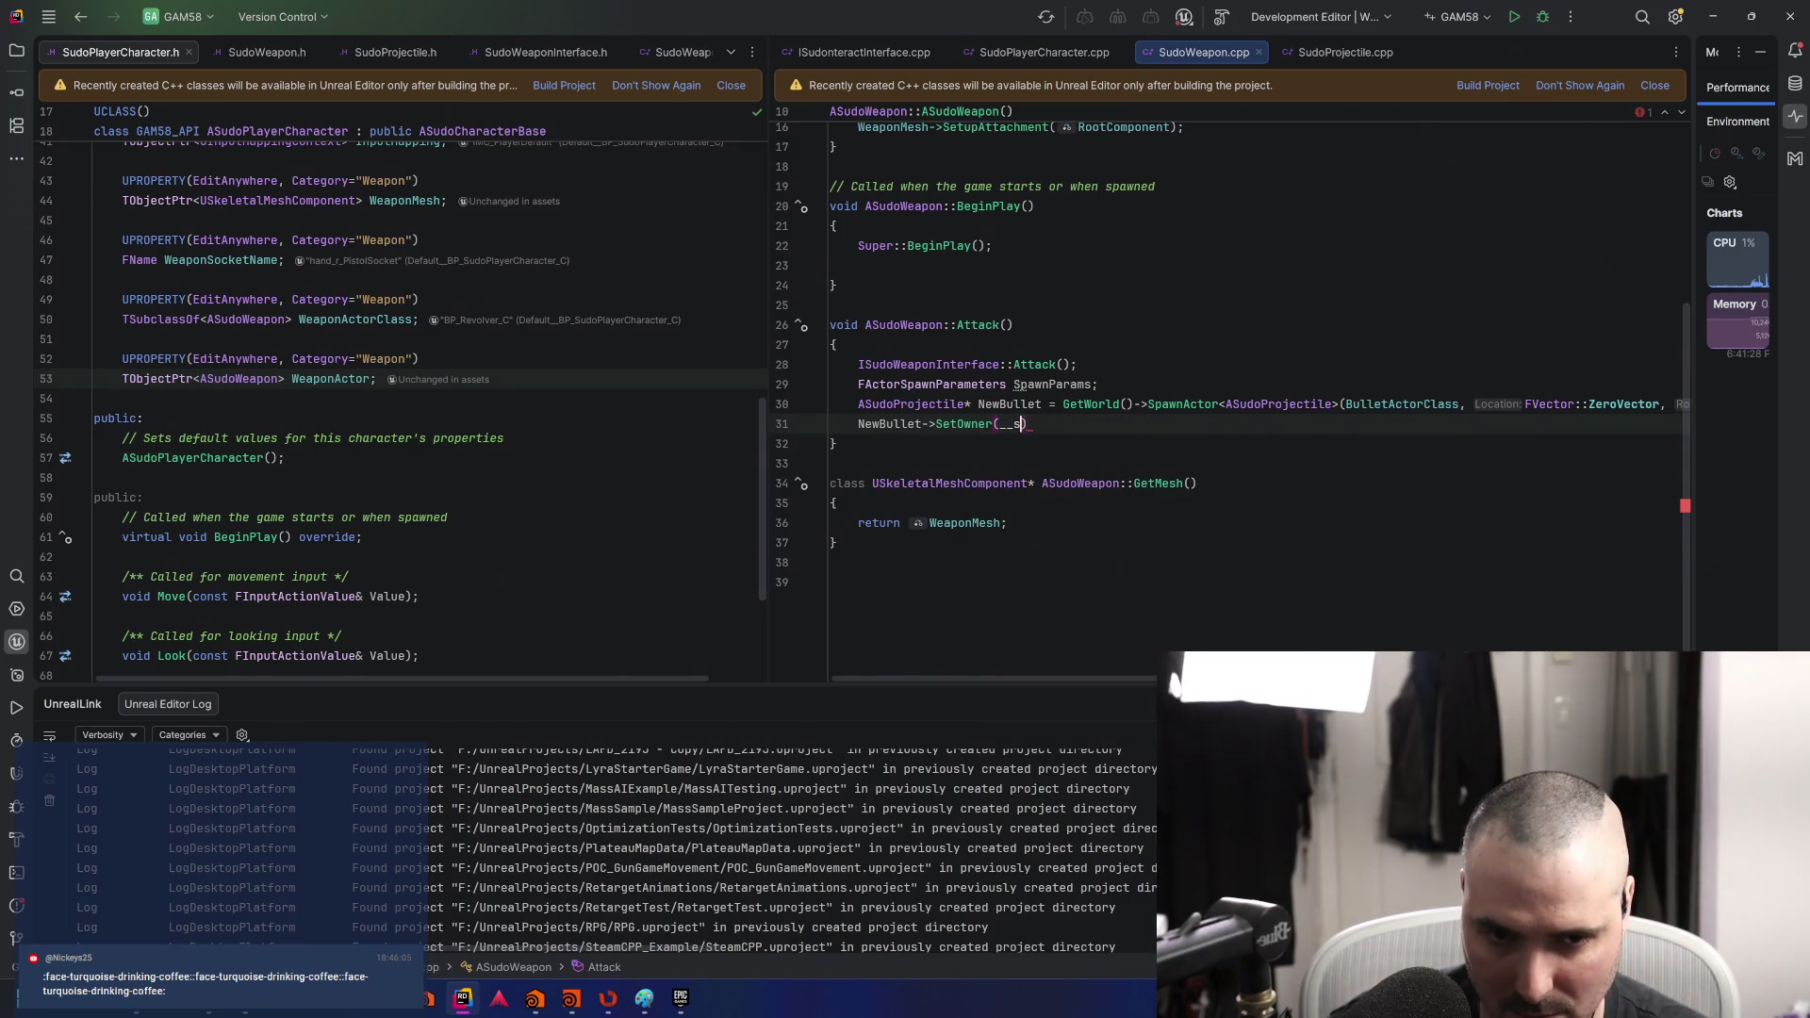
{"action": "type", "text": "self"}
{"action": "key", "text": "Escape"}
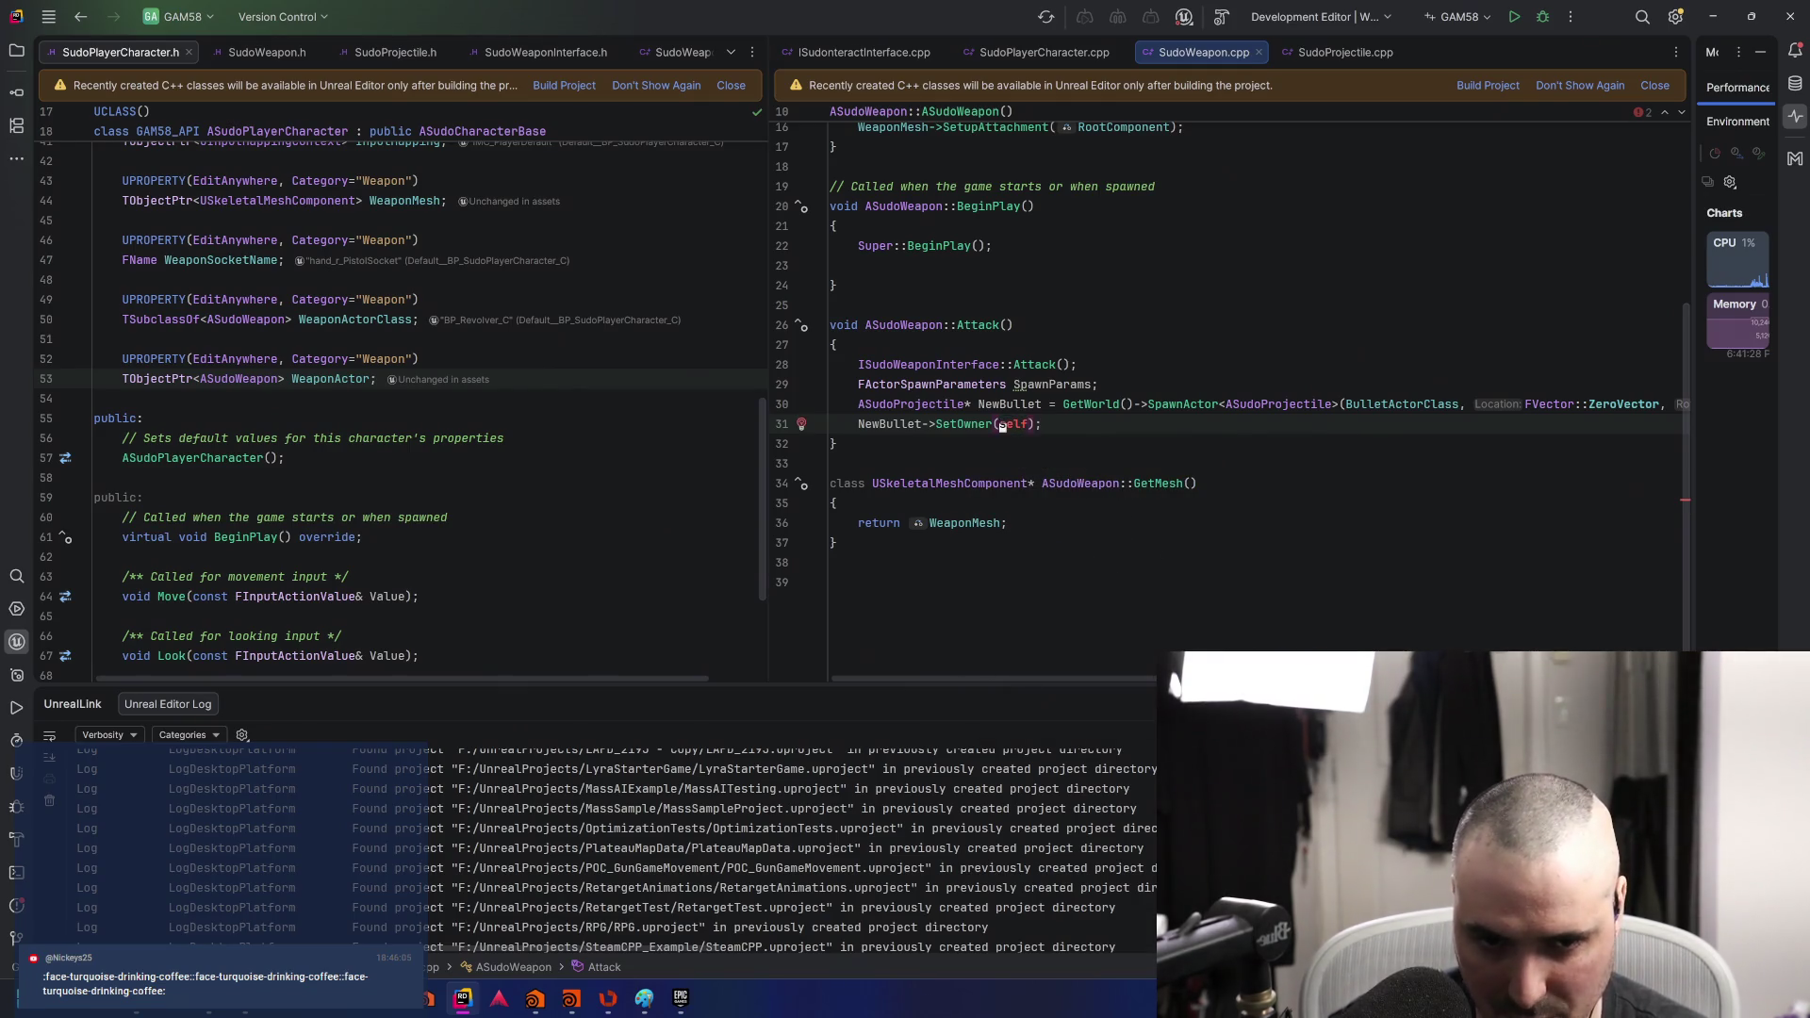
{"action": "key", "text": "BackSpace"}
{"action": "key", "text": "BackSpace"}
{"action": "key", "text": "BackSpace"}
{"action": "type", "text": "self"}
{"action": "key", "text": "Escape"}
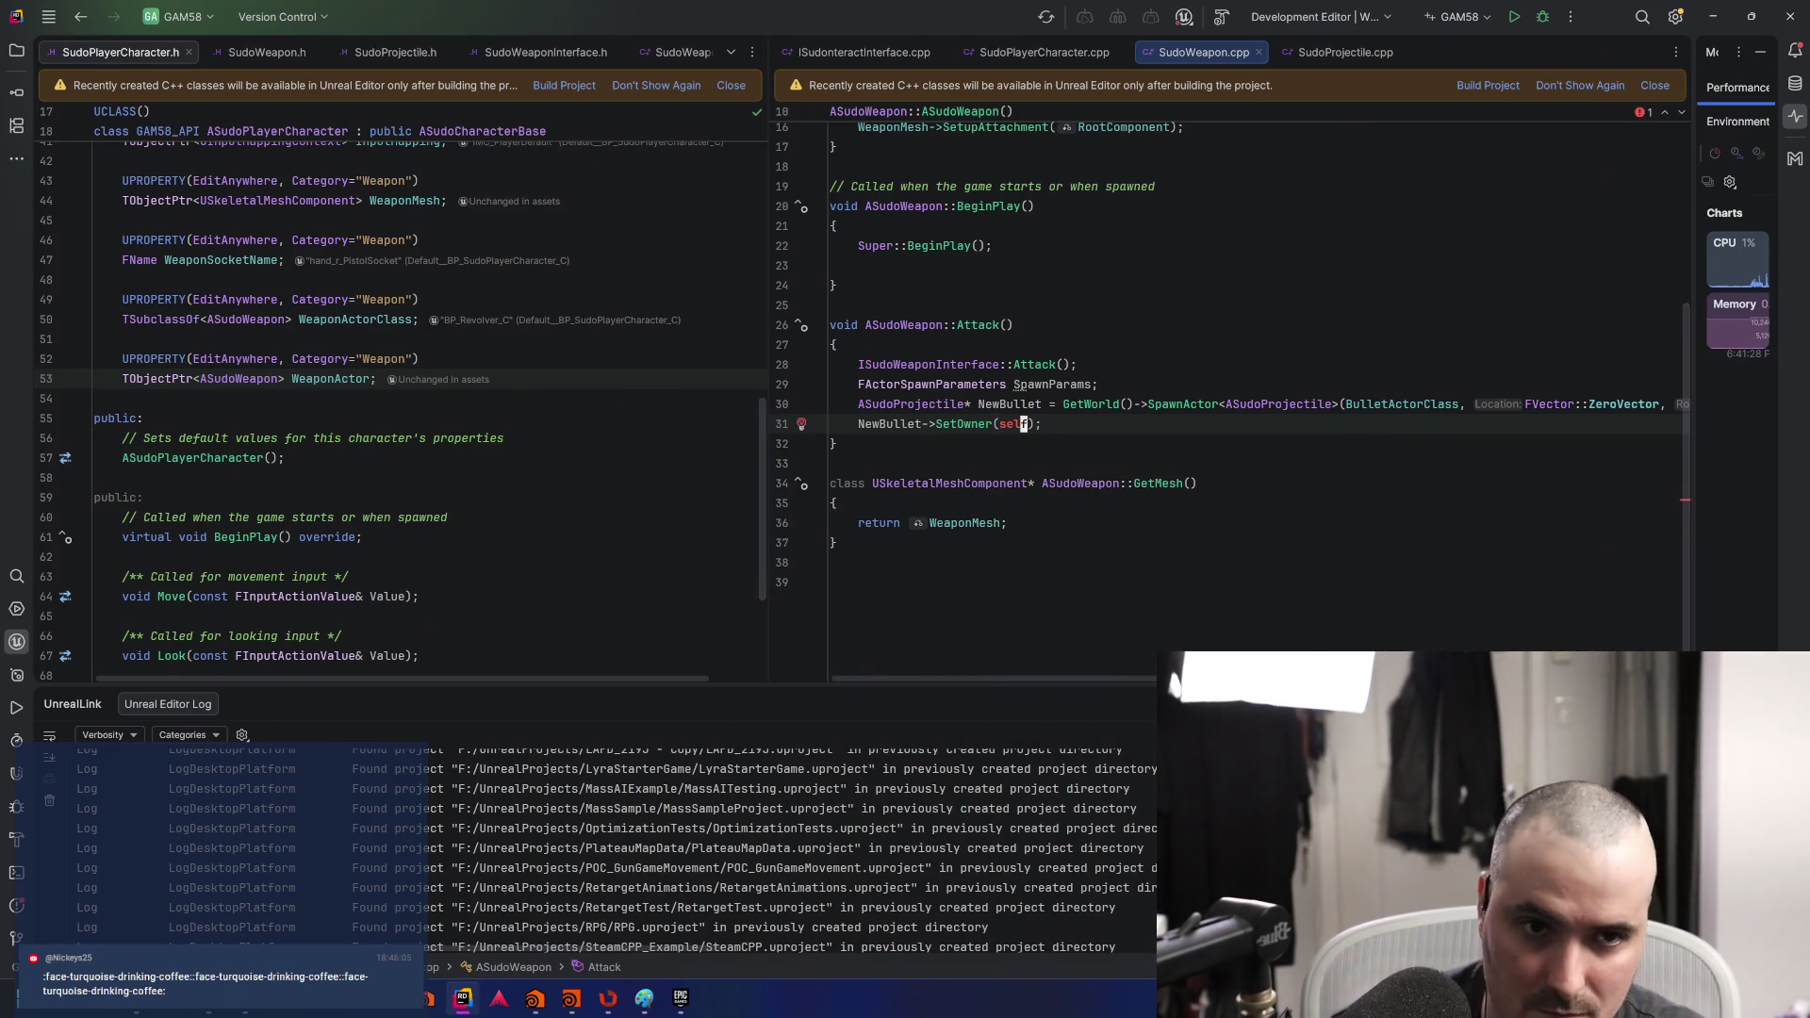
{"action": "key", "text": "BackSpace"}
{"action": "key", "text": "BackSpace"}
{"action": "key", "text": "BackSpace"}
{"action": "type", "text": "G"}
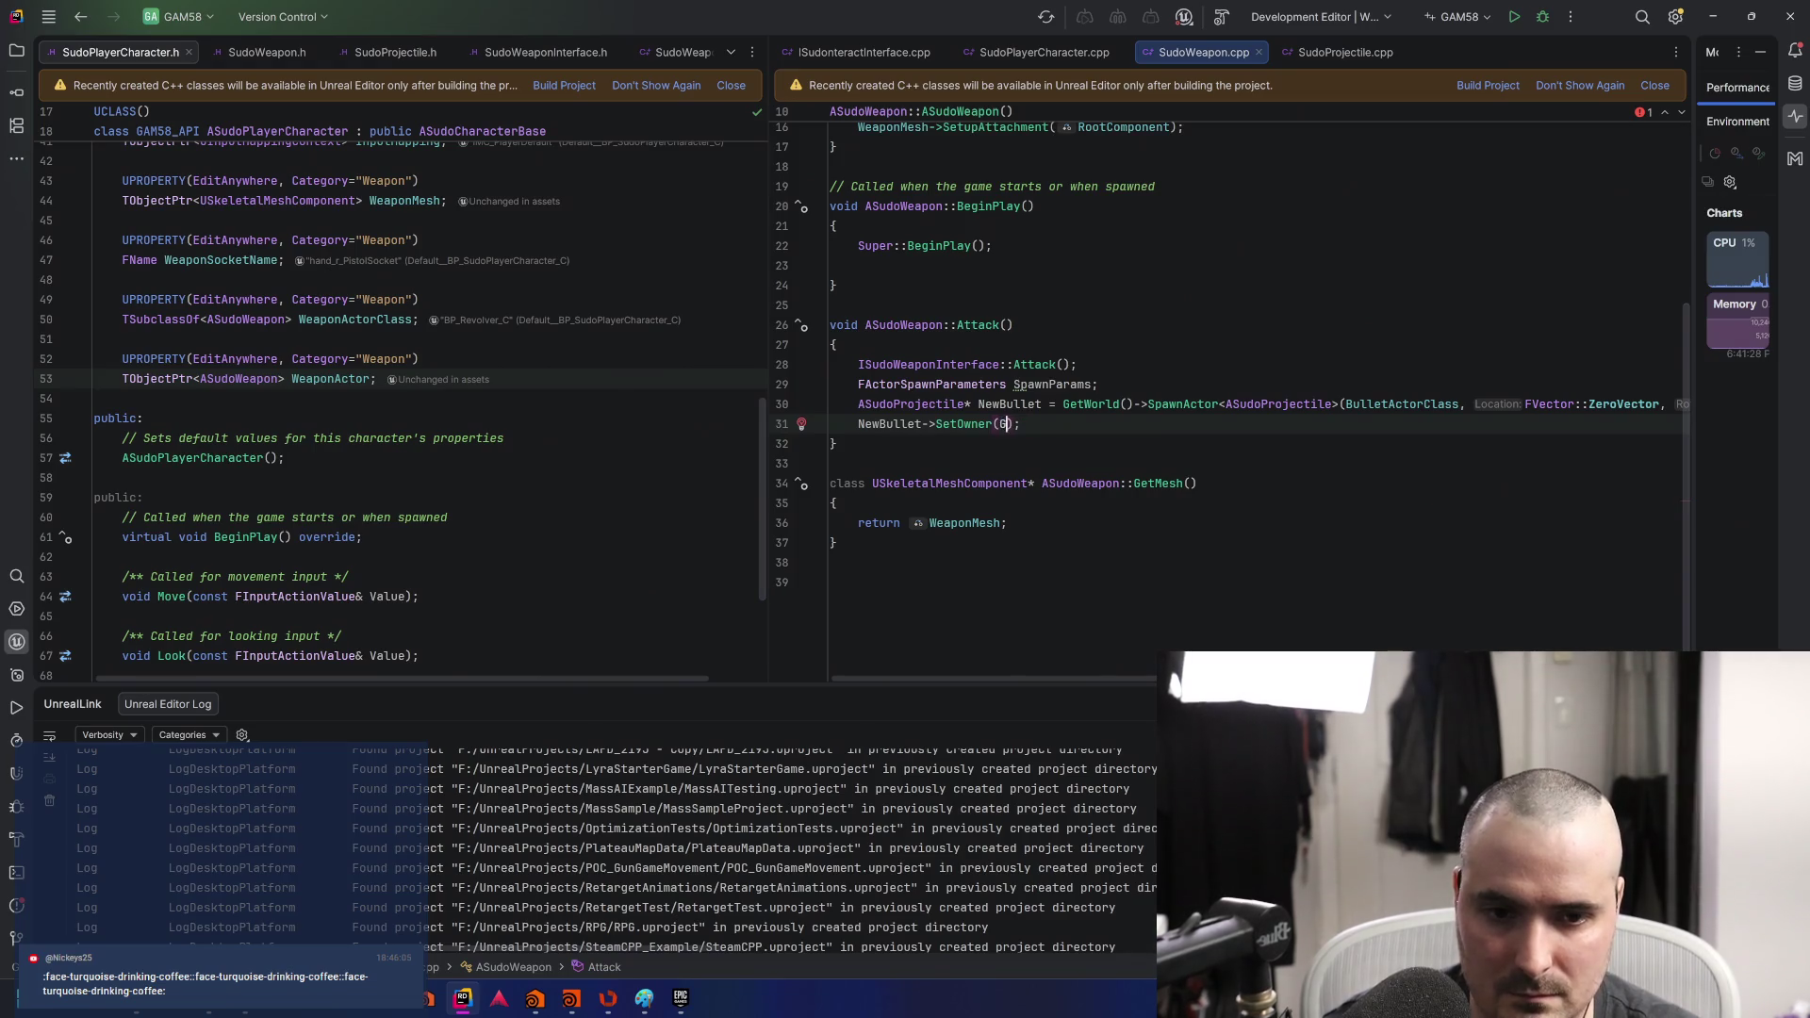
{"action": "type", "text": "etOwn"}
{"action": "key", "text": "Return"}
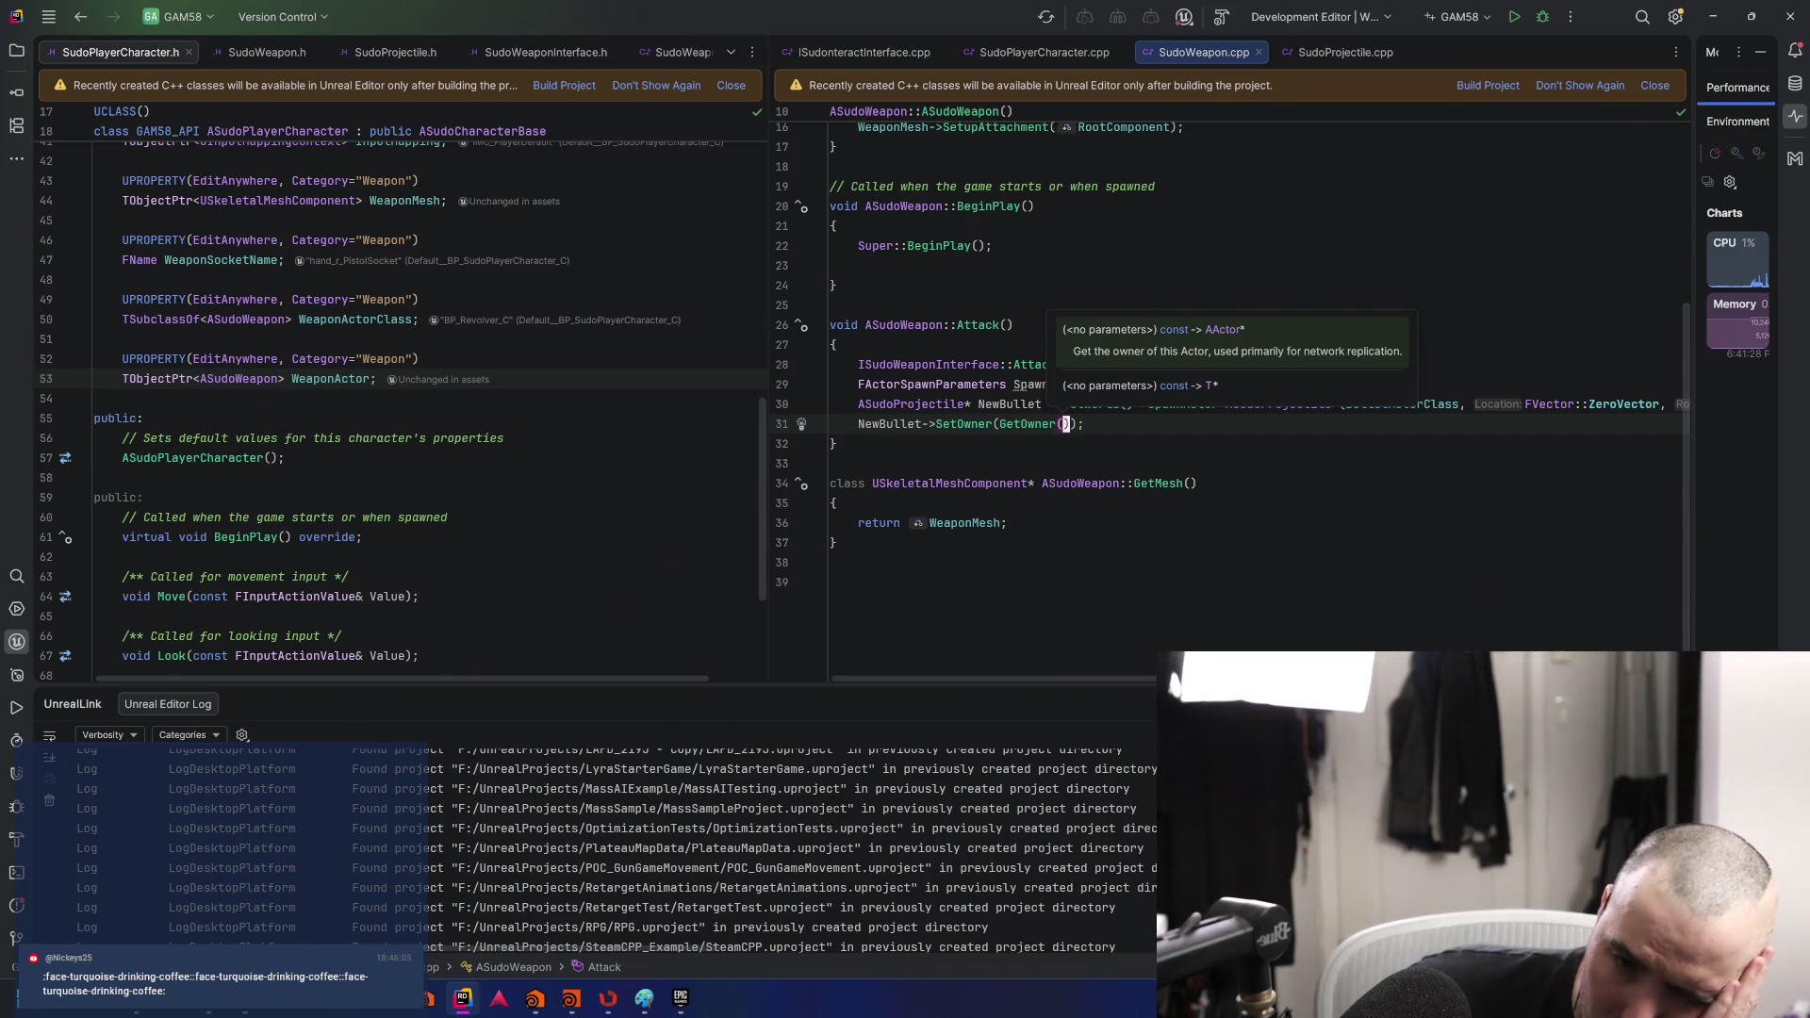
{"action": "left_click", "coordinate": [1025, 426]}
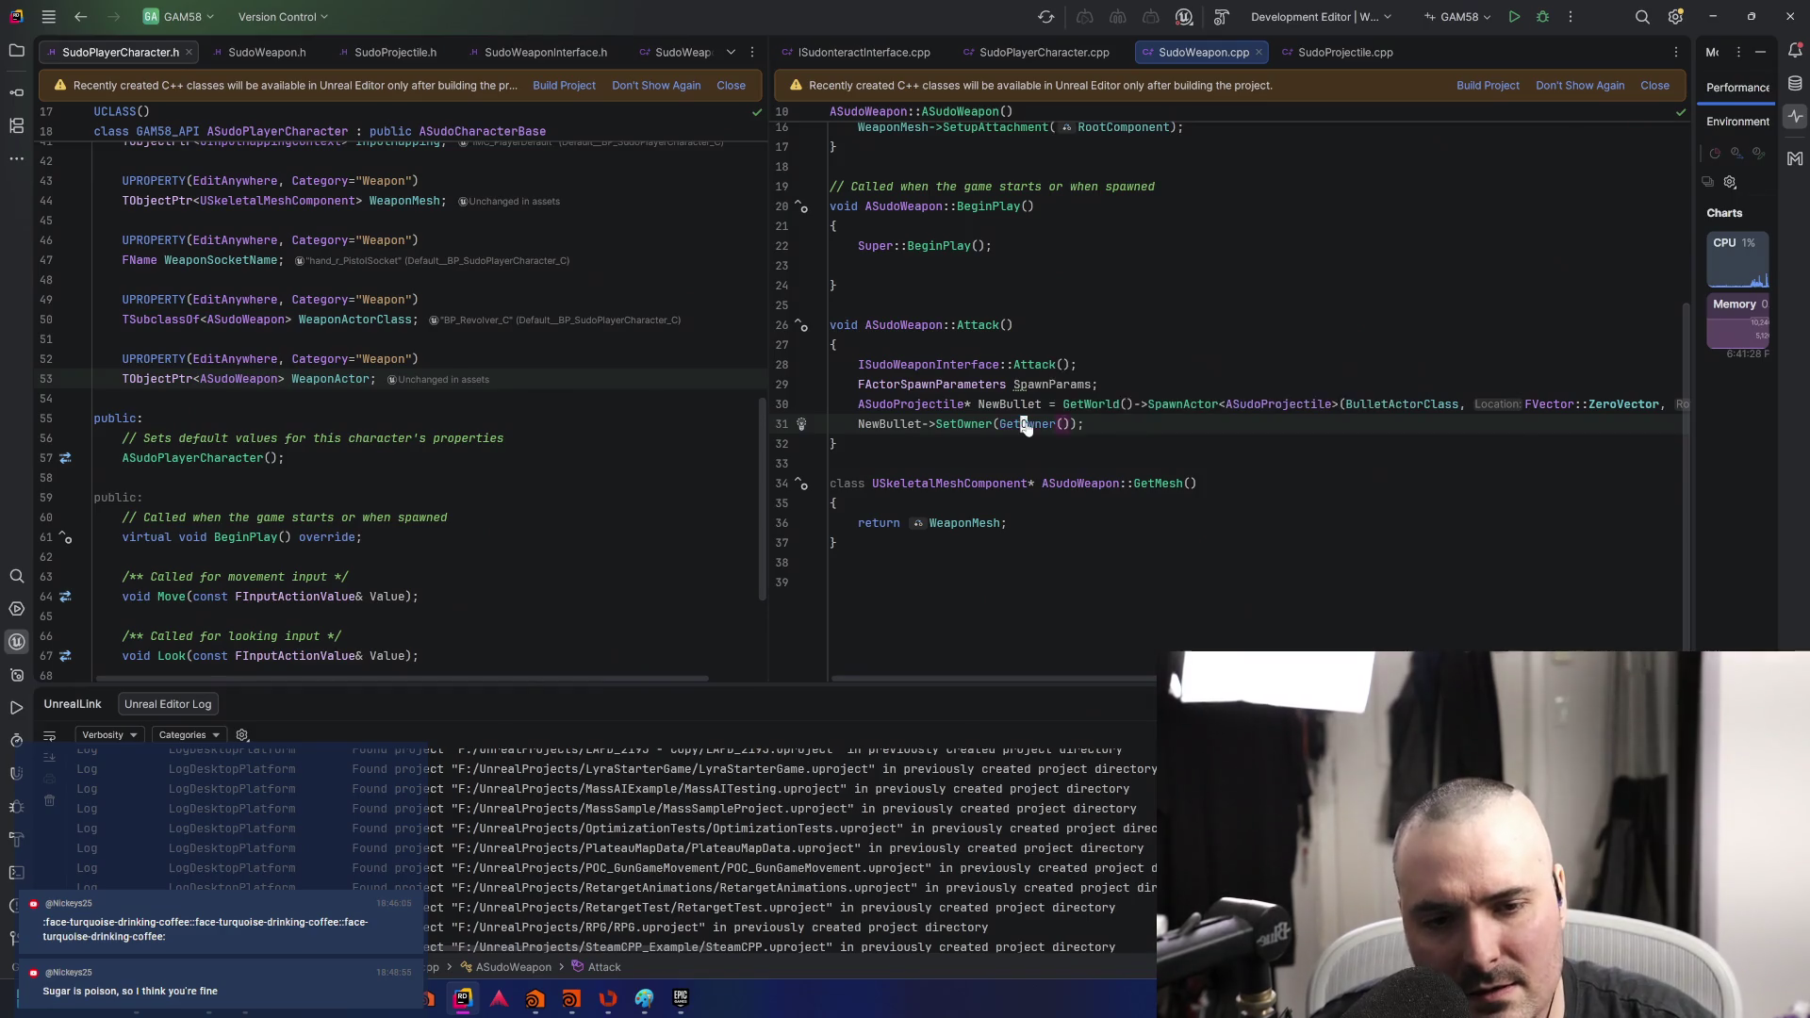
{"action": "left_click", "coordinate": [1025, 426], "text": "ctrl"}
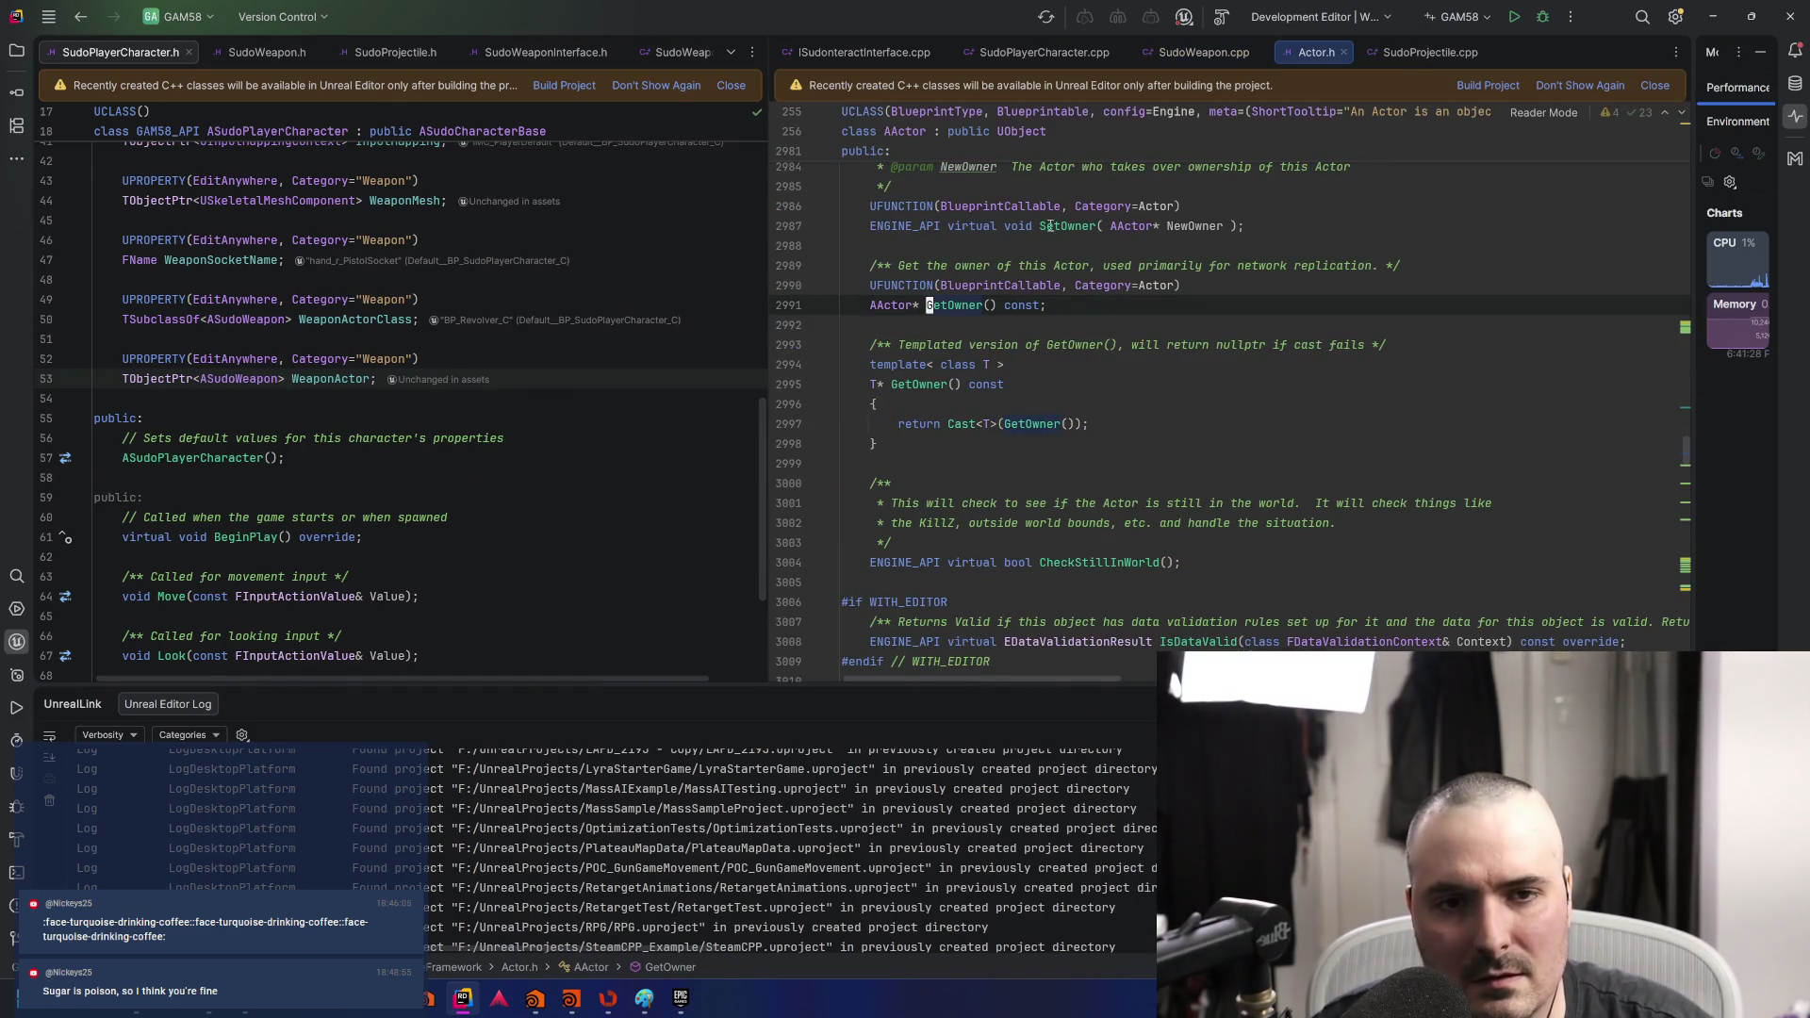
- Close Actor.h and locate the WeaponActor spawn line in SudoPlayerCharacter.cpp
{"action": "left_click", "coordinate": [1343, 52]}
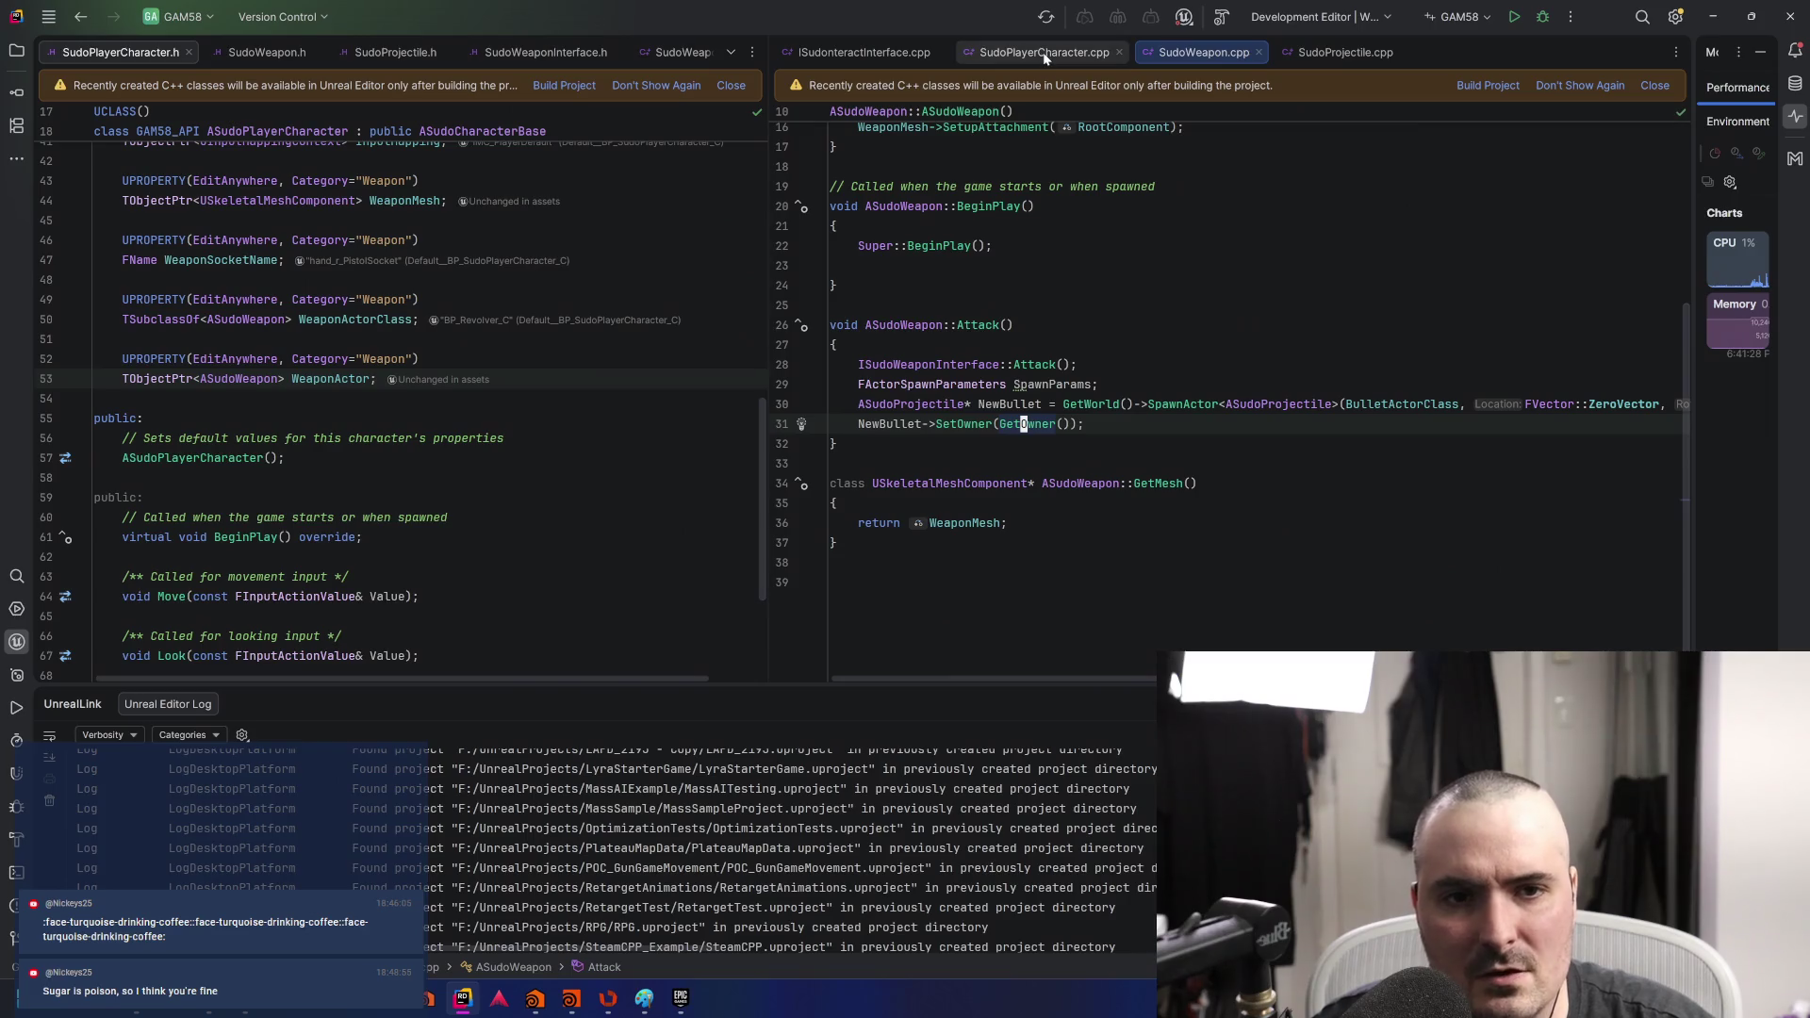
{"action": "left_click", "coordinate": [1044, 54]}
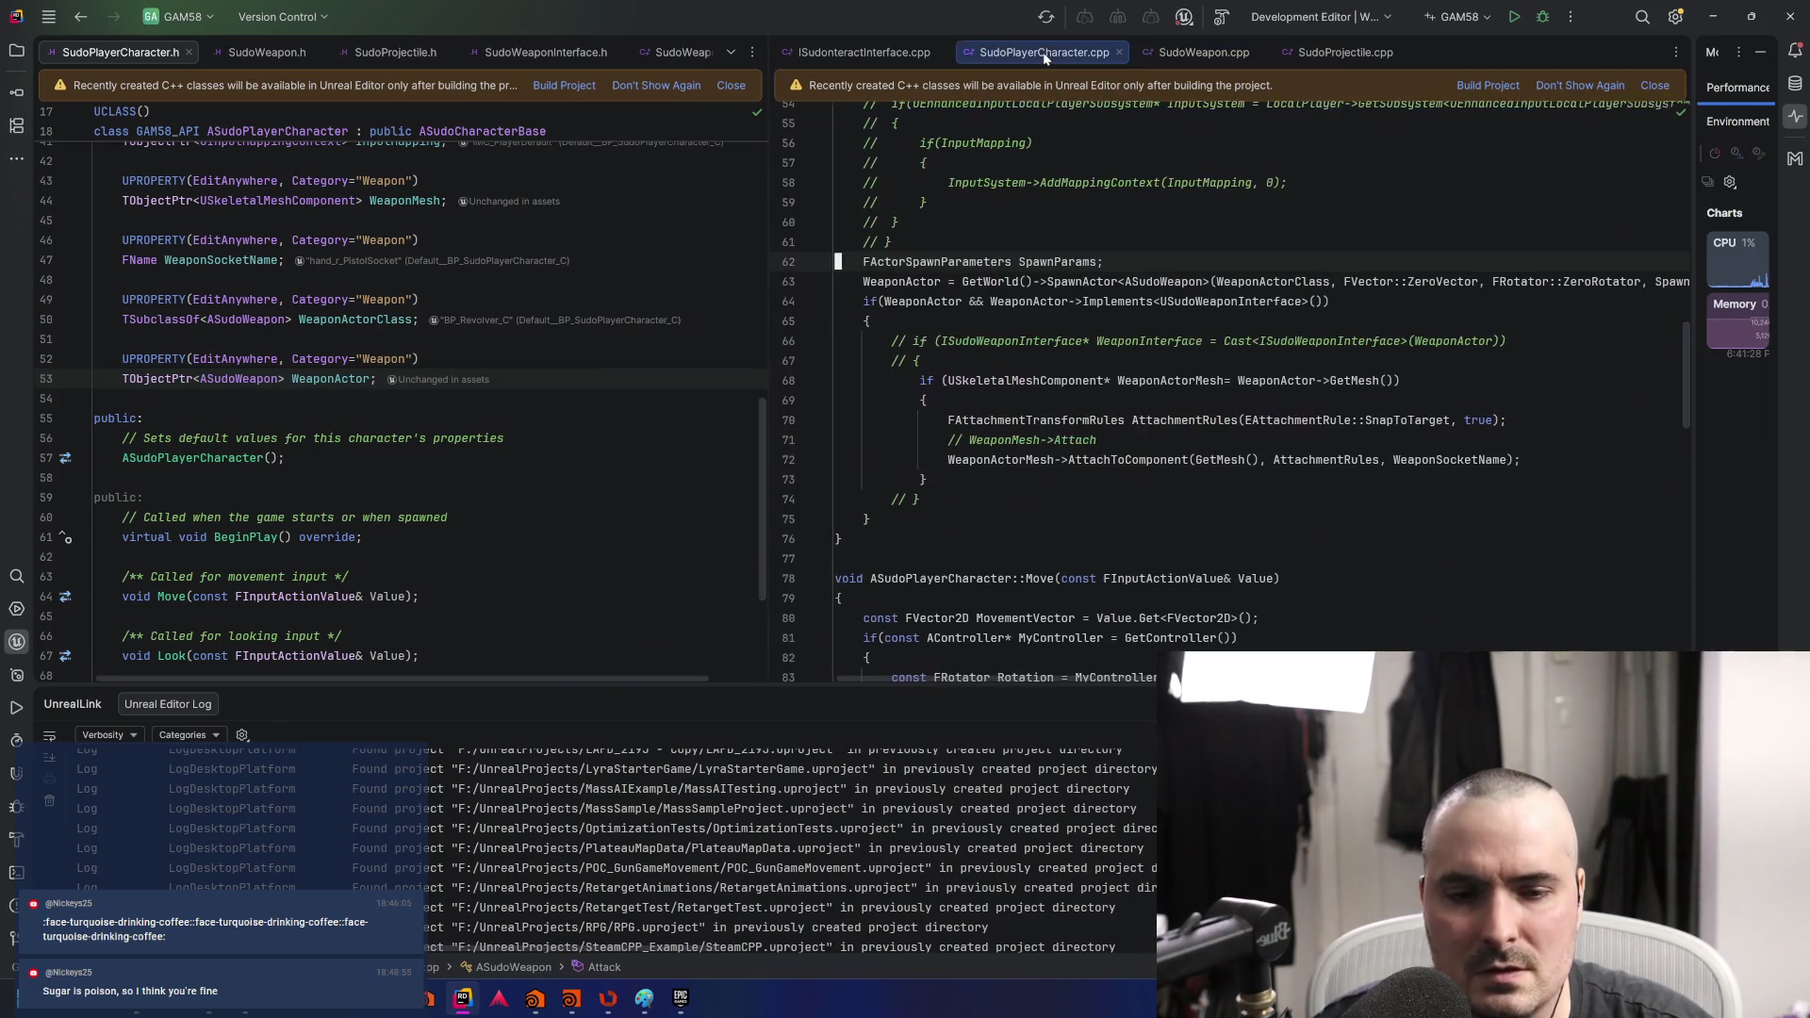
{"action": "left_click", "coordinate": [1121, 440]}
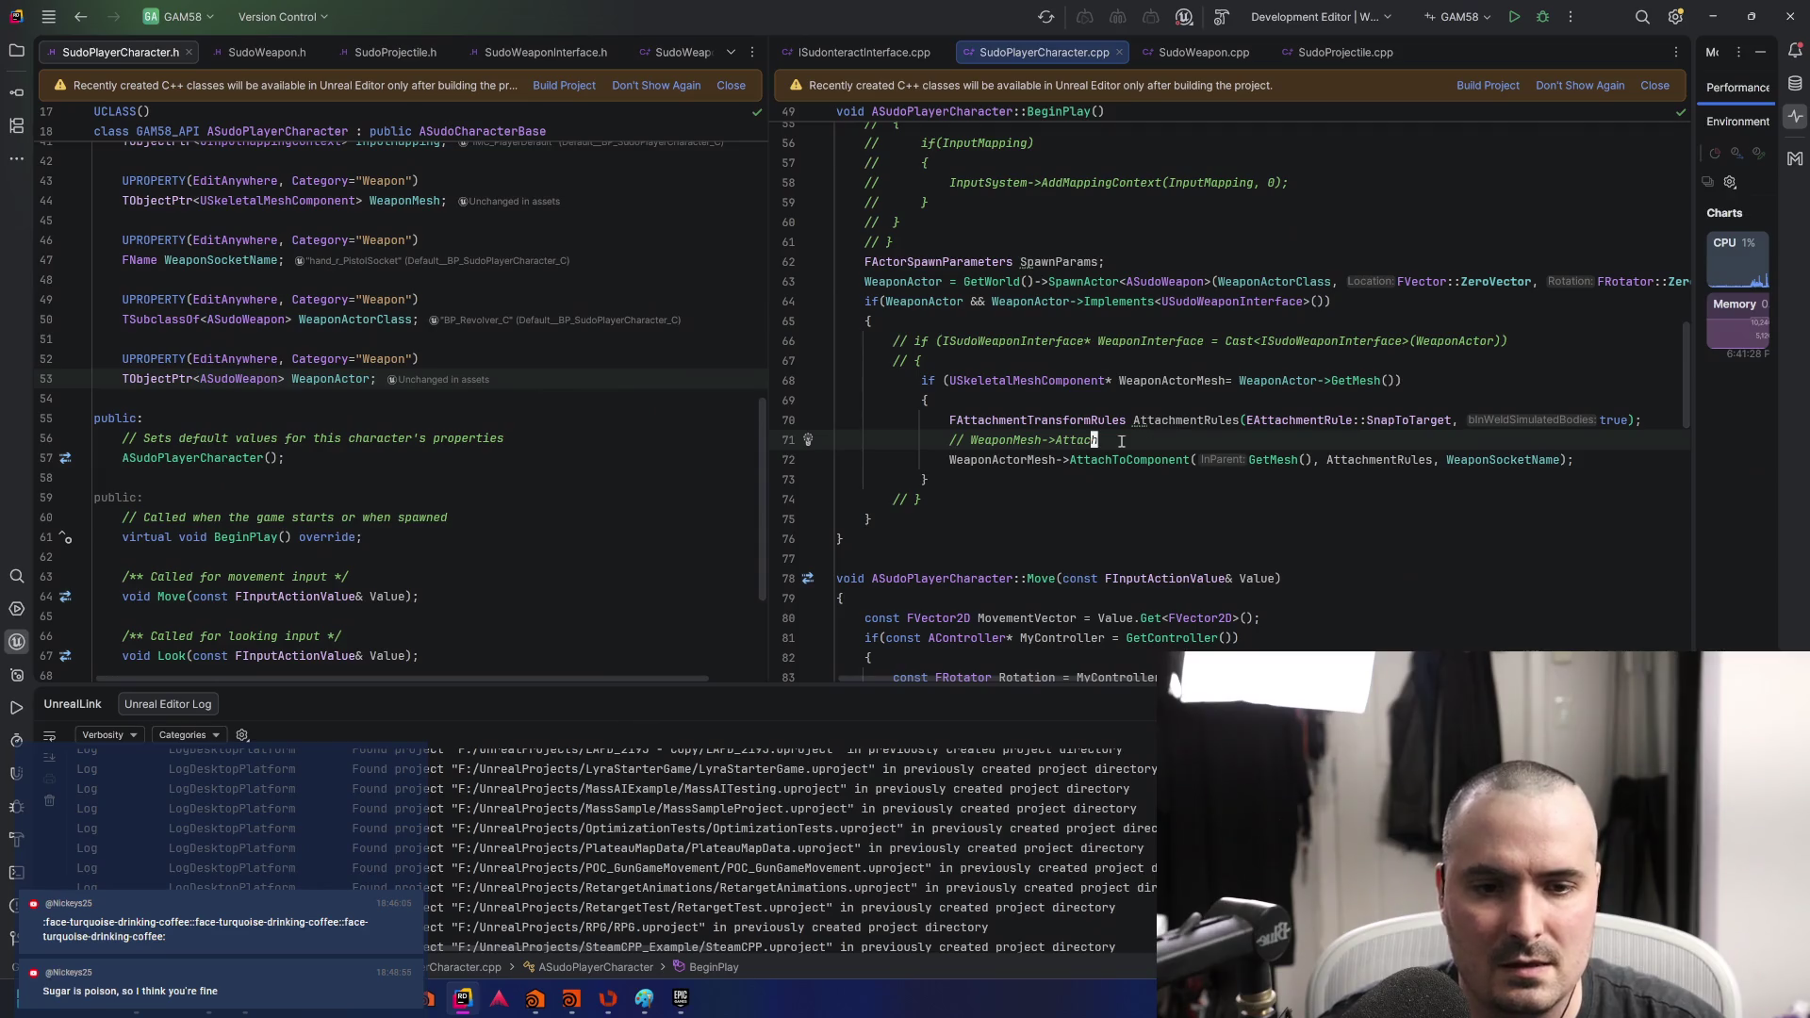
{"action": "left_click", "coordinate": [1044, 459]}
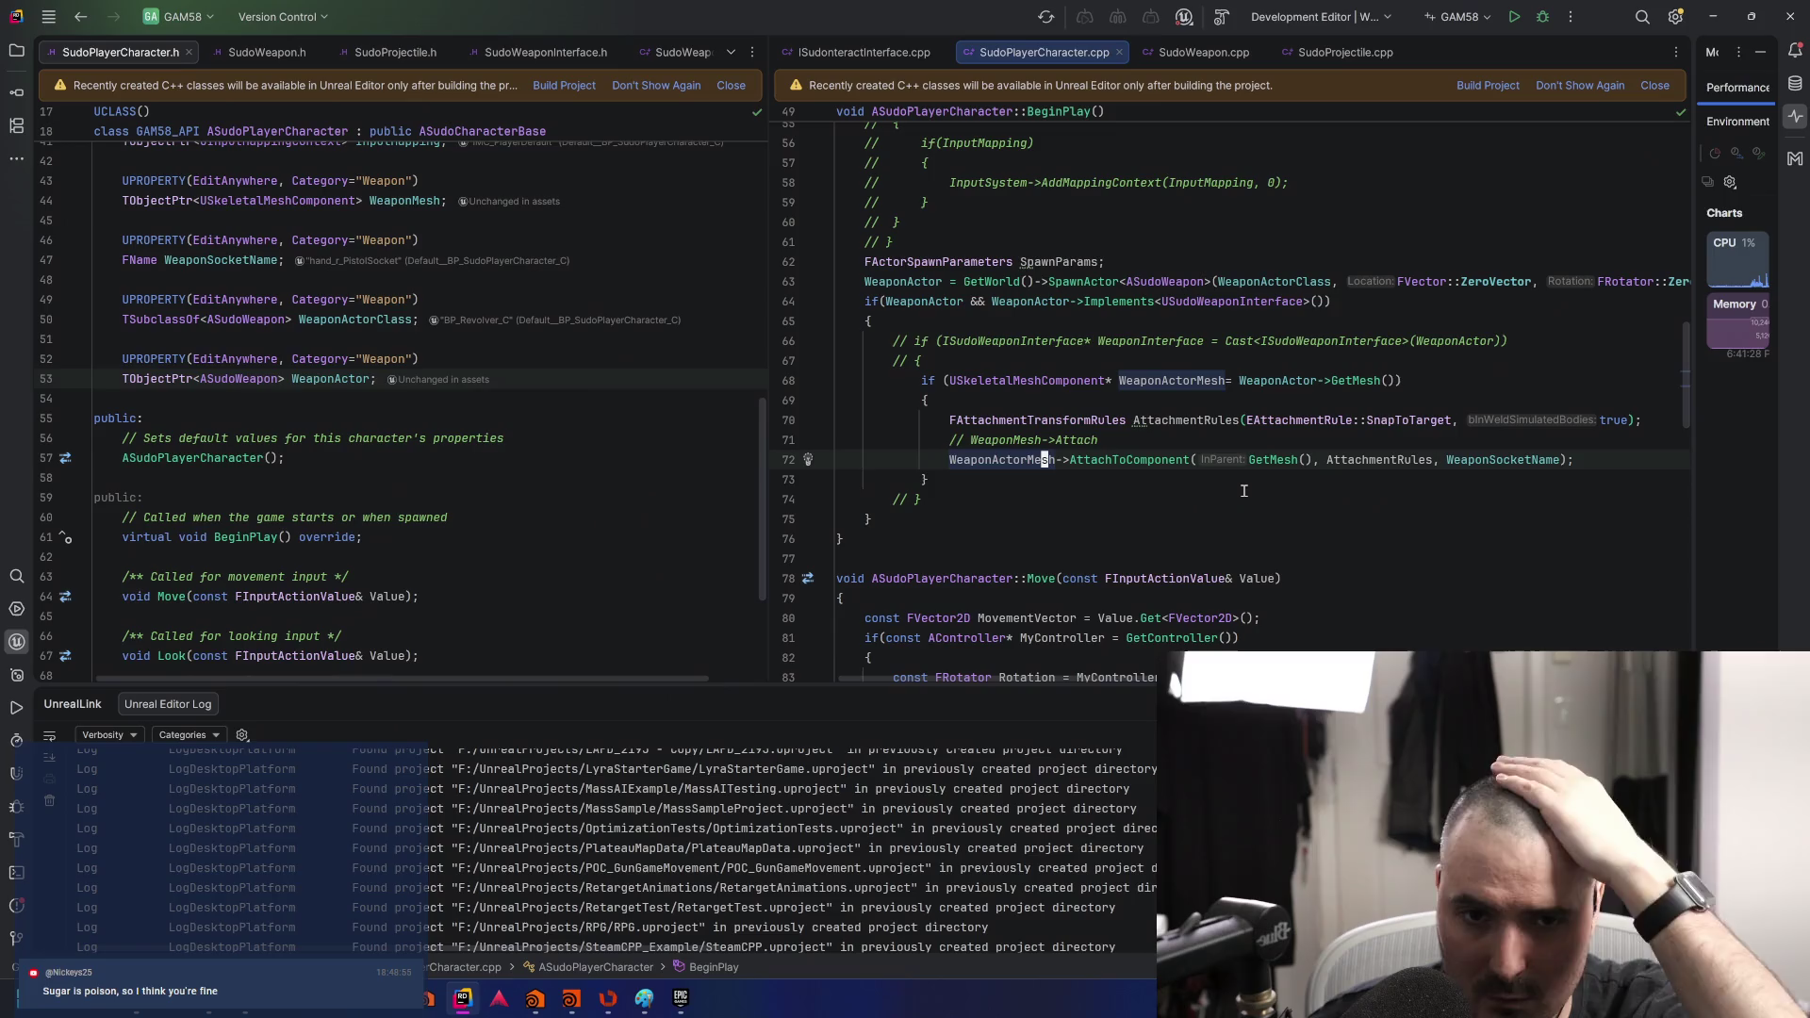
{"action": "left_click", "coordinate": [902, 281]}
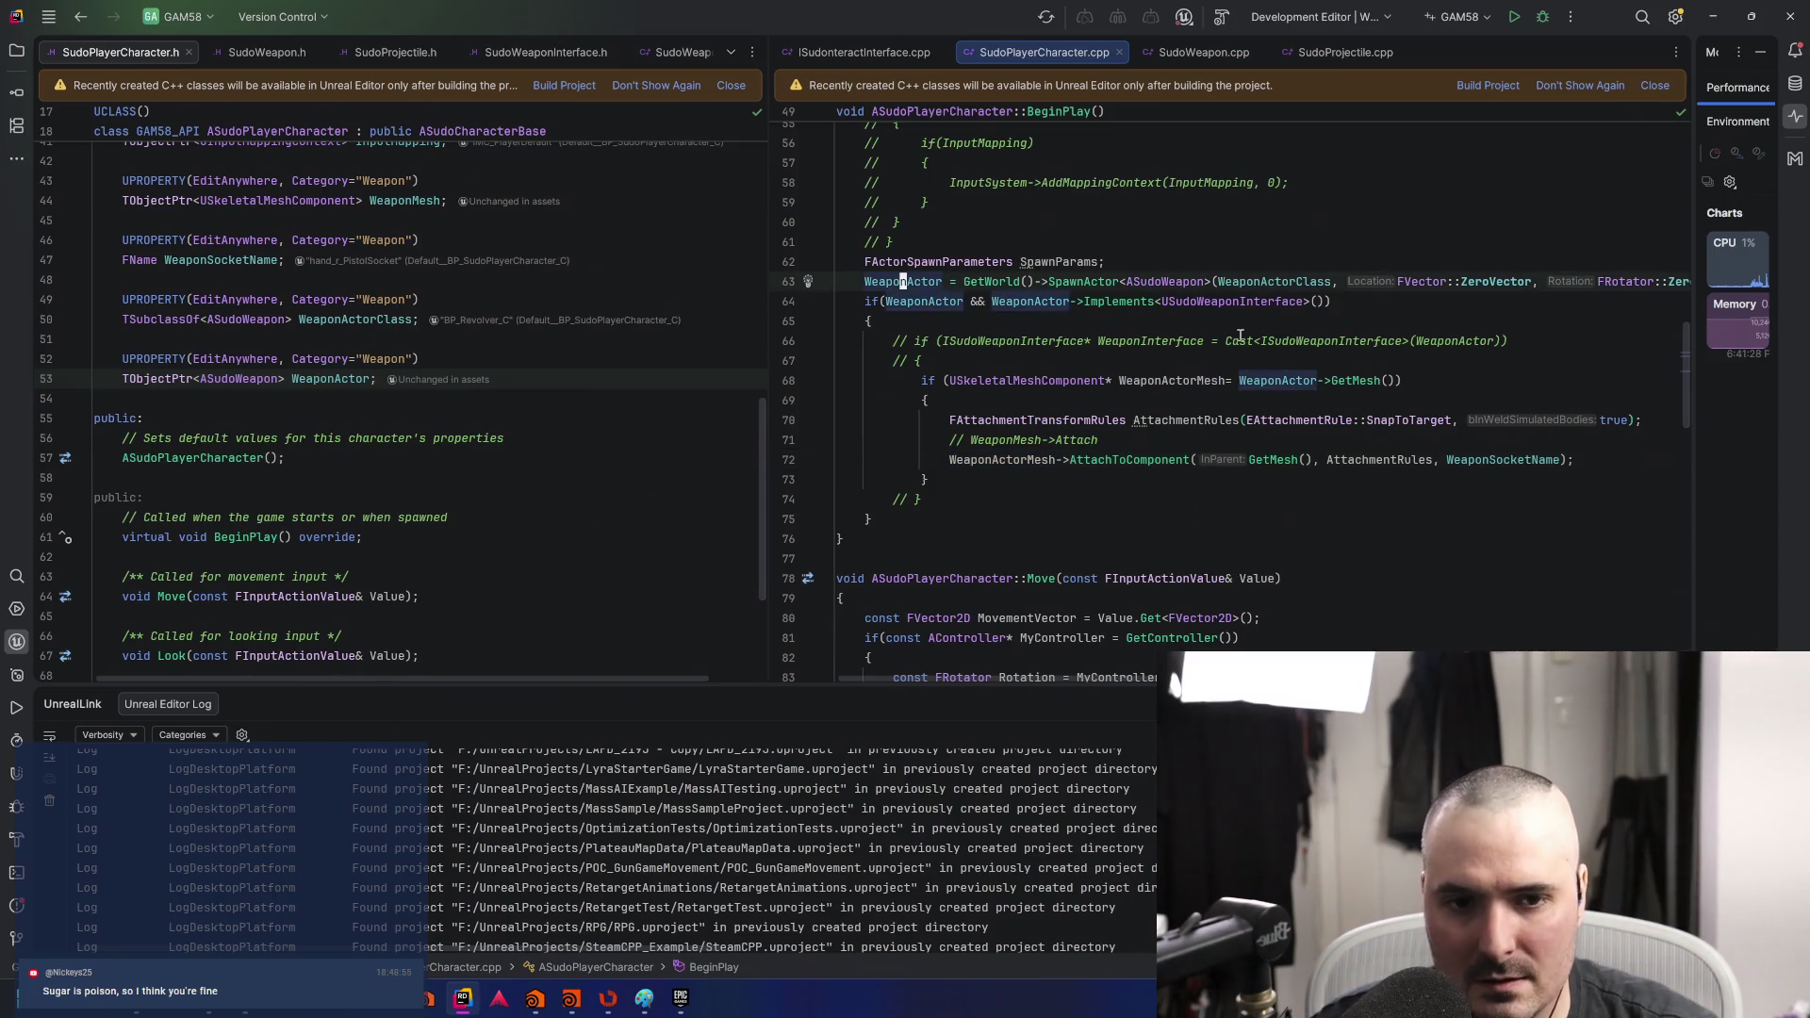
- Add WeaponActor->SetOwner(this); below the weapon spawn and save with :w
{"action": "key", "text": "End"}
{"action": "key", "text": "Return"}
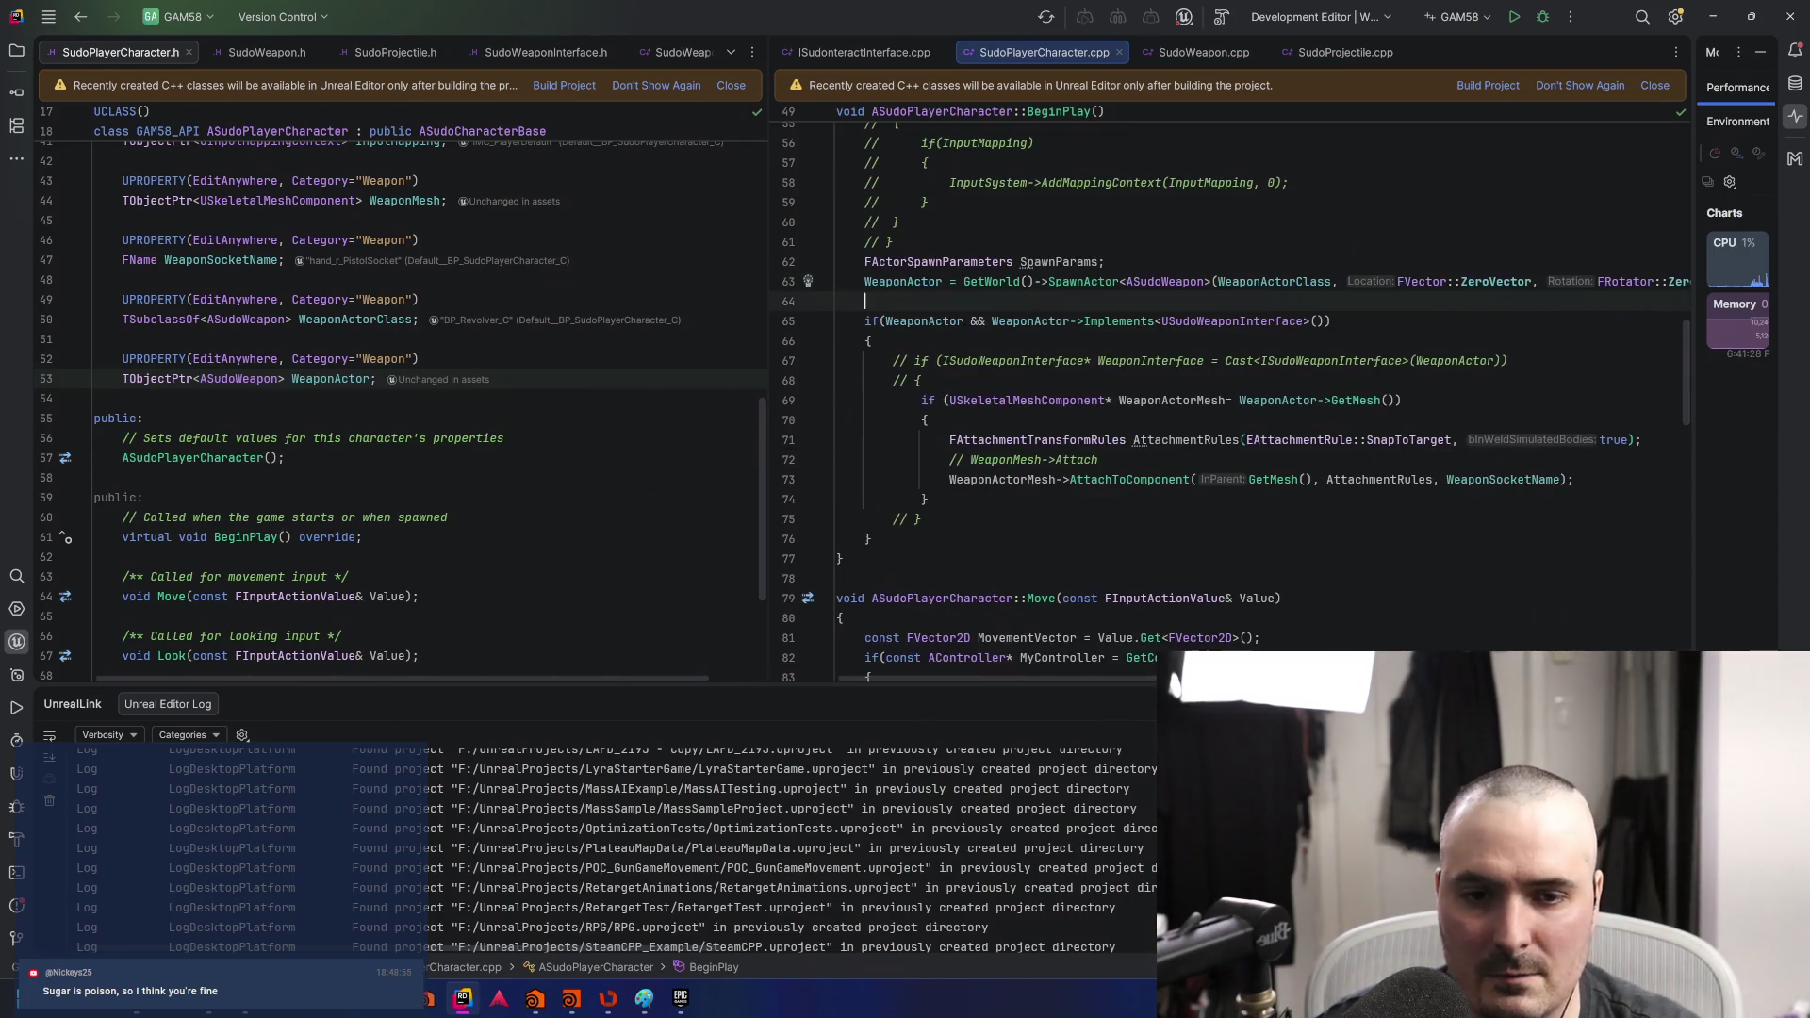
{"action": "type", "text": "WeaponAct"}
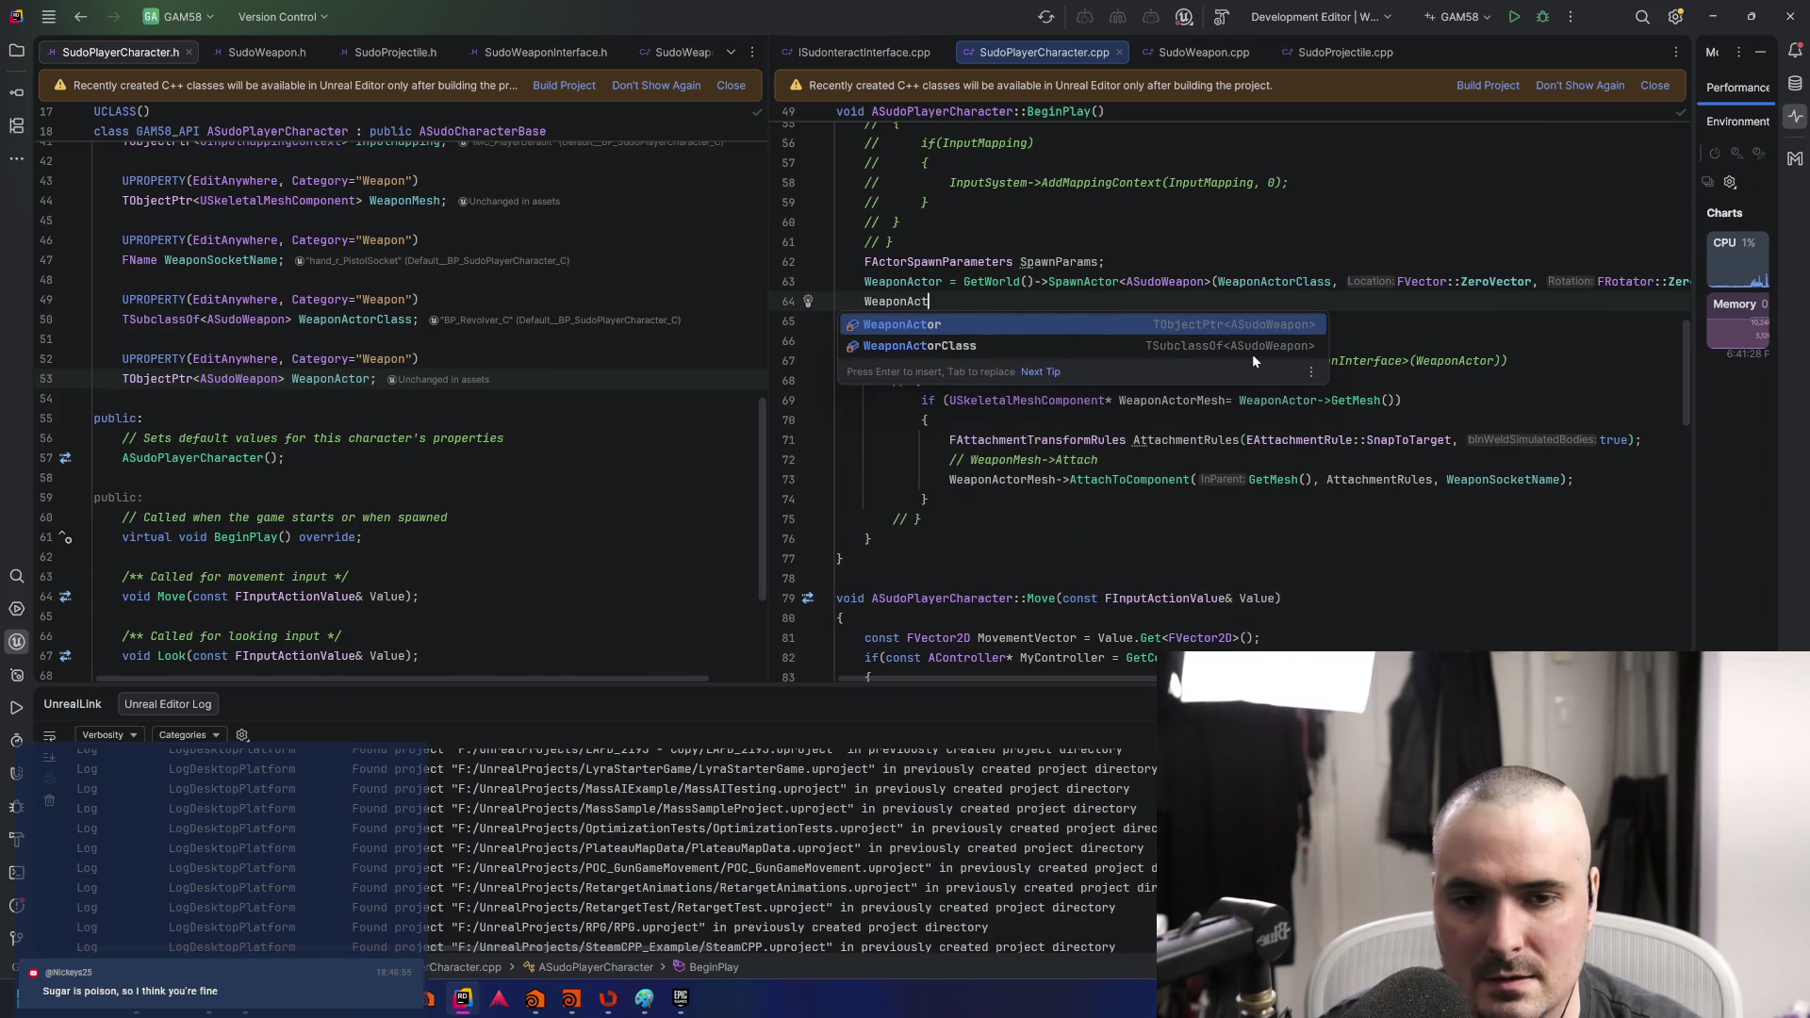
{"action": "type", "text": "or->Set"}
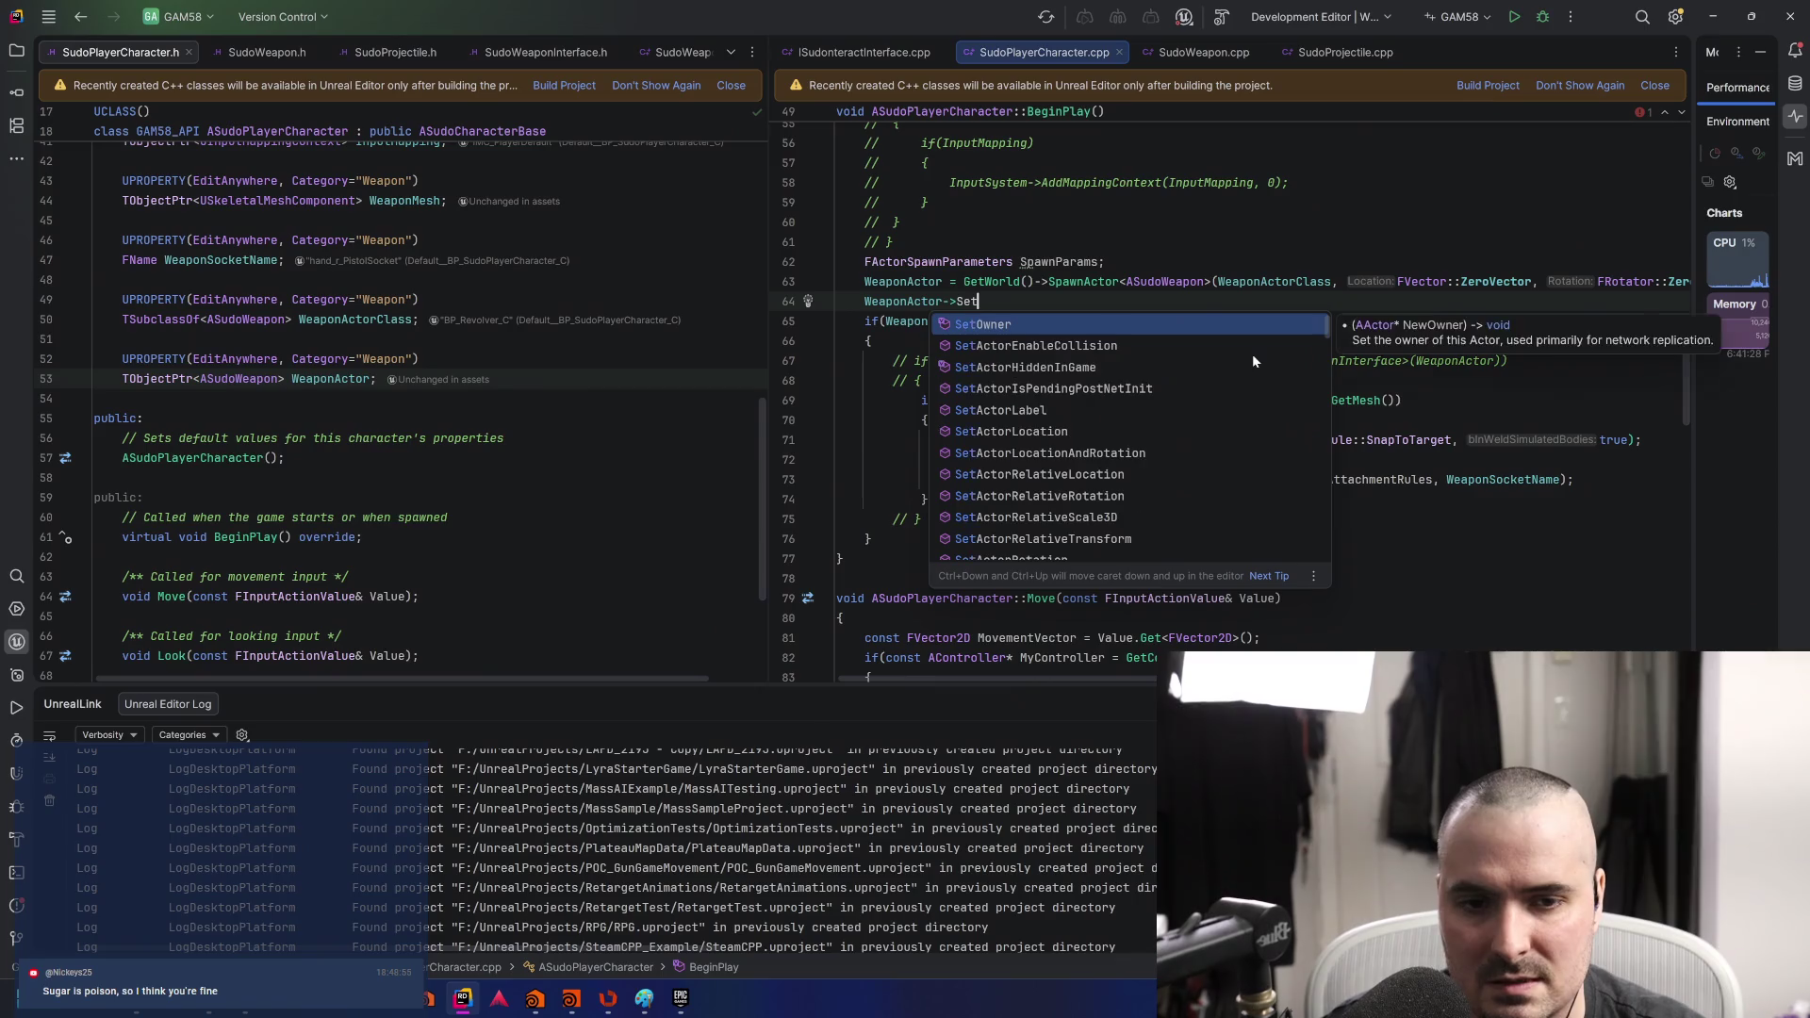
{"action": "key", "text": "Return"}
{"action": "type", "text": "sel"}
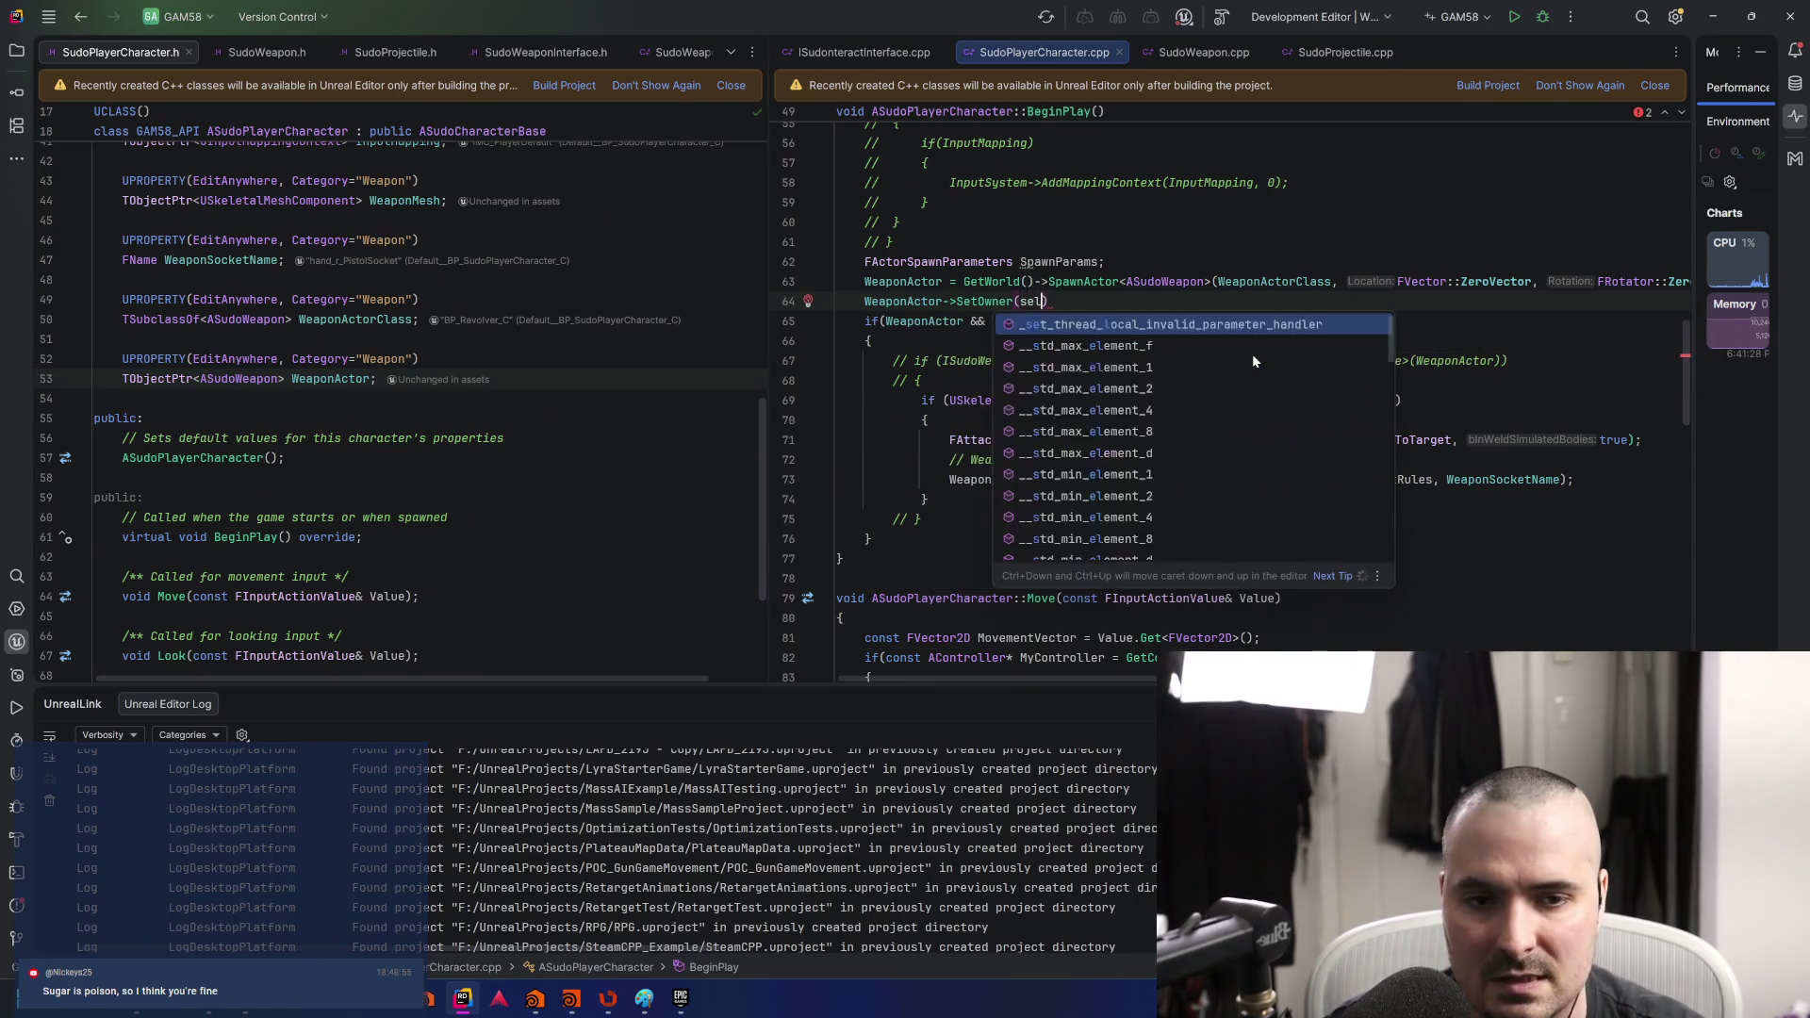
{"action": "key", "text": "Escape"}
{"action": "type", "text": "f;"}
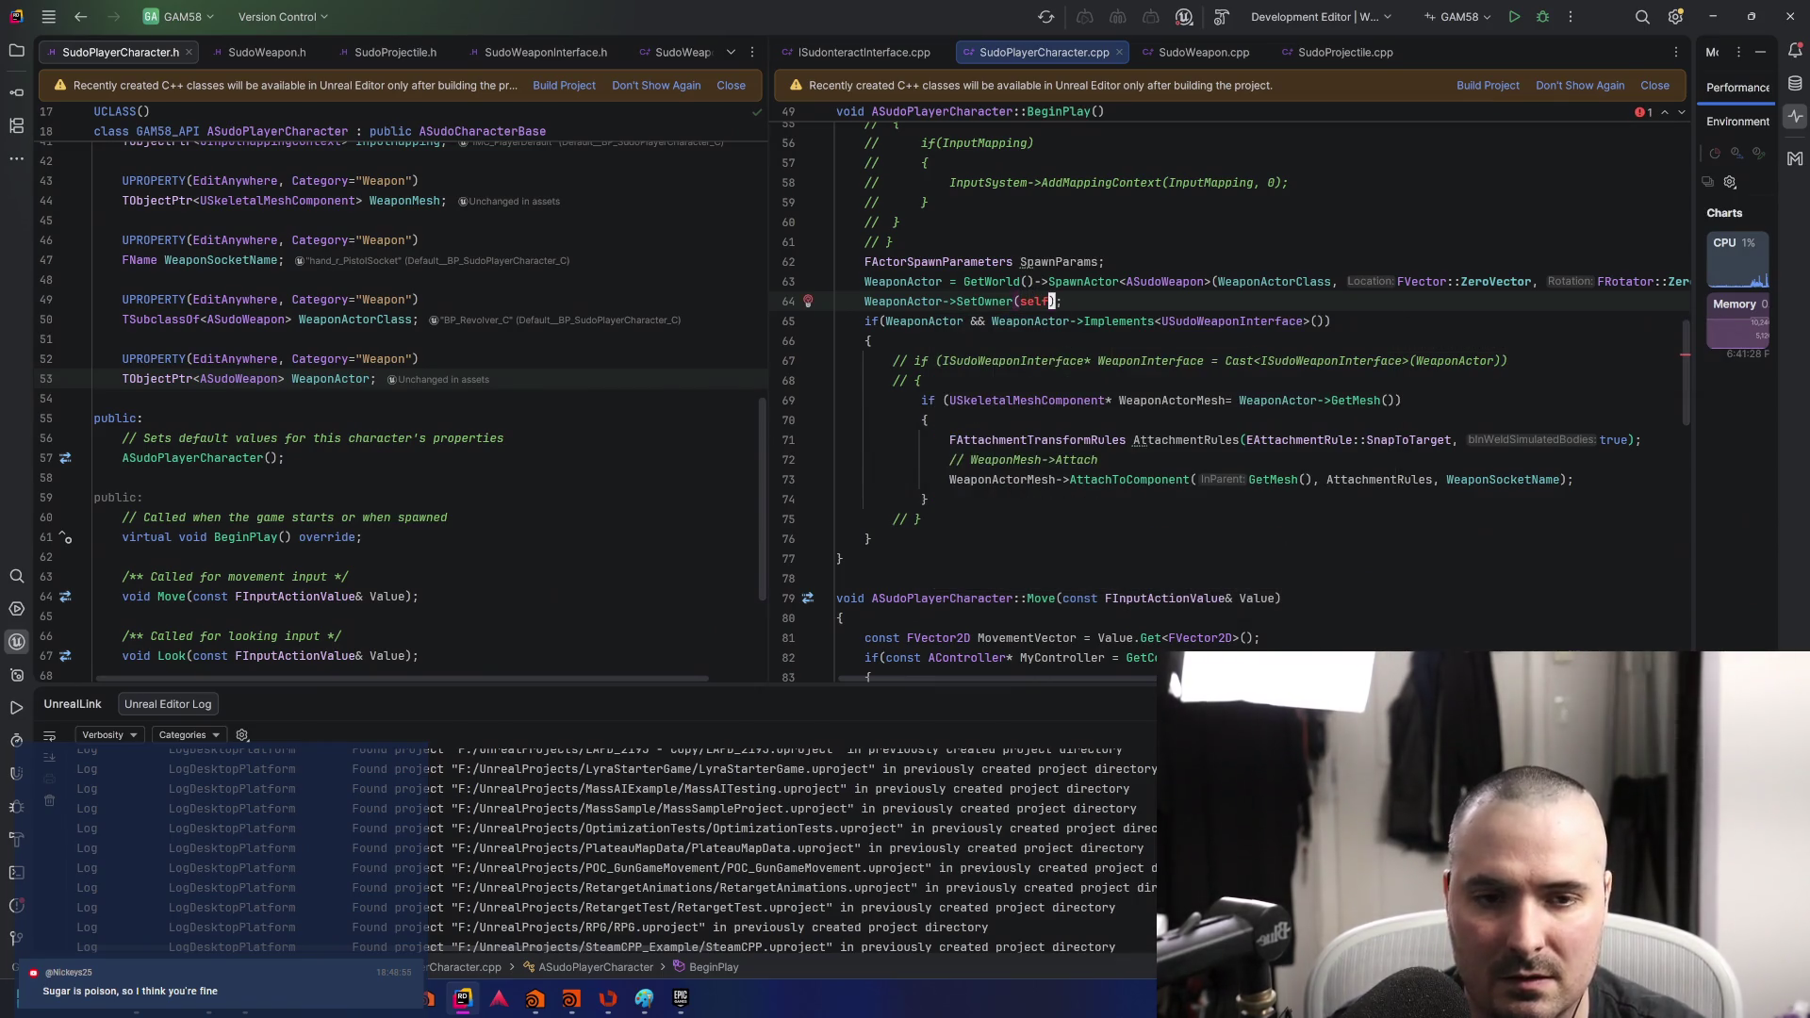
{"action": "key", "text": "Escape"}
{"action": "type", "text": "ciwthis"}
{"action": "key", "text": "Escape"}
{"action": "type", "text": ":w"}
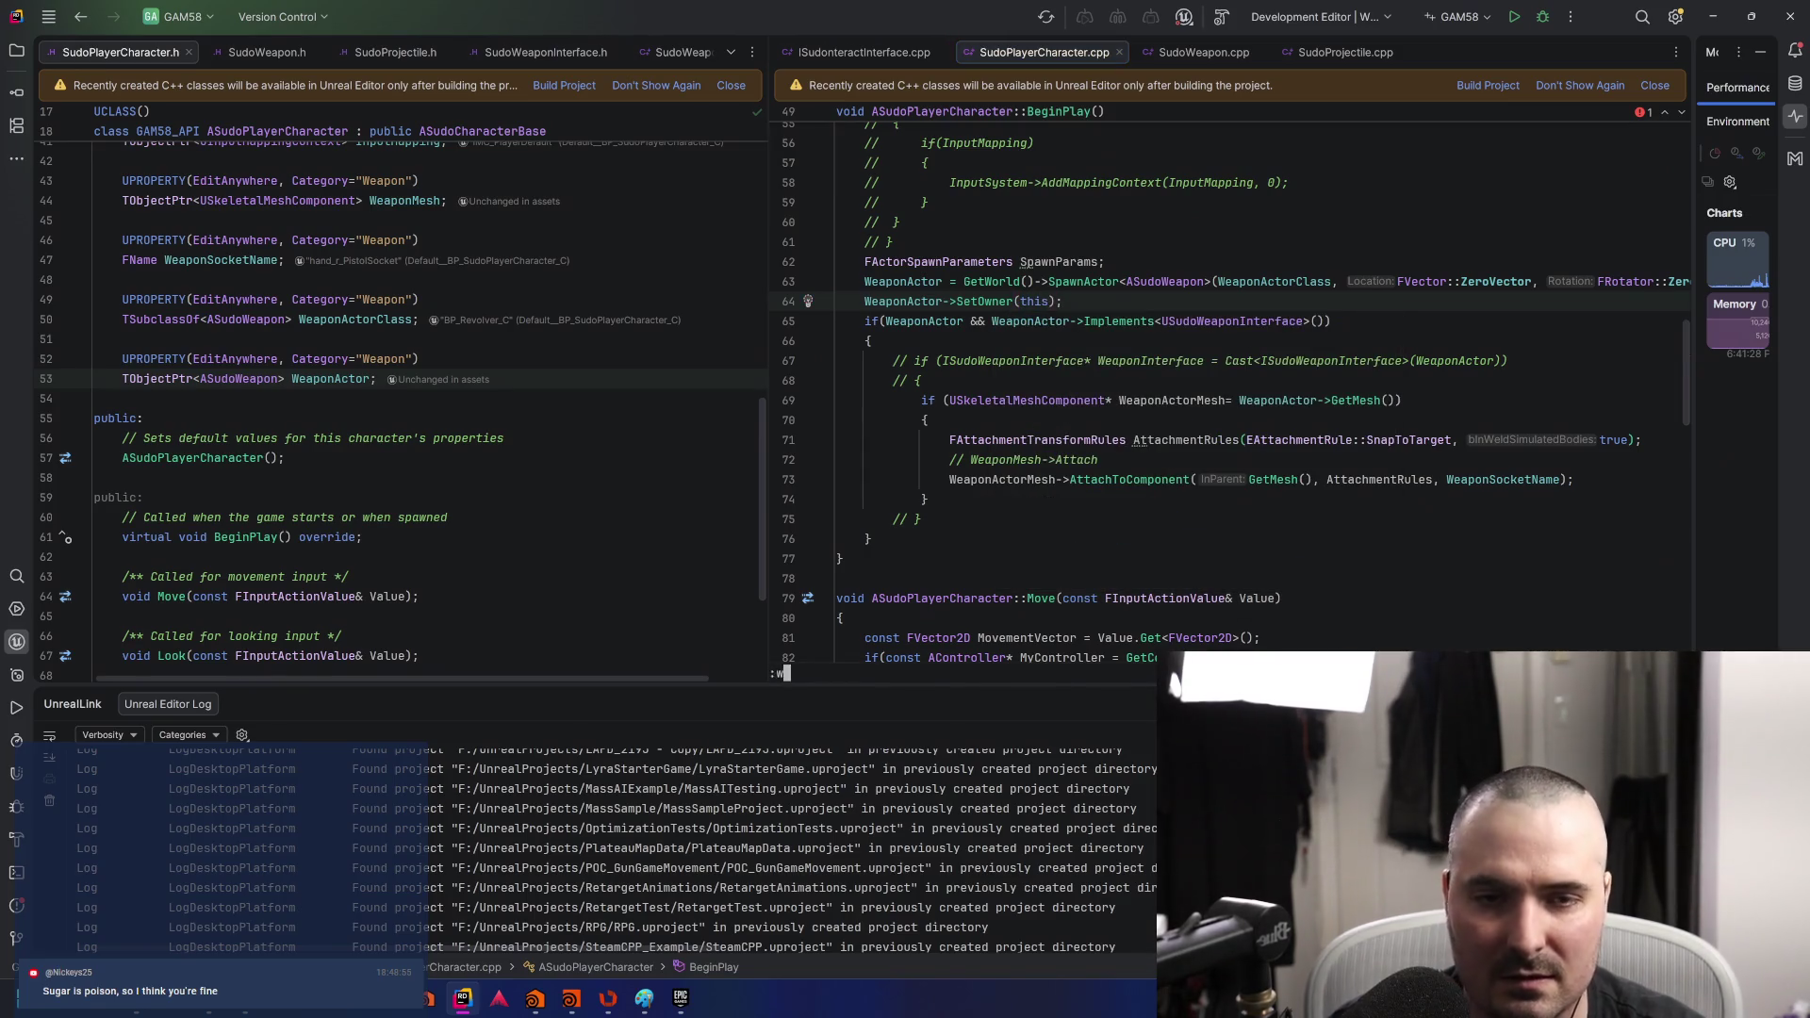
{"action": "key", "text": "Return"}
{"action": "left_click", "coordinate": [1209, 53]}
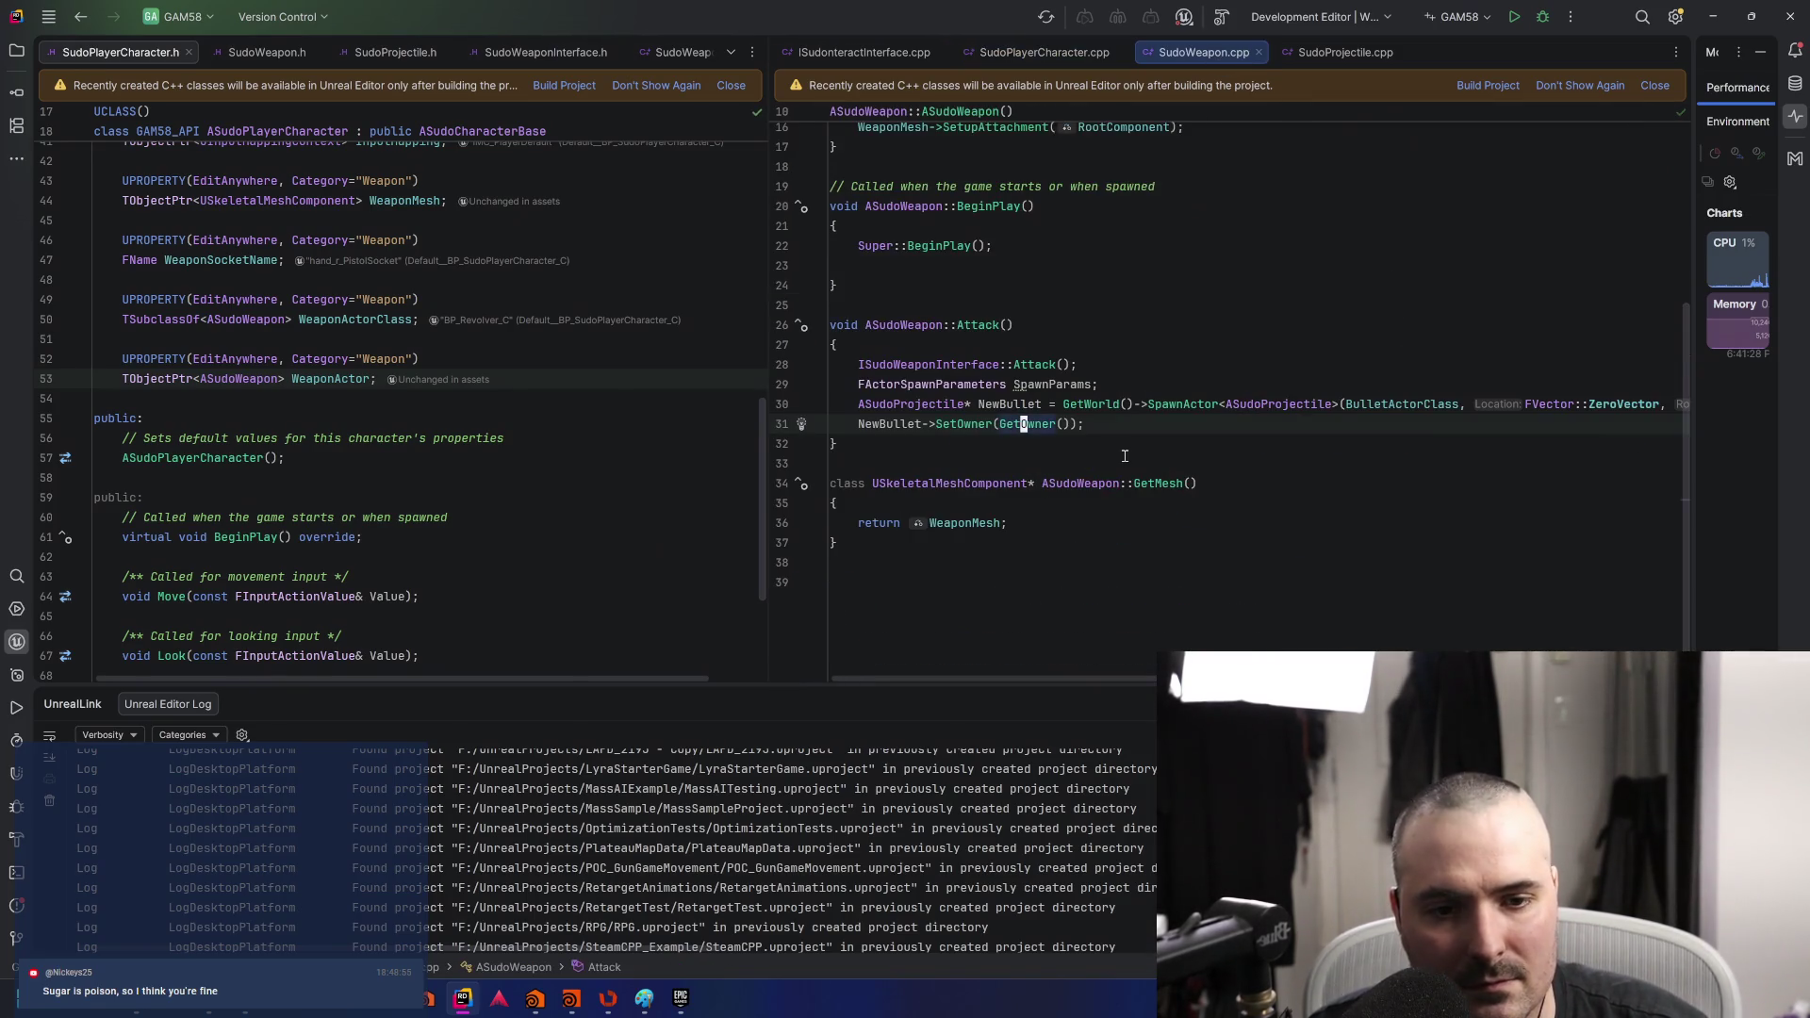
{"action": "key", "text": "b"}
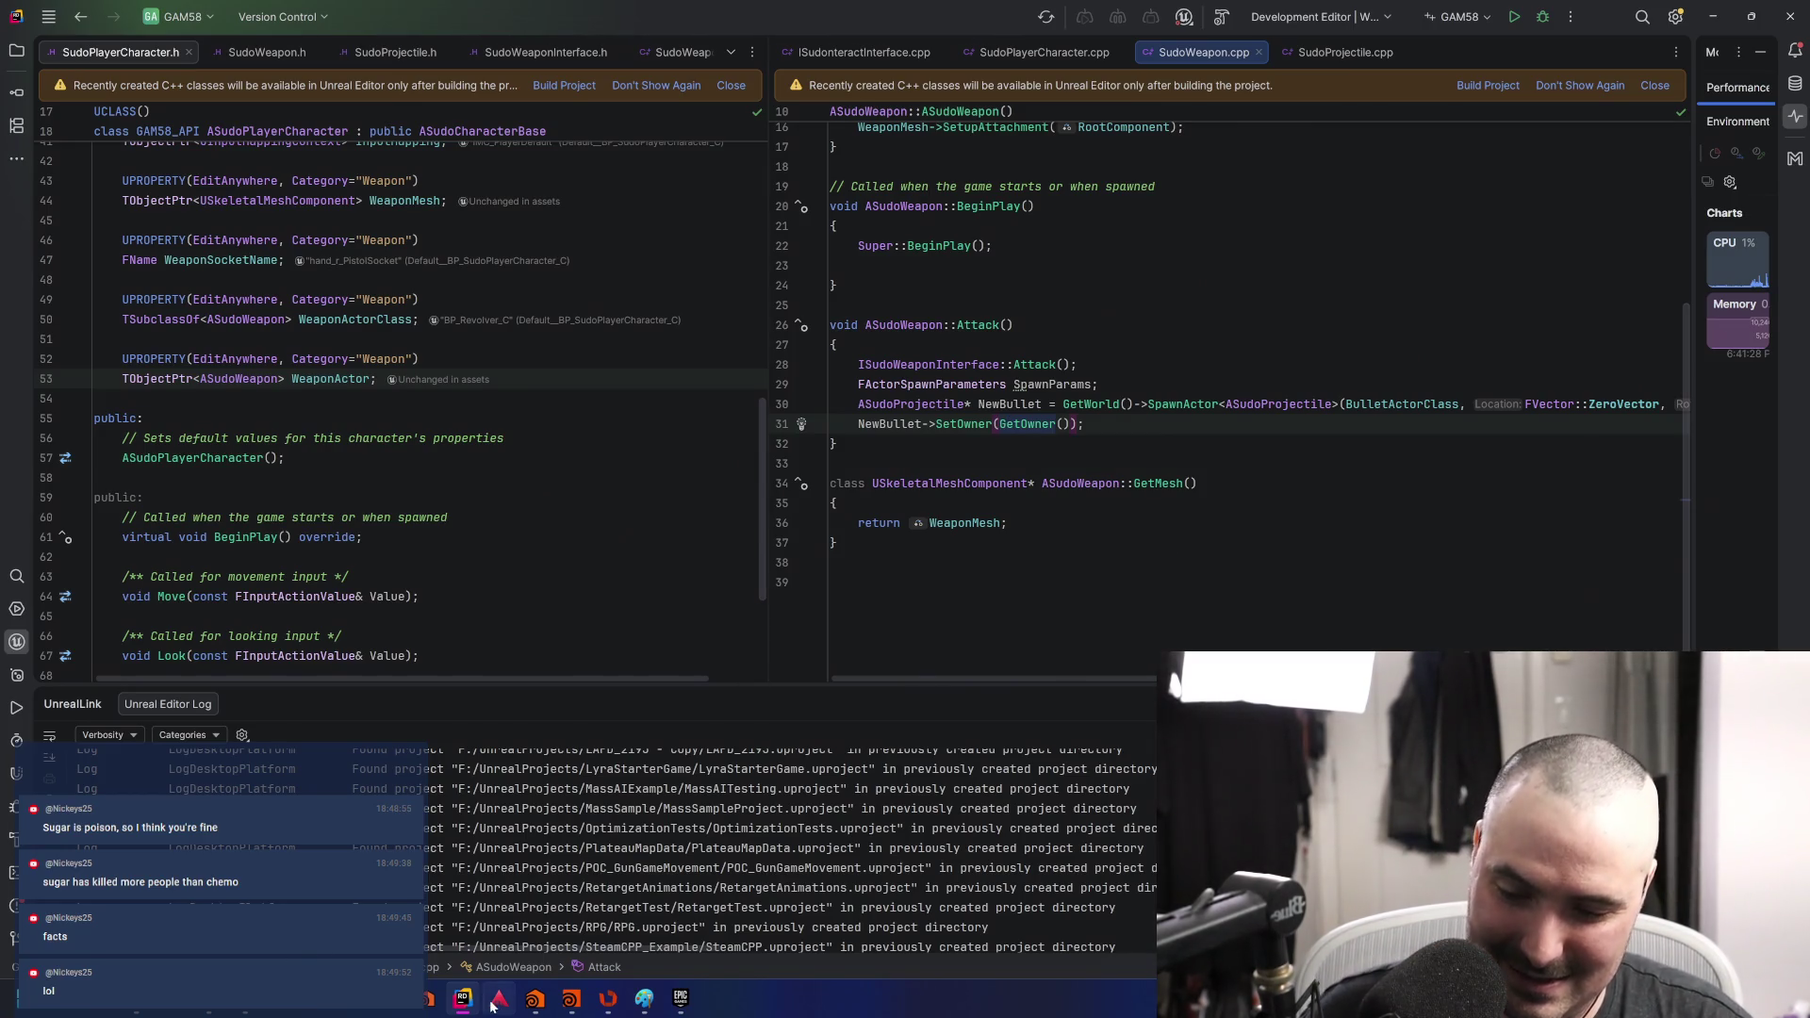
- In a new browser tab, search 'what is the likelihood of being infertile after TMZ chemo'
{"action": "key", "text": "alt+Tab"}
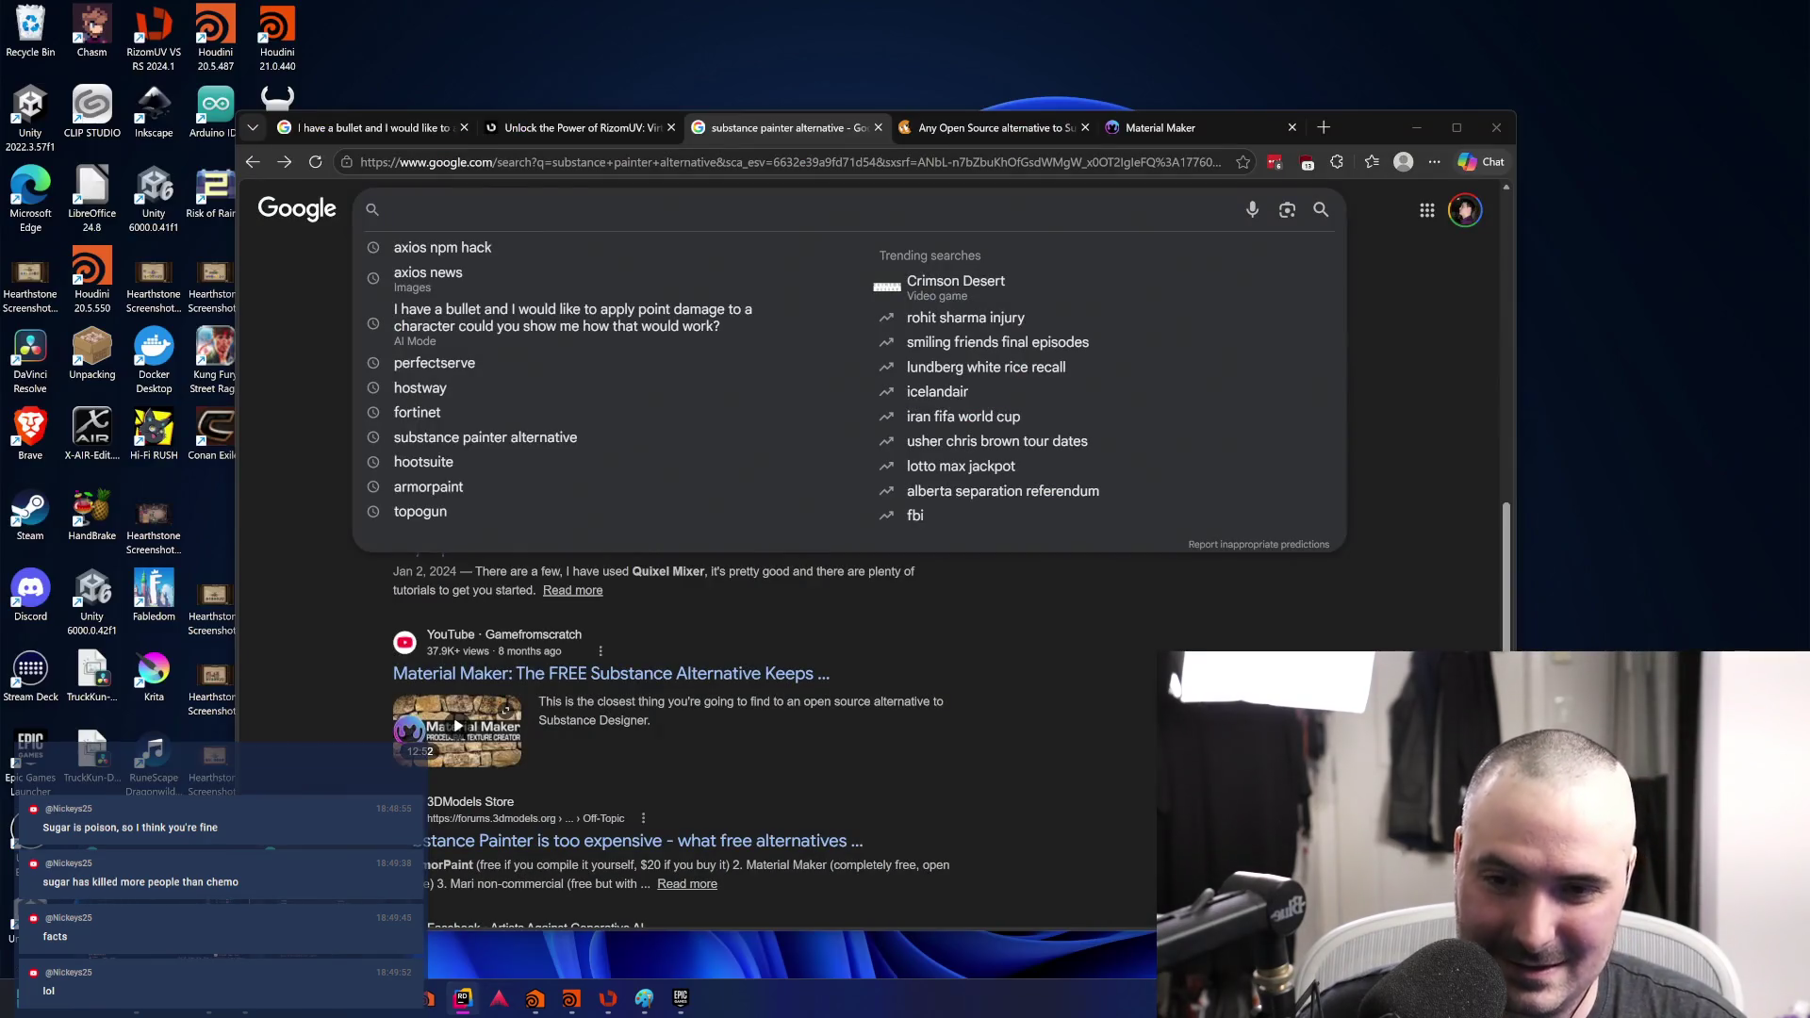
{"action": "left_click", "coordinate": [462, 998]}
{"action": "left_click", "coordinate": [1324, 129]}
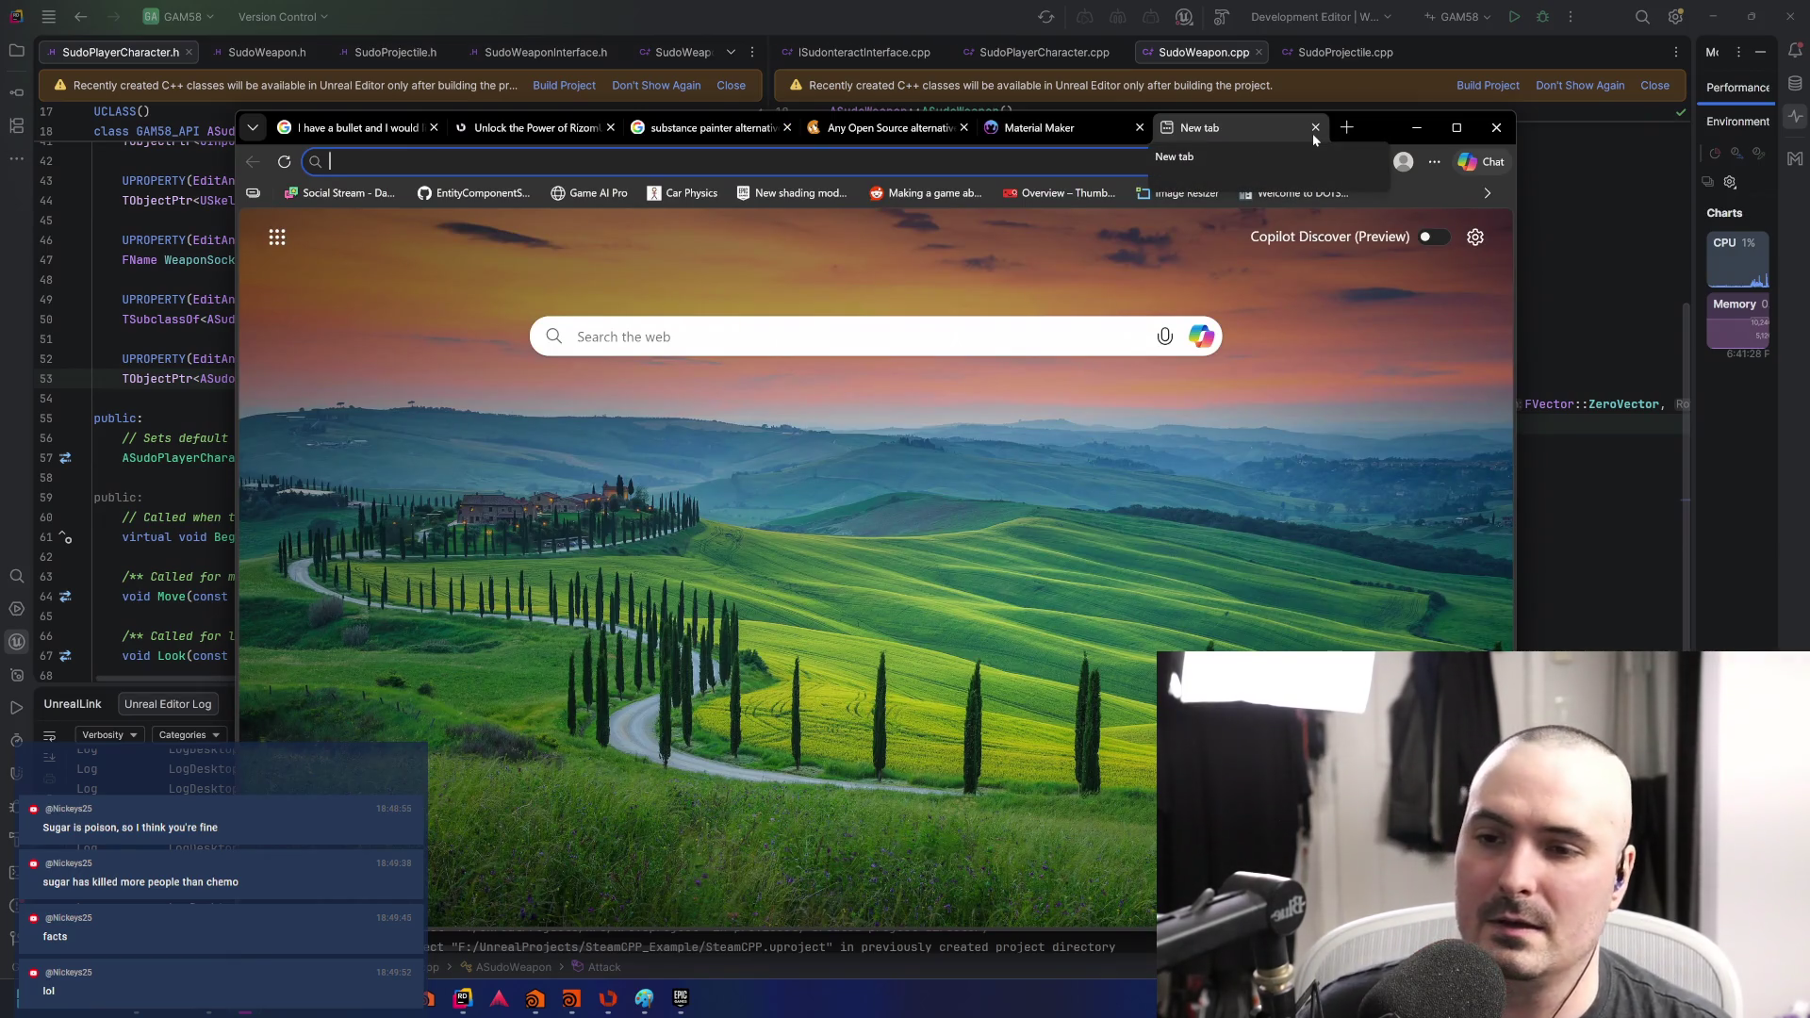
{"action": "type", "text": "what is the lik"}
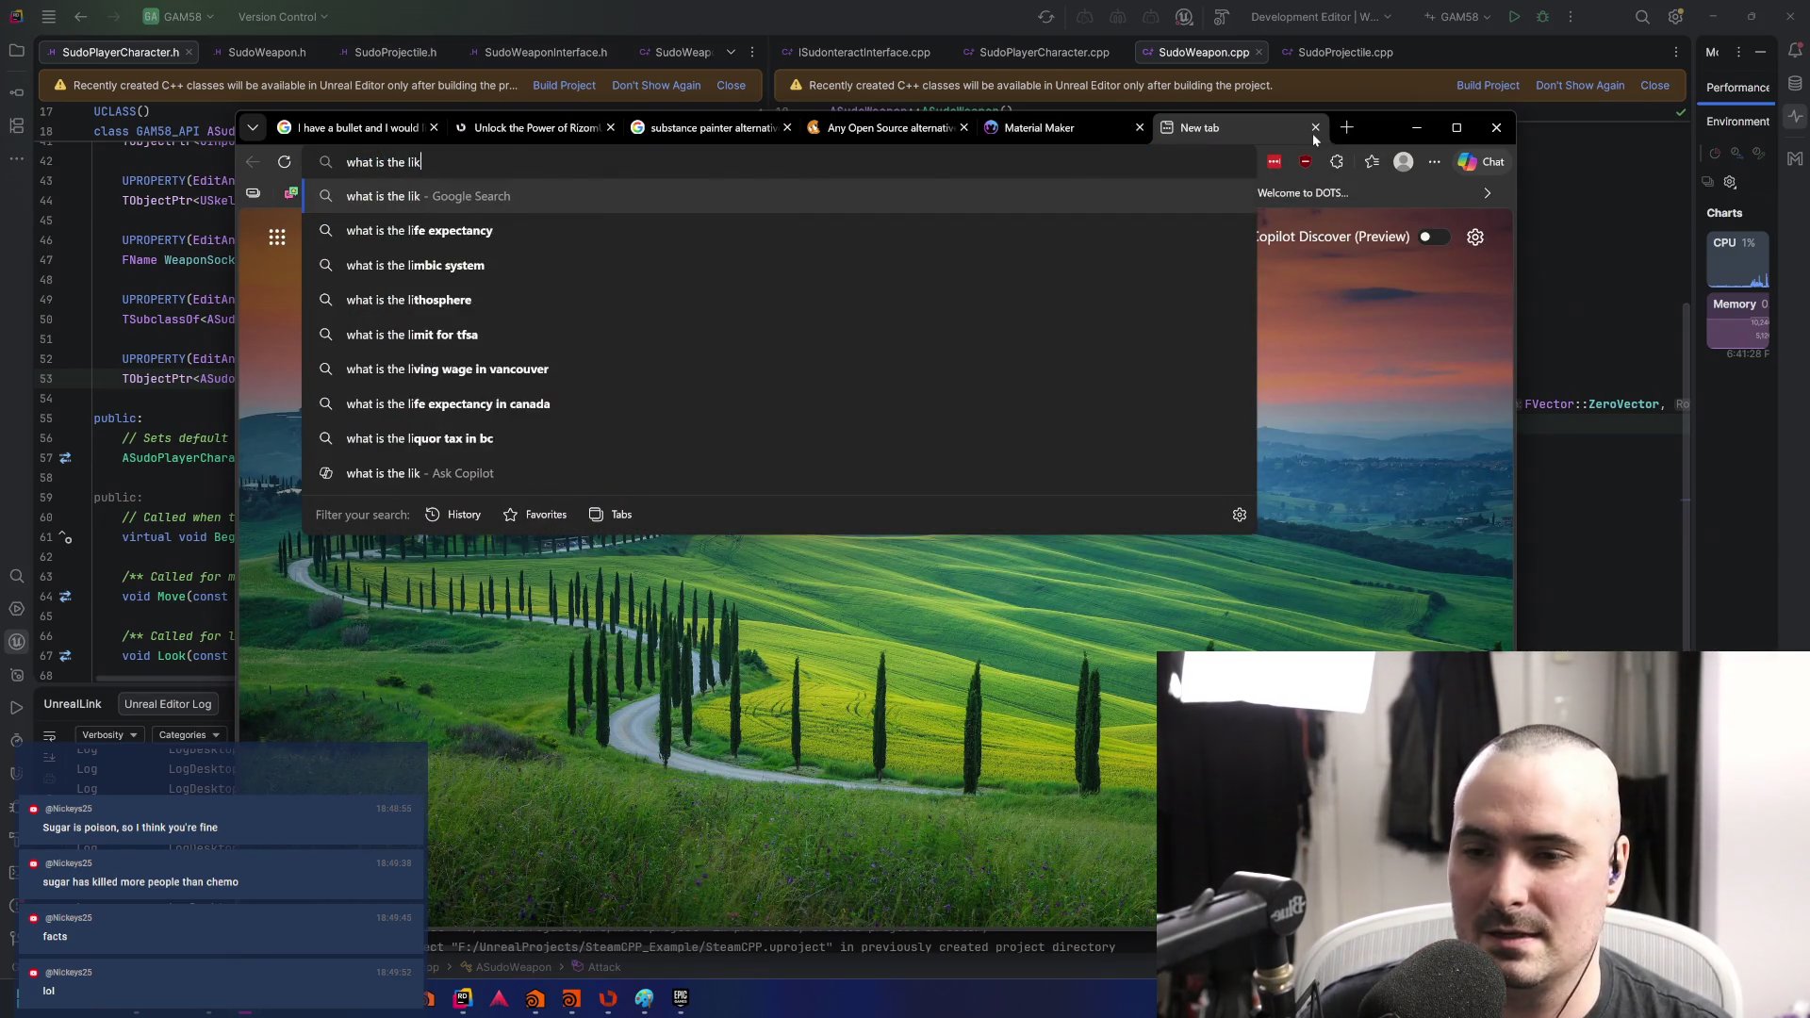
{"action": "type", "text": "ley"}
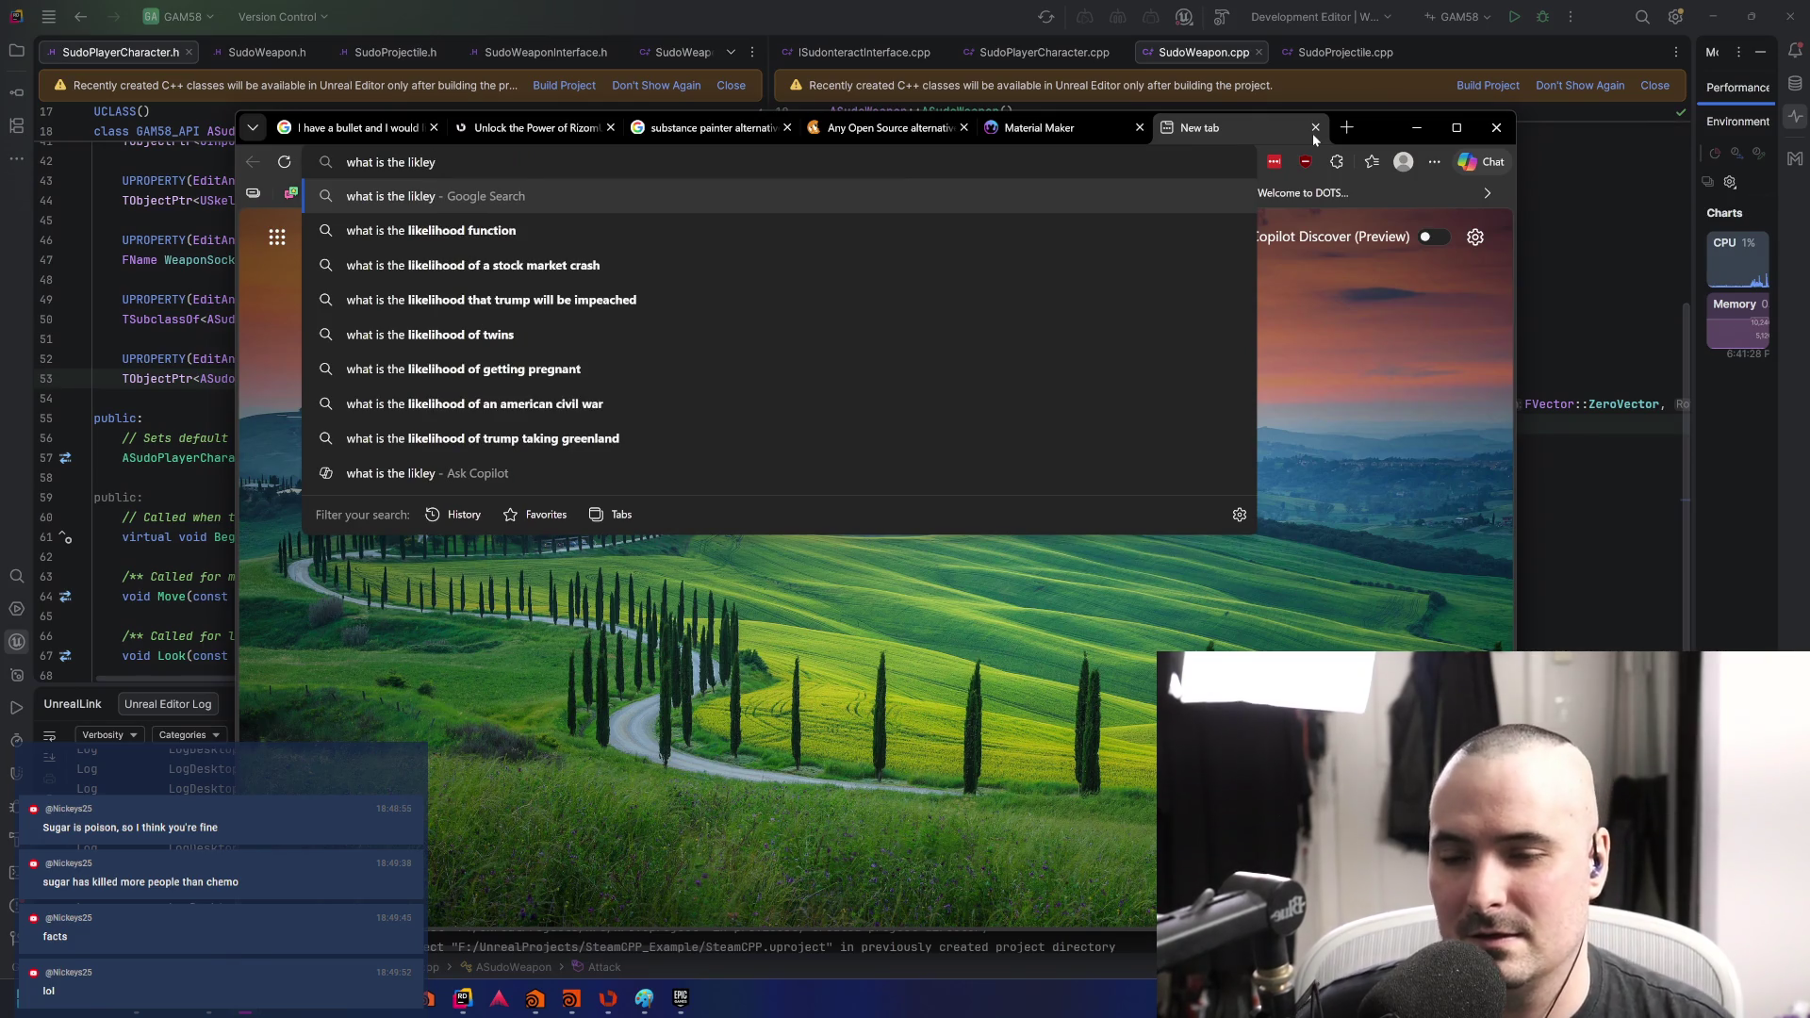
{"action": "key", "text": "BackSpace"}
{"action": "key", "text": "BackSpace"}
{"action": "key", "text": "BackSpace"}
{"action": "type", "text": "elihood "}
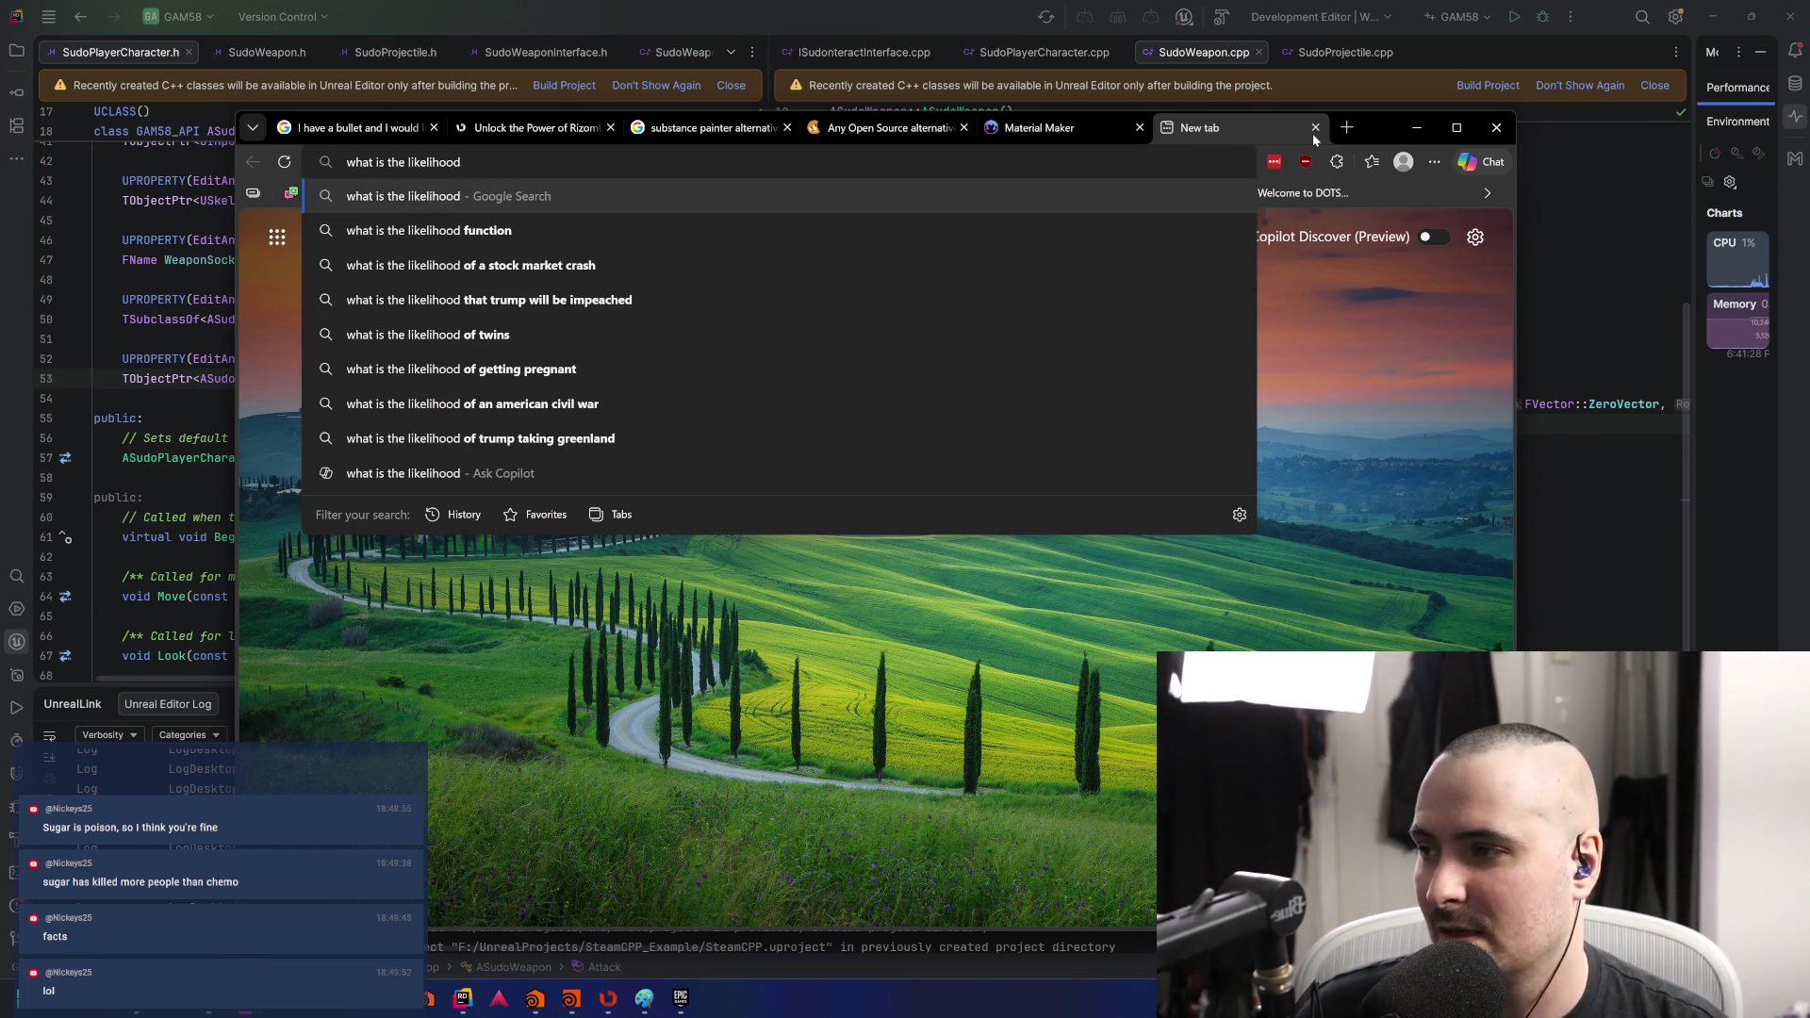
{"action": "type", "text": "of being in"}
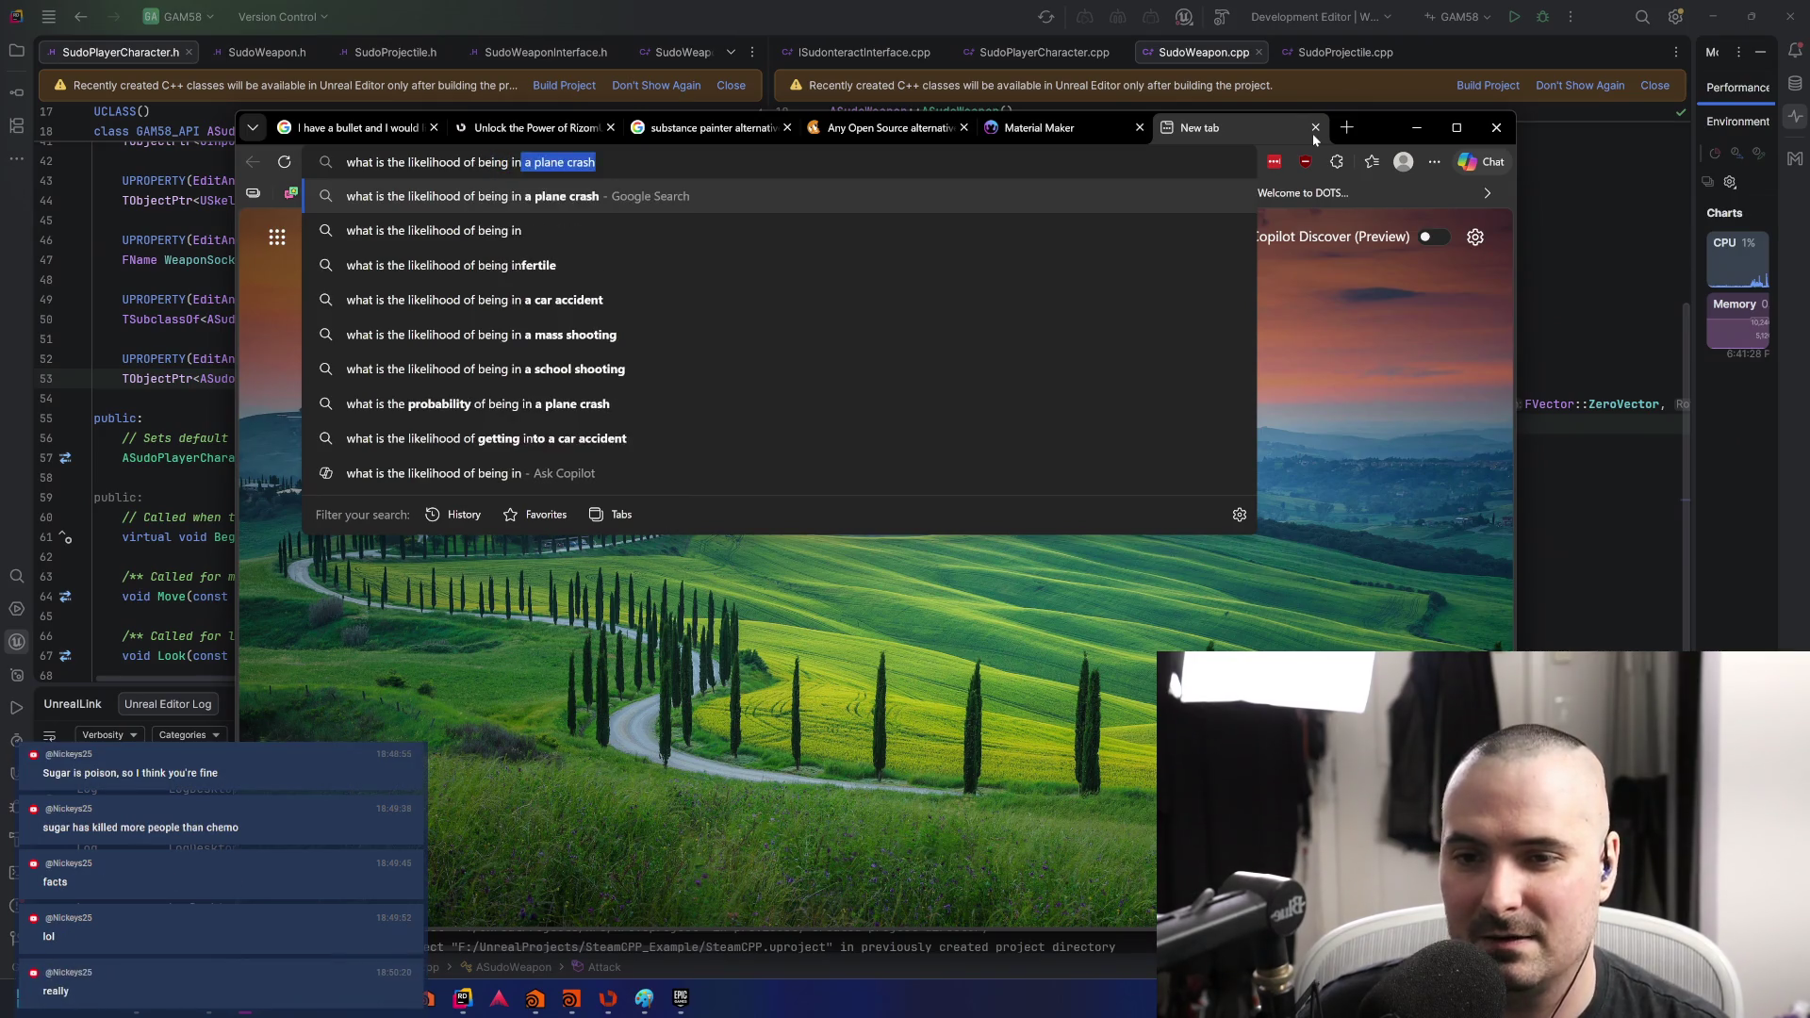
{"action": "type", "text": "fertile "}
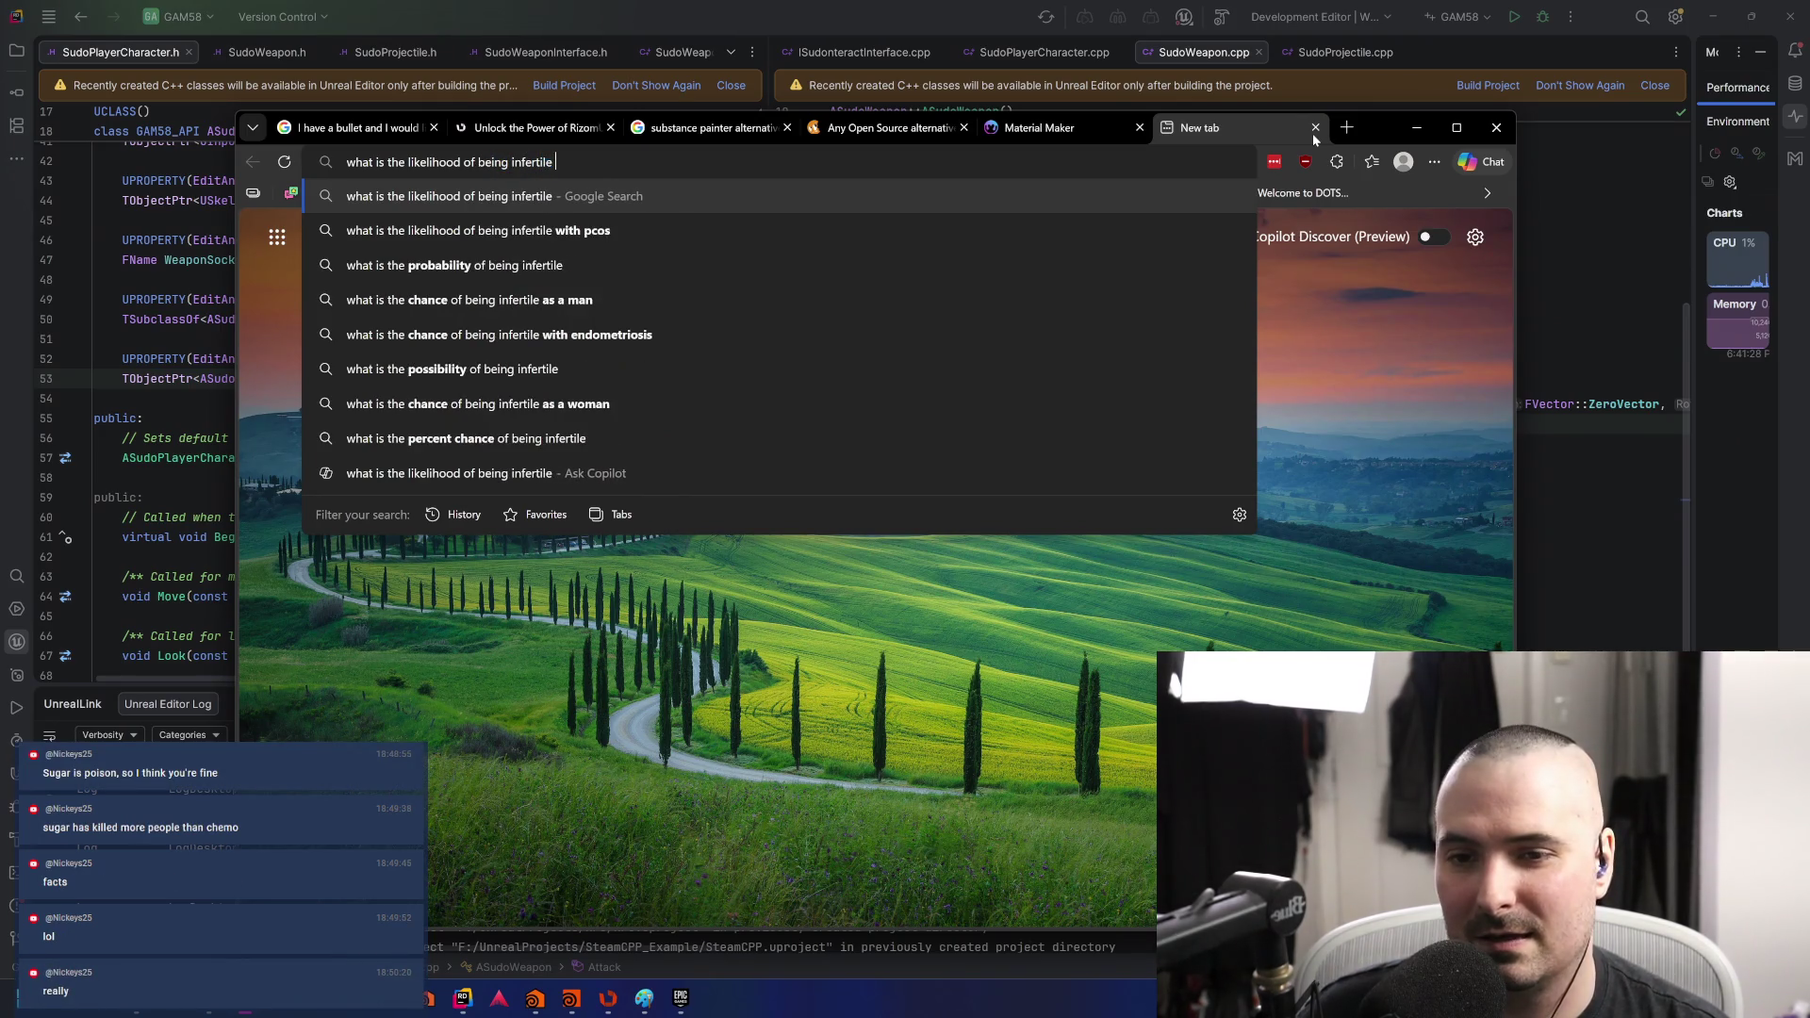
{"action": "type", "text": "after "}
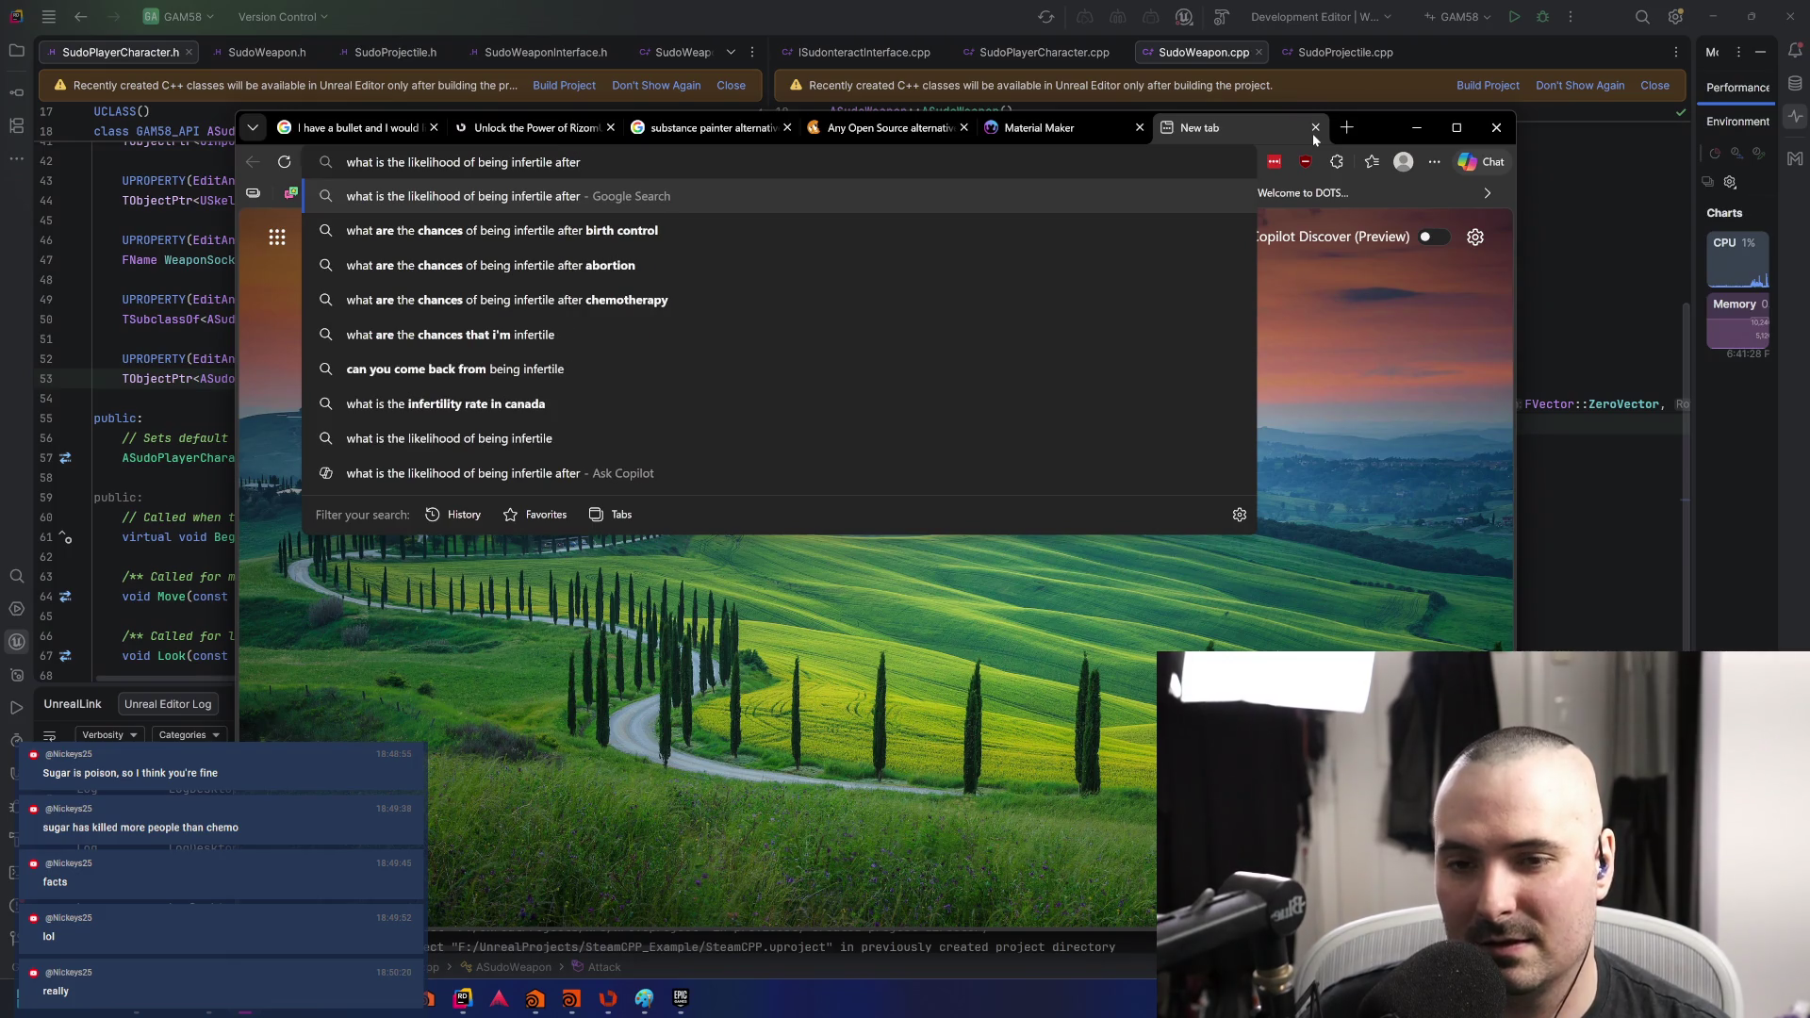
{"action": "type", "text": "TMZ chemo"}
{"action": "key", "text": "Return"}
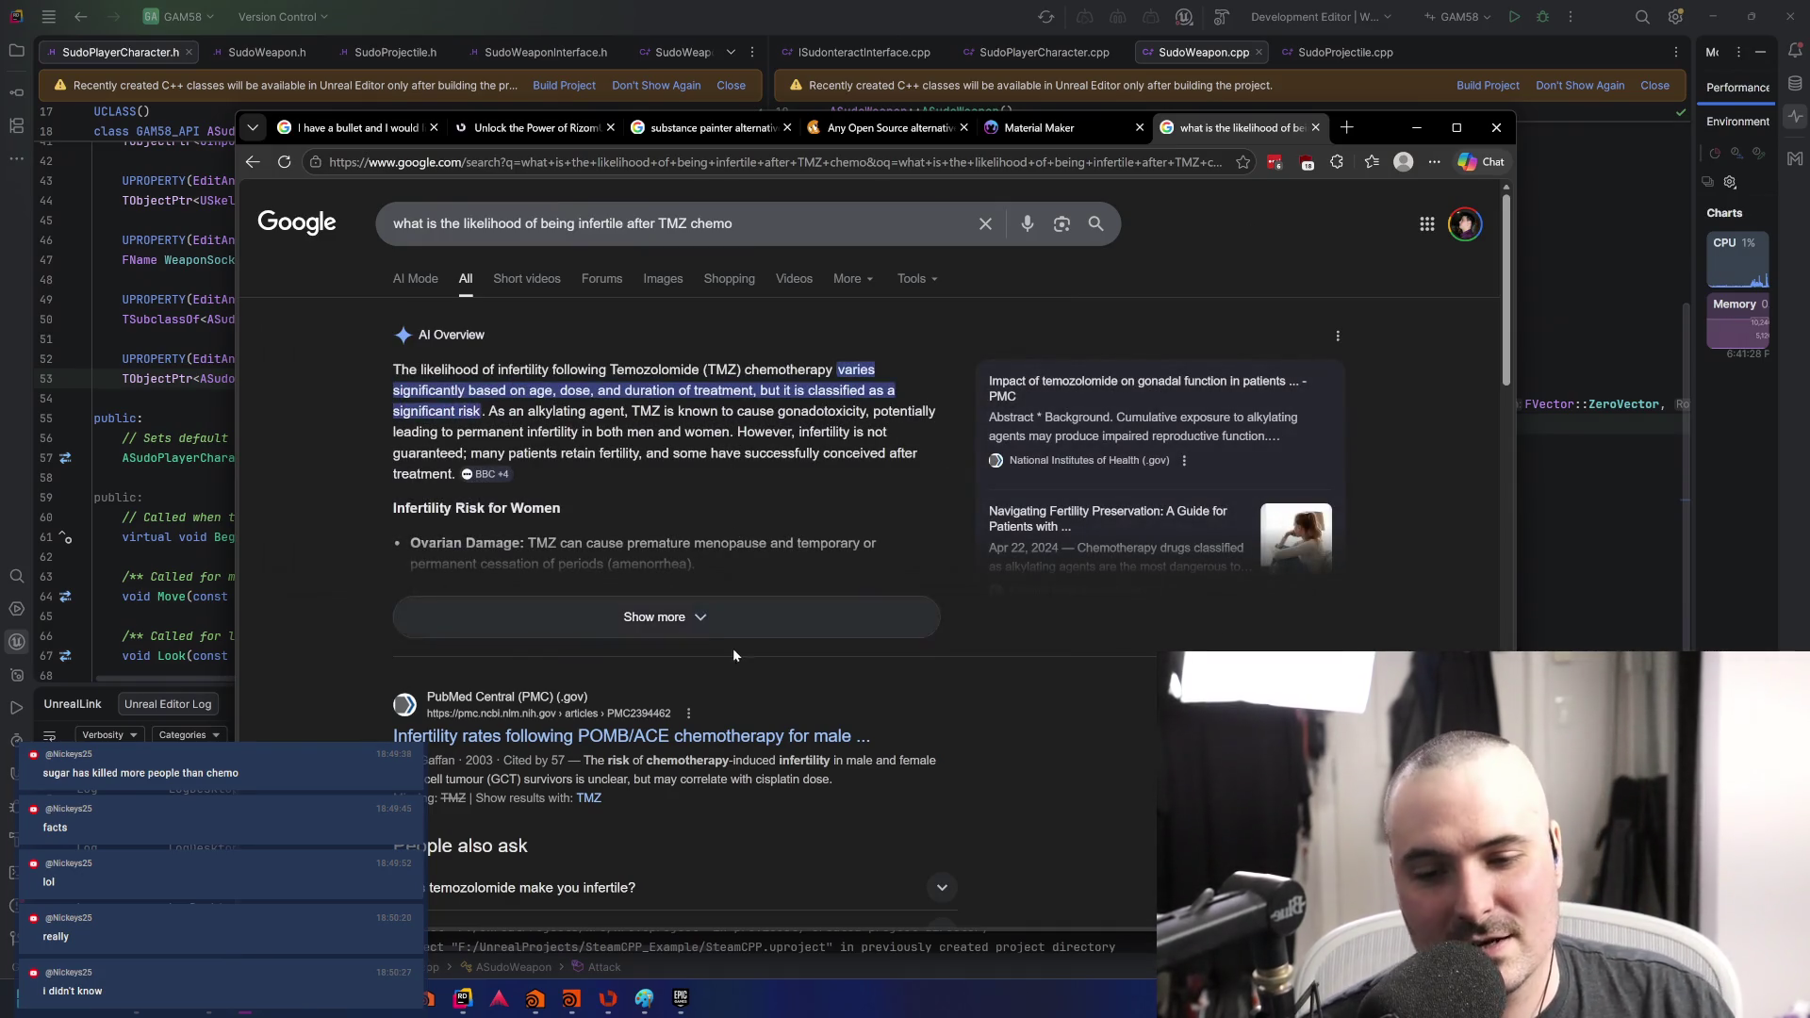
- Expand the AI Overview with Show more and scroll through the answer
{"action": "left_click", "coordinate": [739, 620]}
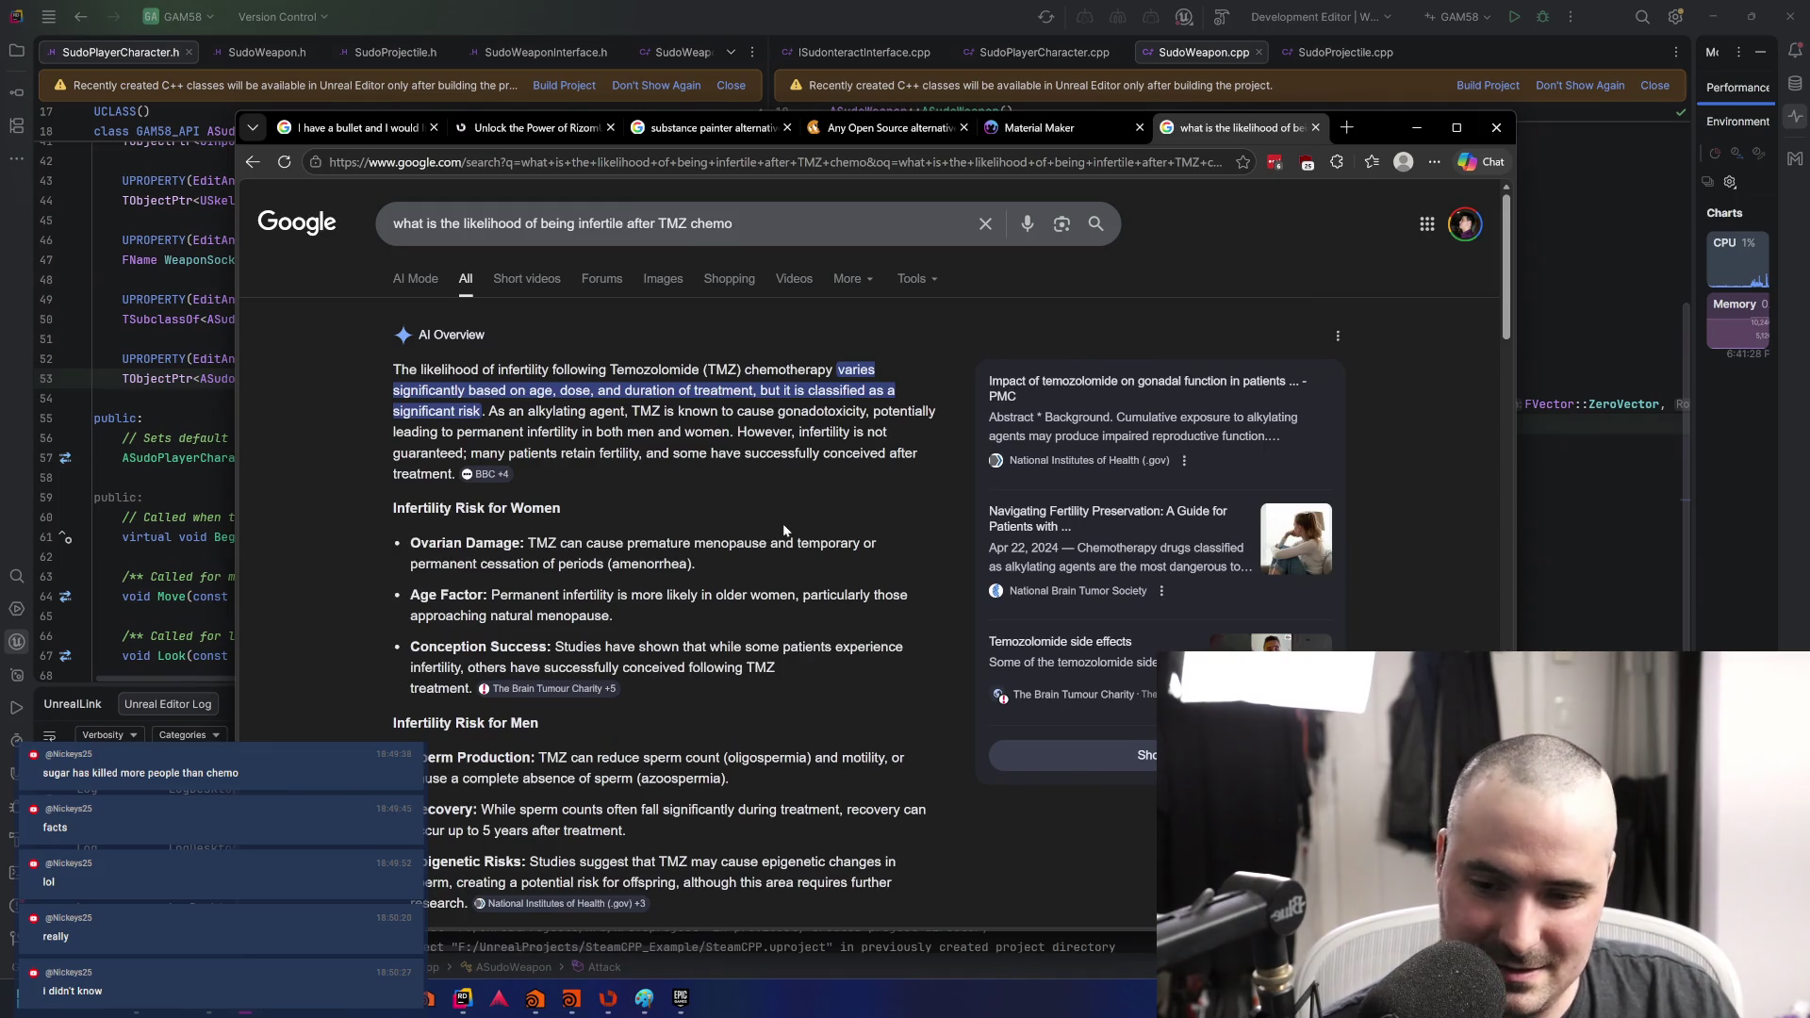
{"action": "scroll", "coordinate": [824, 542], "scroll_direction": "down", "scroll_amount": 3}
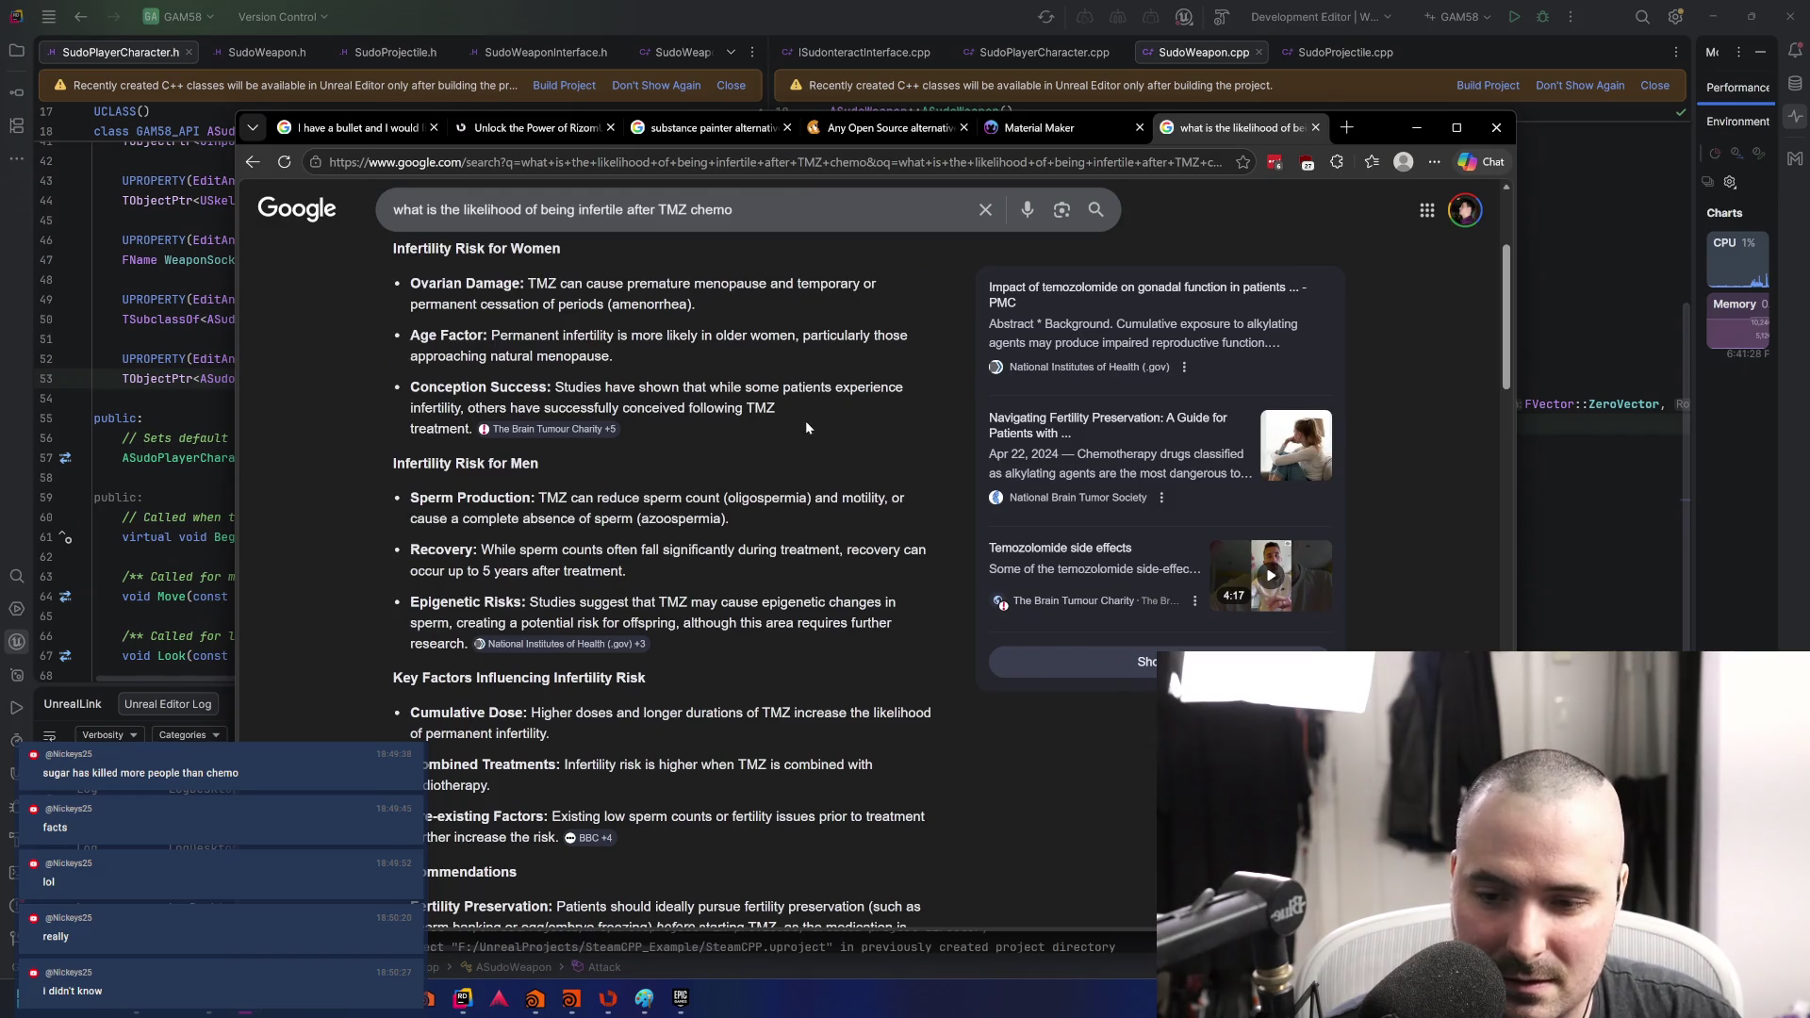
{"action": "scroll", "coordinate": [834, 420], "scroll_direction": "down", "scroll_amount": 2}
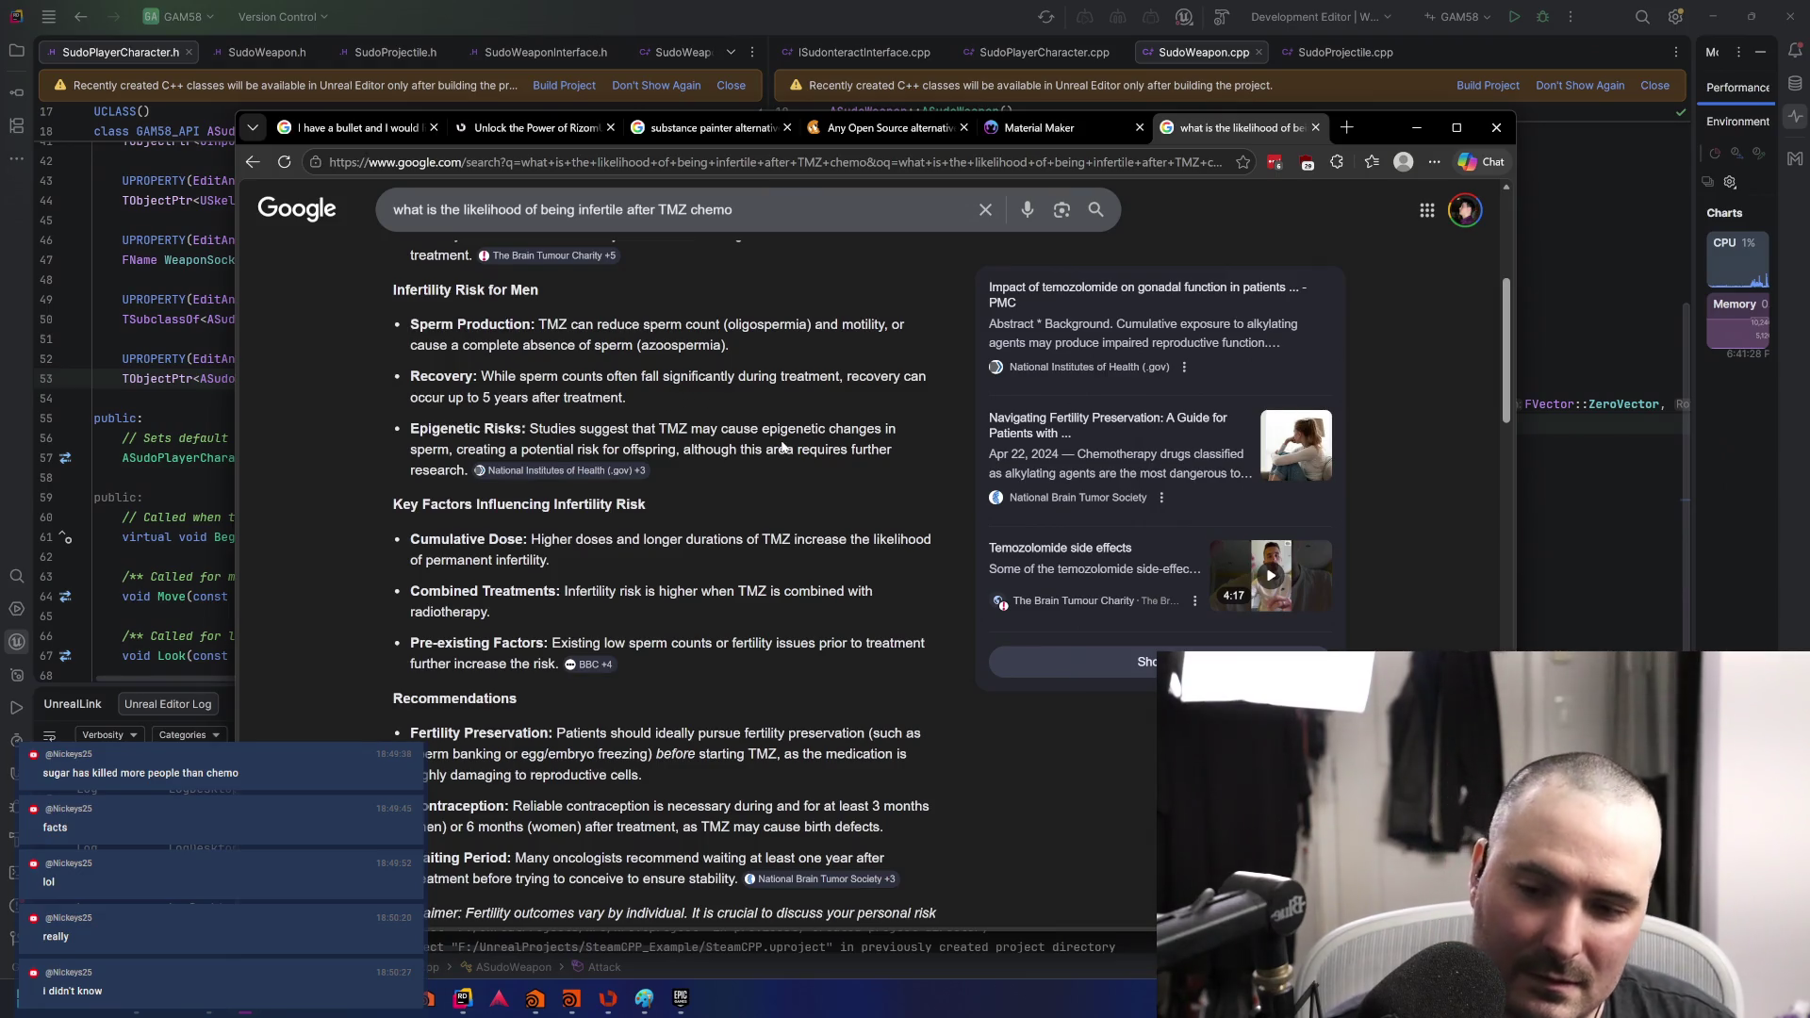
{"action": "scroll", "coordinate": [790, 454], "scroll_direction": "down", "scroll_amount": 2}
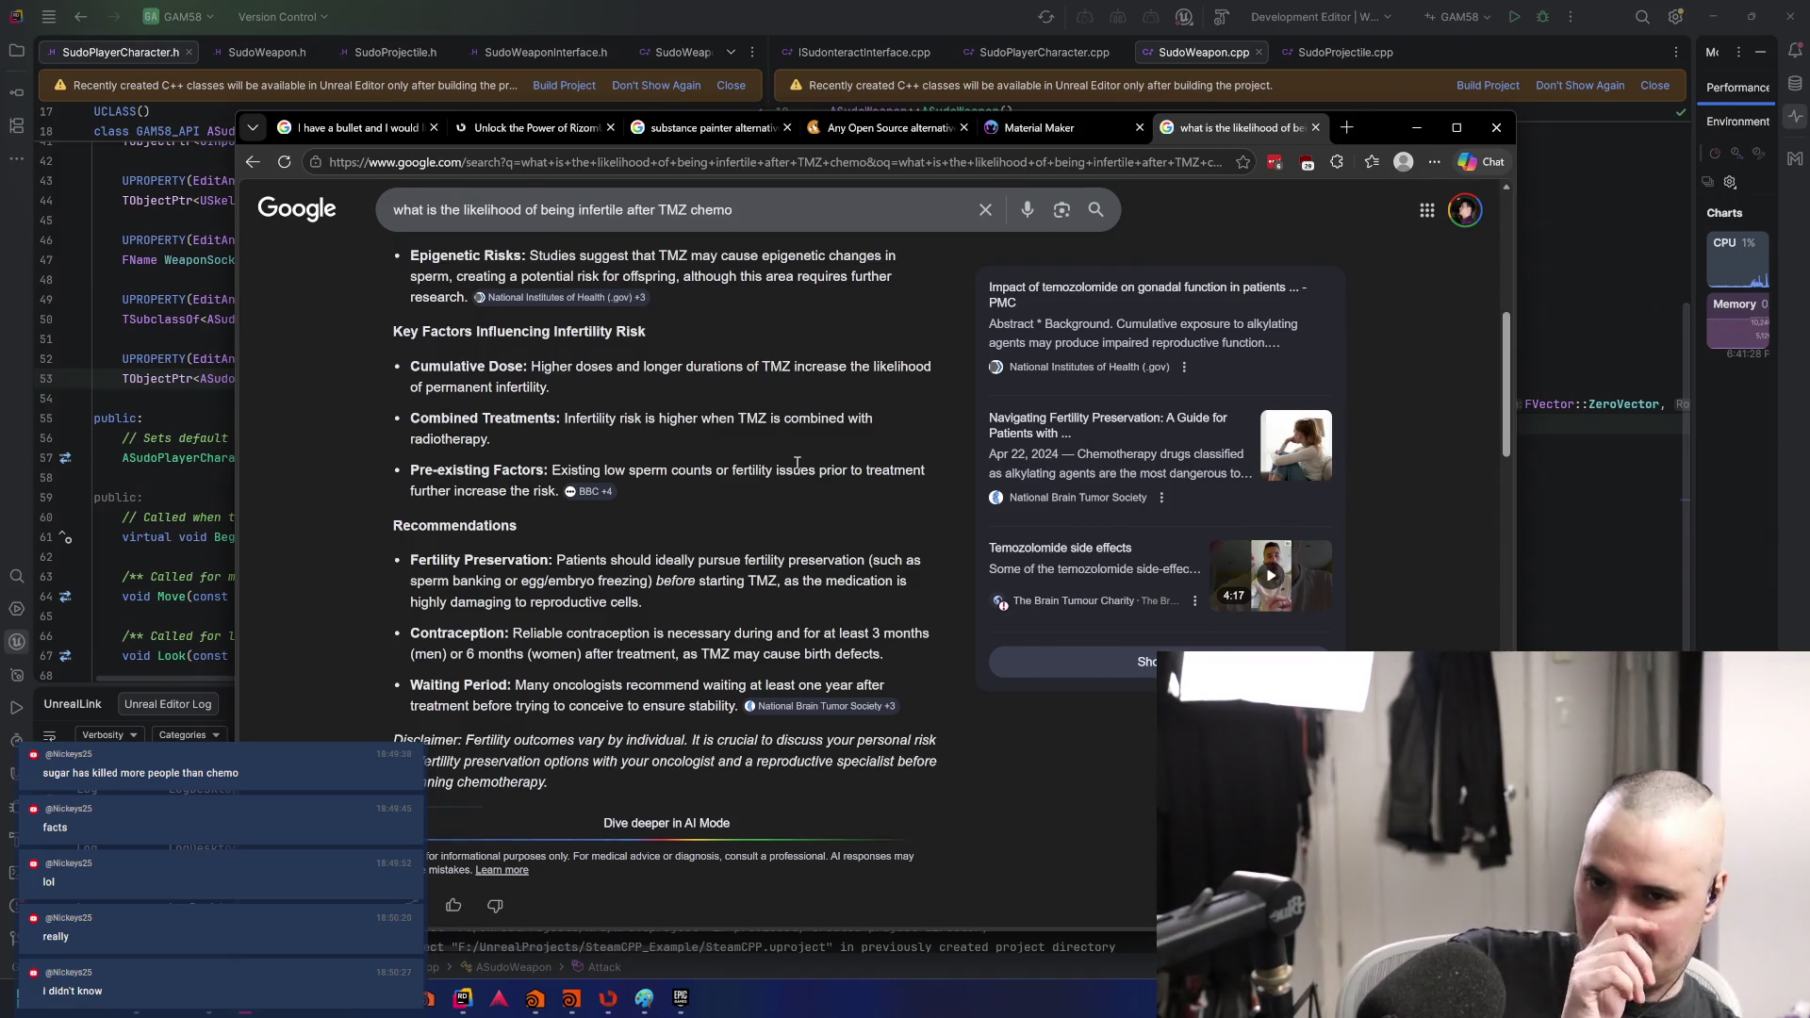
{"action": "scroll", "coordinate": [796, 464], "scroll_direction": "up", "scroll_amount": 6}
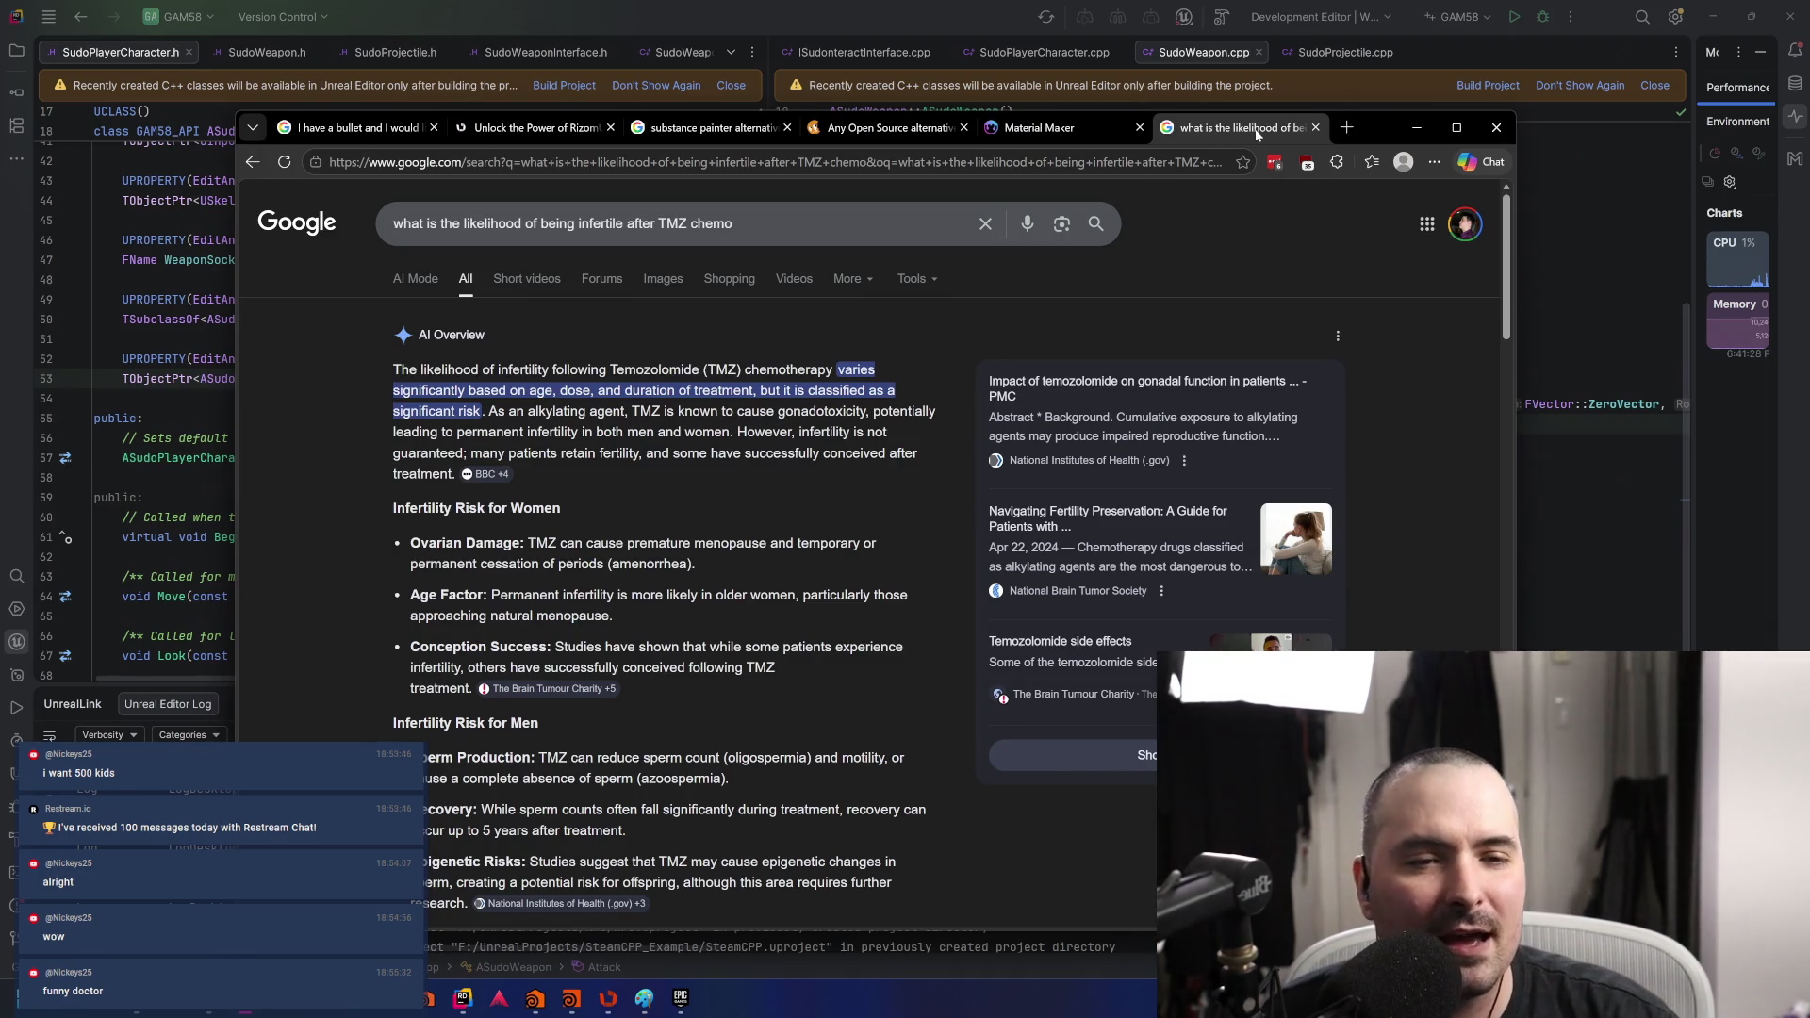
- Close the chemotherapy search tab and minimize Chrome to reveal Rider
{"action": "left_click", "coordinate": [1315, 127]}
{"action": "left_click", "coordinate": [1416, 127]}
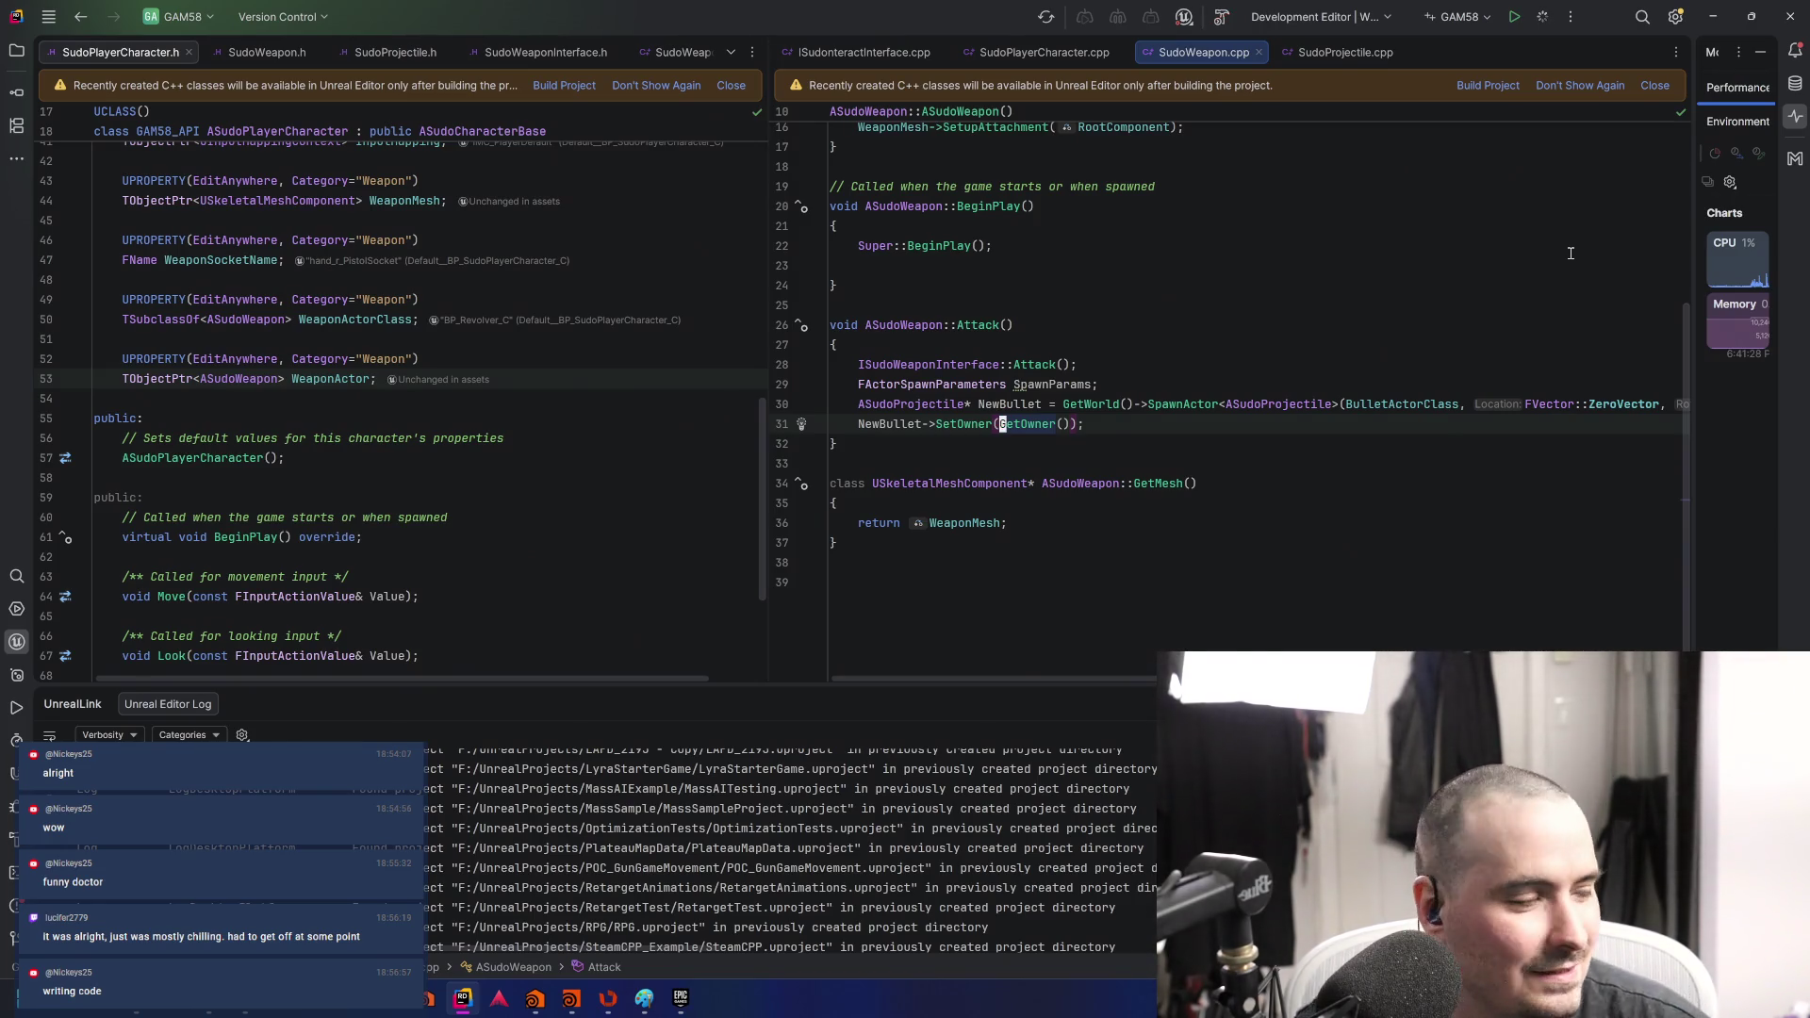
- Start debugging the Unreal game project with F5
{"action": "key", "text": "F5"}
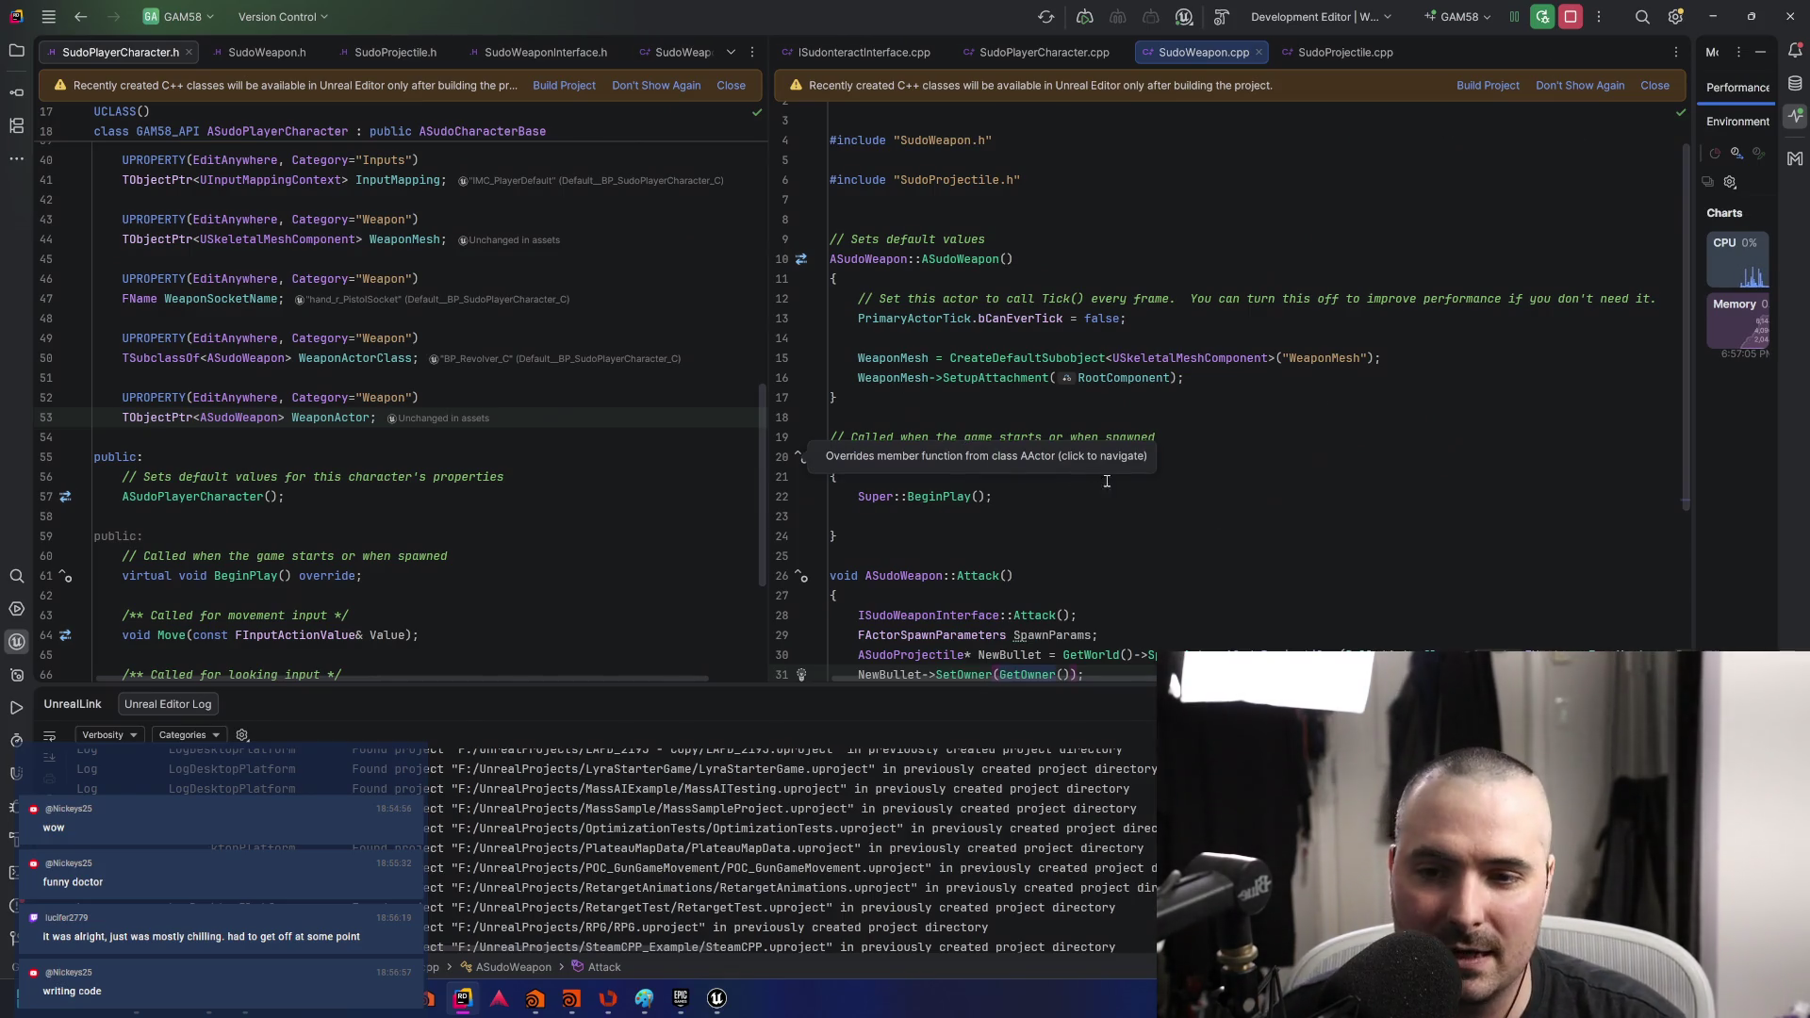
- Open BP_Pistol's full blueprint editor and search its properties for bullet and projectile
{"action": "left_click", "coordinate": [718, 1001]}
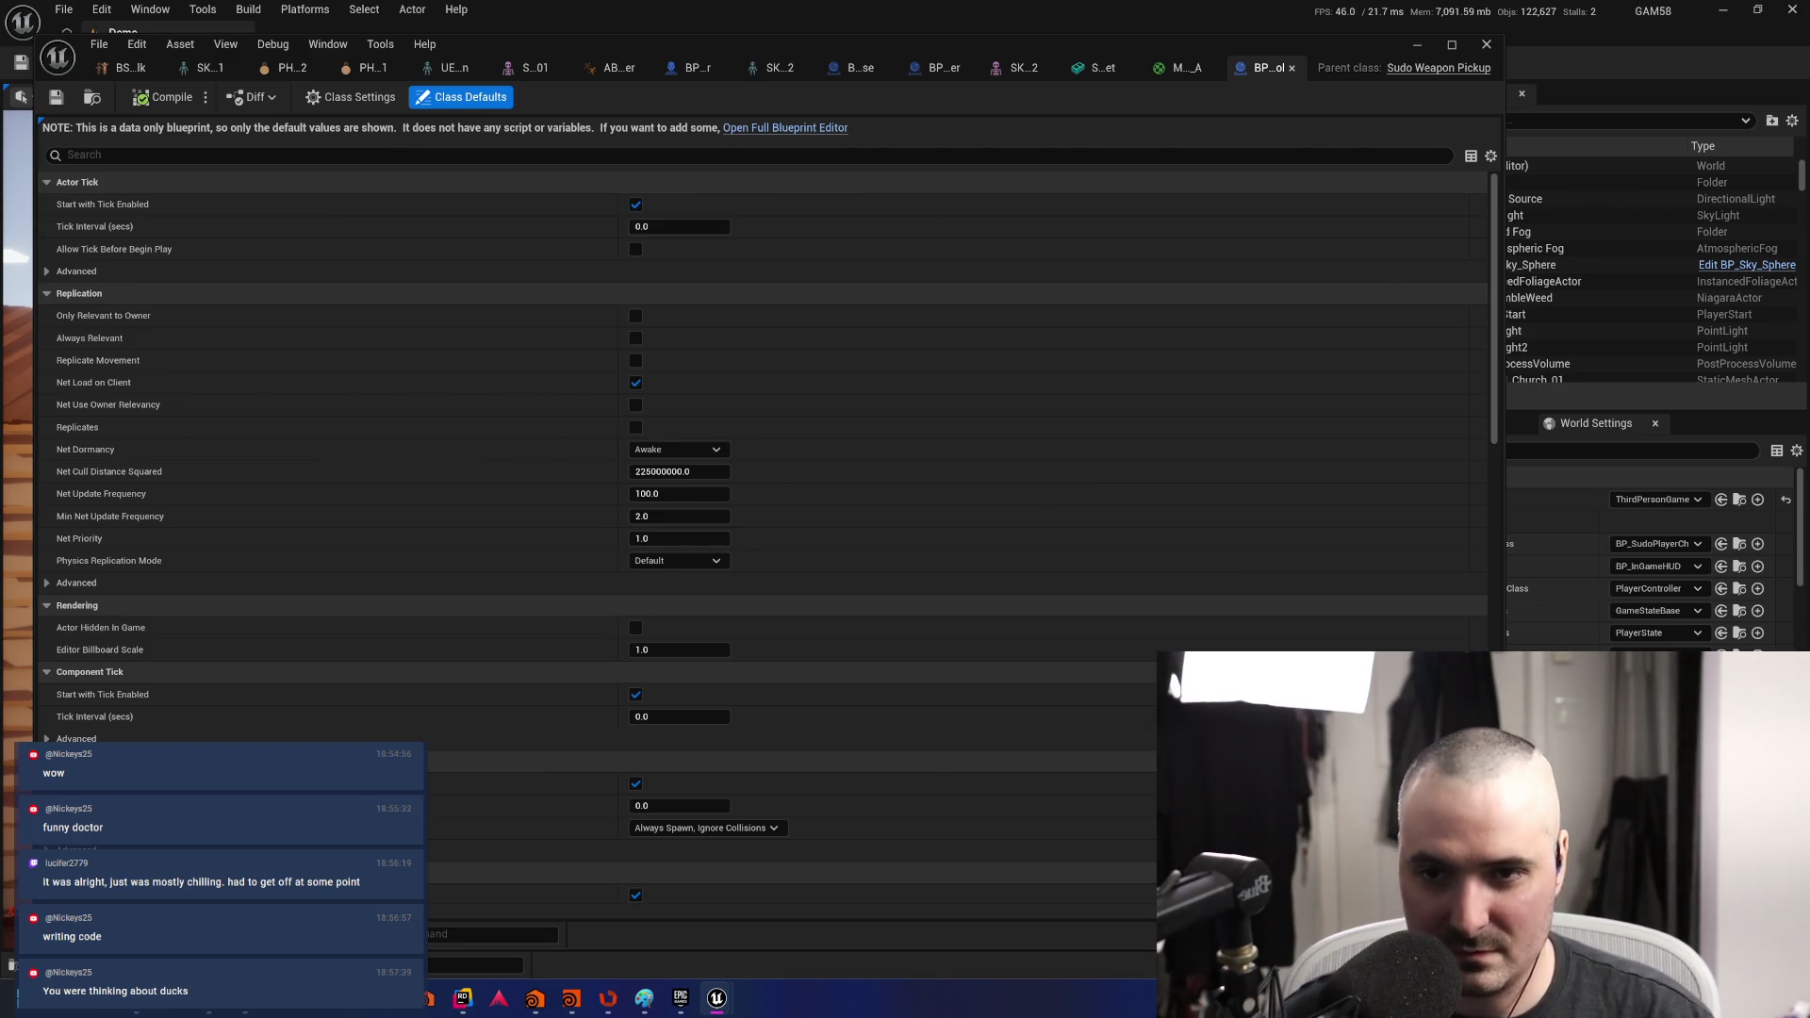
{"action": "left_click", "coordinate": [802, 129]}
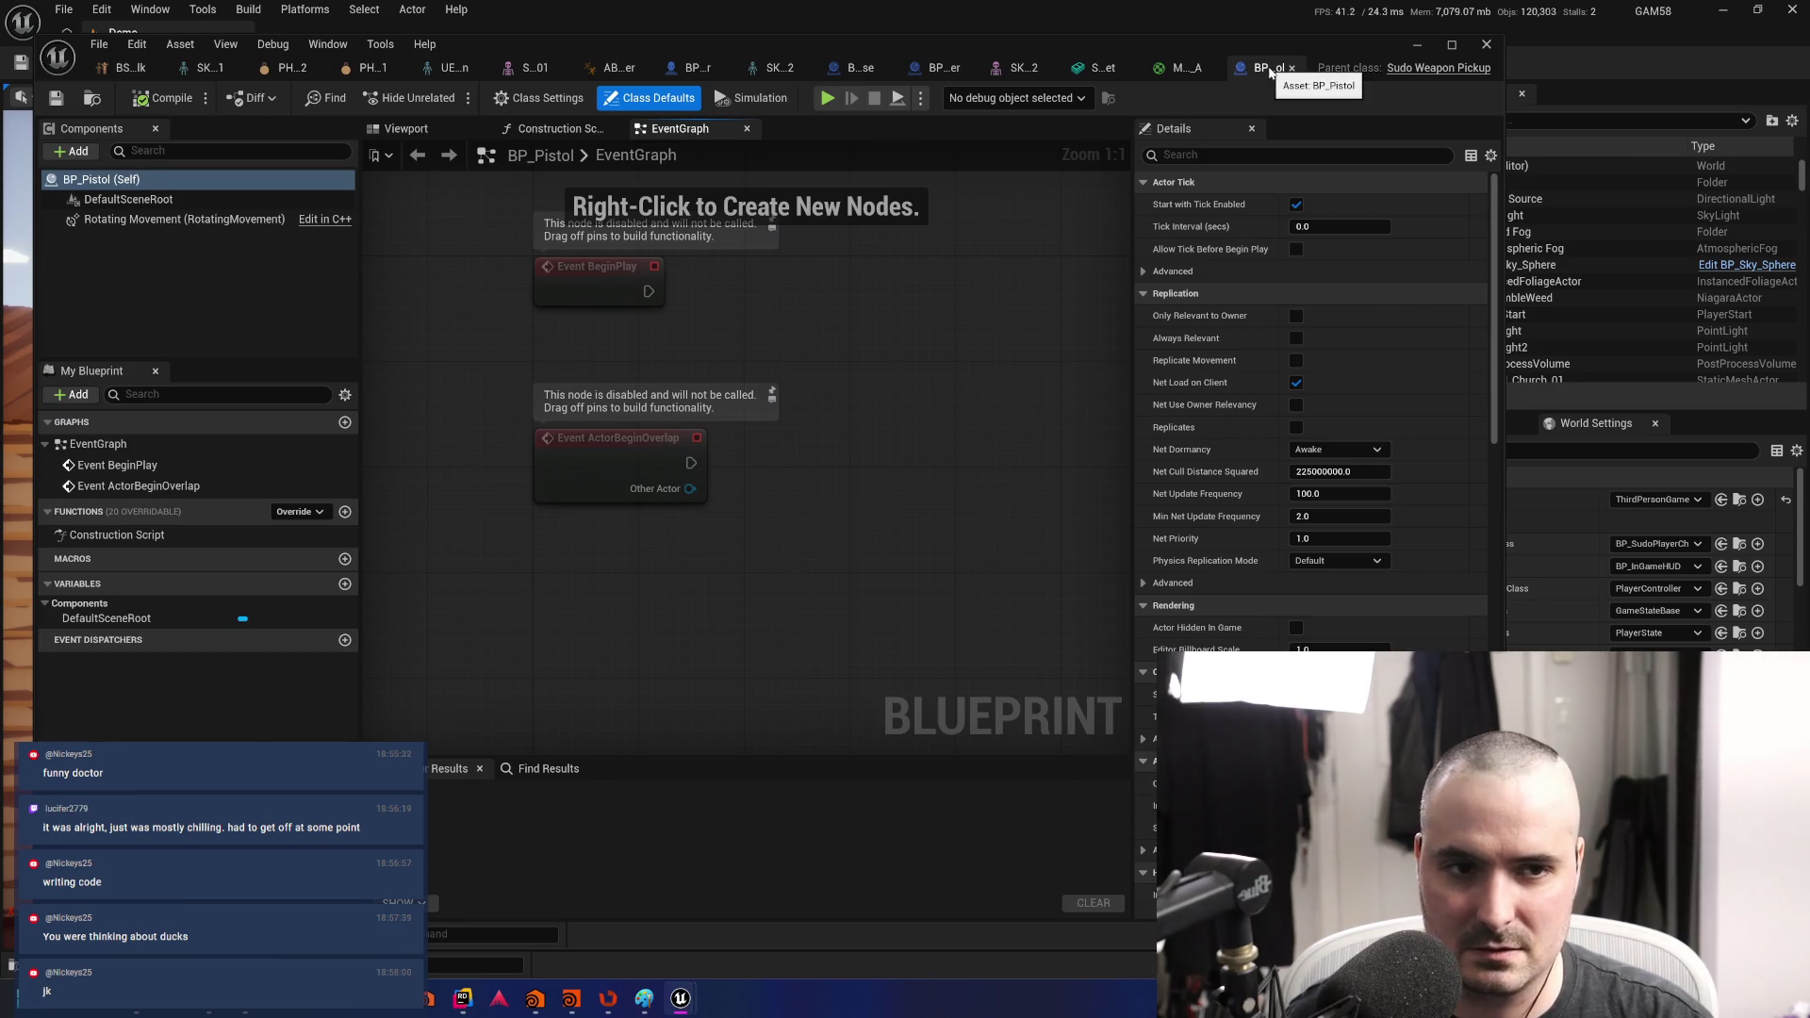
{"action": "left_click", "coordinate": [1220, 156]}
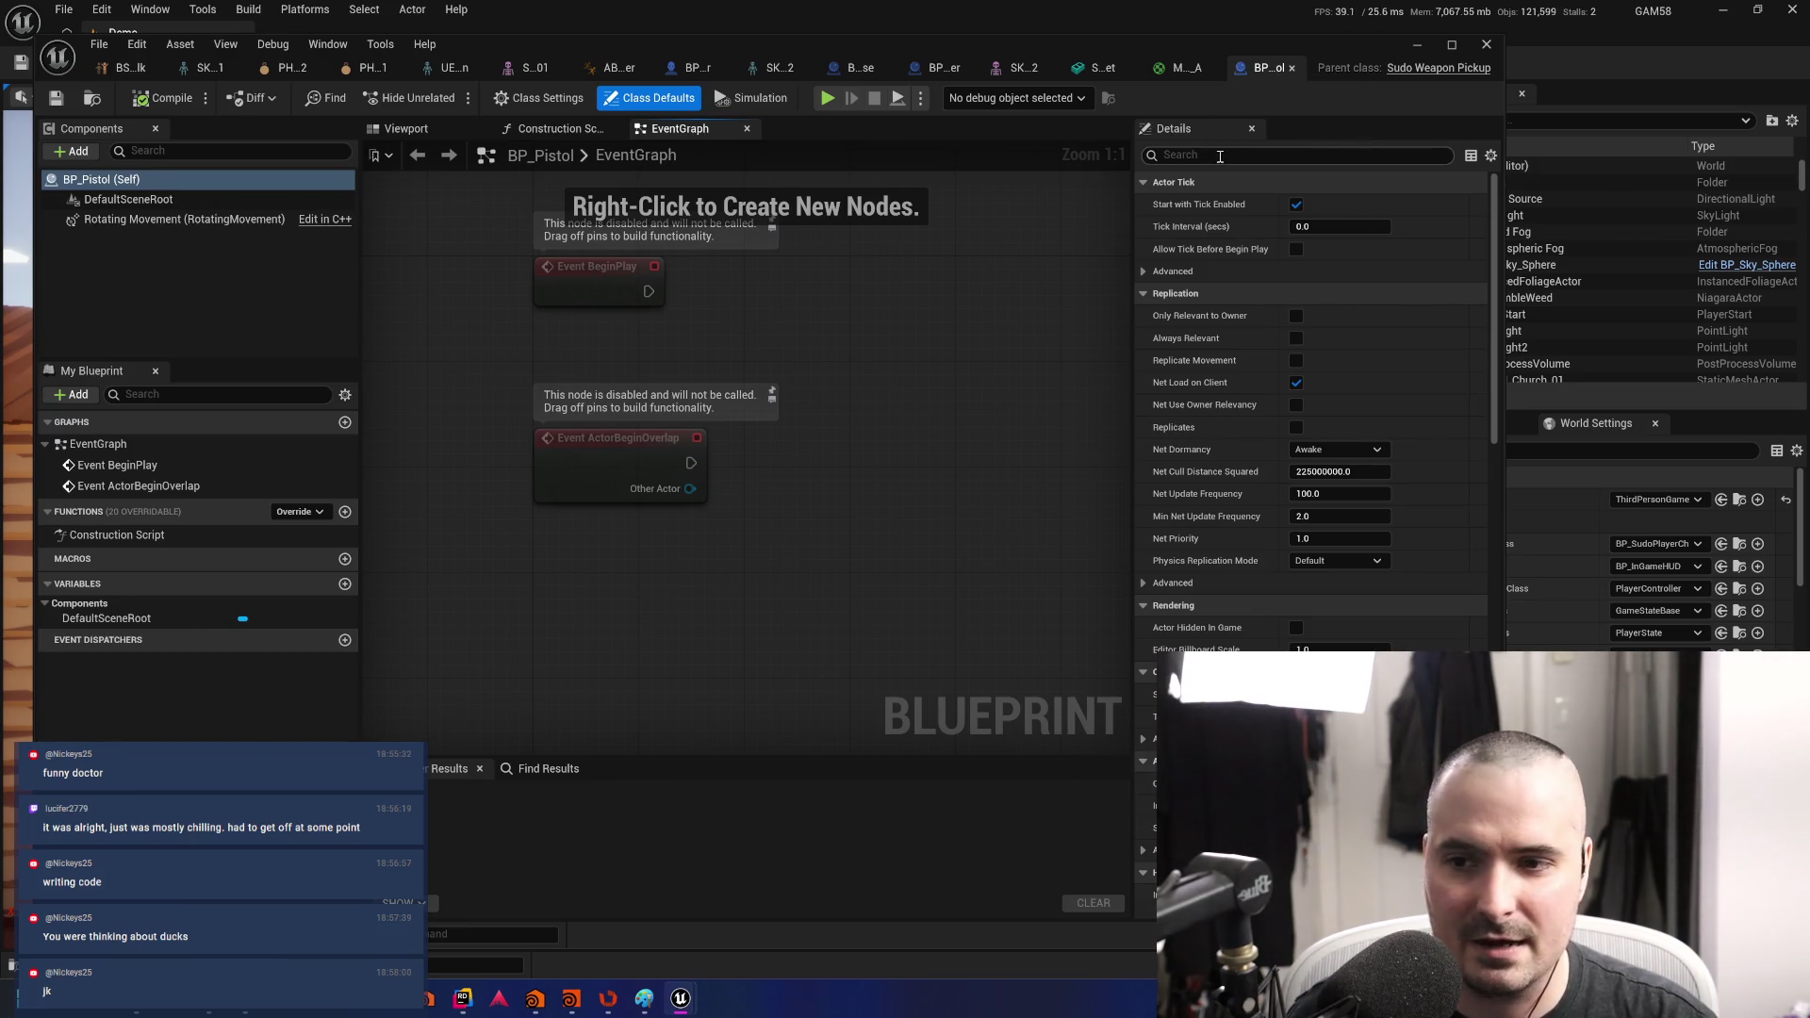
{"action": "type", "text": "bullet"}
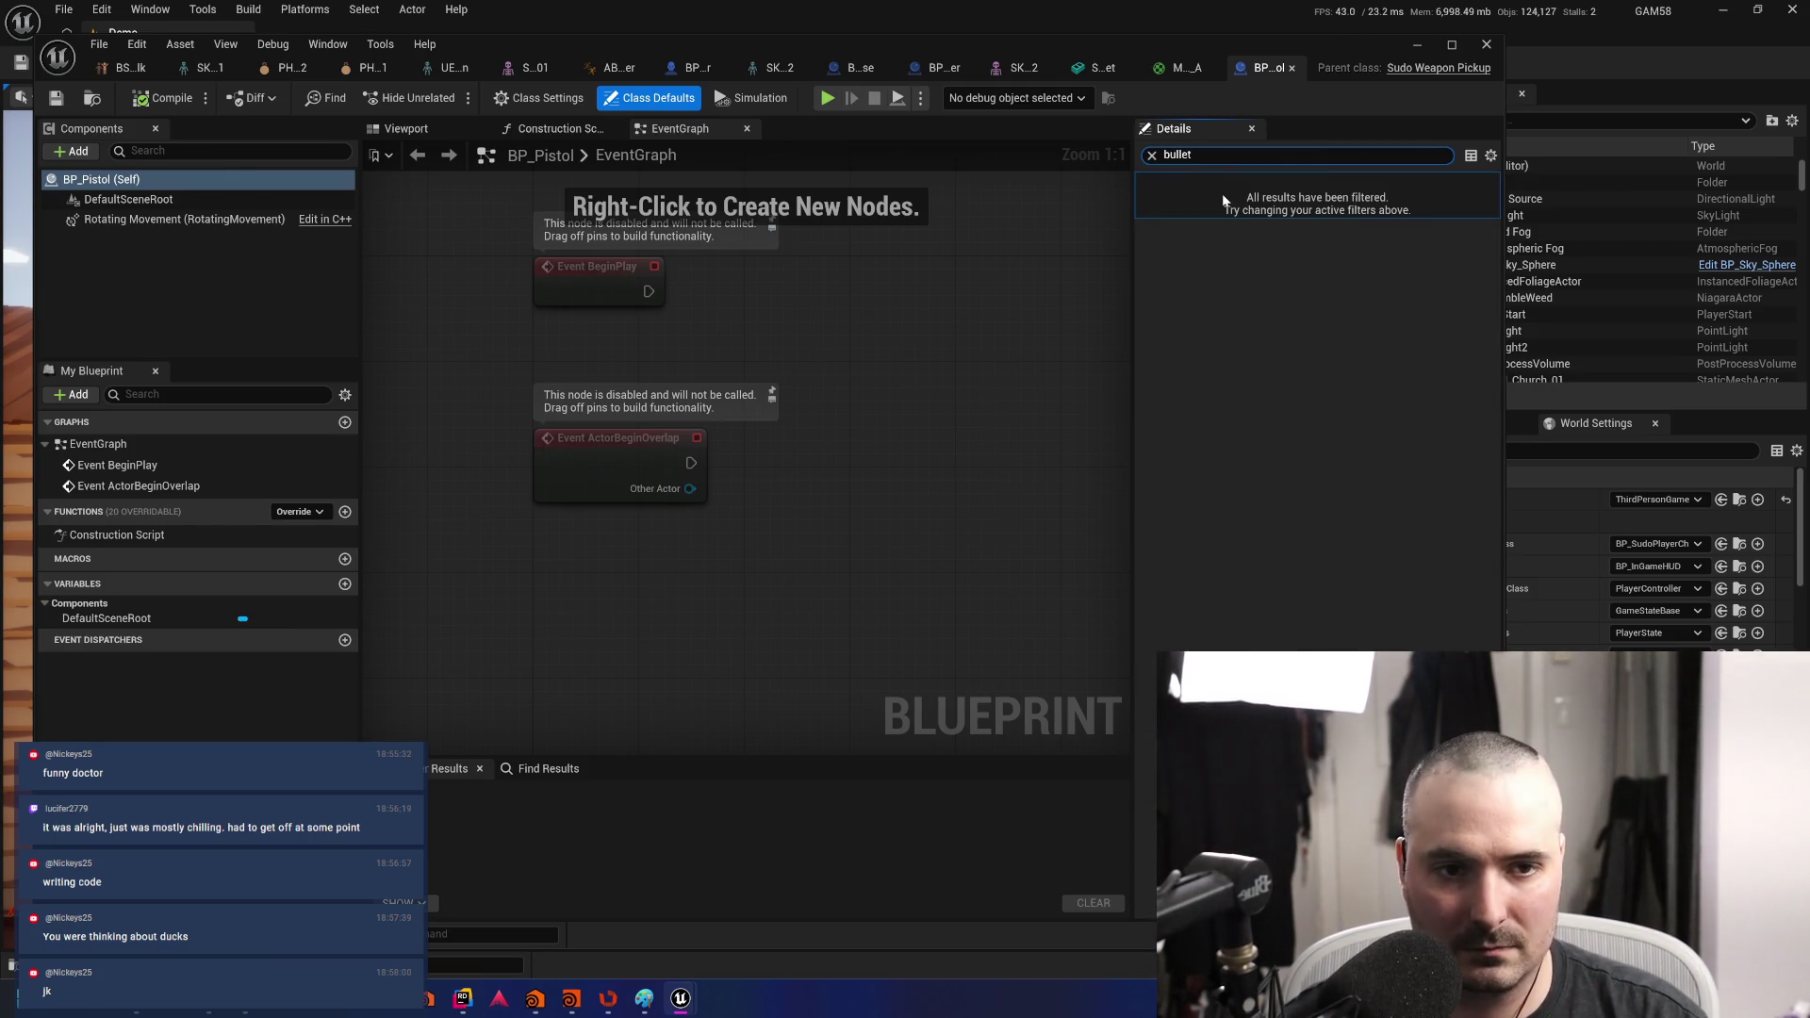
{"action": "type", "text": "b"}
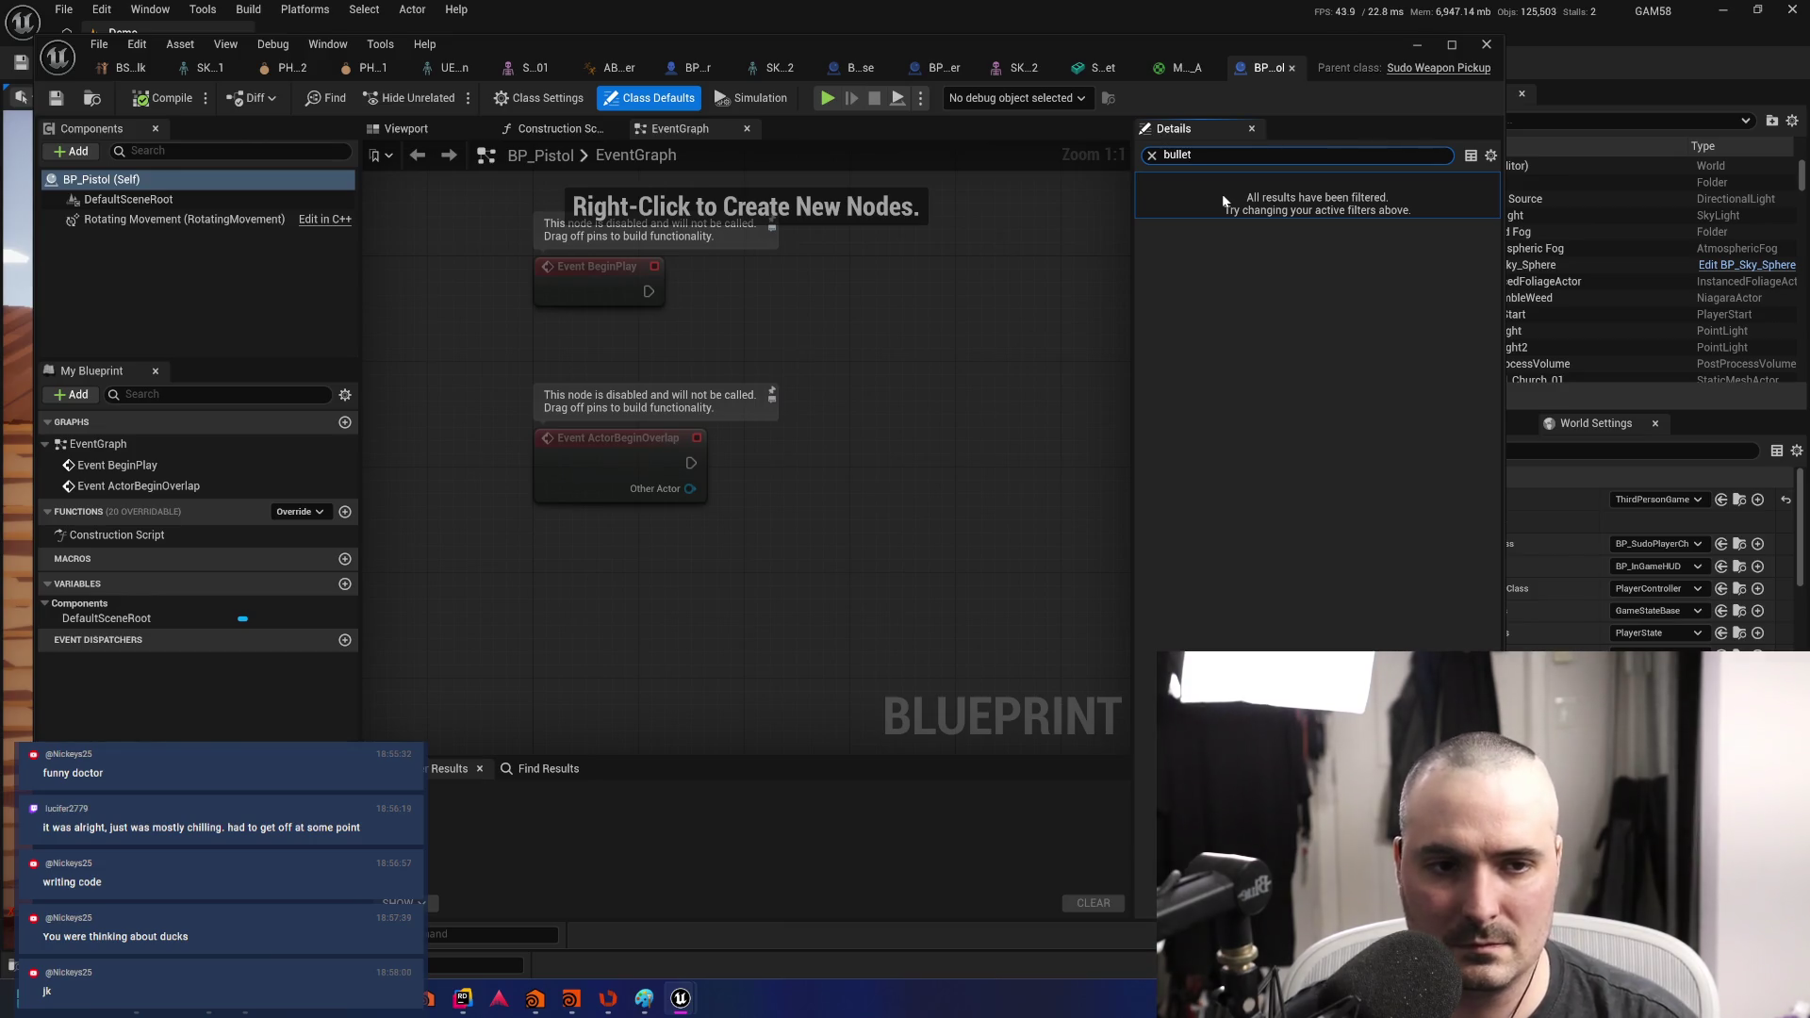
{"action": "key", "text": "BackSpace"}
{"action": "key", "text": "BackSpace"}
{"action": "key", "text": "BackSpace"}
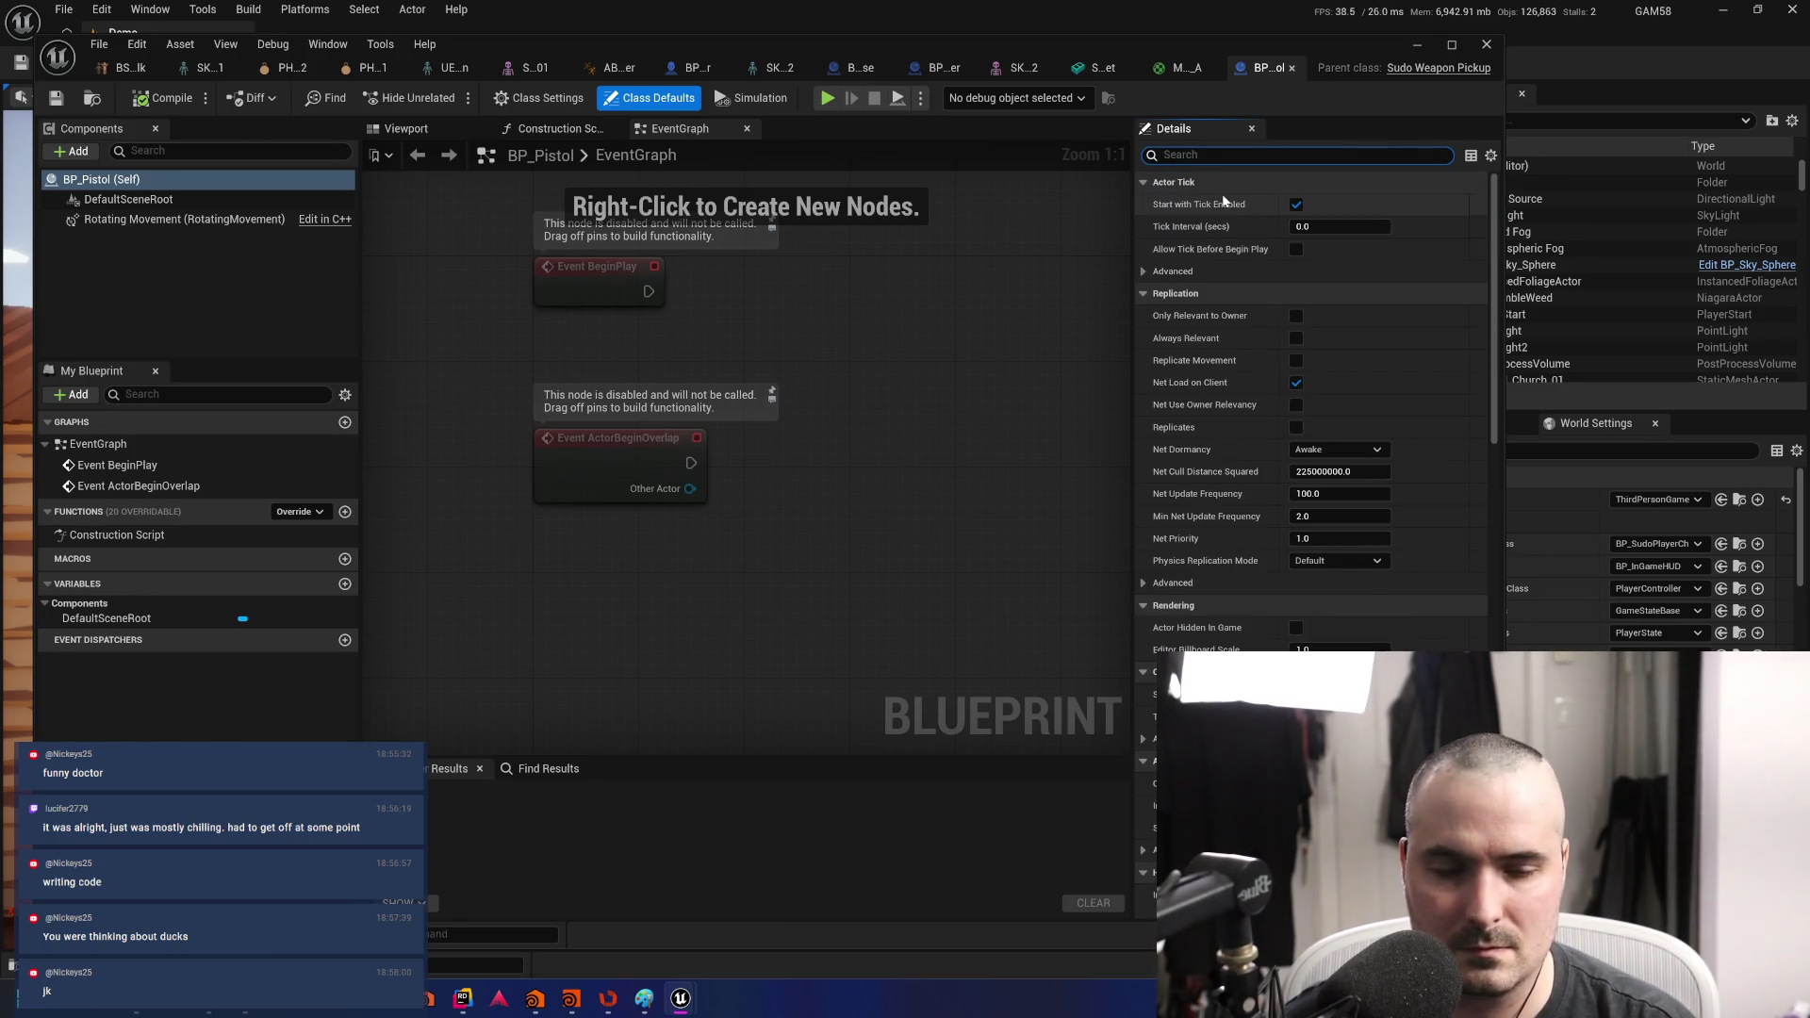
{"action": "type", "text": "proj"}
{"action": "key", "text": "BackSpace"}
{"action": "key", "text": "BackSpace"}
{"action": "key", "text": "BackSpace"}
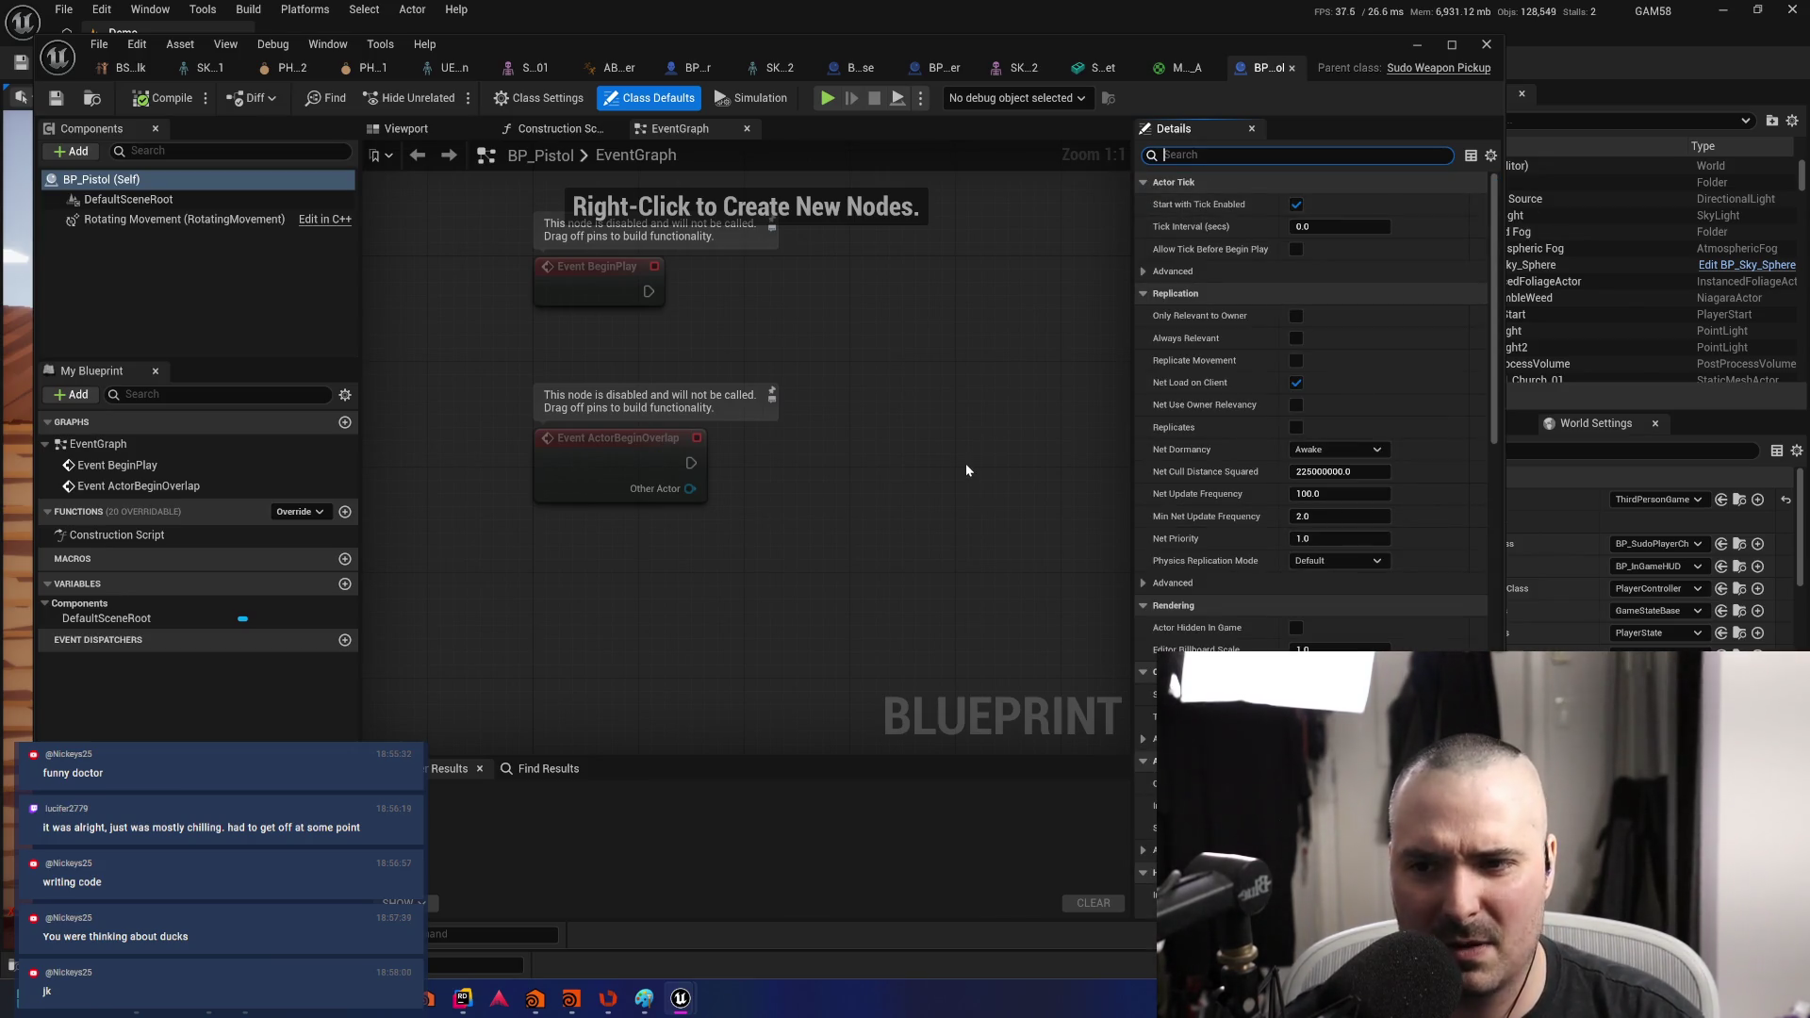
{"action": "left_click_drag", "start_coordinate": [978, 448], "coordinate": [952, 459]}
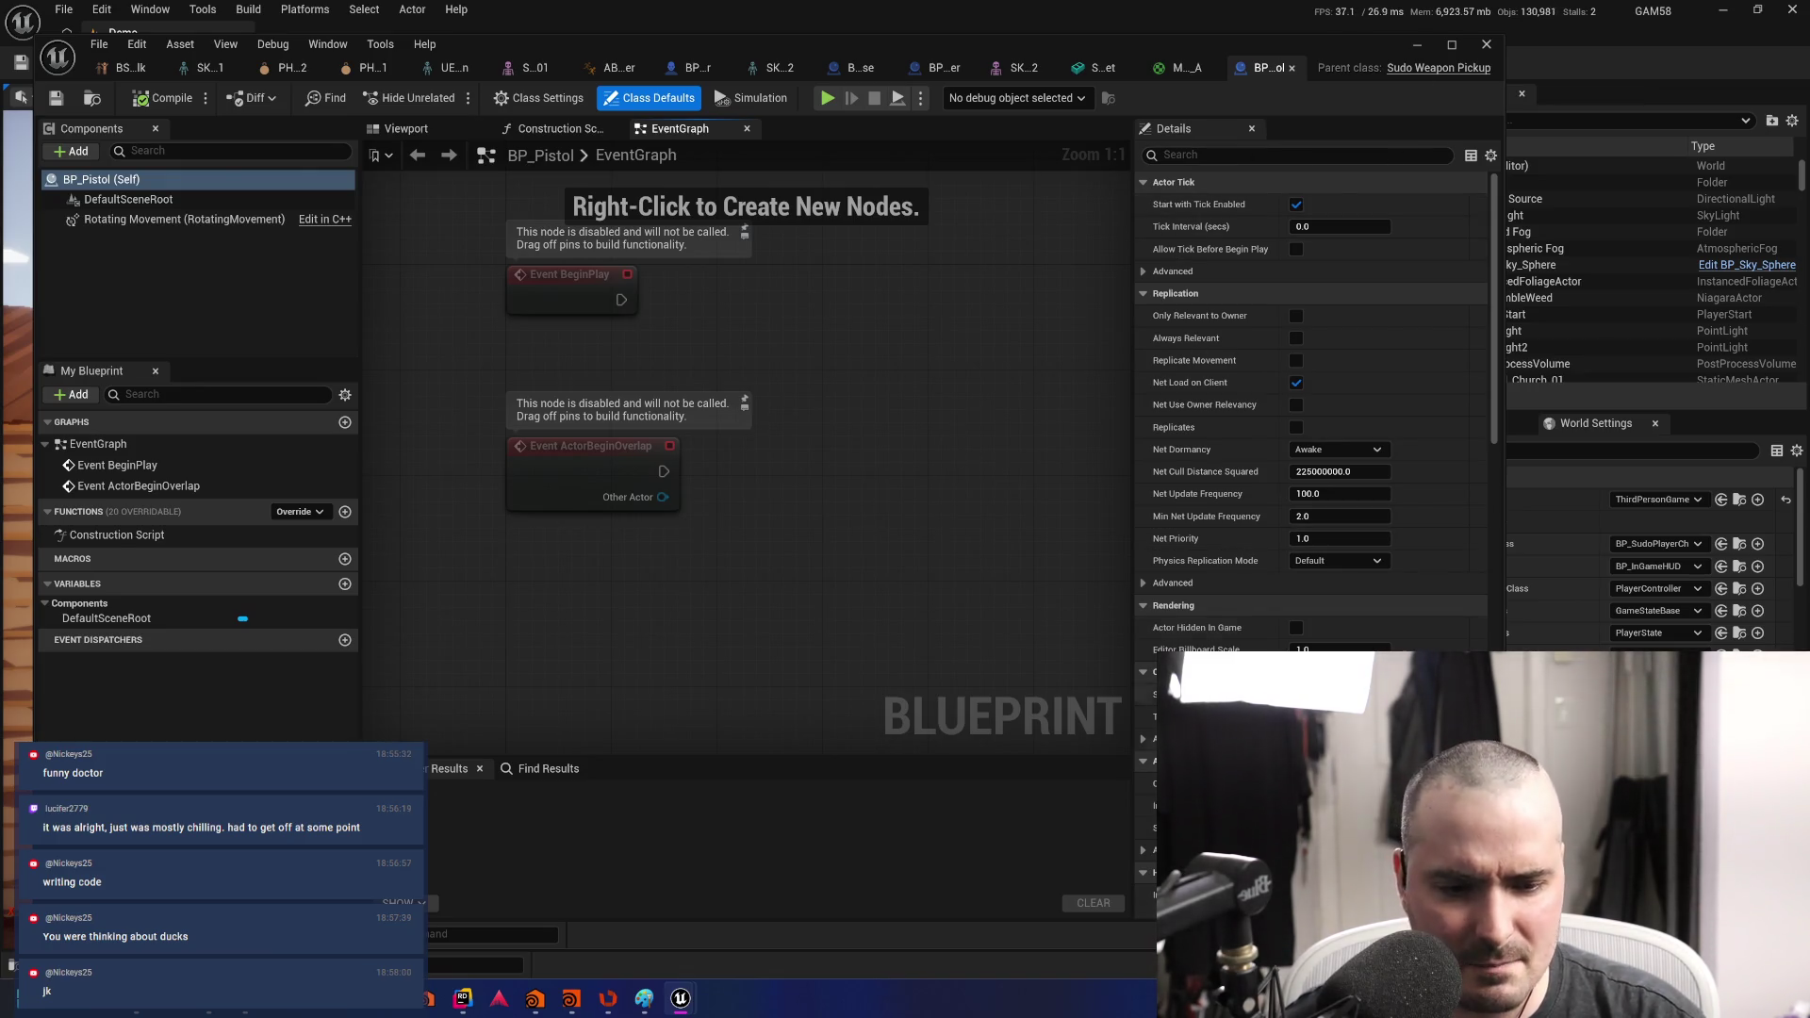
- Search BP_Pistol's Details for 'weapon', review the results, then return to Rider
{"action": "key", "text": "alt+Tab"}
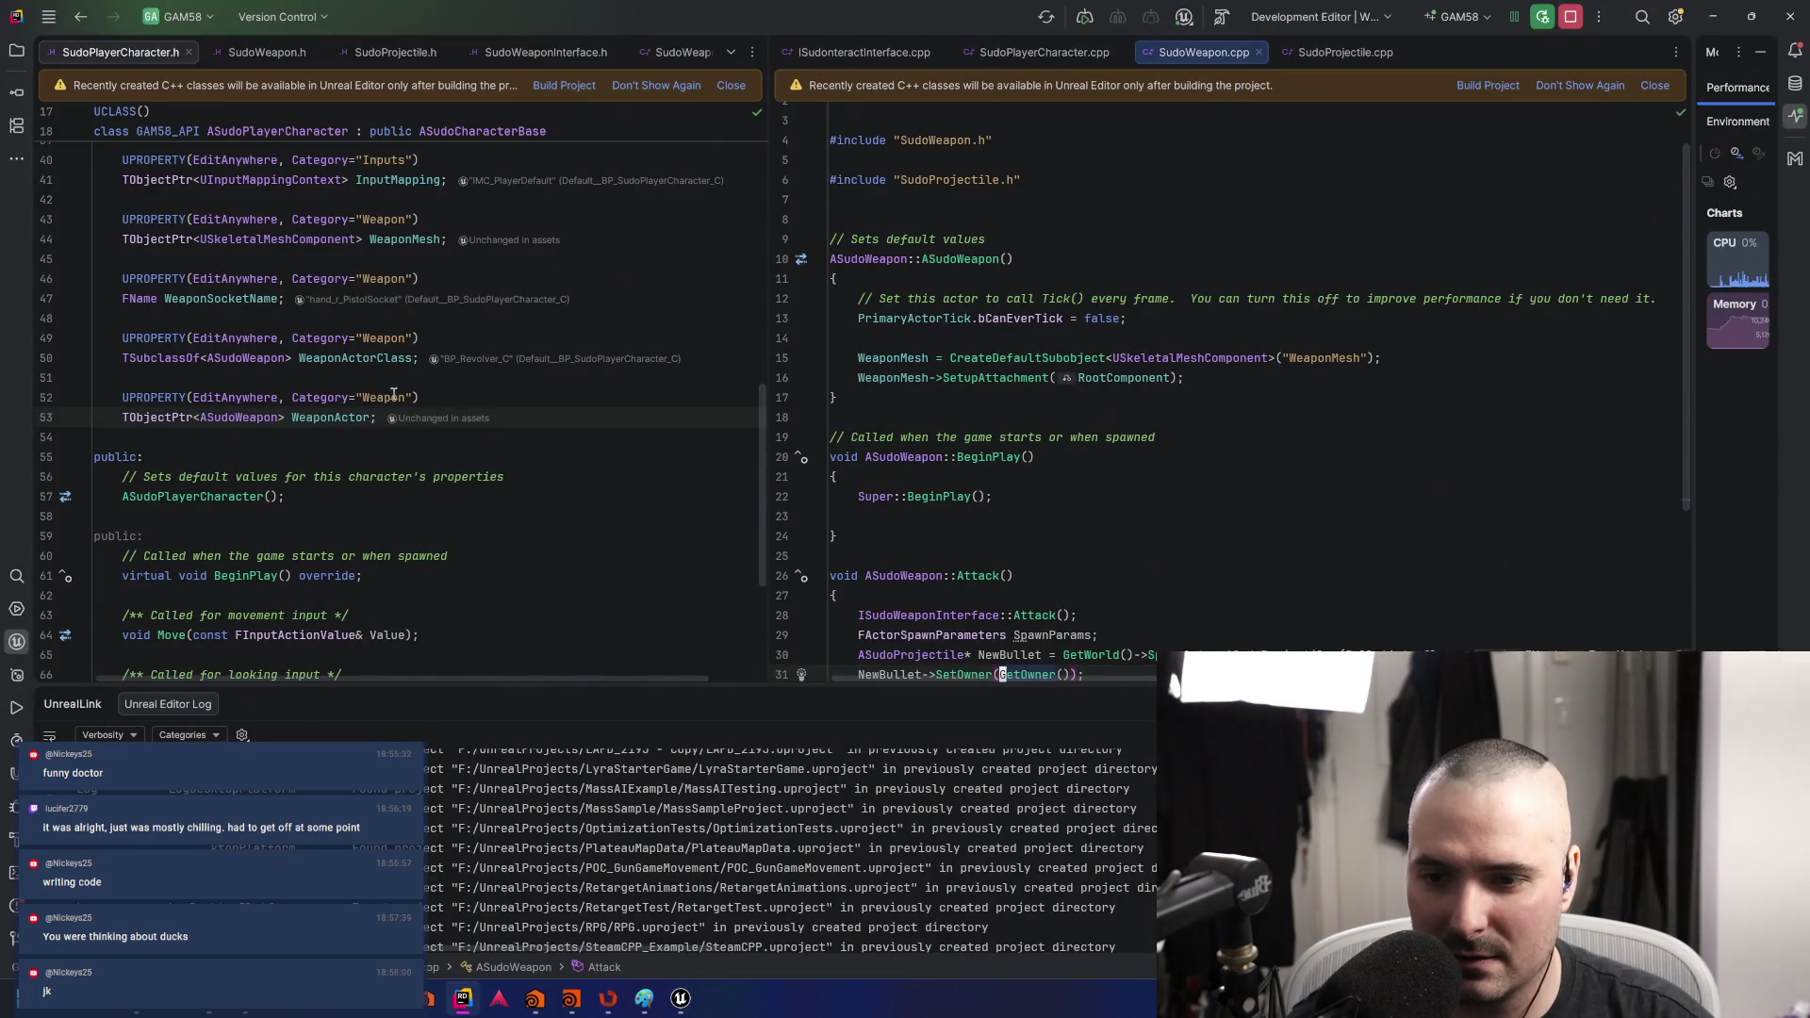
{"action": "key", "text": "alt+Tab"}
{"action": "left_click", "coordinate": [1241, 156]}
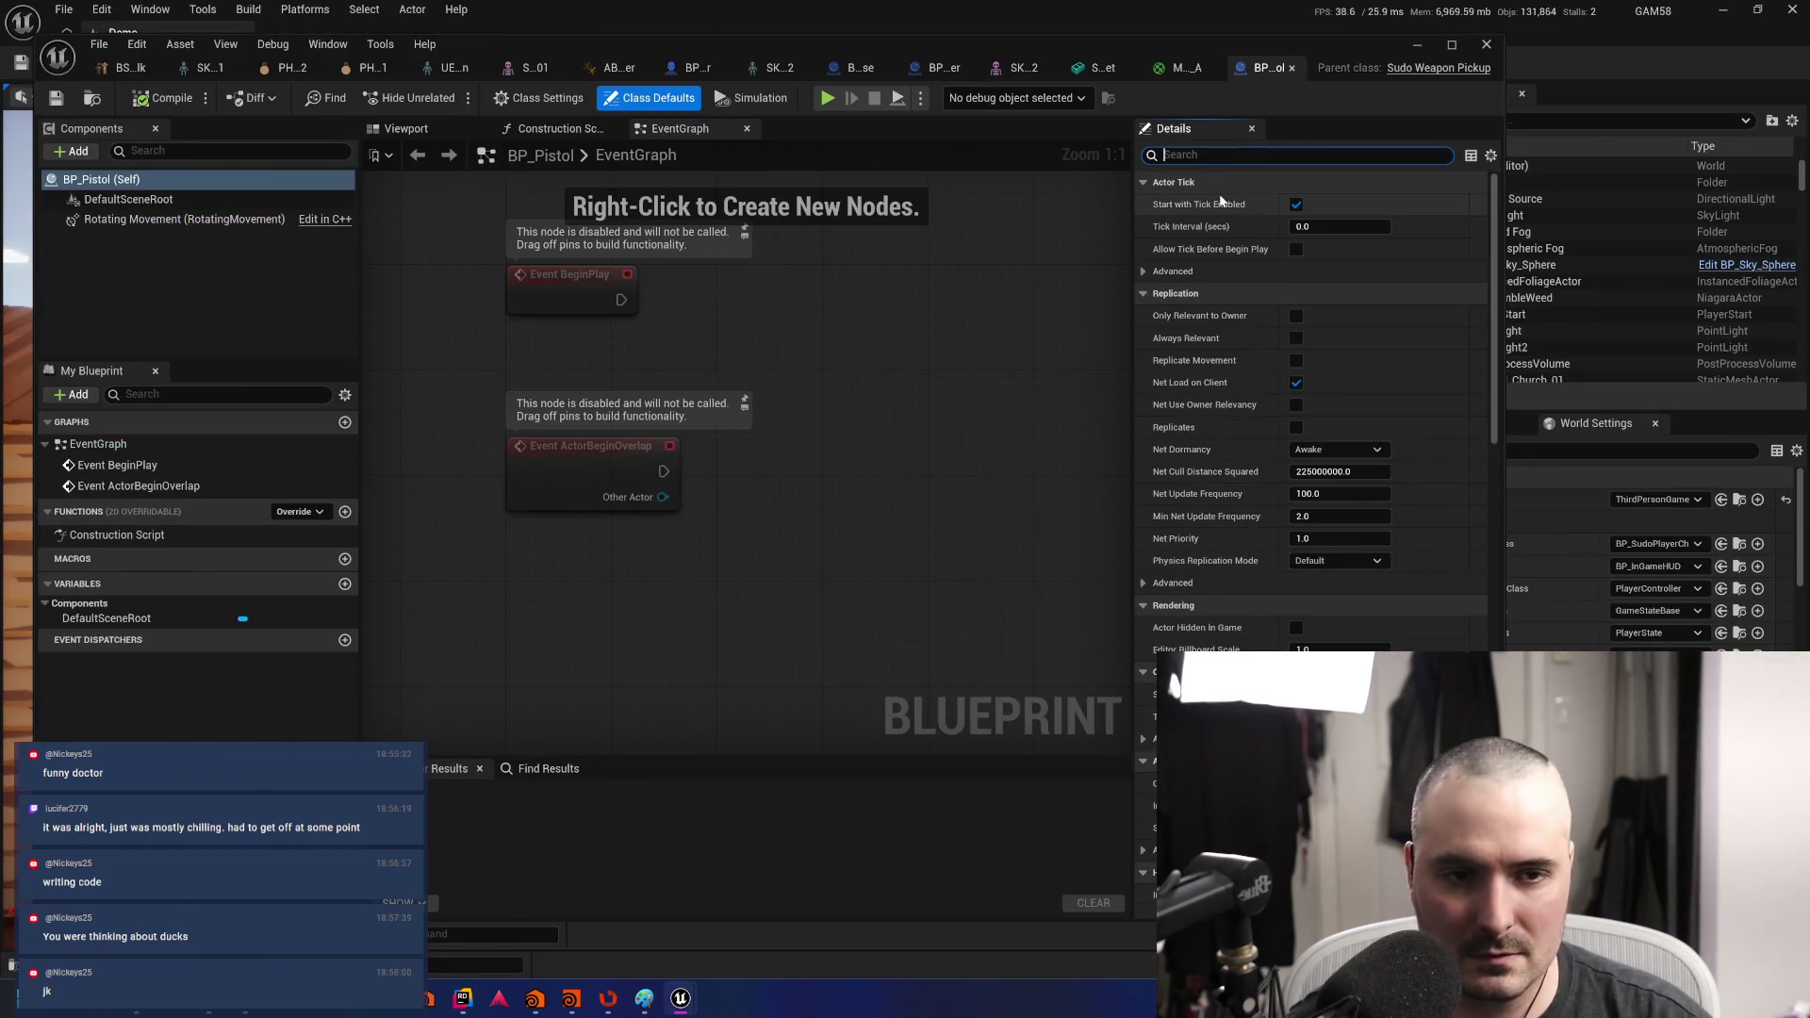
{"action": "type", "text": "weapon"}
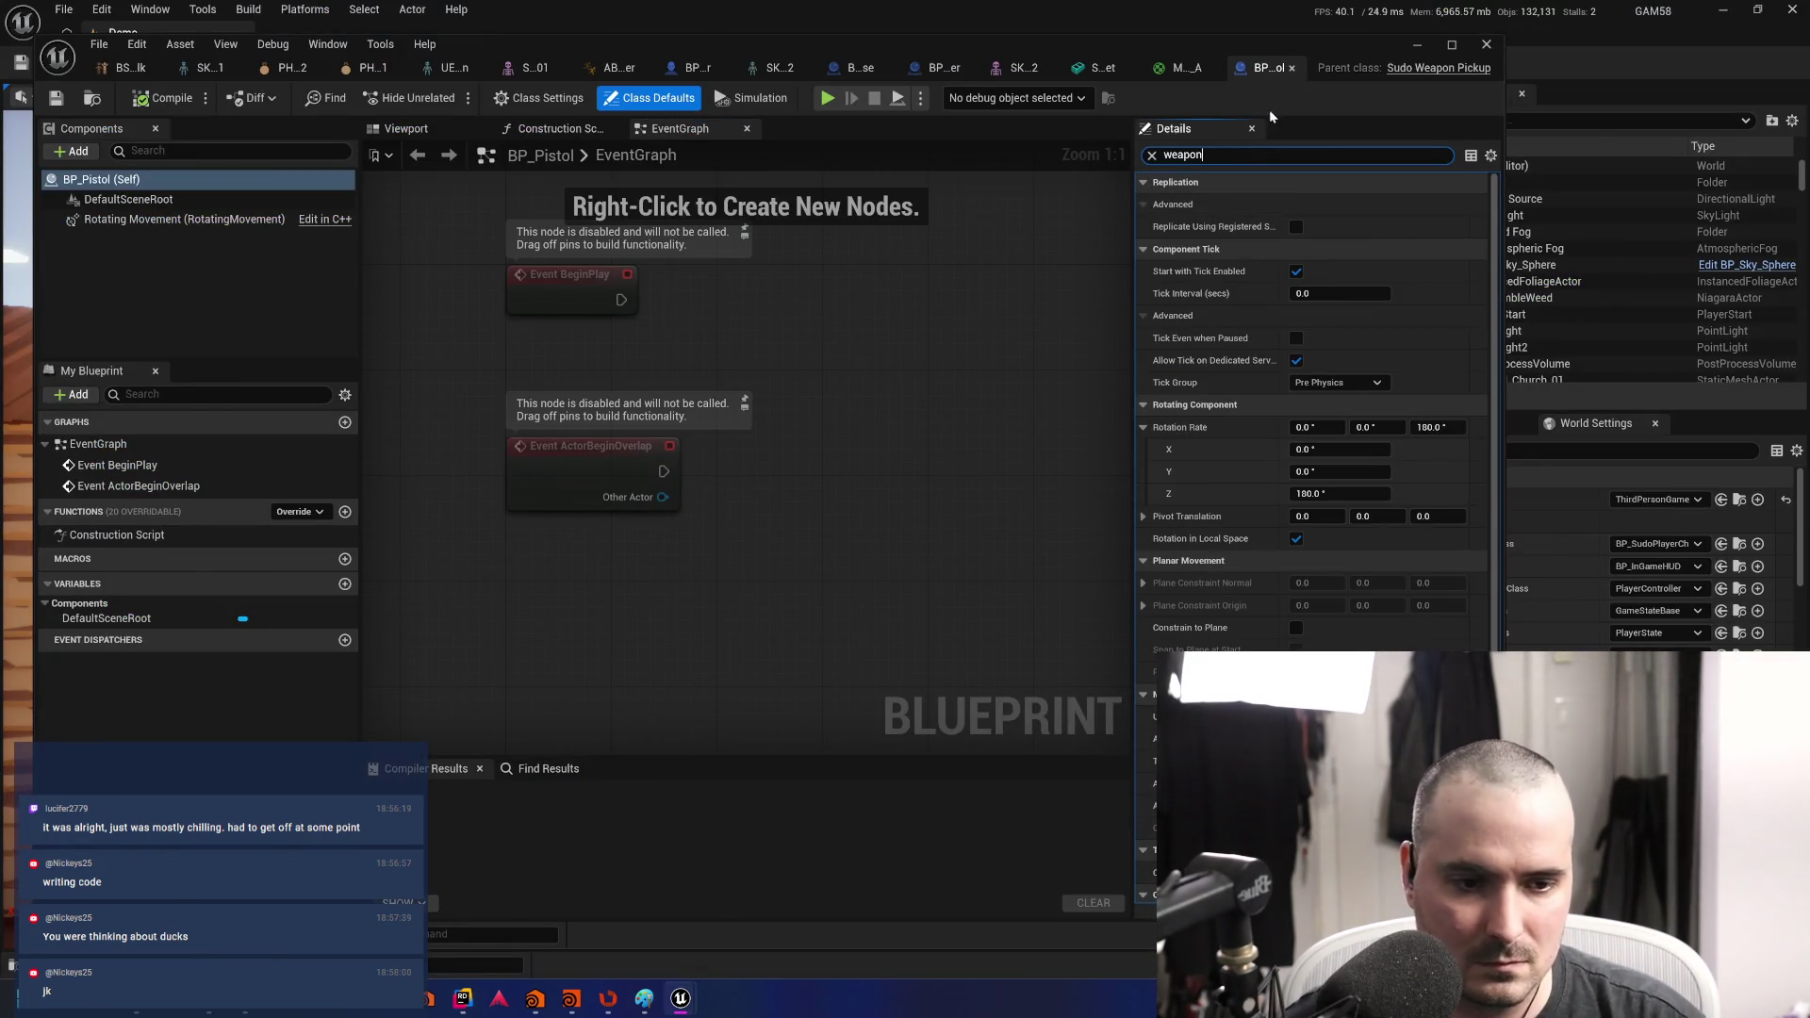
{"action": "scroll", "coordinate": [1281, 435], "scroll_direction": "down", "scroll_amount": 5}
{"action": "scroll", "coordinate": [1281, 436], "scroll_direction": "up", "scroll_amount": 2}
{"action": "scroll", "coordinate": [1282, 441], "scroll_direction": "up", "scroll_amount": 3}
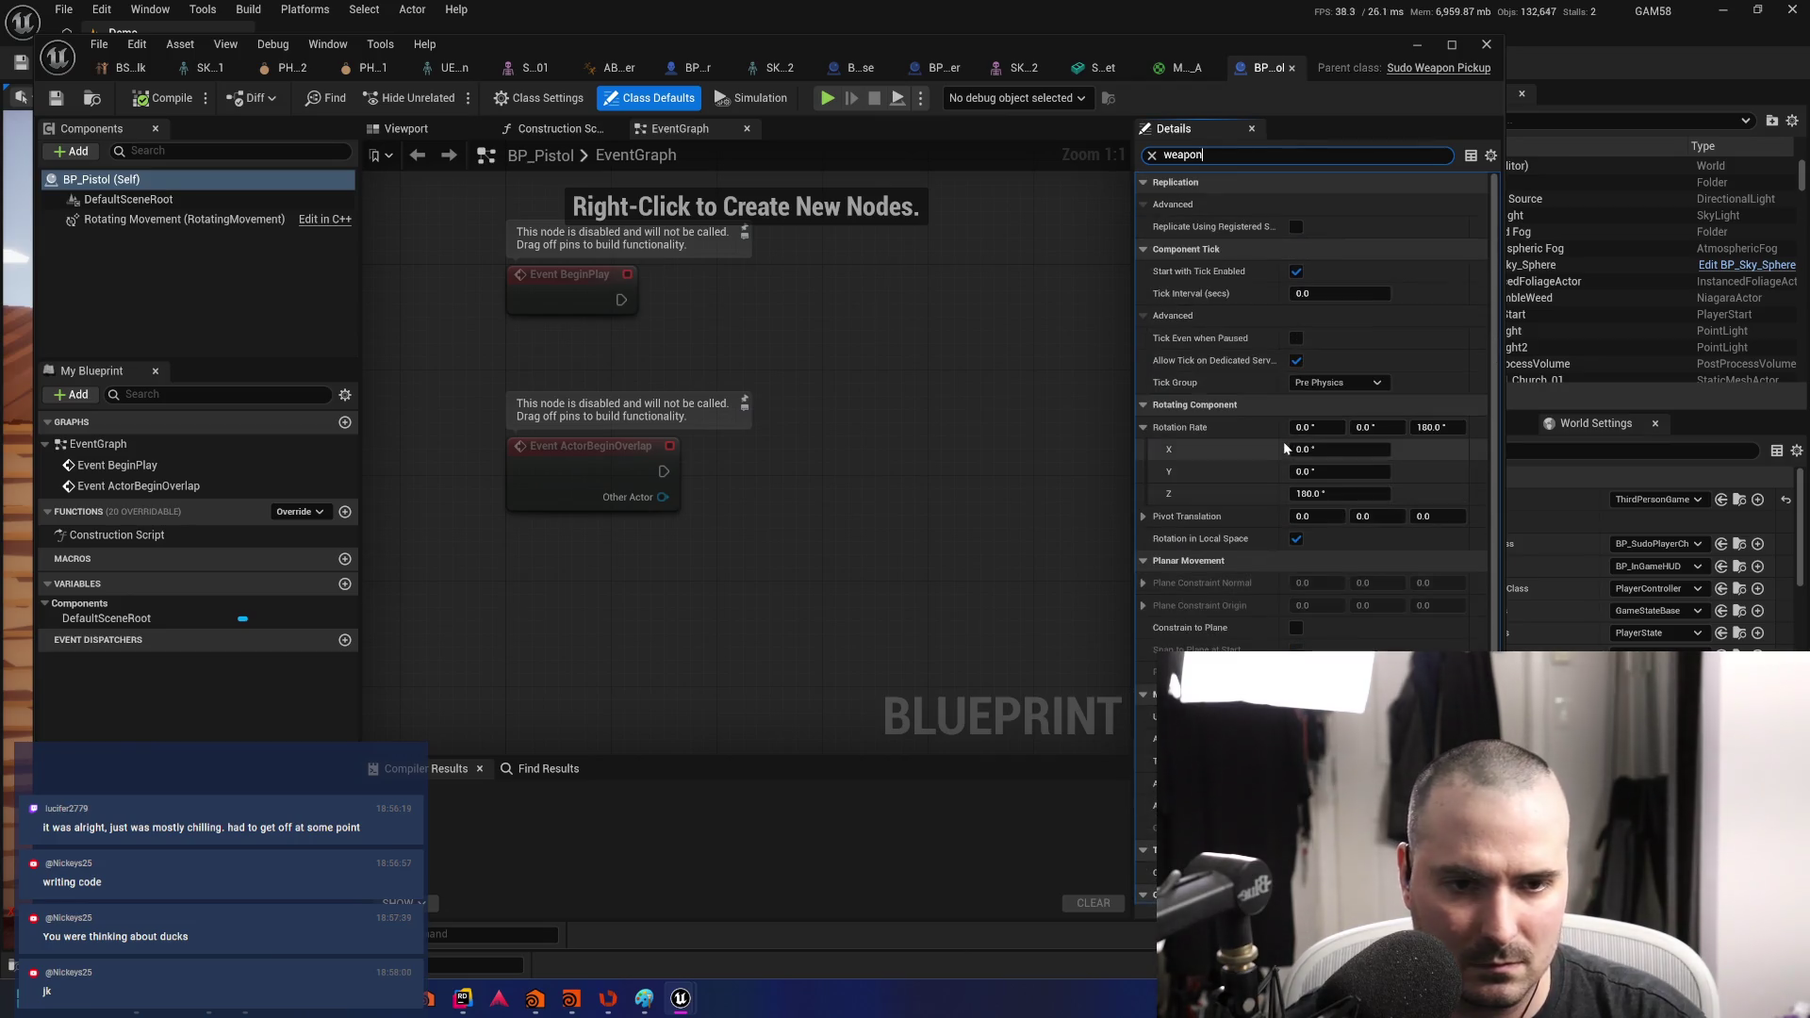
{"action": "left_click", "coordinate": [197, 277]}
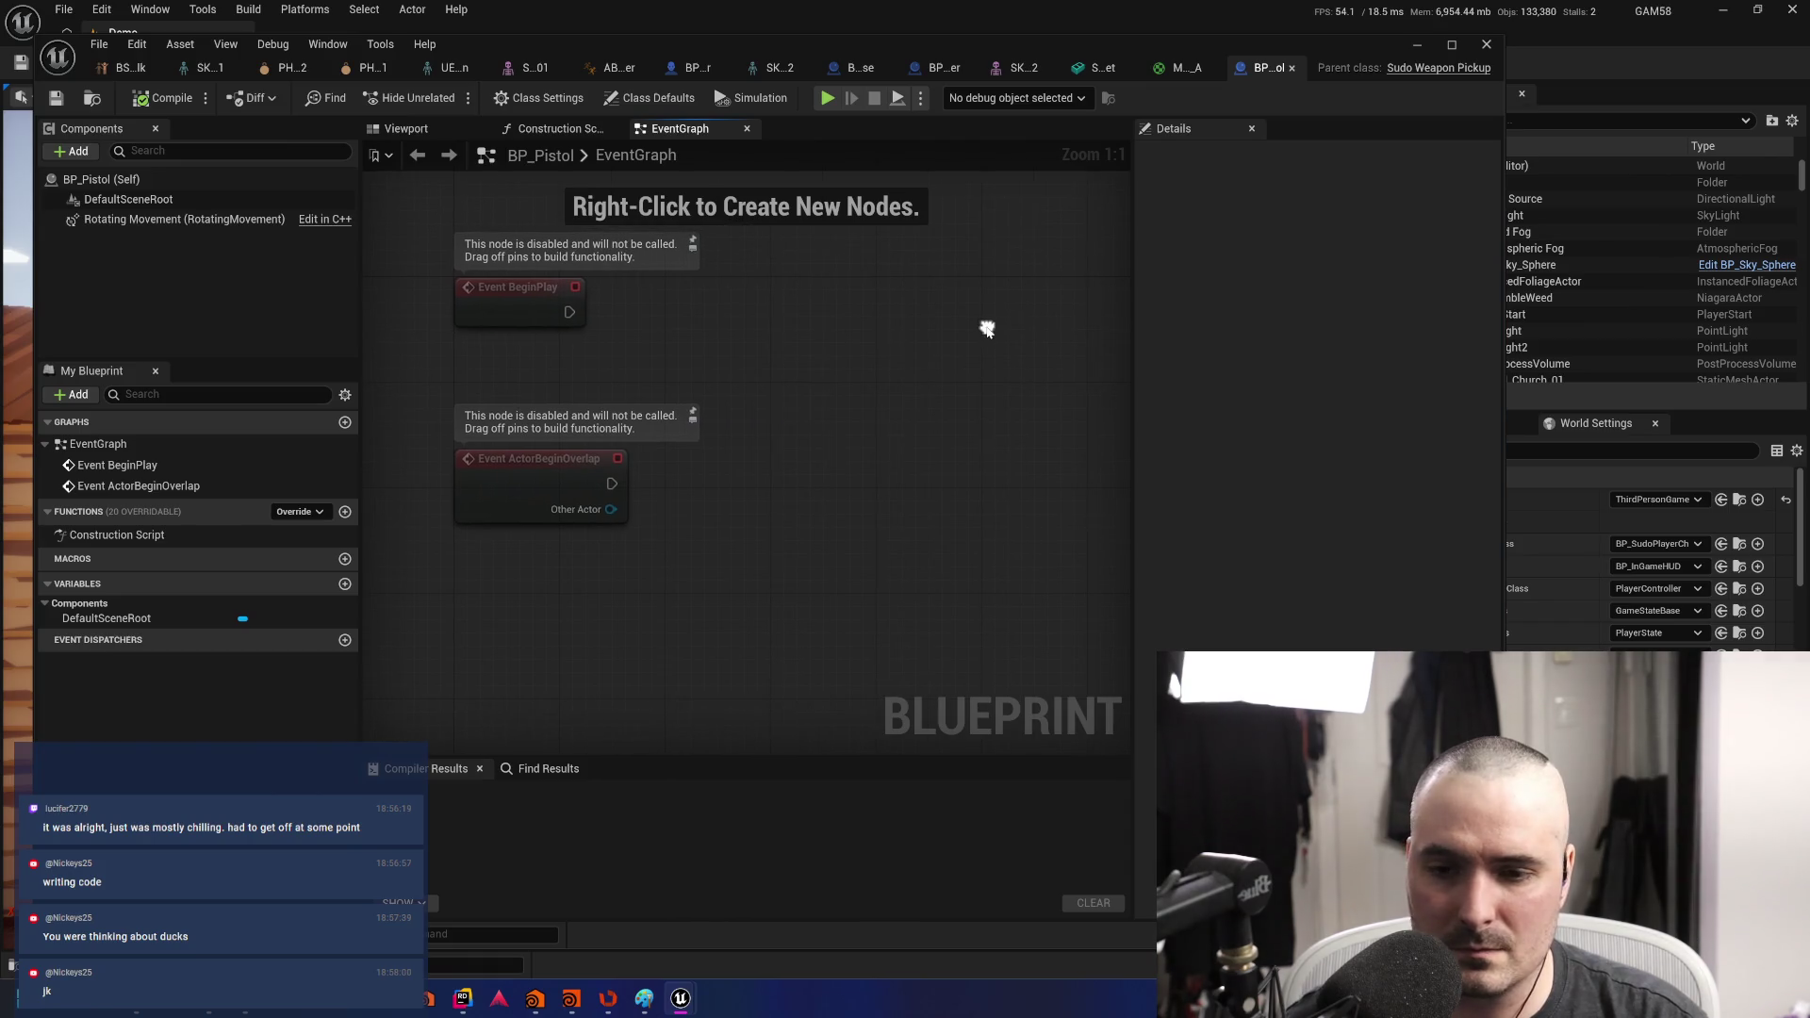
{"action": "key", "text": "alt+Tab"}
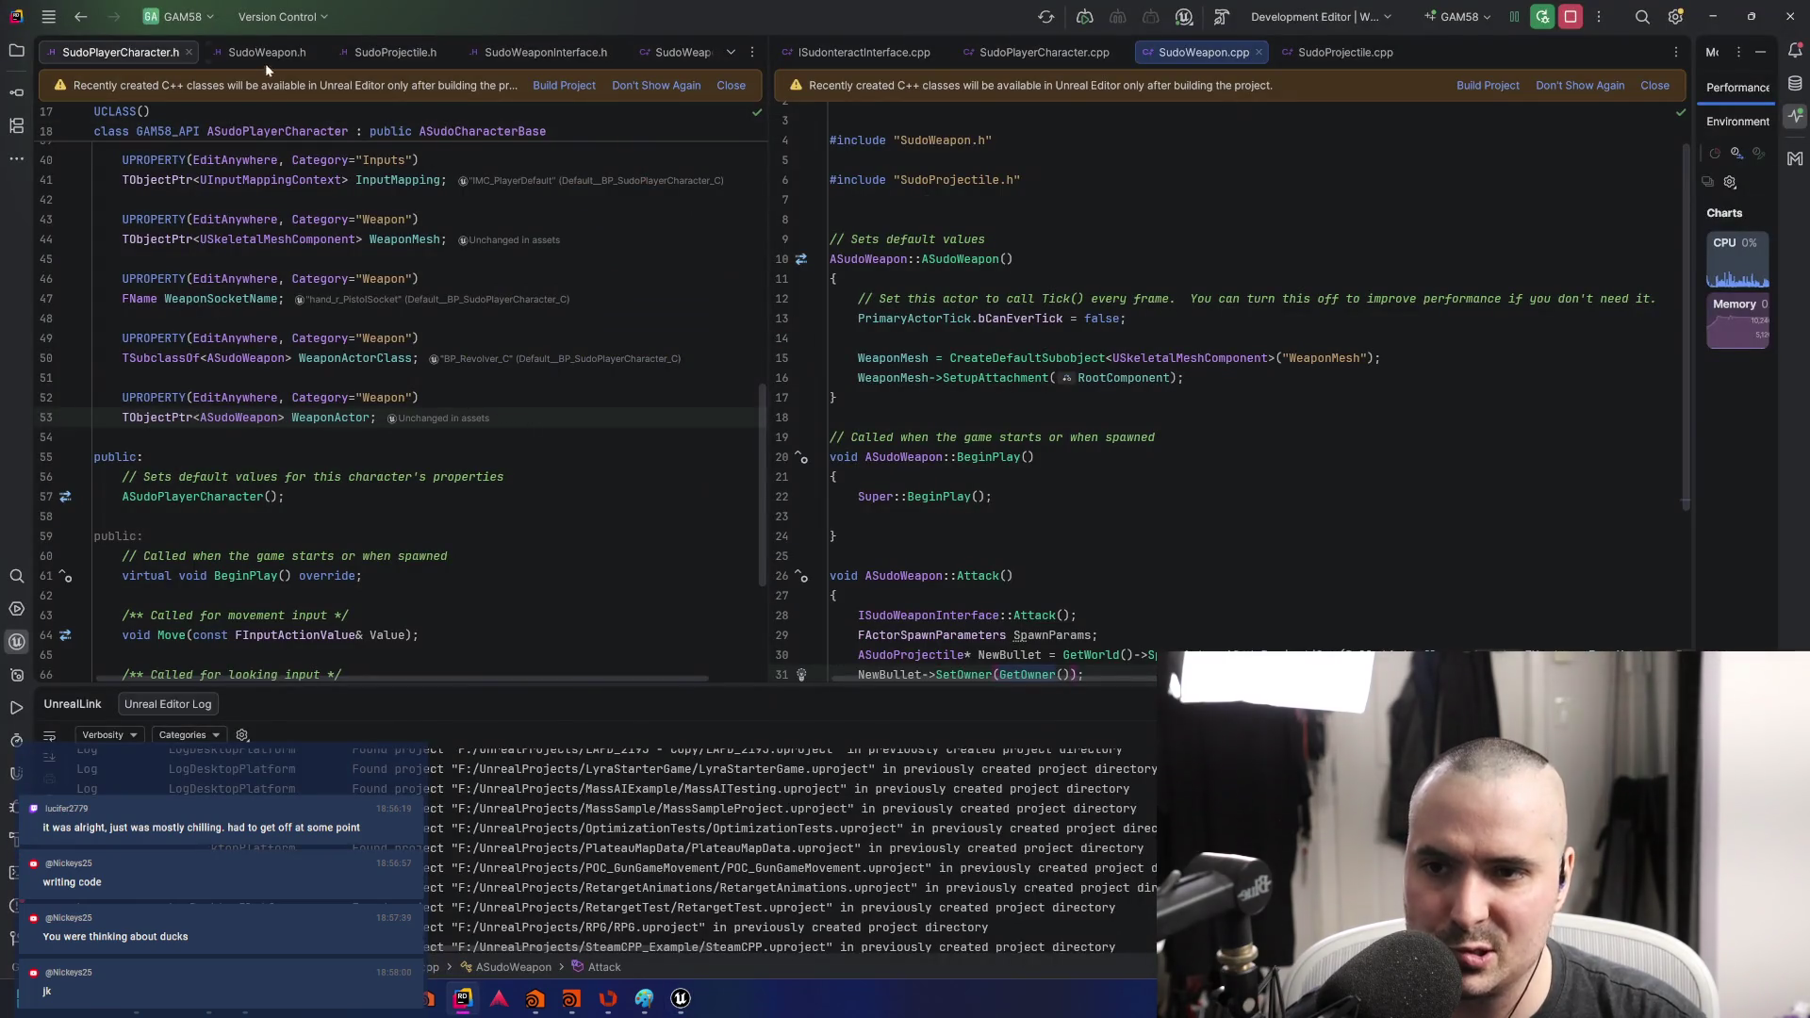
- Check WeaponMesh in SudoPlayerCharacter.h, then open SudoWeapon.h at BulletActorClass
{"action": "scroll", "coordinate": [1147, 520], "scroll_direction": "down", "scroll_amount": 3}
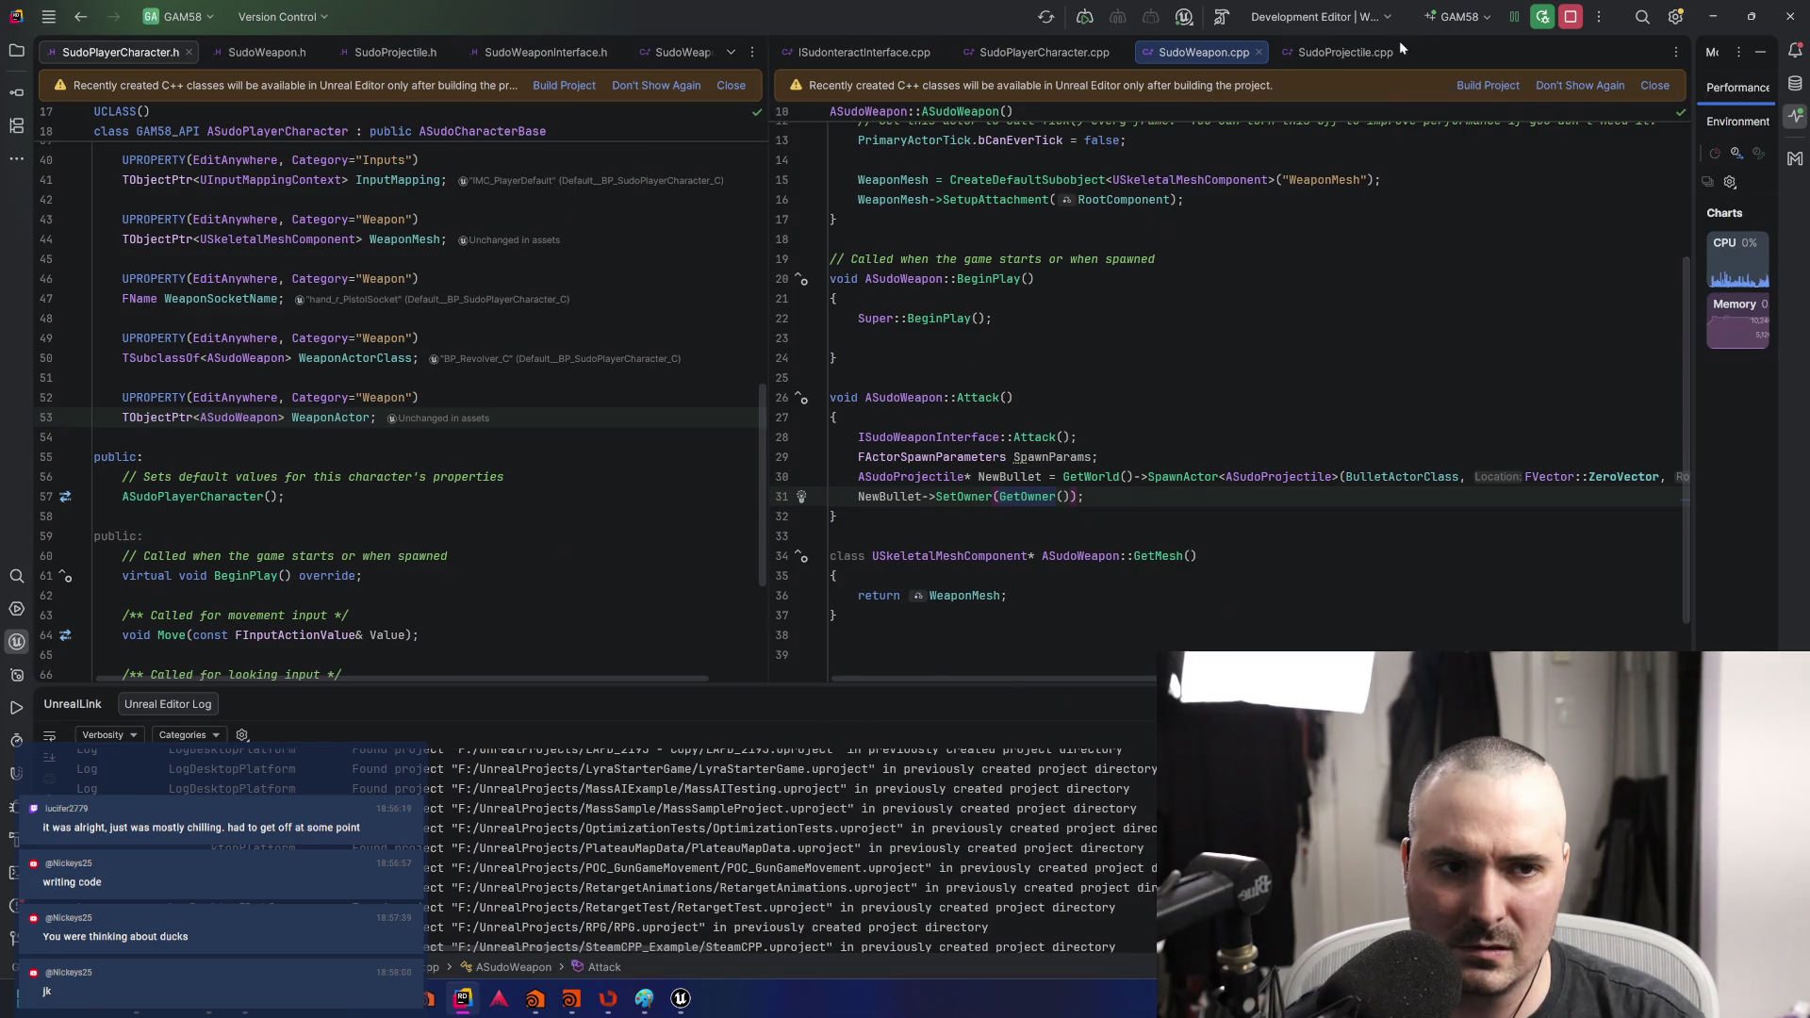
{"action": "scroll", "coordinate": [606, 402], "scroll_direction": "up", "scroll_amount": 3}
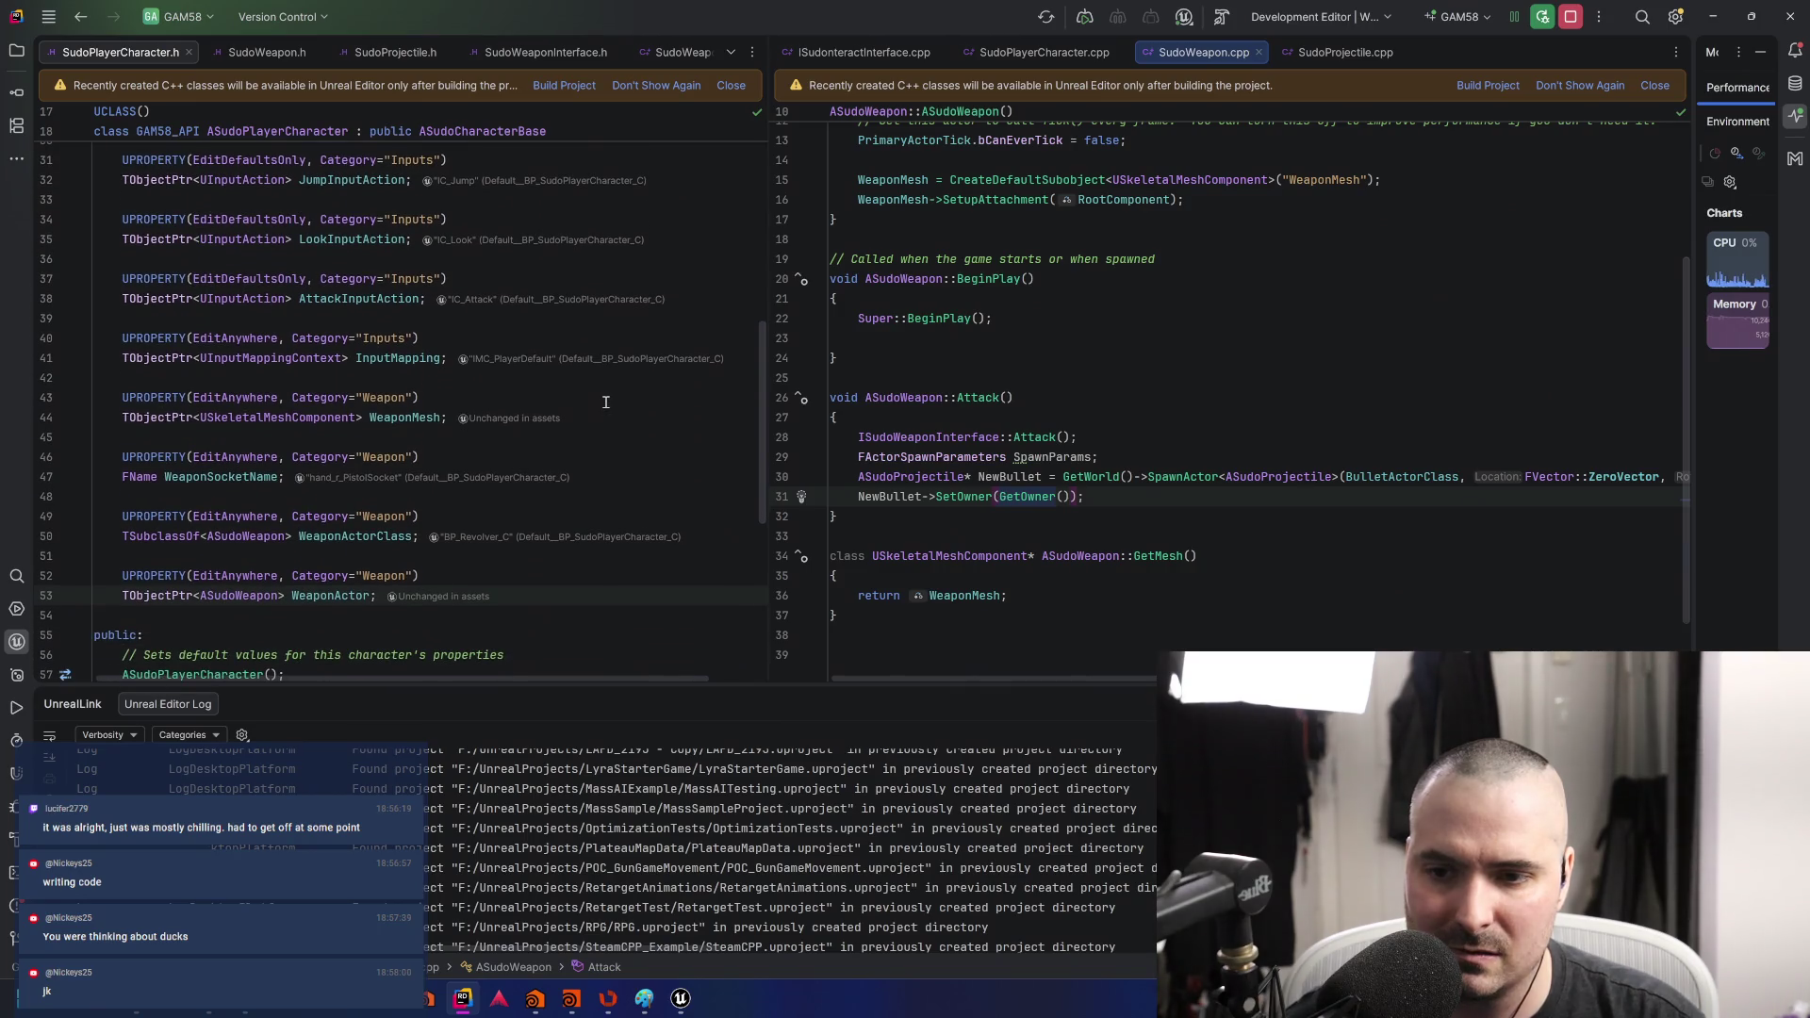
{"action": "mouse_move", "coordinate": [393, 419]}
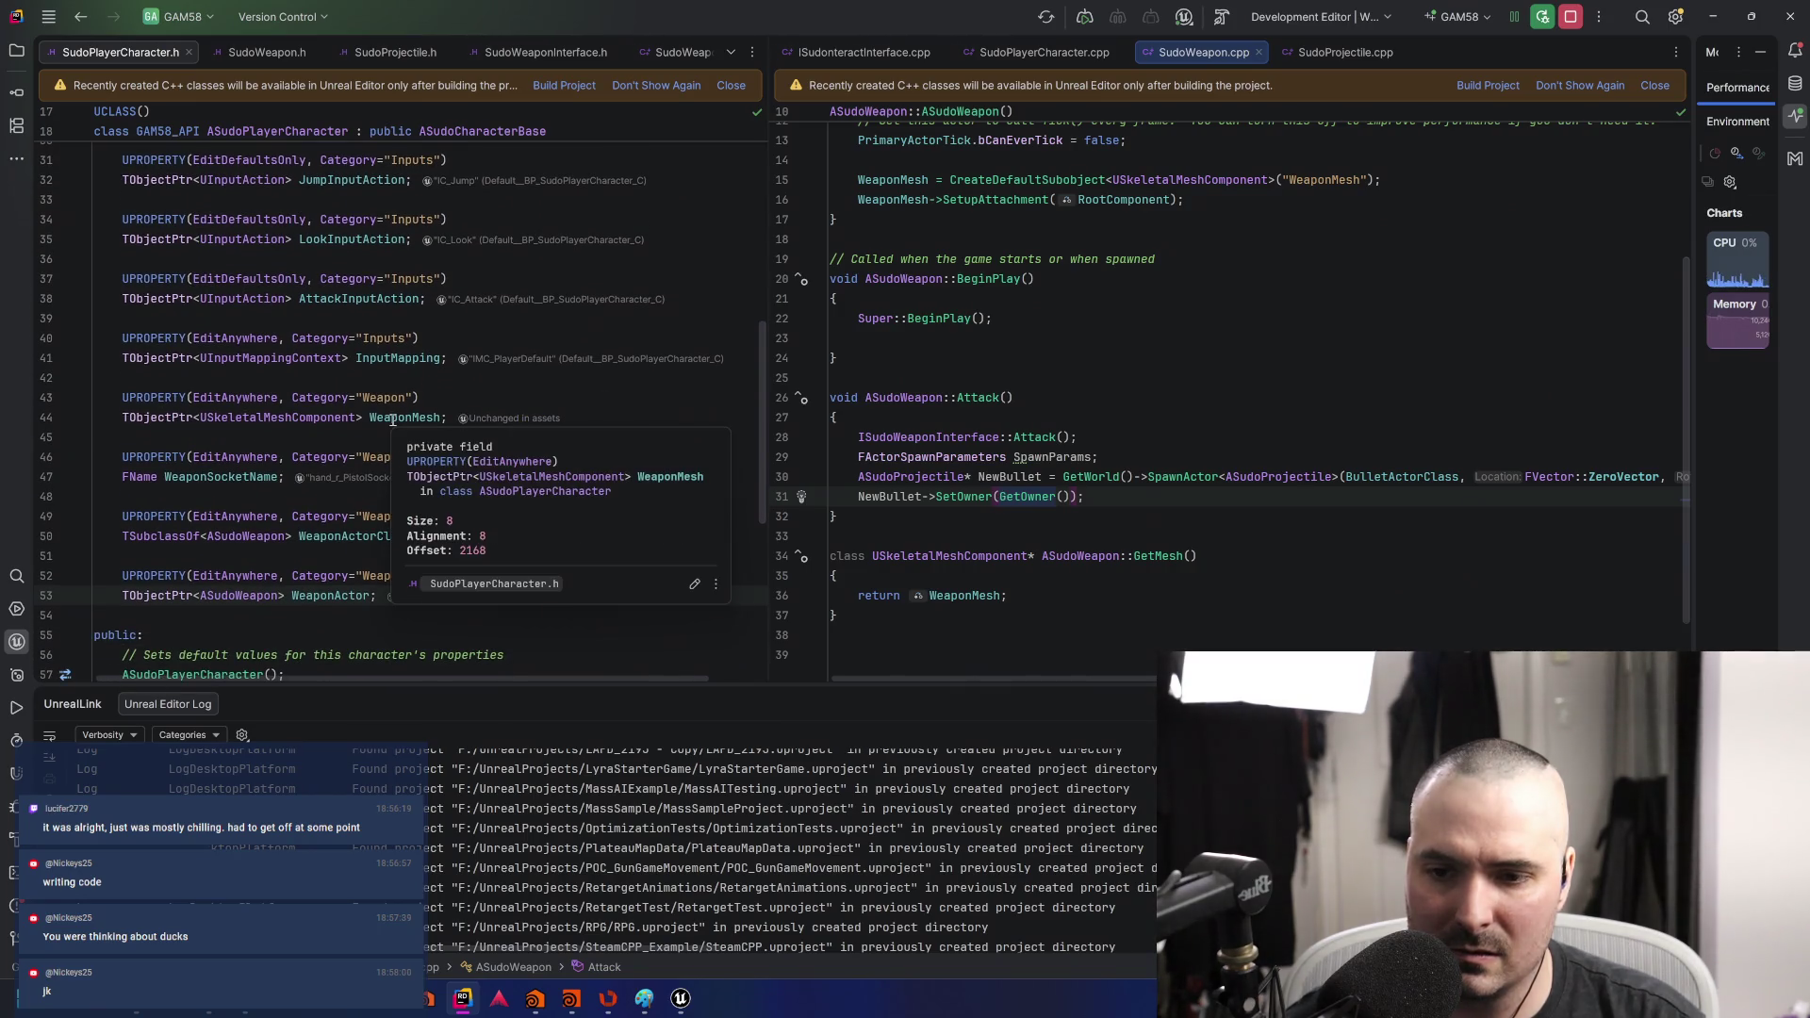
{"action": "mouse_move", "coordinate": [343, 600]}
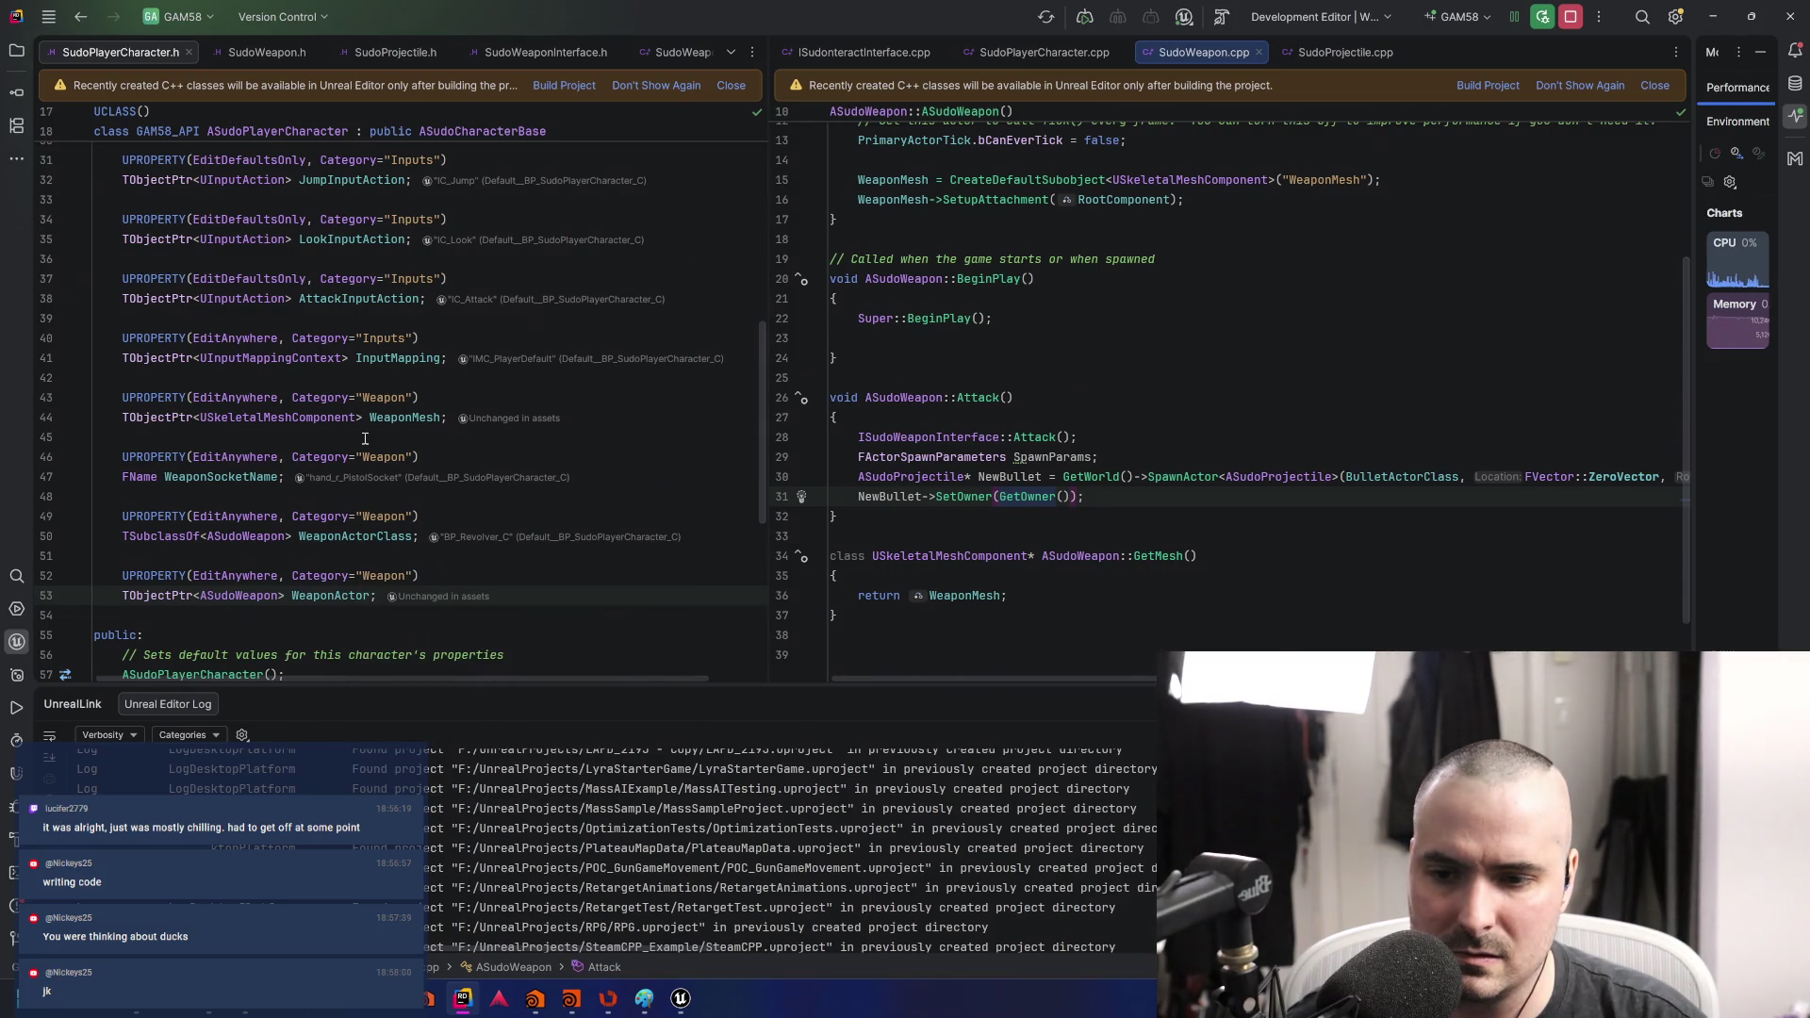
{"action": "scroll", "coordinate": [367, 441], "scroll_direction": "up", "scroll_amount": 4}
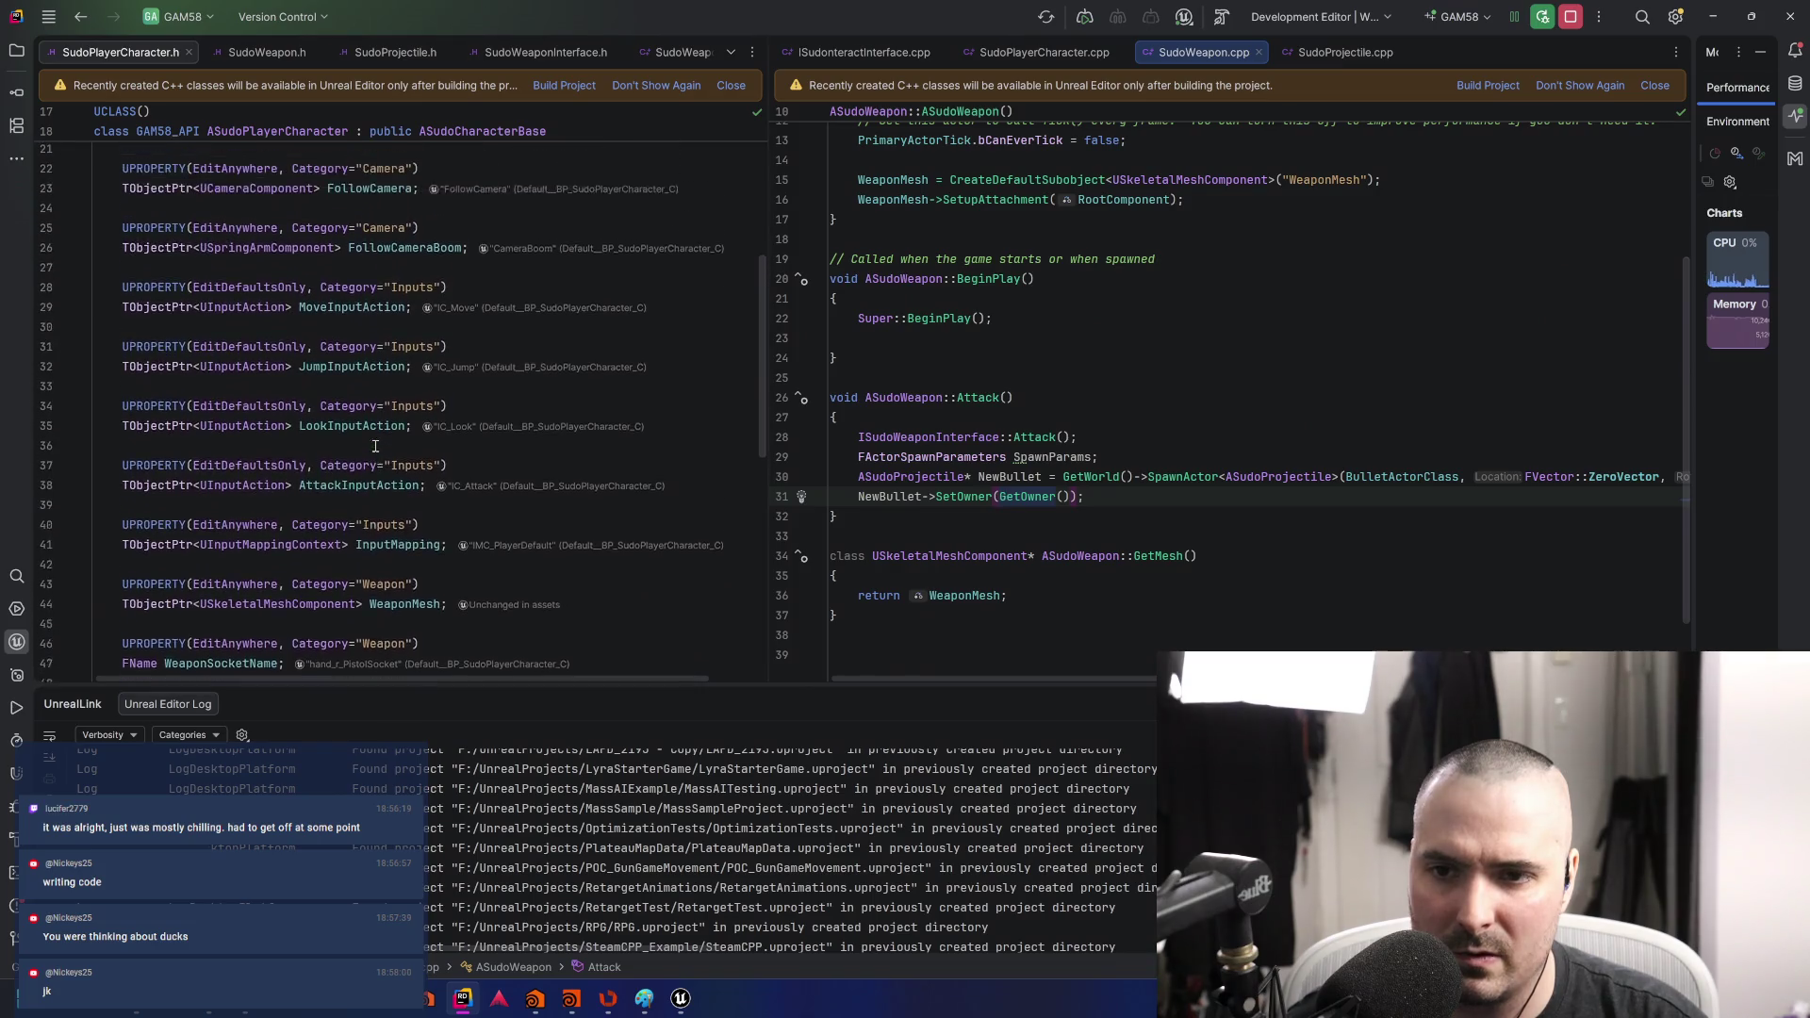
{"action": "left_click", "coordinate": [1433, 476], "text": "ctrl"}
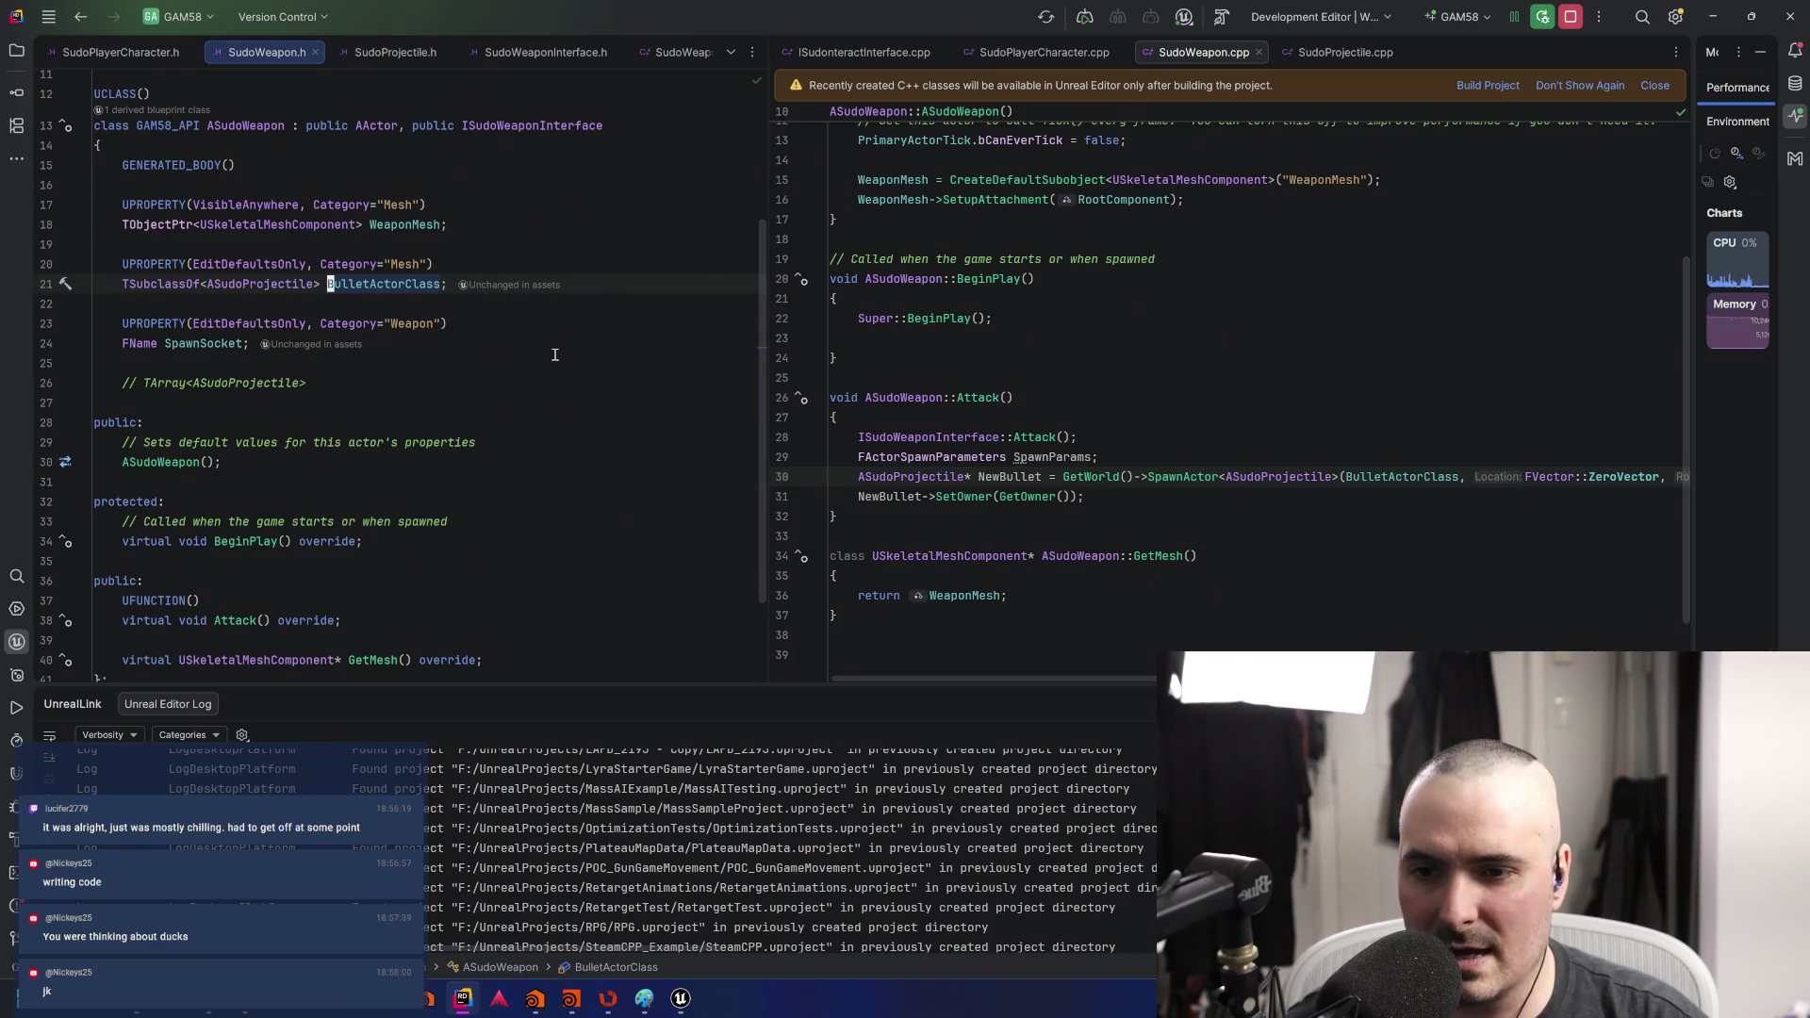
- Search BP_Pistol's class defaults for a 'bullet' property
{"action": "key", "text": "alt+Tab"}
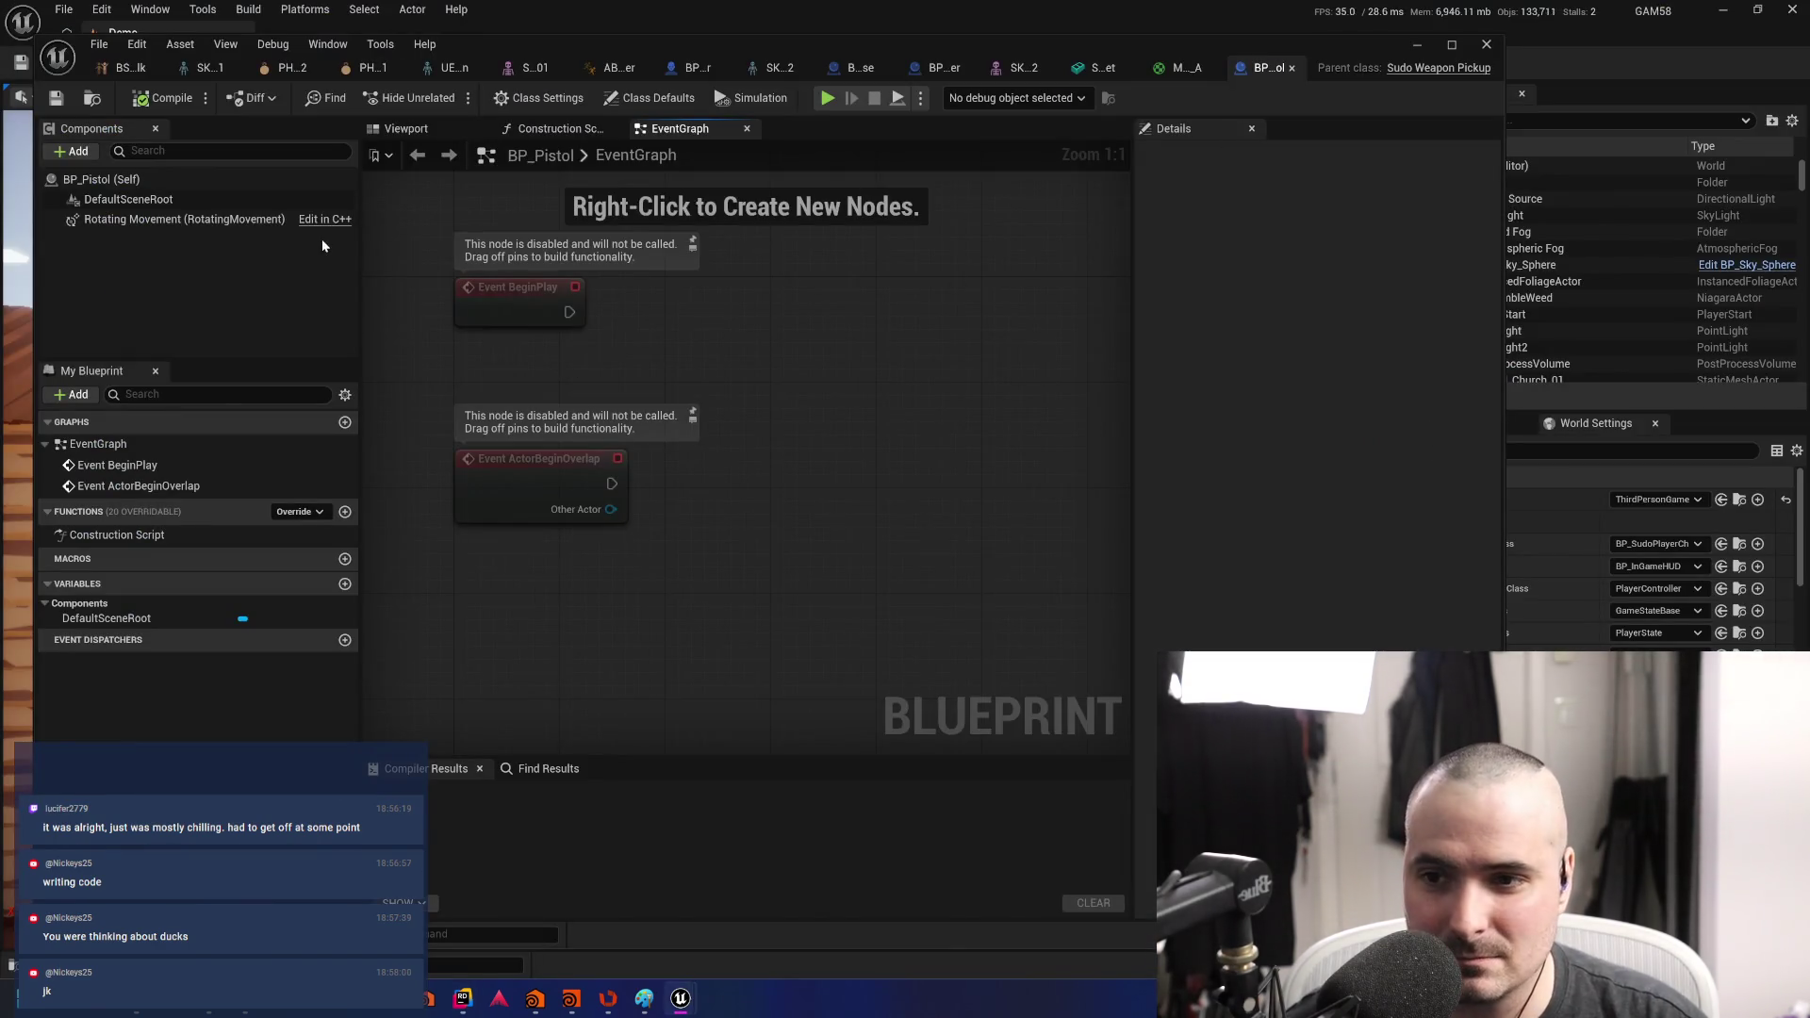
{"action": "left_click", "coordinate": [104, 179]}
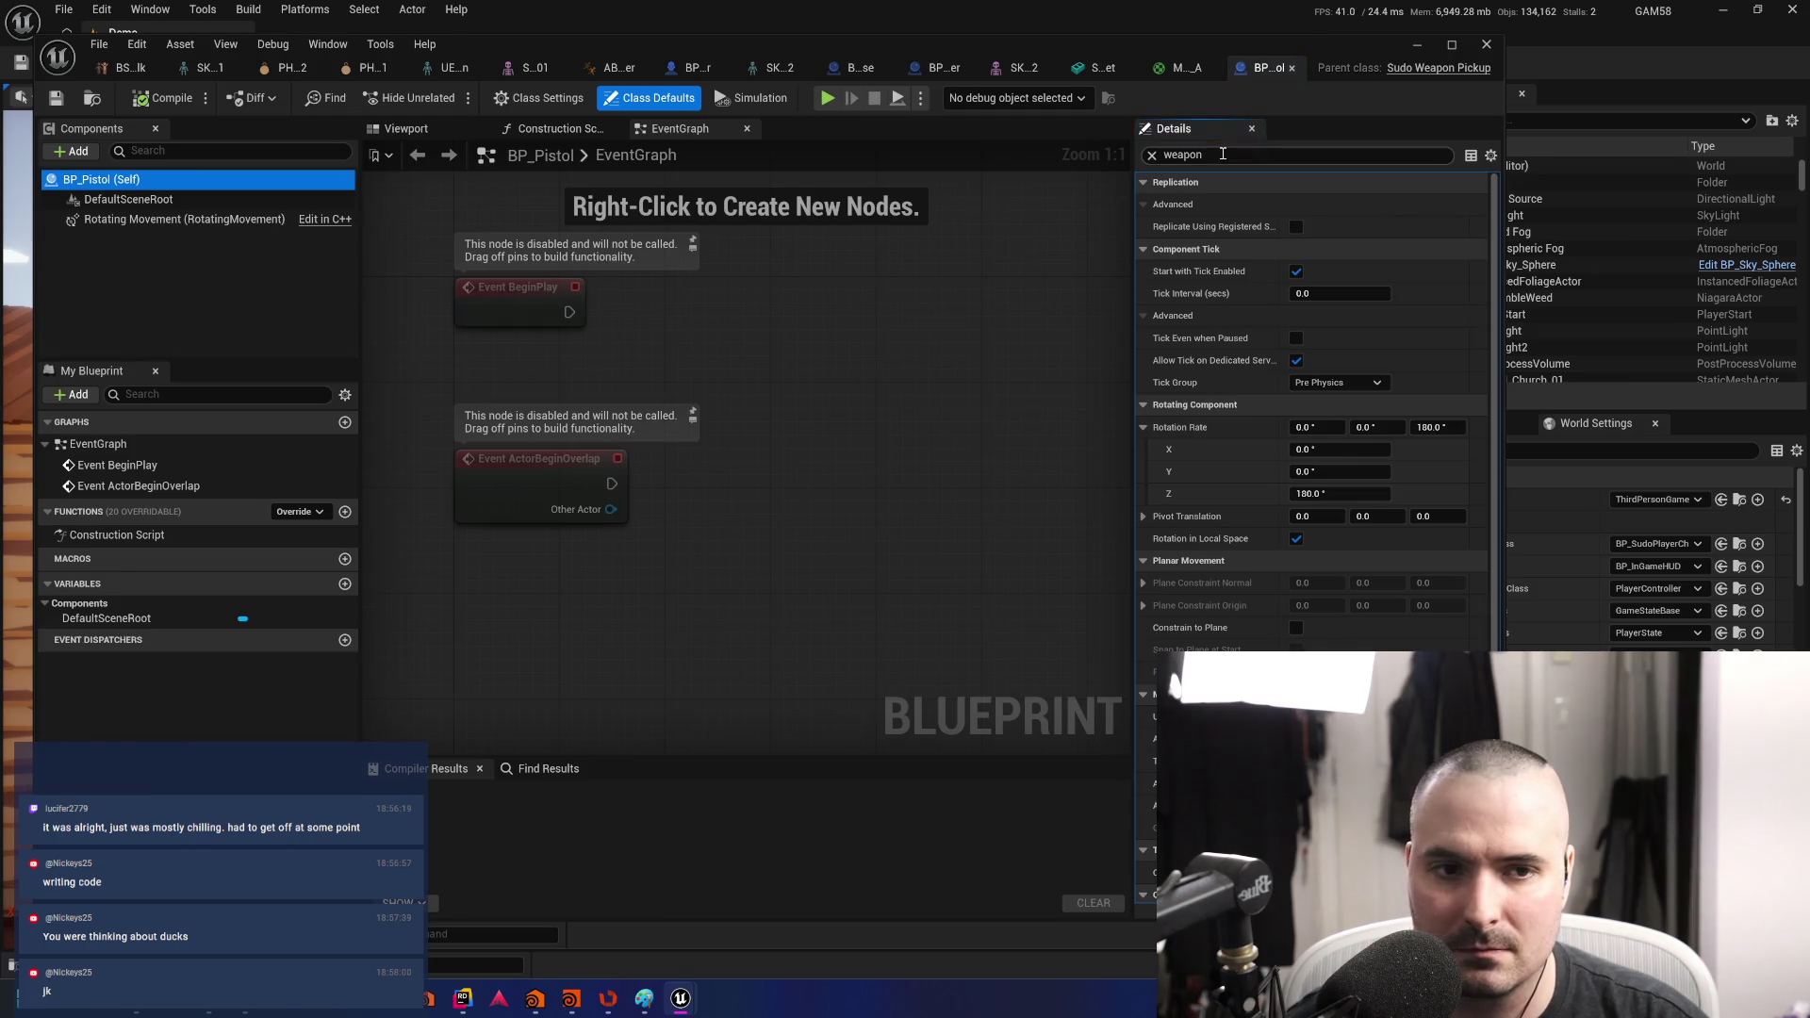
{"action": "left_click", "coordinate": [1223, 154]}
{"action": "type", "text": "bu"}
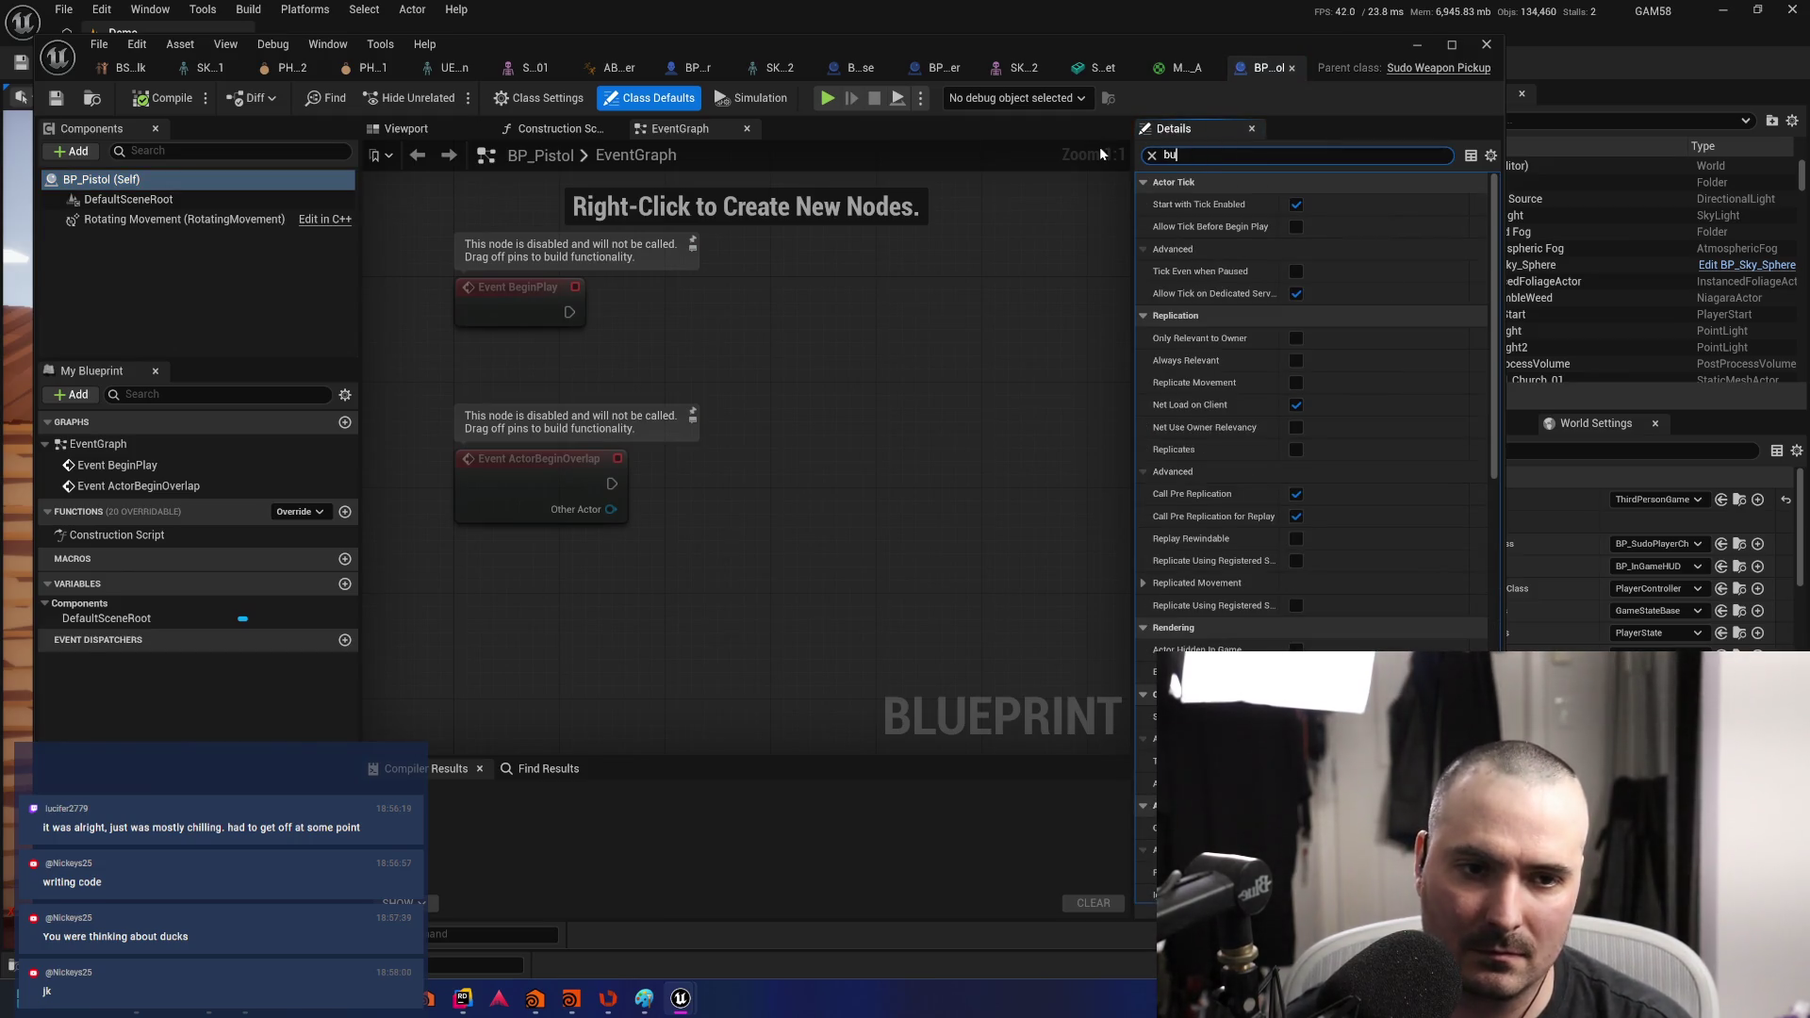
{"action": "type", "text": "llet"}
{"action": "key", "text": "alt+Tab"}
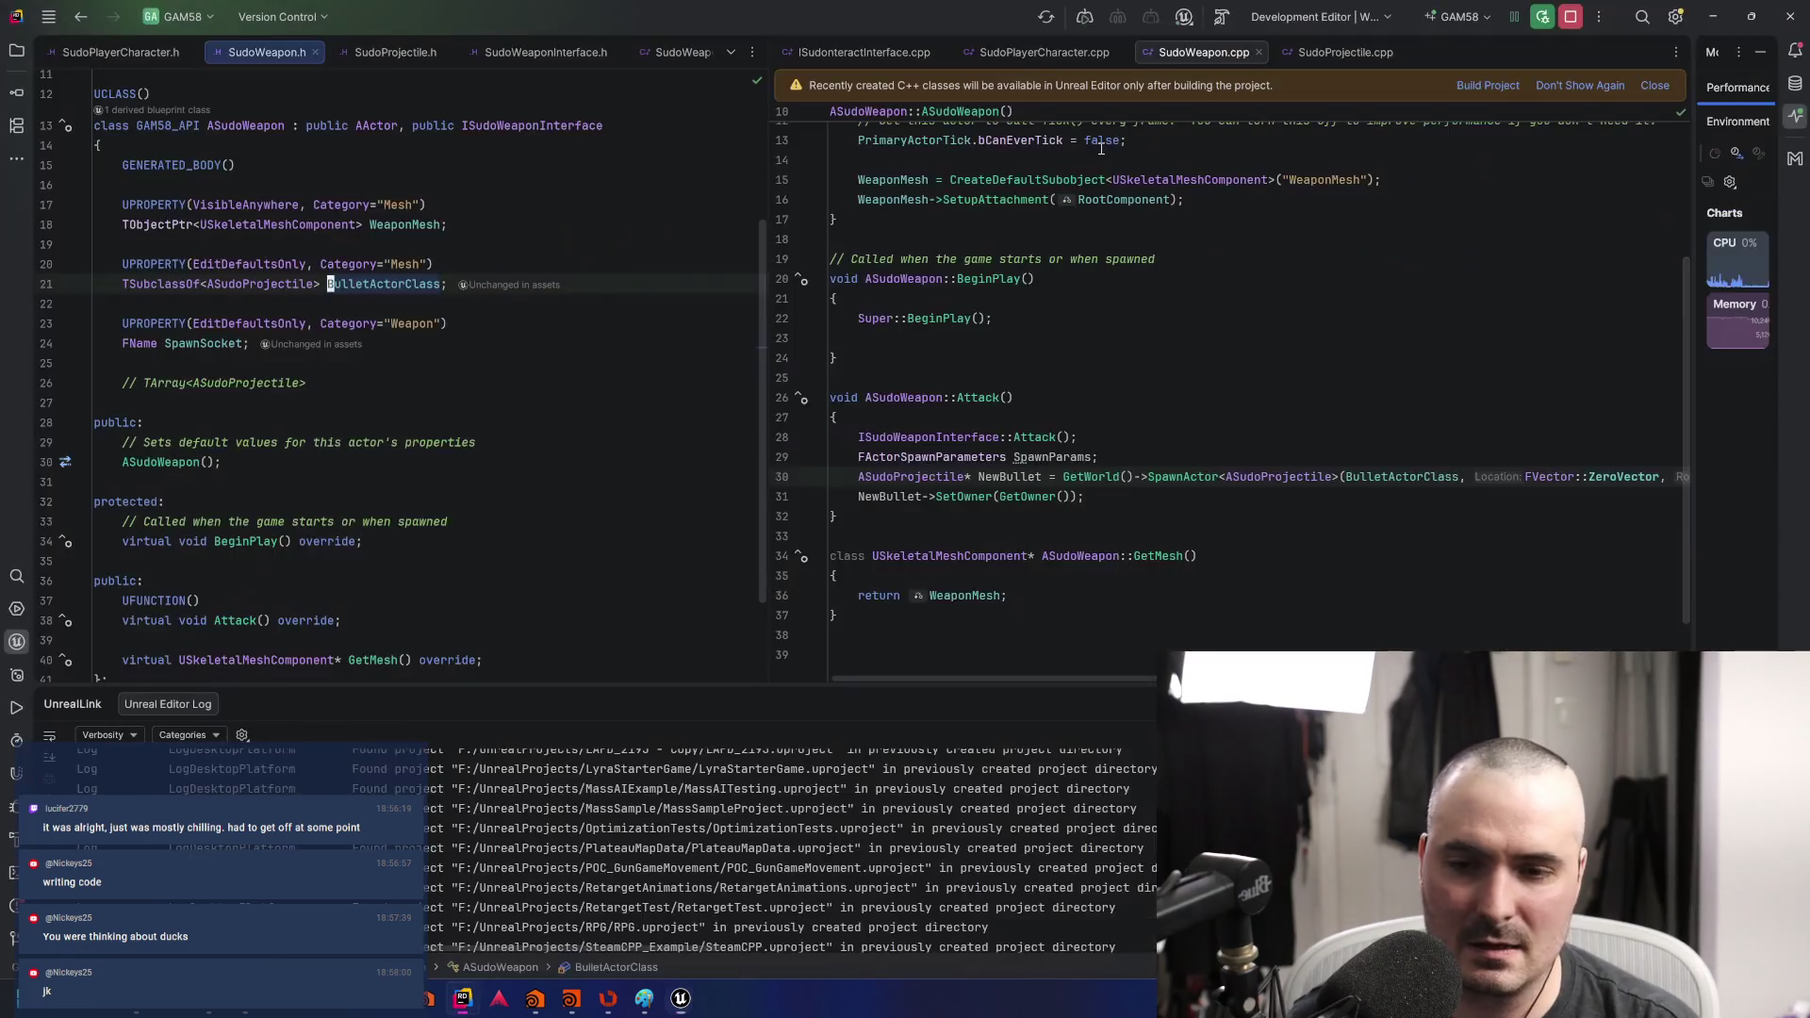
- Replace EditDefaultsOnly with EditAnywhere in BulletActorClass's UPROPERTY on line 20
{"action": "key", "text": "Up"}
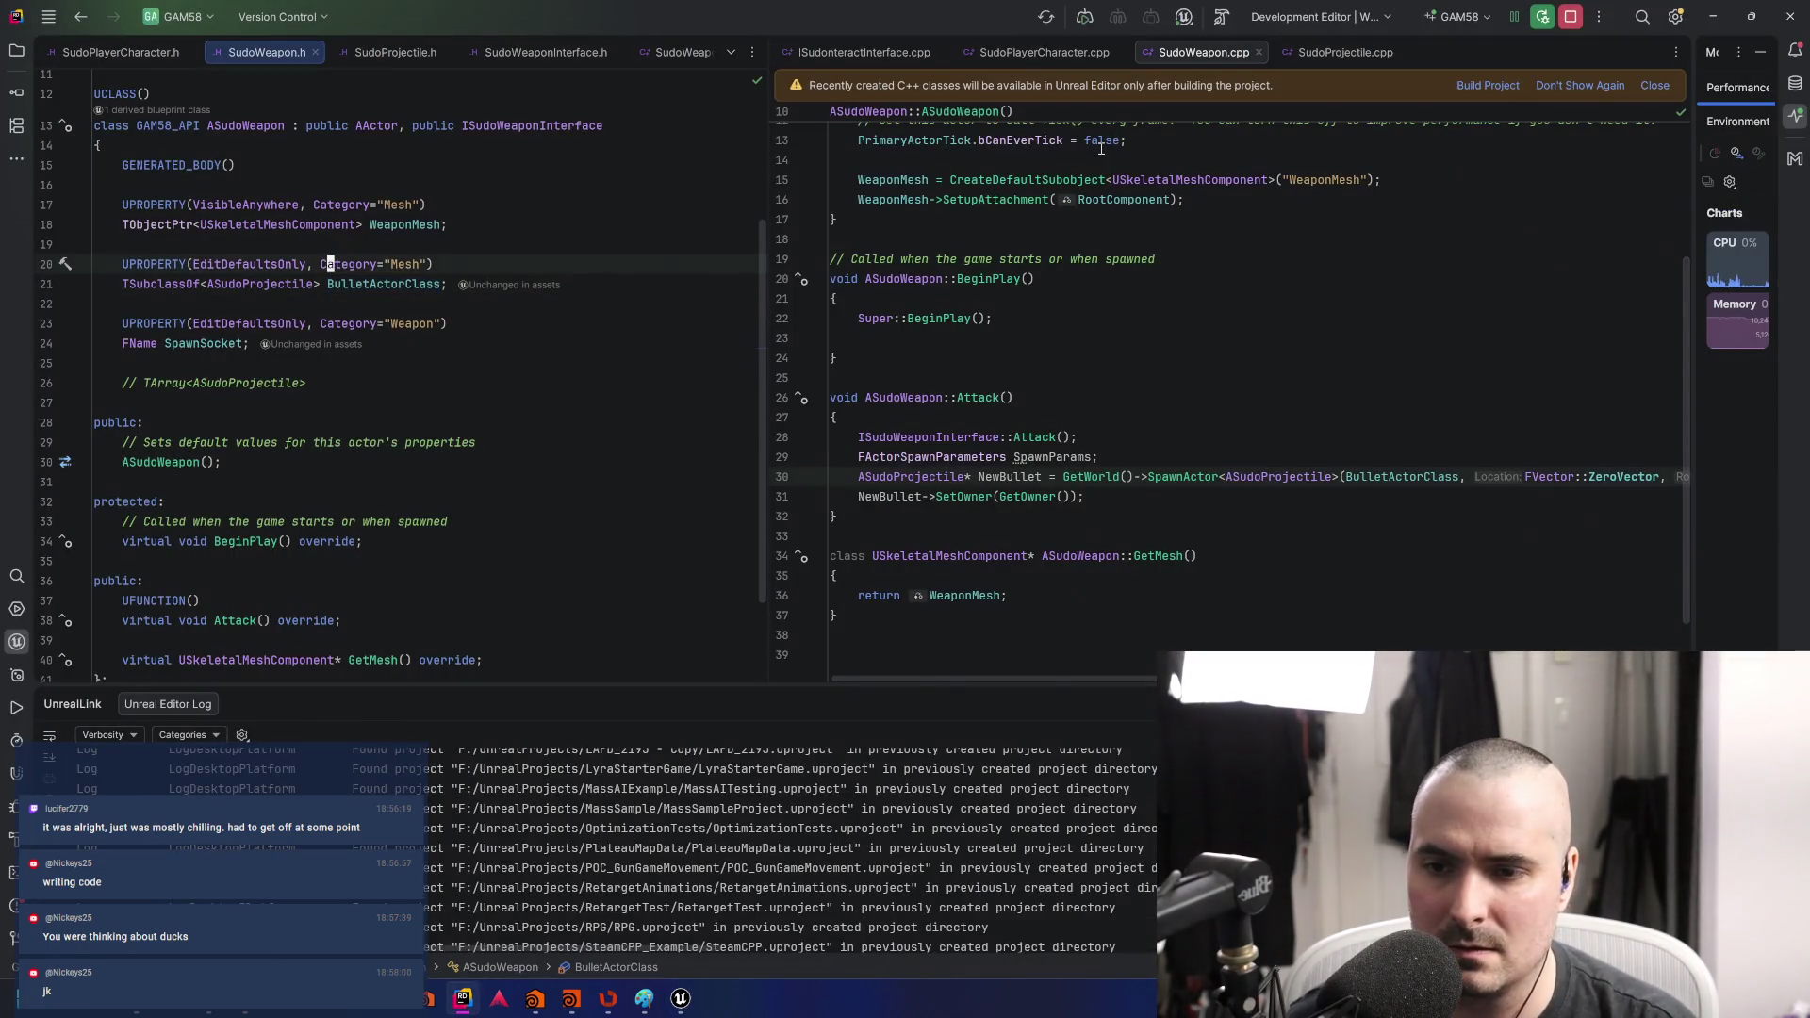
{"action": "key", "text": "ctrl+Left"}
{"action": "key", "text": "ctrl+Left"}
{"action": "key", "text": "ctrl+Left"}
{"action": "key", "text": "ctrl+Delete"}
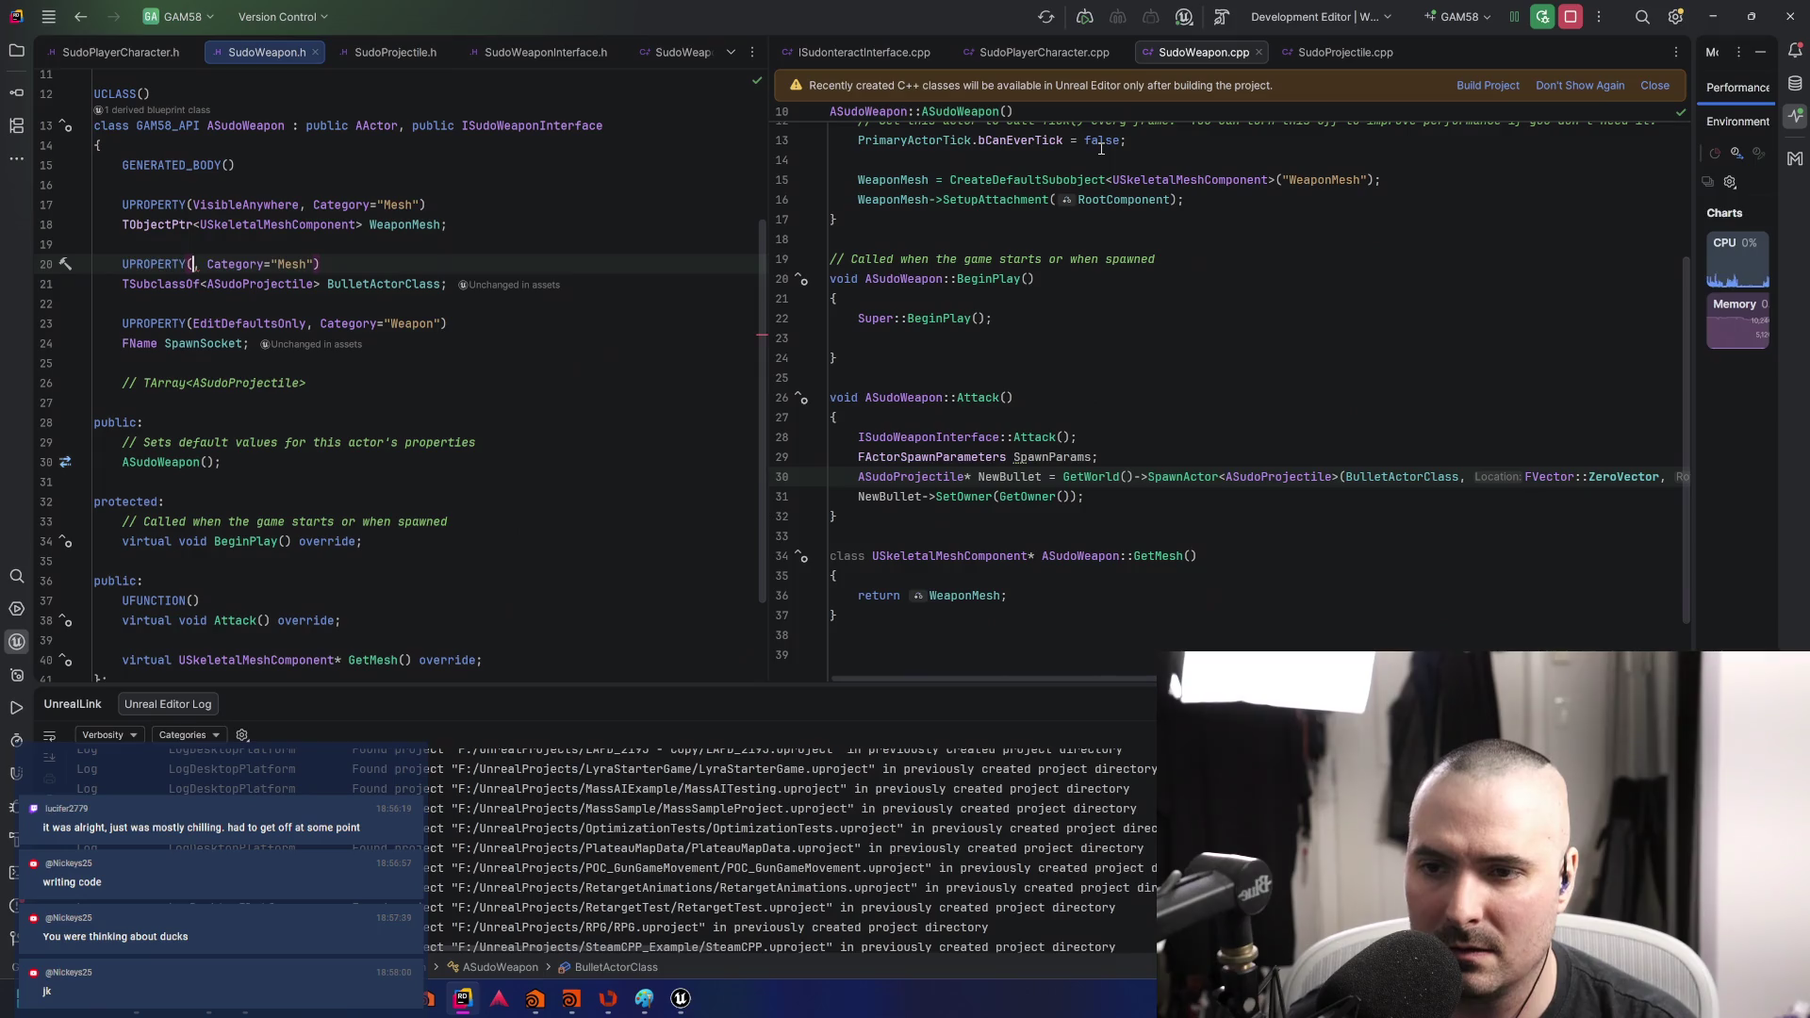
{"action": "type", "text": "Edit"}
{"action": "key", "text": "Return"}
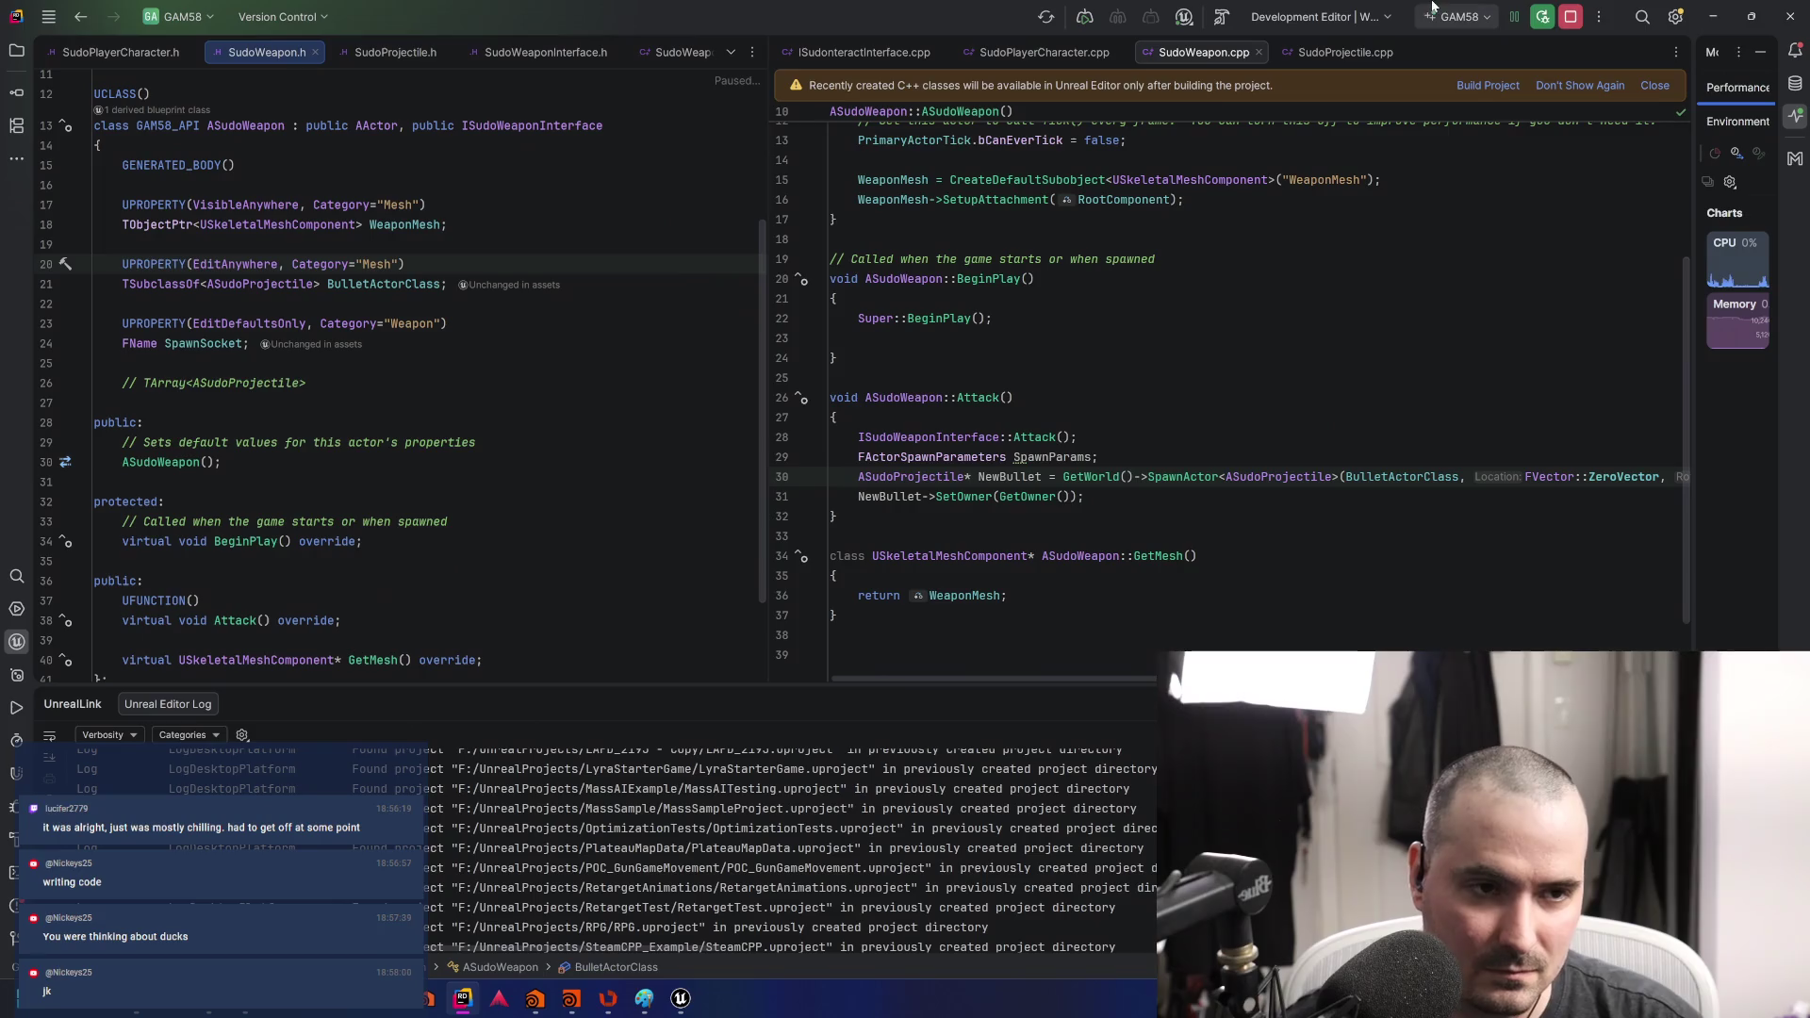
{"action": "mouse_move", "coordinate": [675, 969]}
{"action": "left_click", "coordinate": [765, 912]}
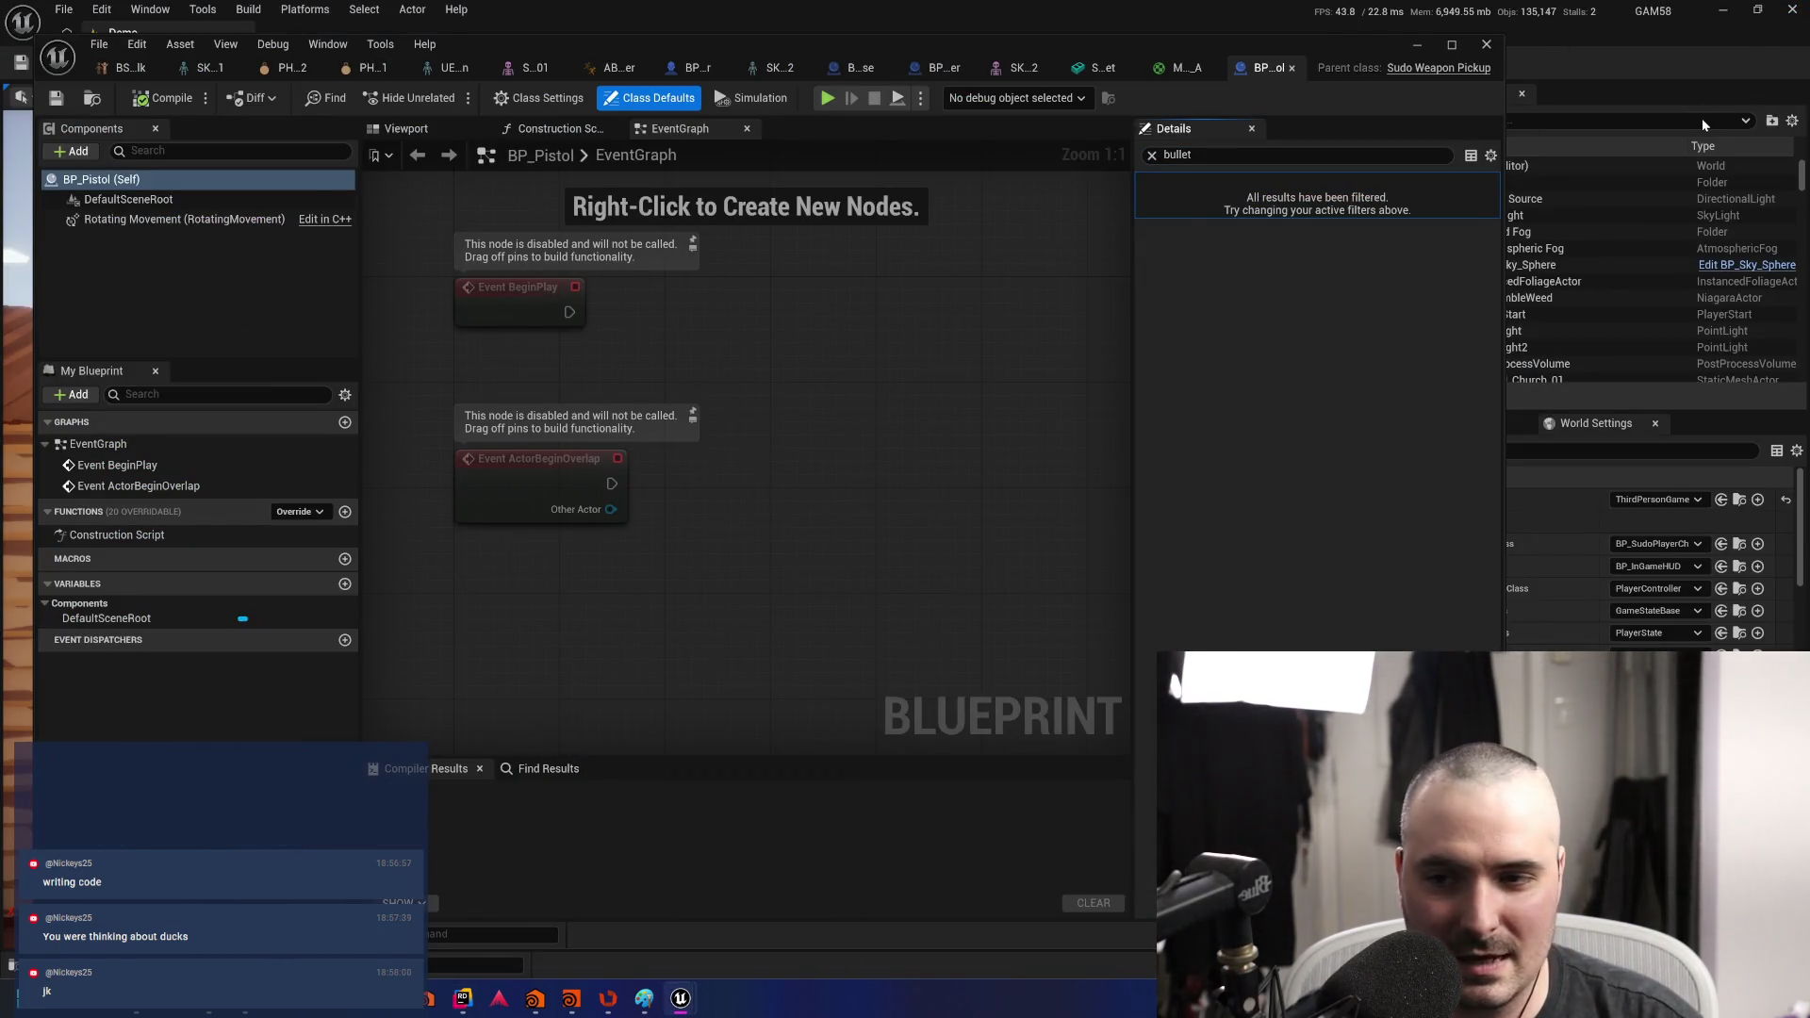
{"action": "key", "text": "alt+Tab"}
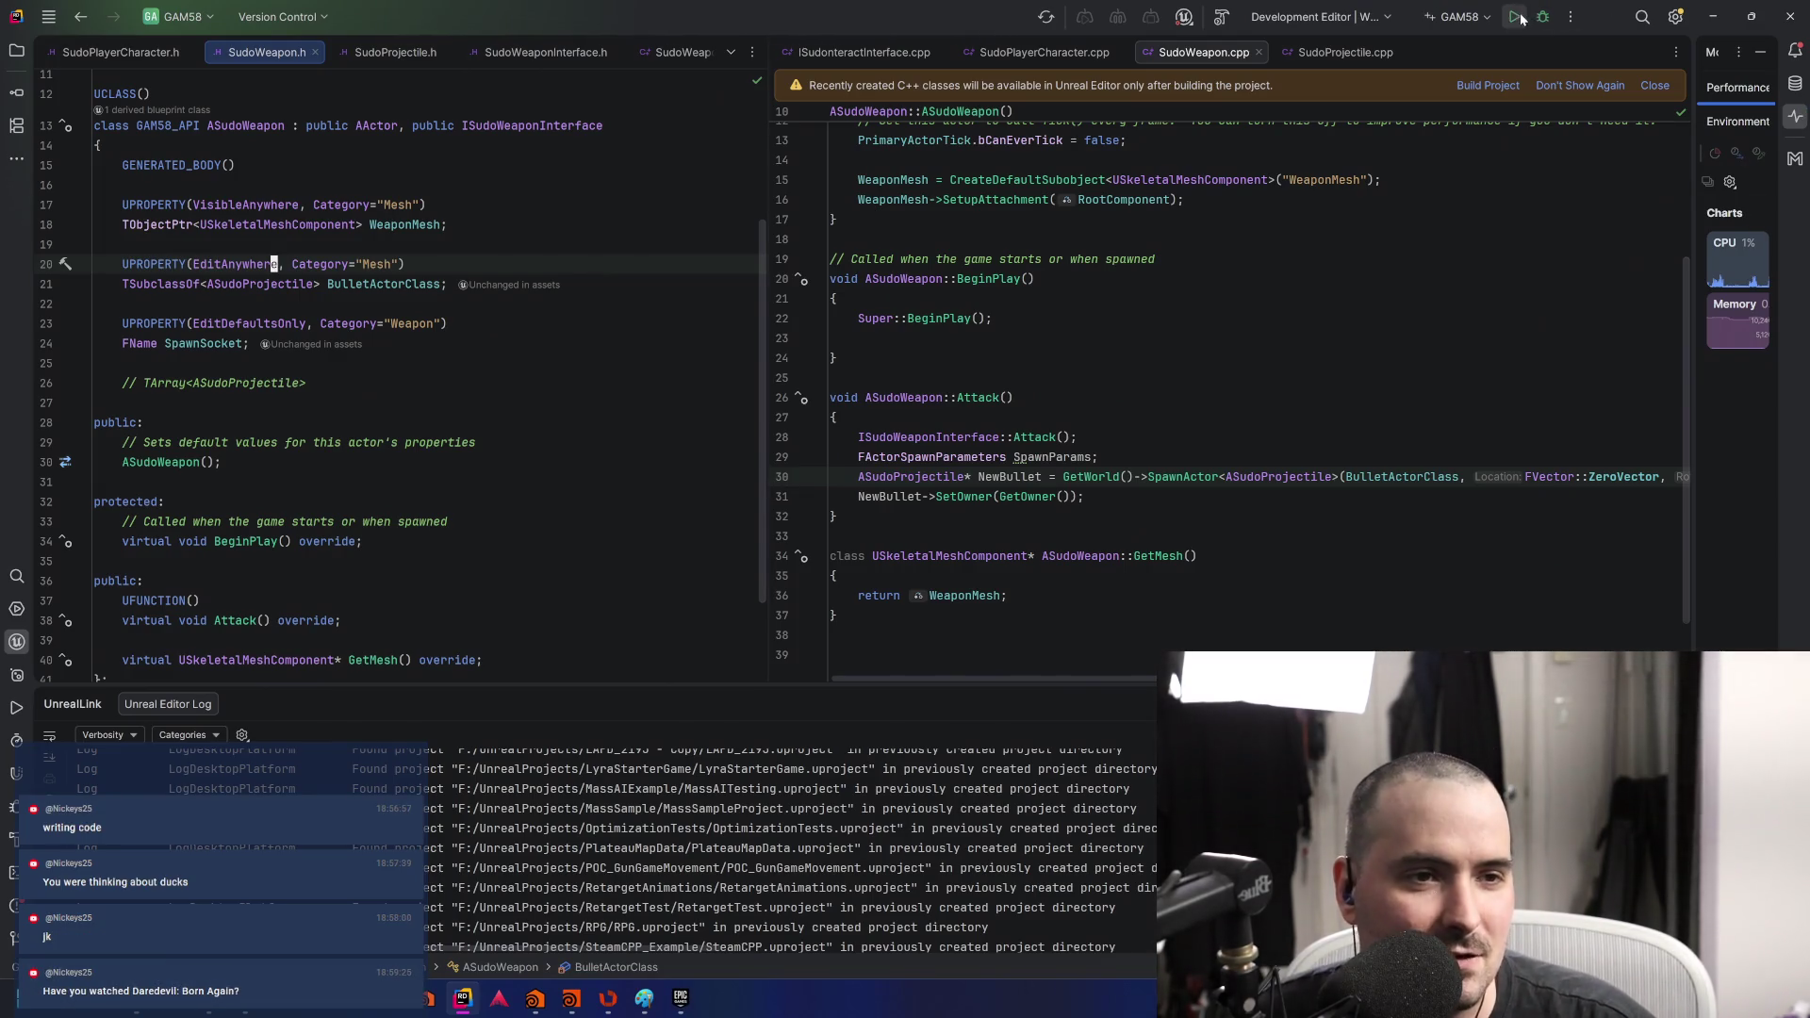
- Build and launch GAM58 under the debugger via Rider's Debug toolbar button
{"action": "left_click", "coordinate": [1544, 24]}
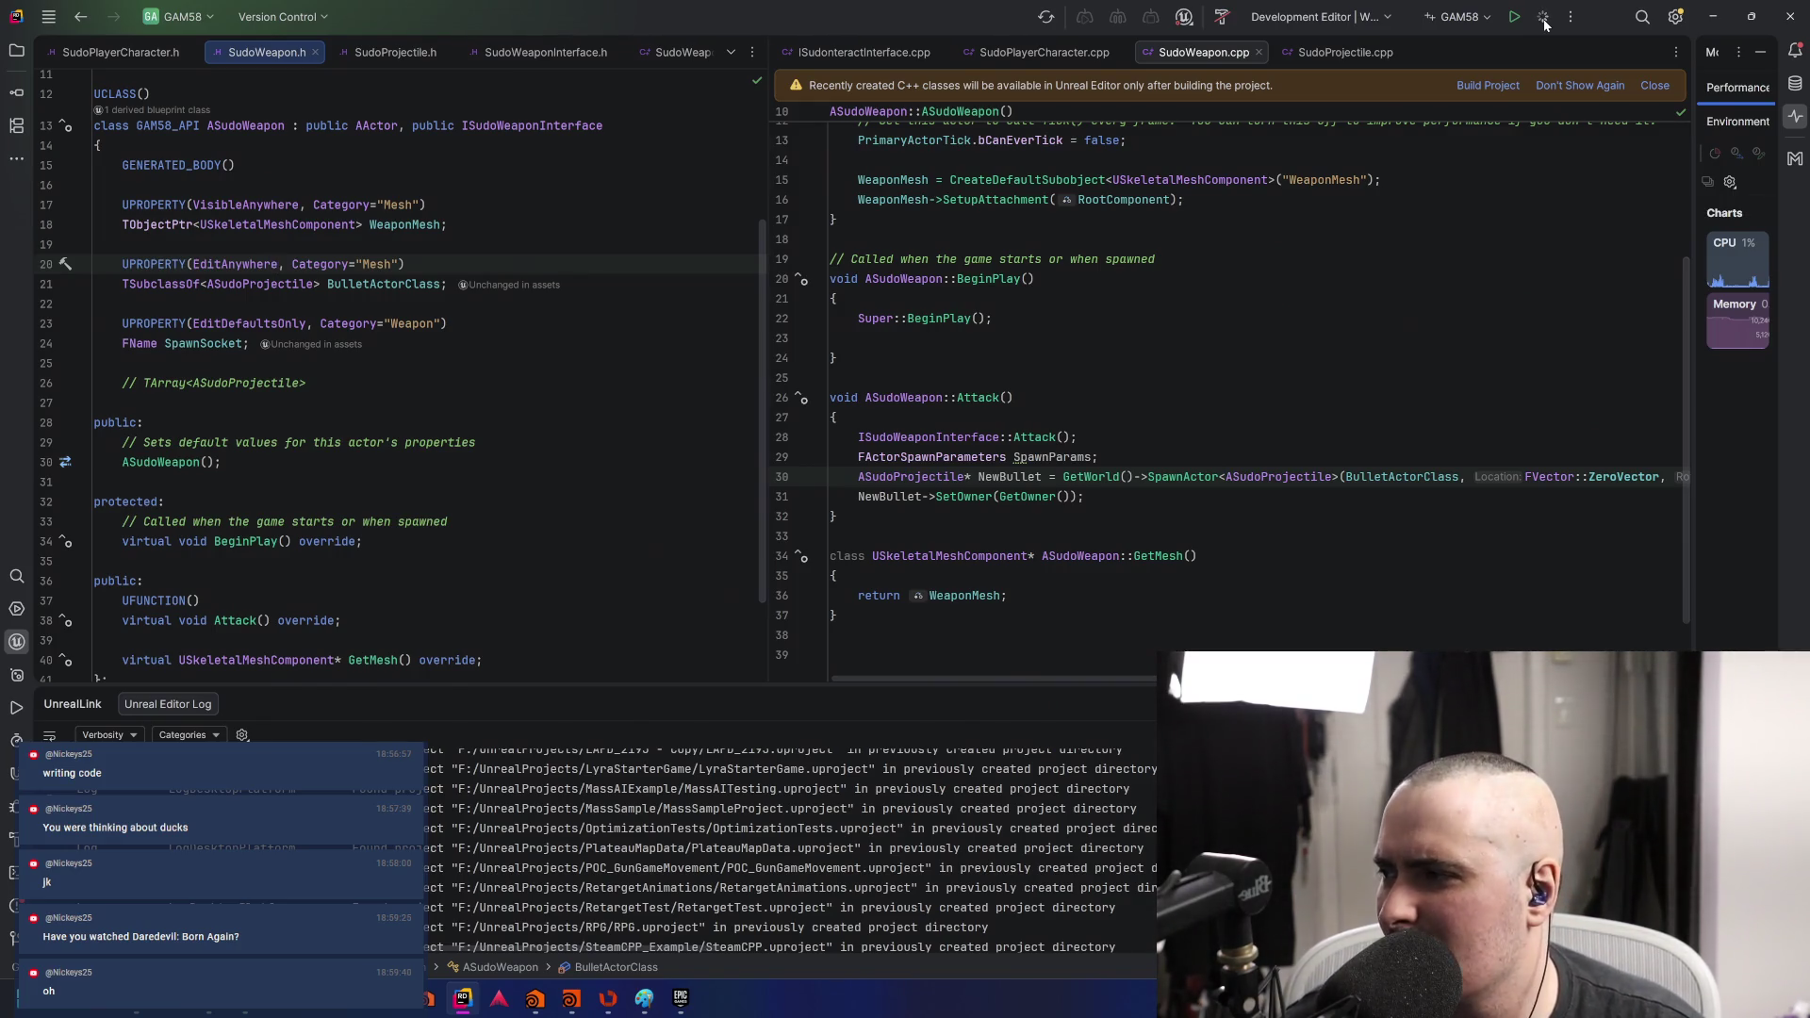
{"action": "left_click", "coordinate": [1543, 18]}
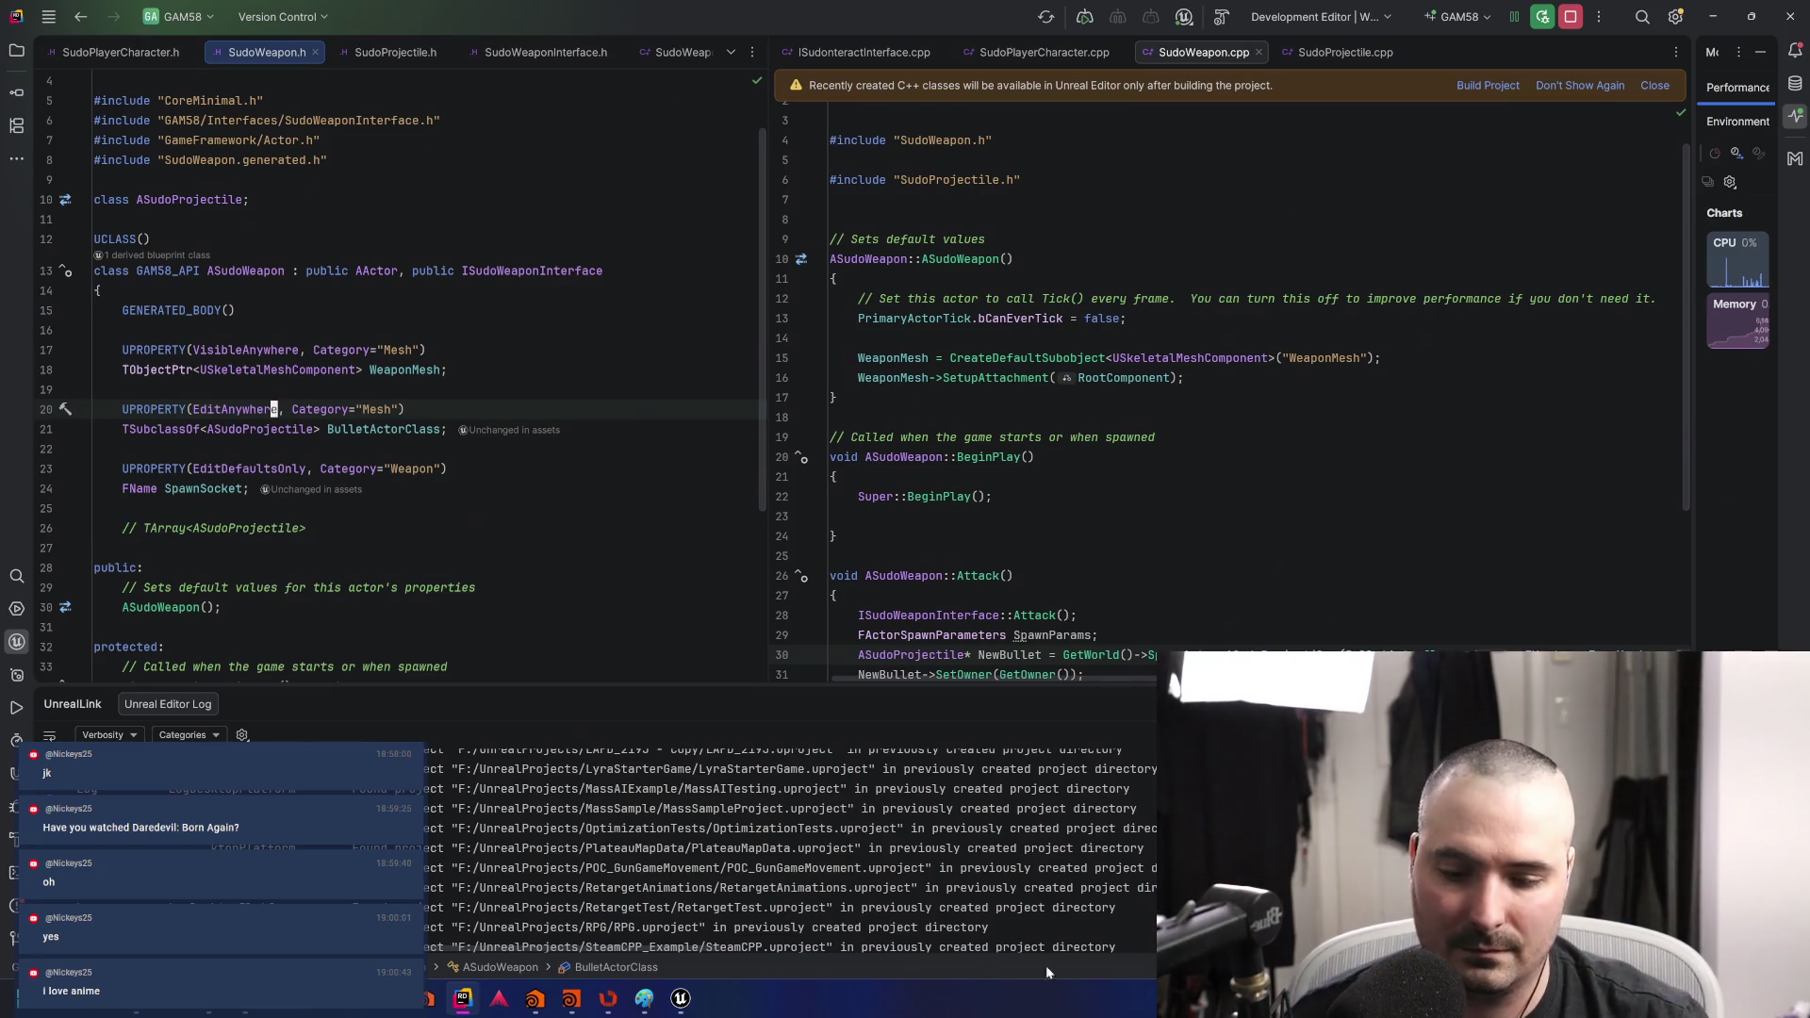
- Open BP_Pistol's full blueprint editor and filter its Details by 'Bullet'
{"action": "left_click", "coordinate": [680, 1000]}
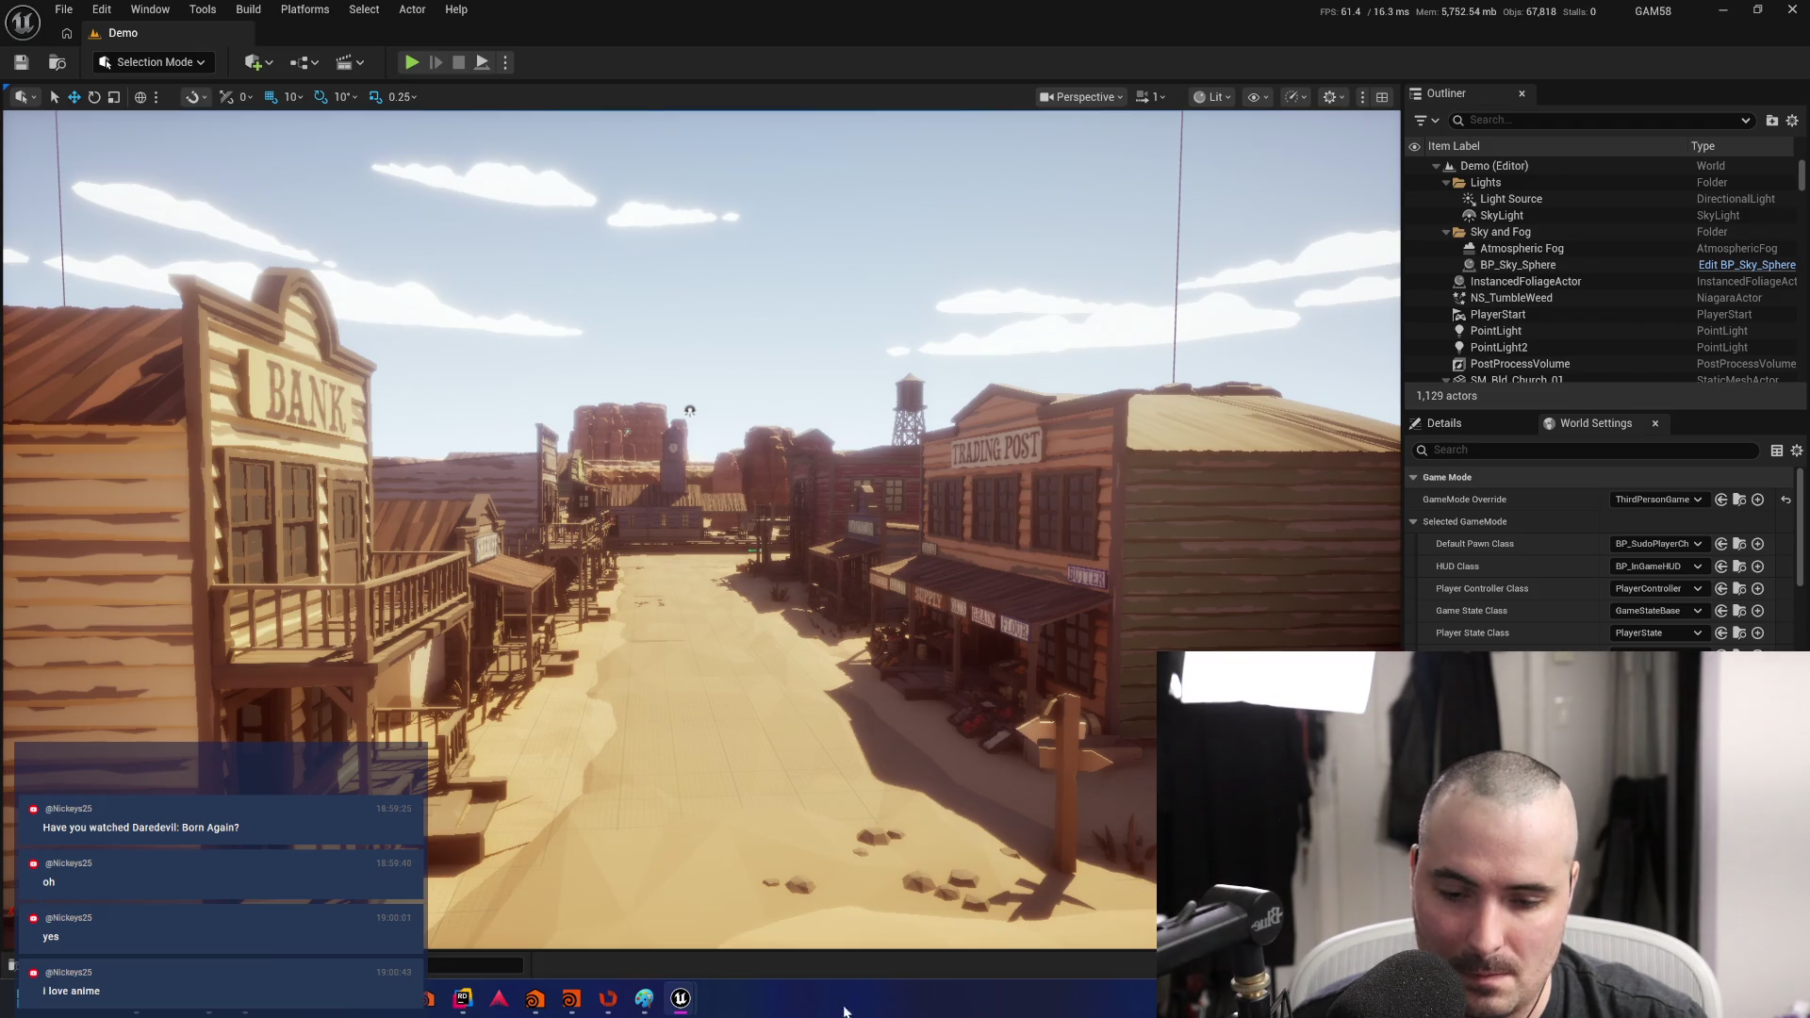
{"action": "left_click", "coordinate": [681, 999]}
{"action": "left_click", "coordinate": [758, 931]}
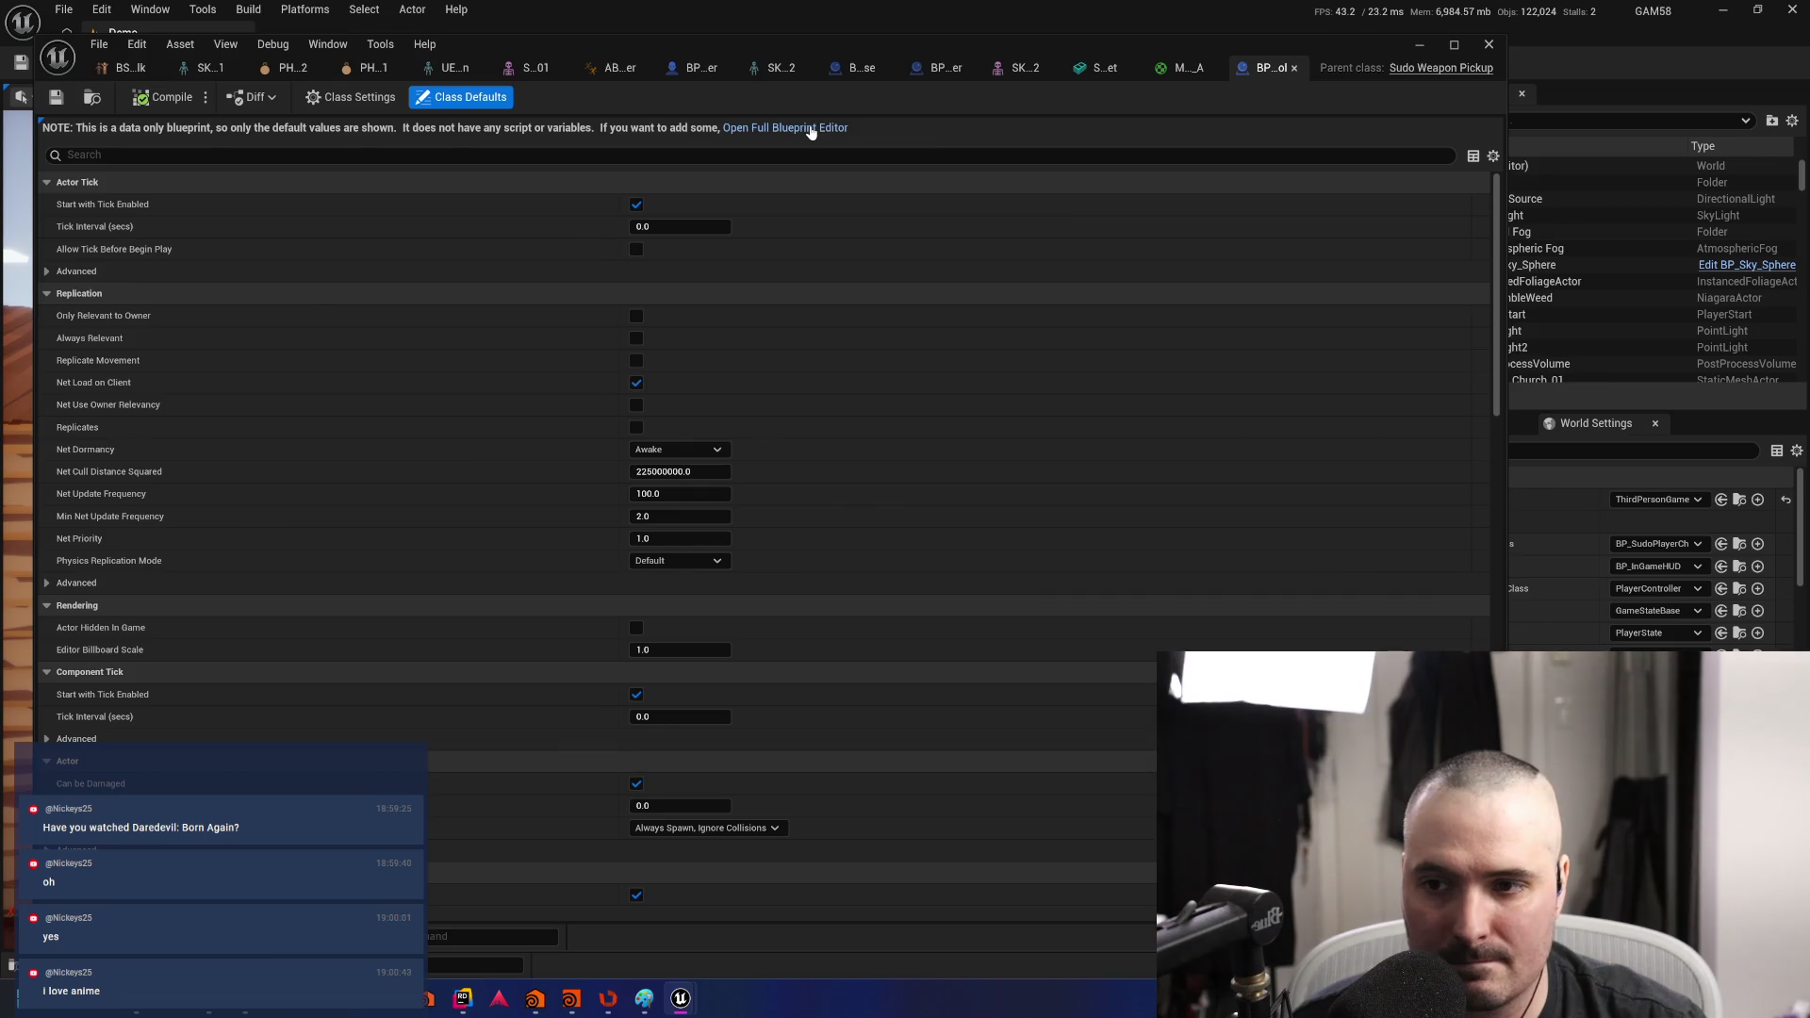
{"action": "left_click", "coordinate": [811, 129]}
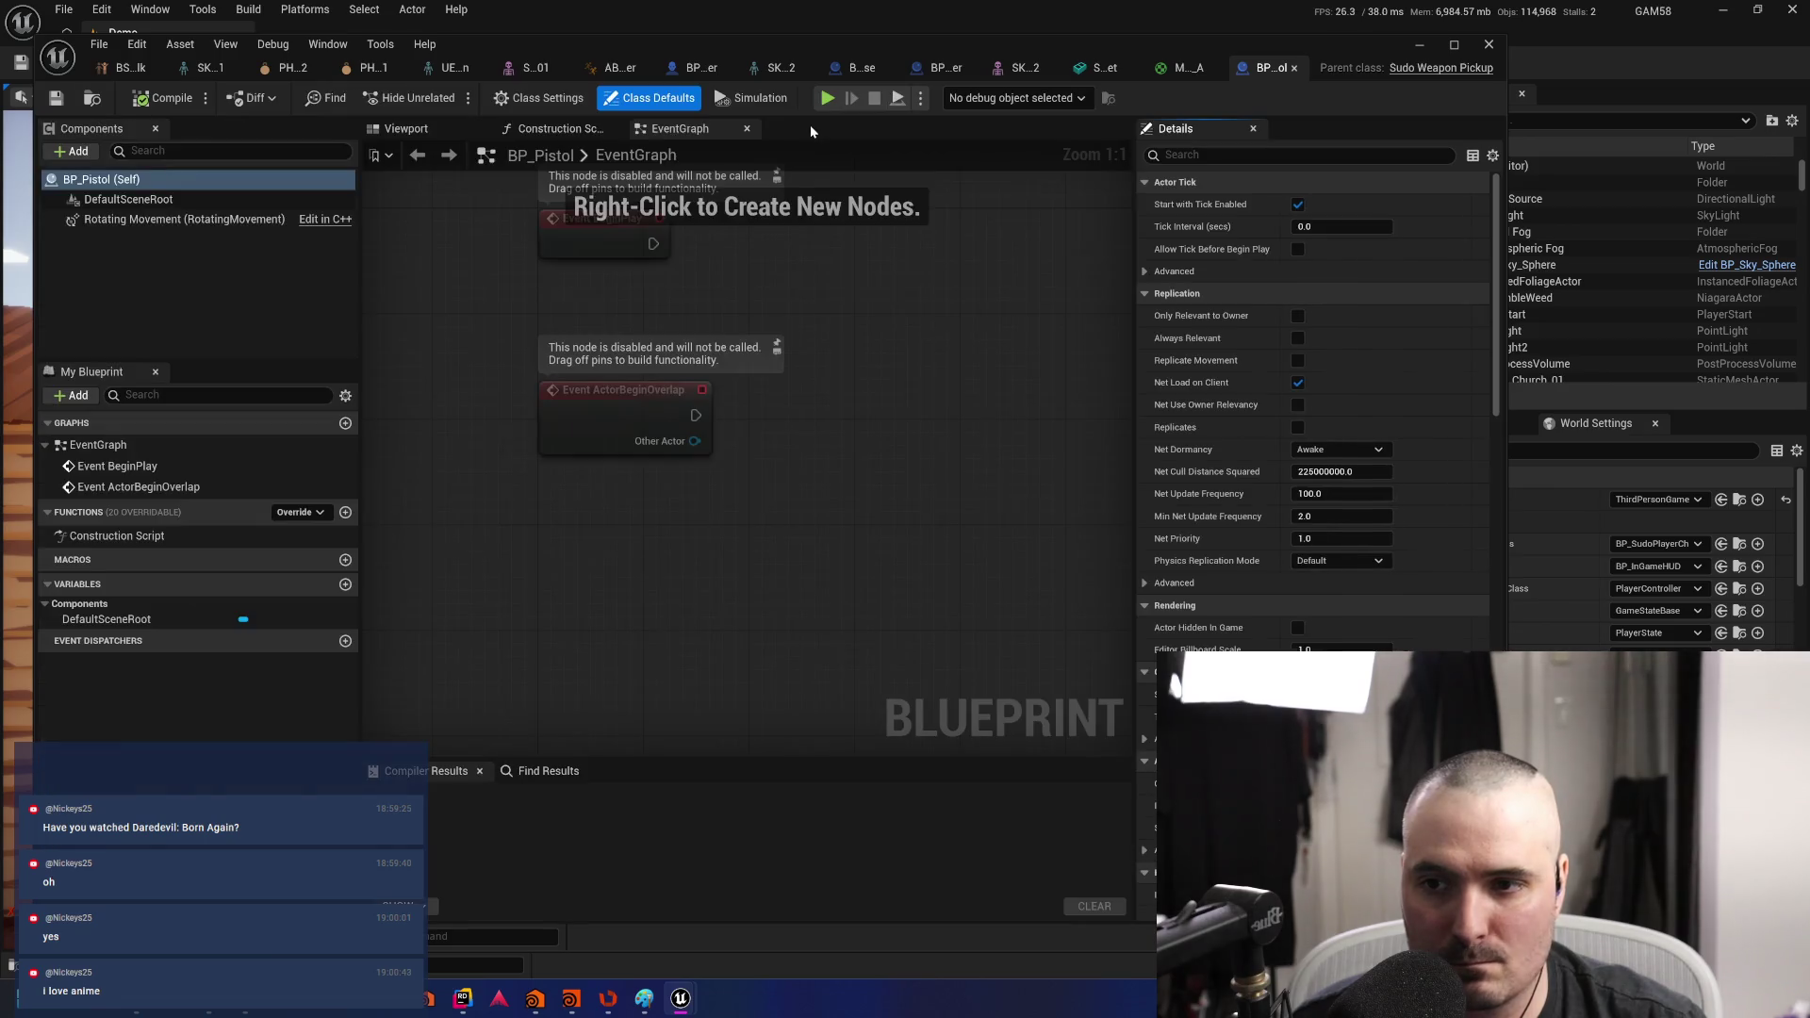
{"action": "left_click", "coordinate": [1301, 157]}
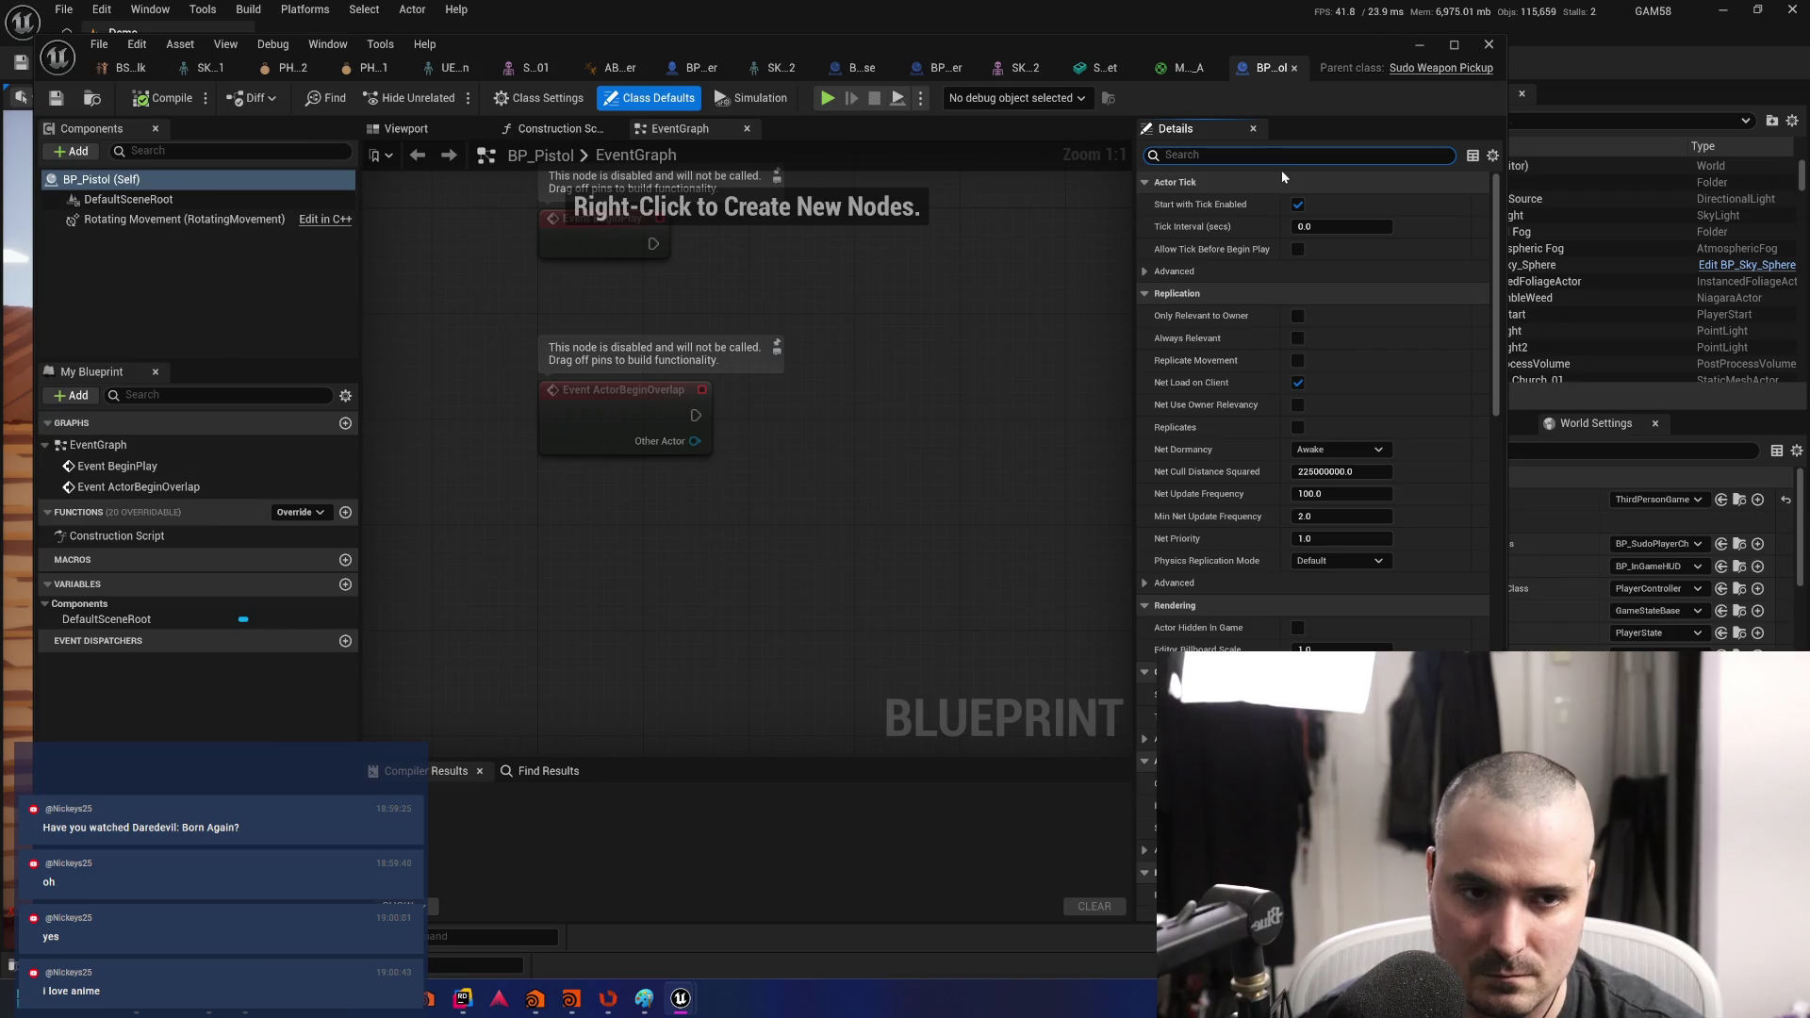
{"action": "type", "text": "Bullet"}
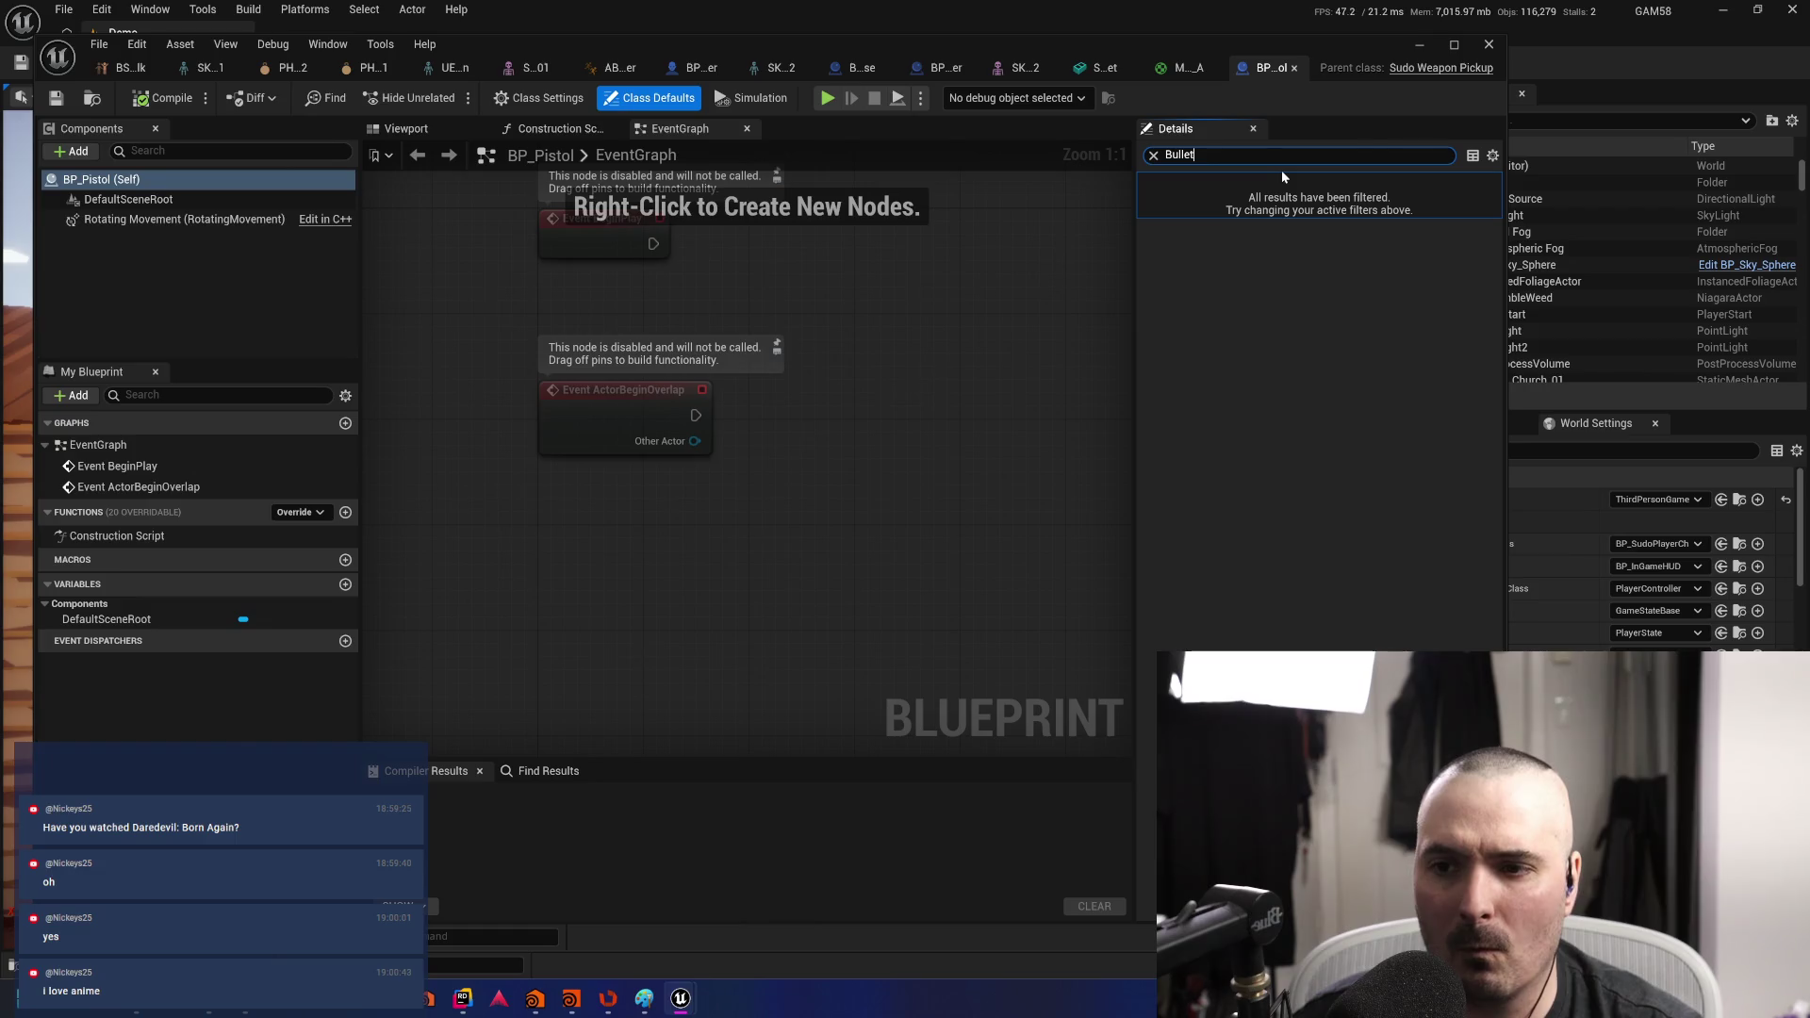
{"action": "left_click", "coordinate": [1275, 326]}
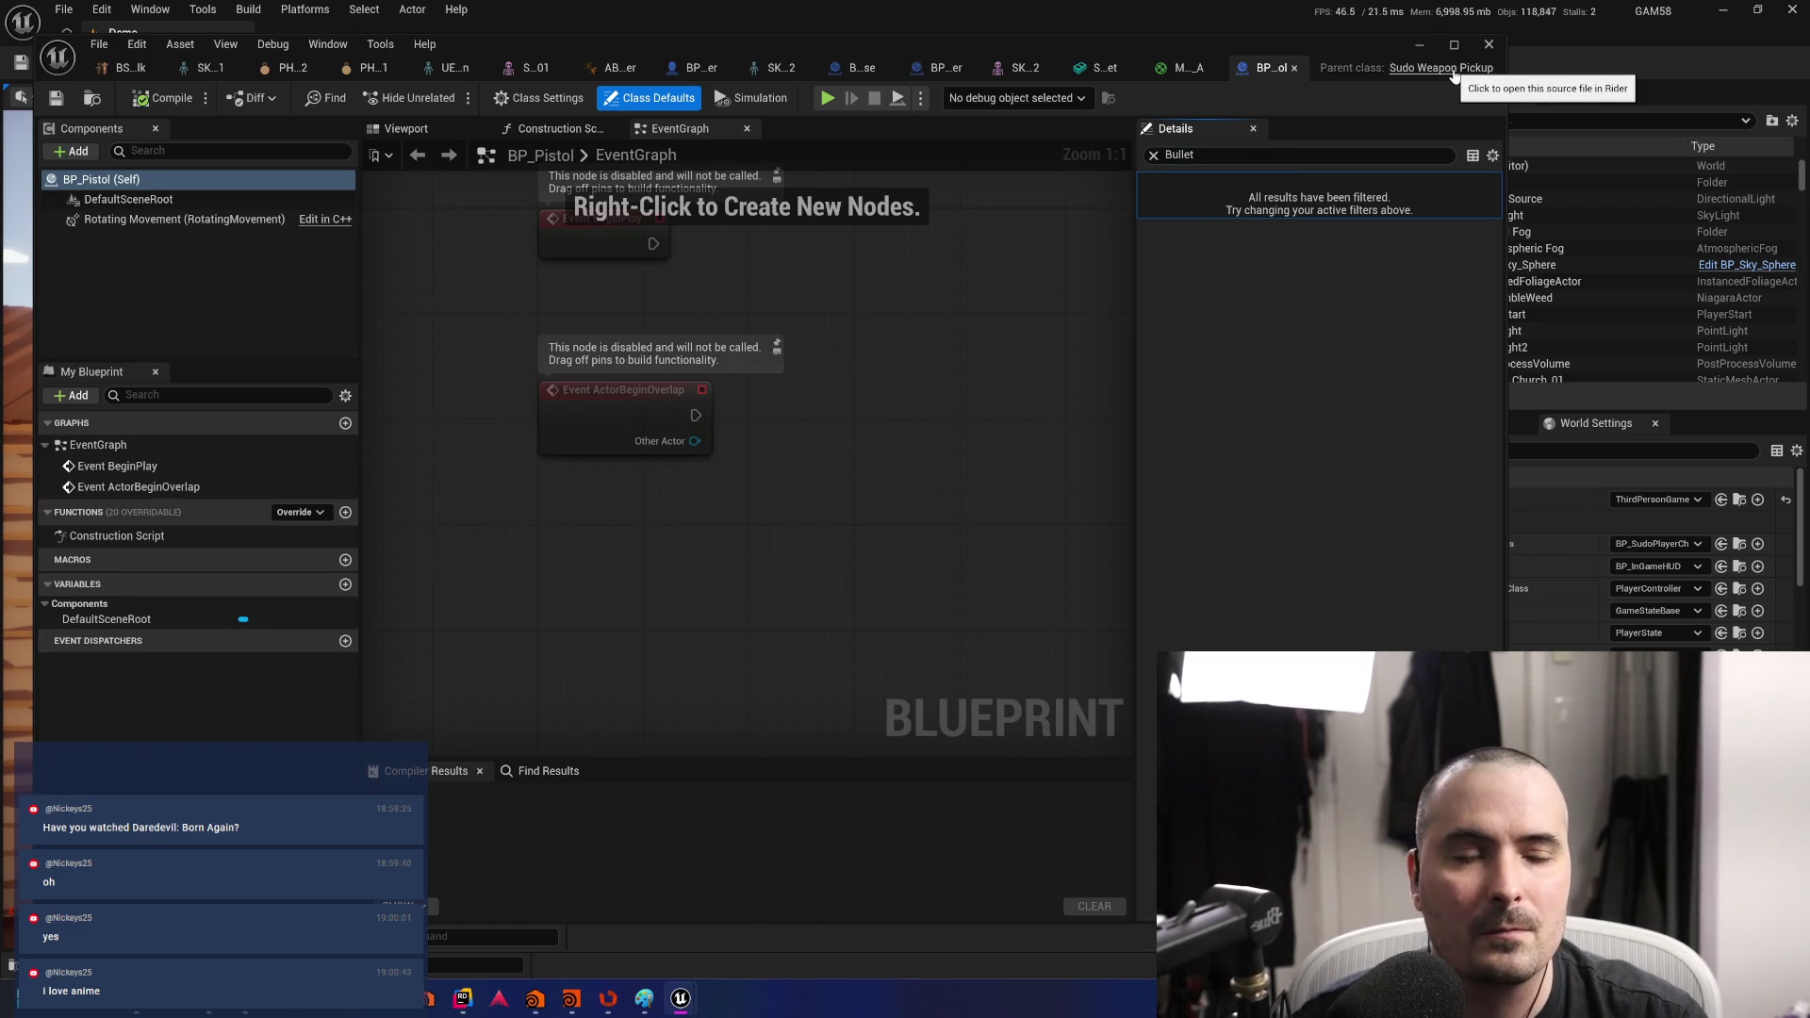
- Copy BulletActorClass from SudoWeapon.h and paste it as the Details filter
{"action": "key", "text": "alt+Tab"}
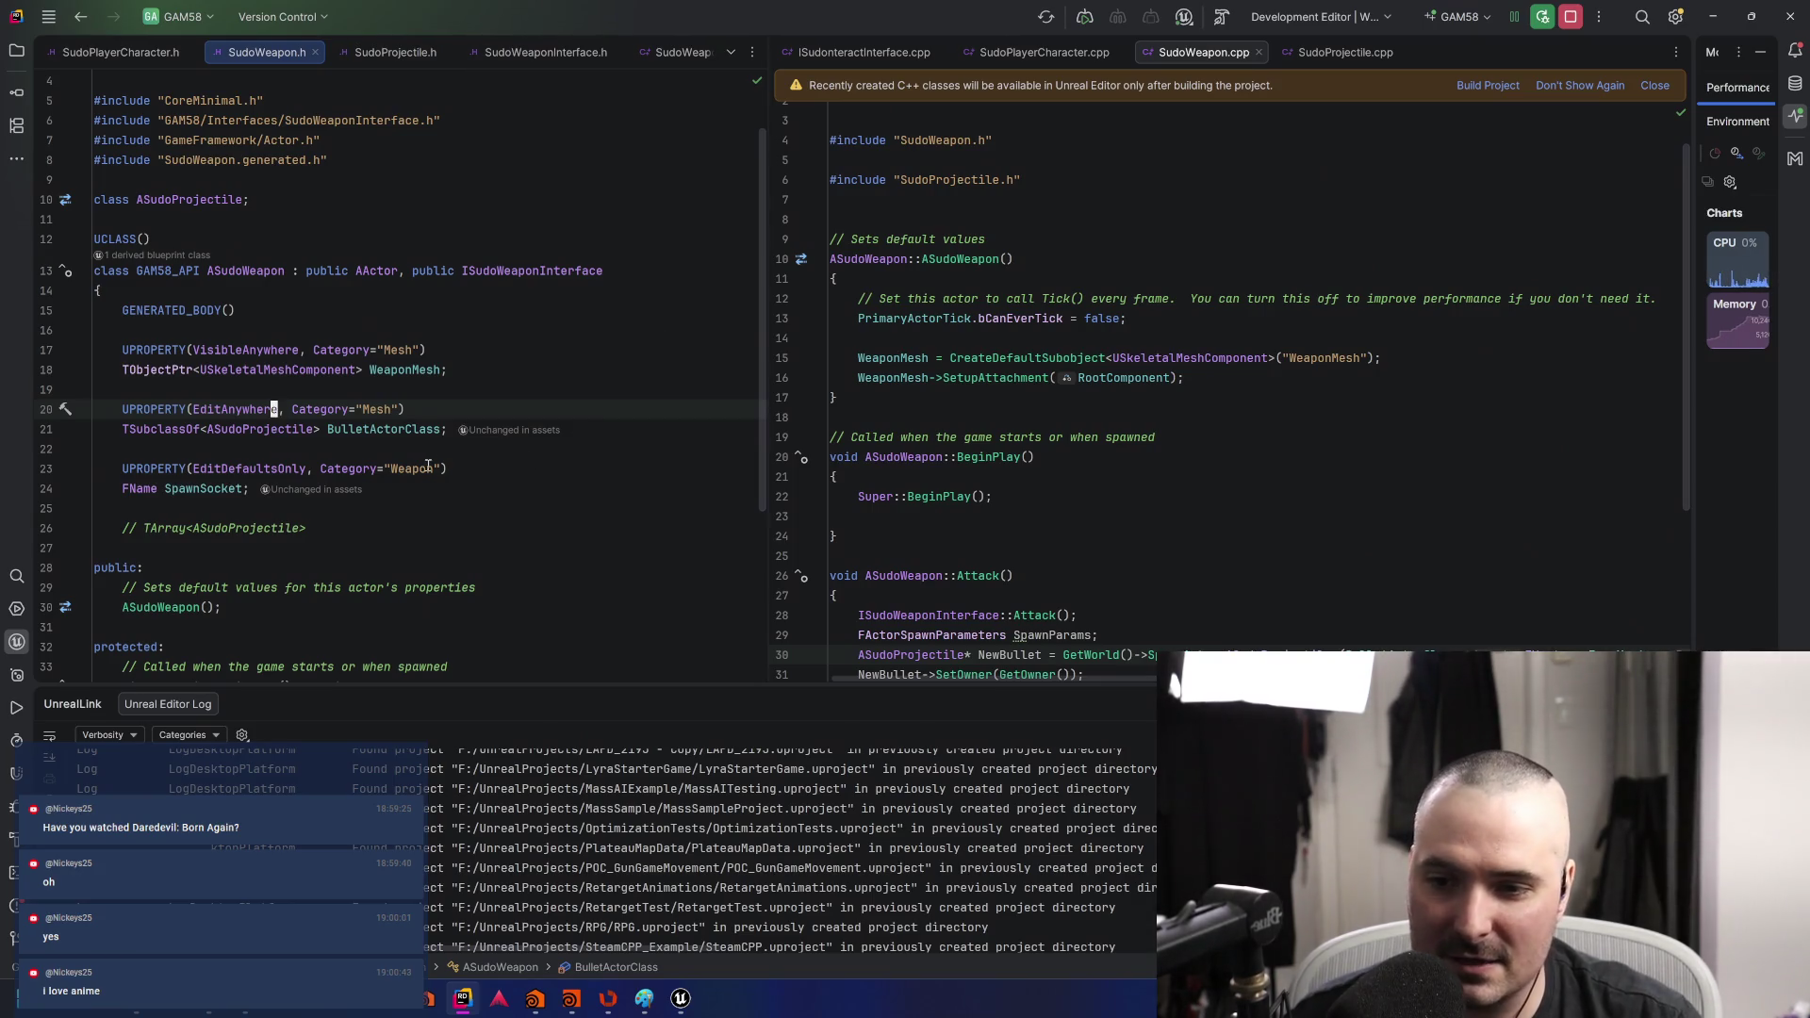
{"action": "left_click", "coordinate": [415, 523]}
{"action": "left_click", "coordinate": [396, 430]}
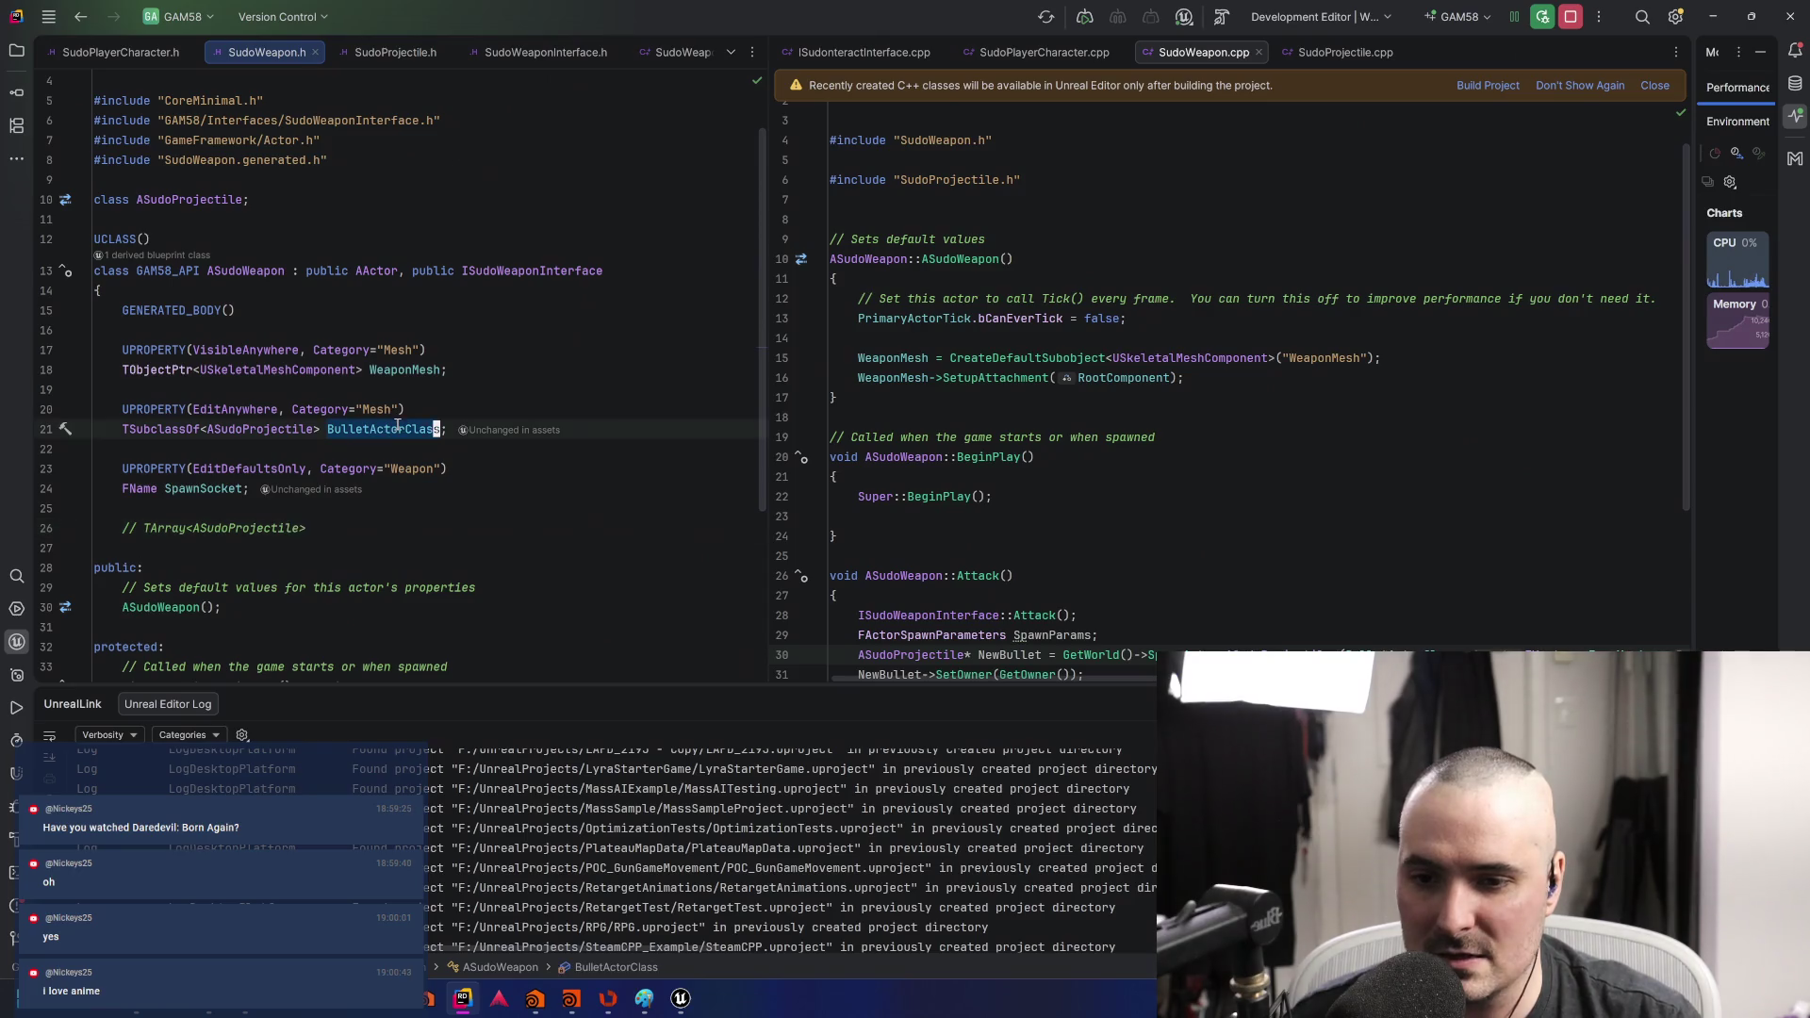
{"action": "key", "text": "alt+Tab"}
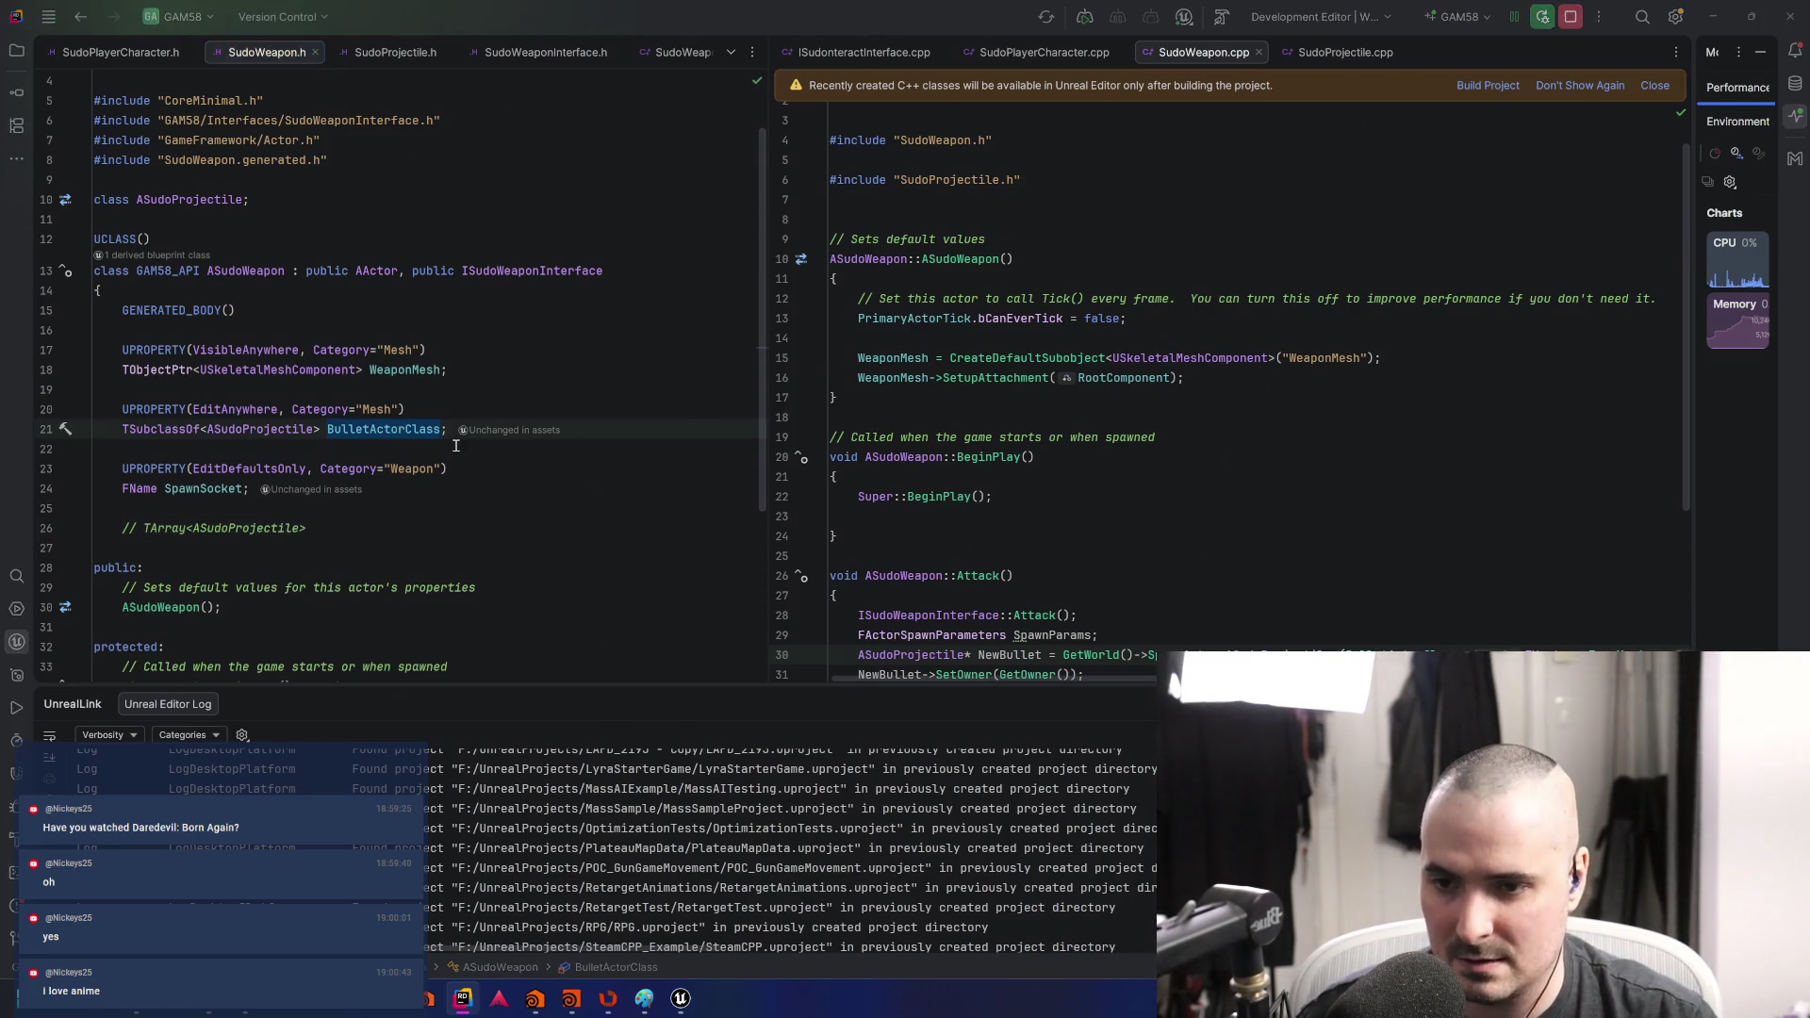
{"action": "left_click", "coordinate": [1201, 160]}
{"action": "type", "text": "BulletActorClass"}
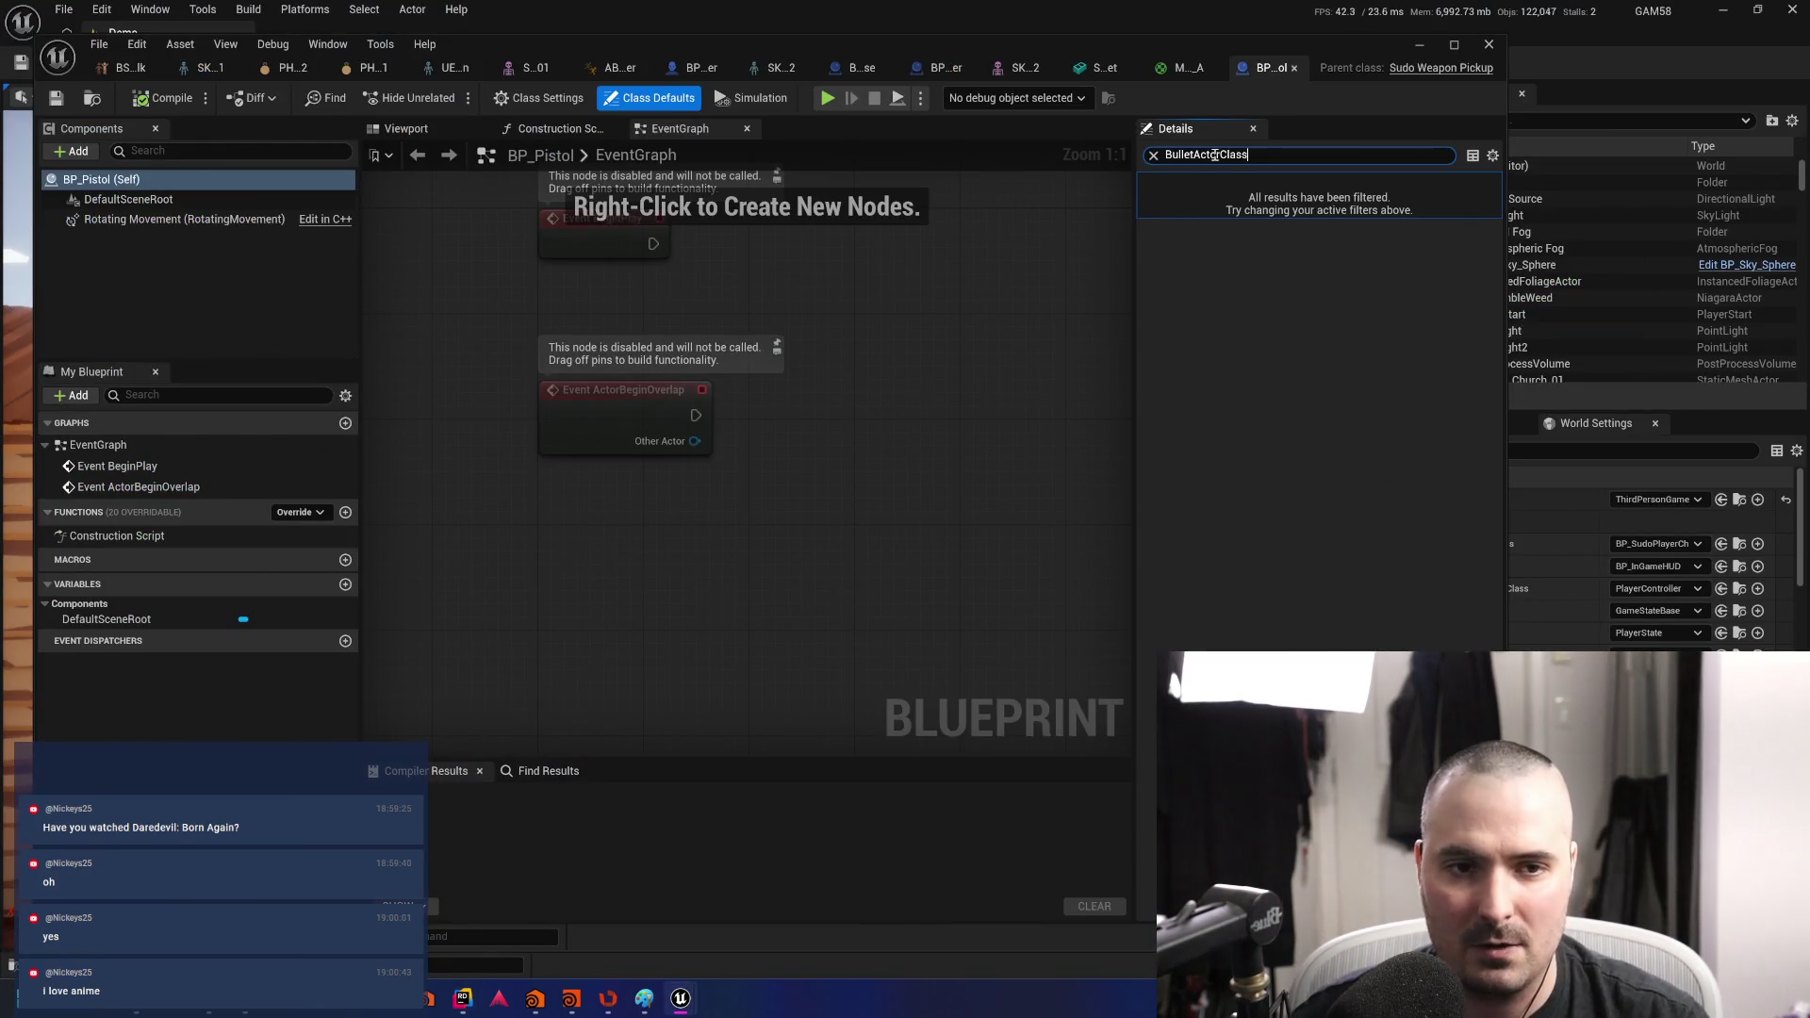
{"action": "left_click", "coordinate": [1267, 375]}
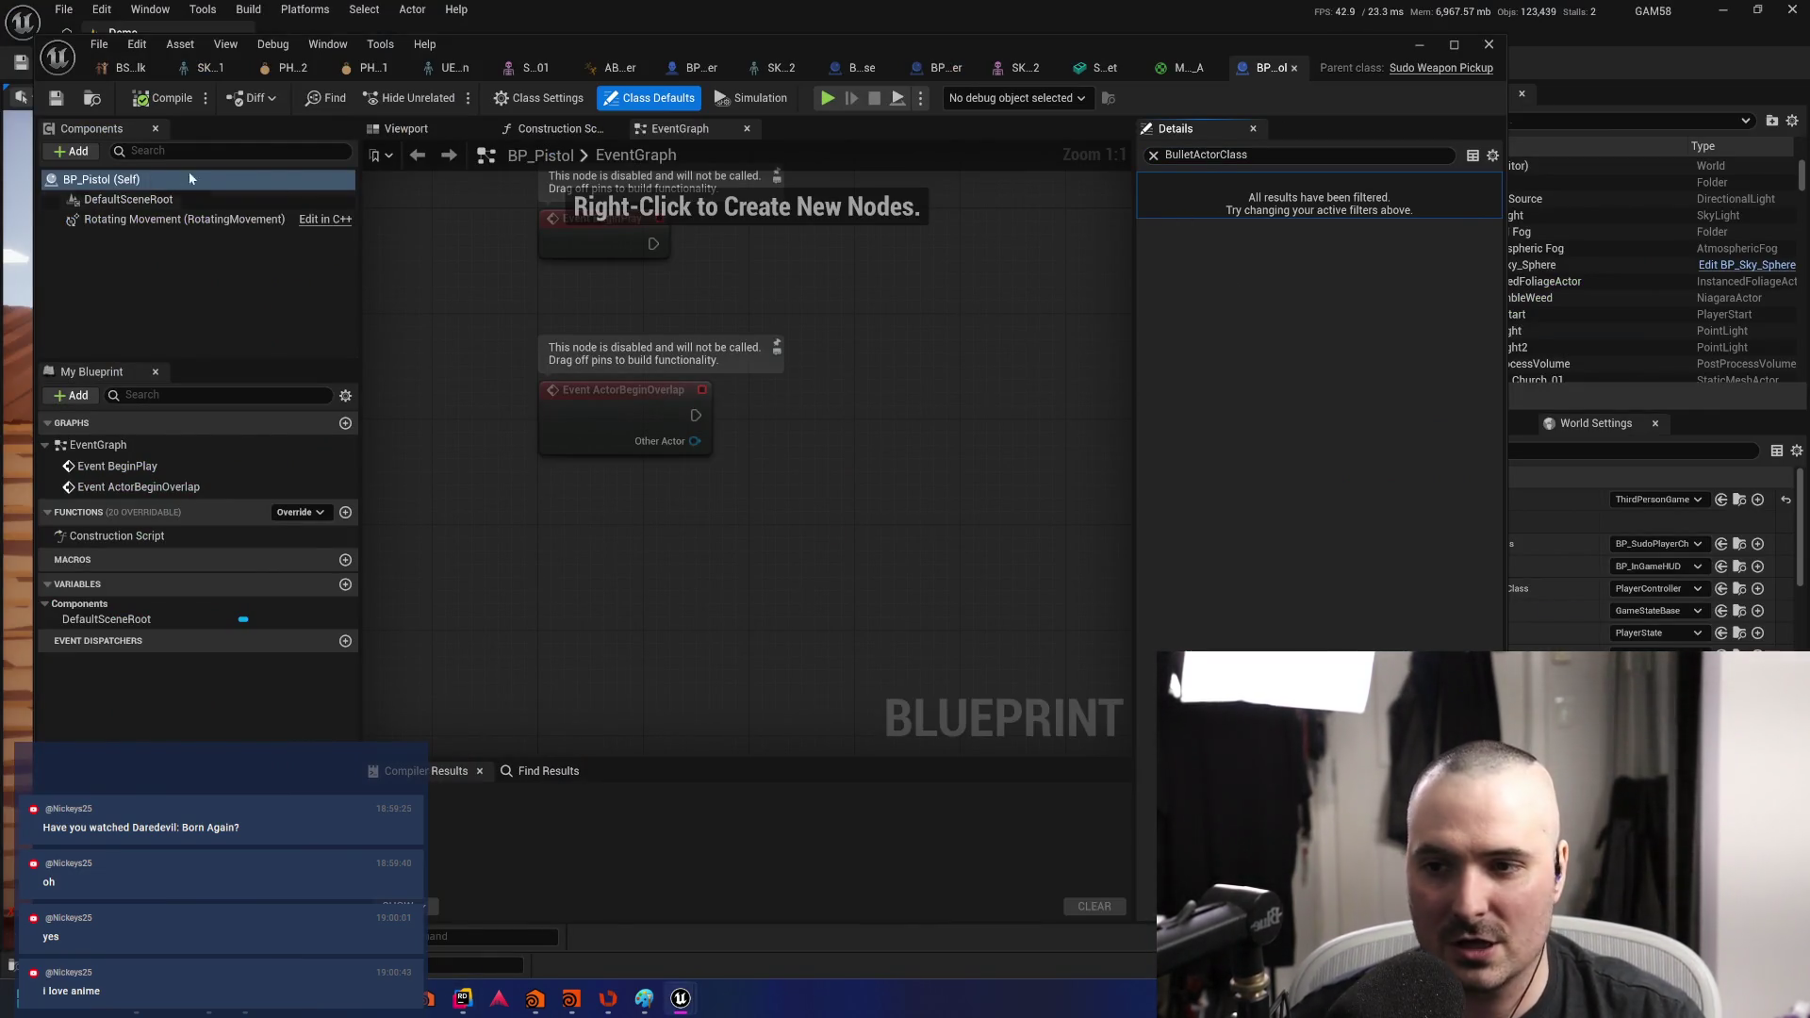
- Replace the Details filter with 'mesh'
{"action": "key", "text": "alt+Tab"}
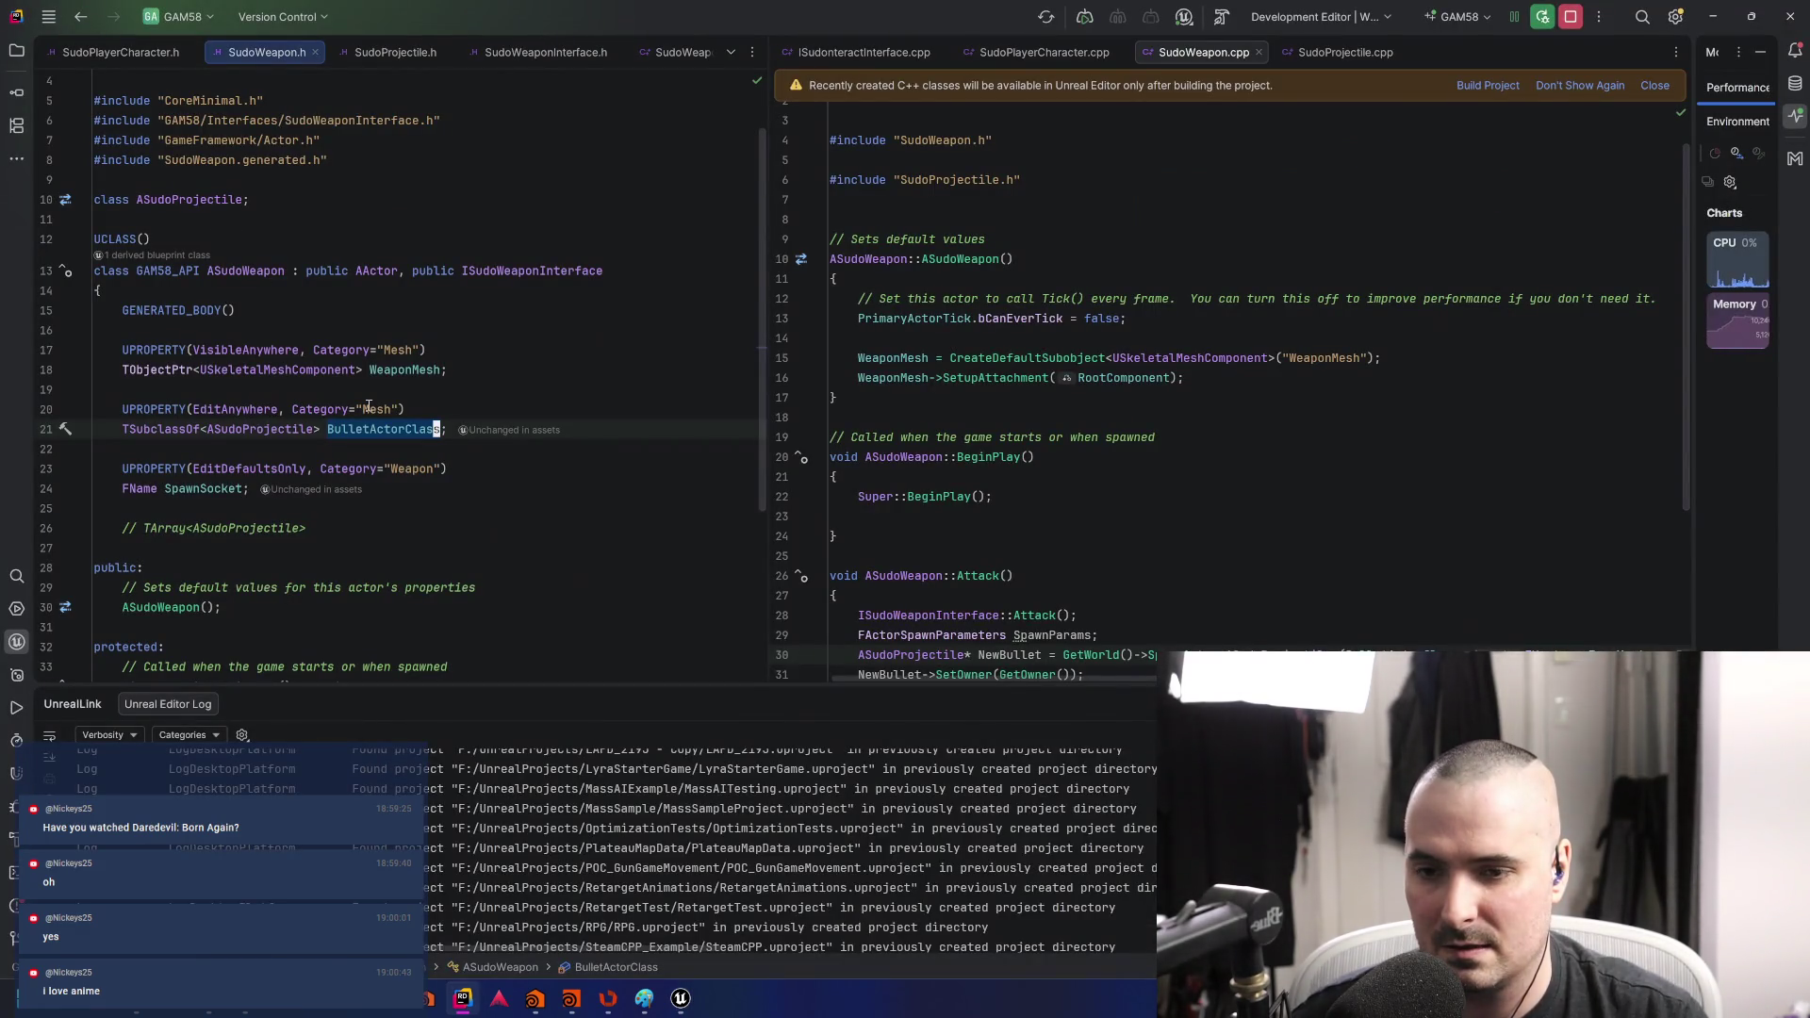
{"action": "key", "text": "alt+Tab"}
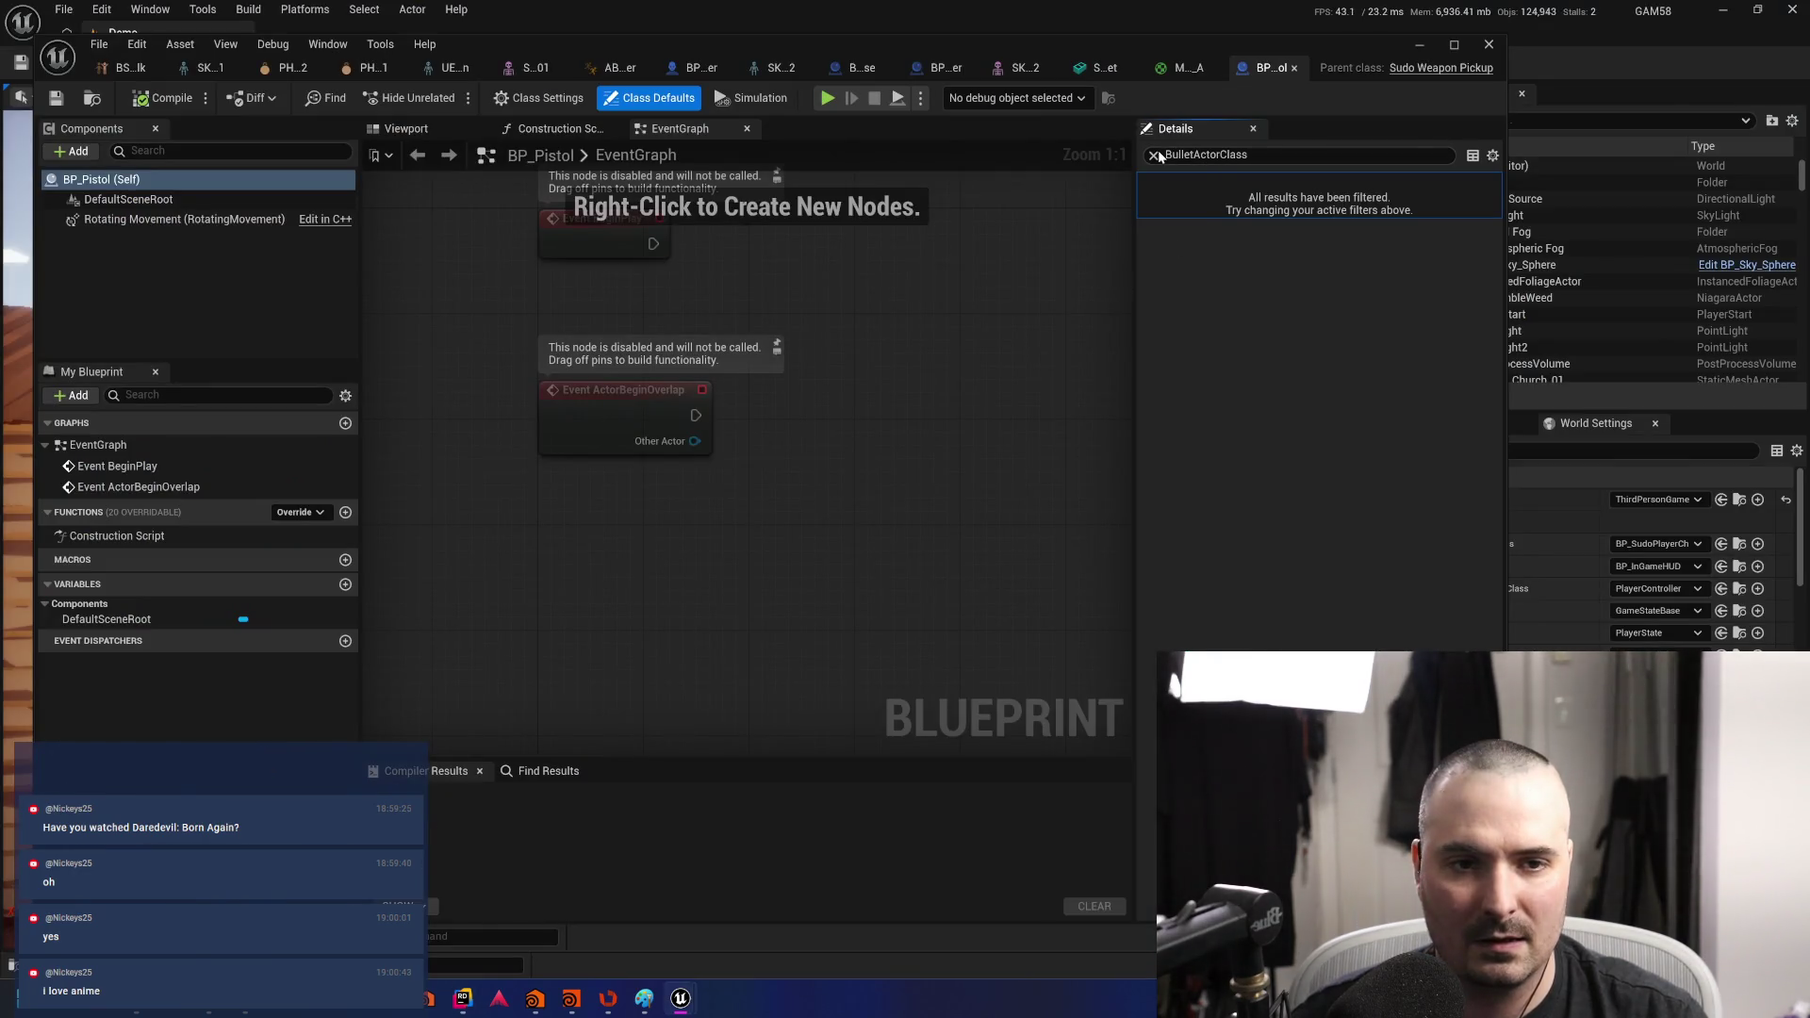
{"action": "left_click", "coordinate": [1155, 155]}
{"action": "type", "text": "mesh"}
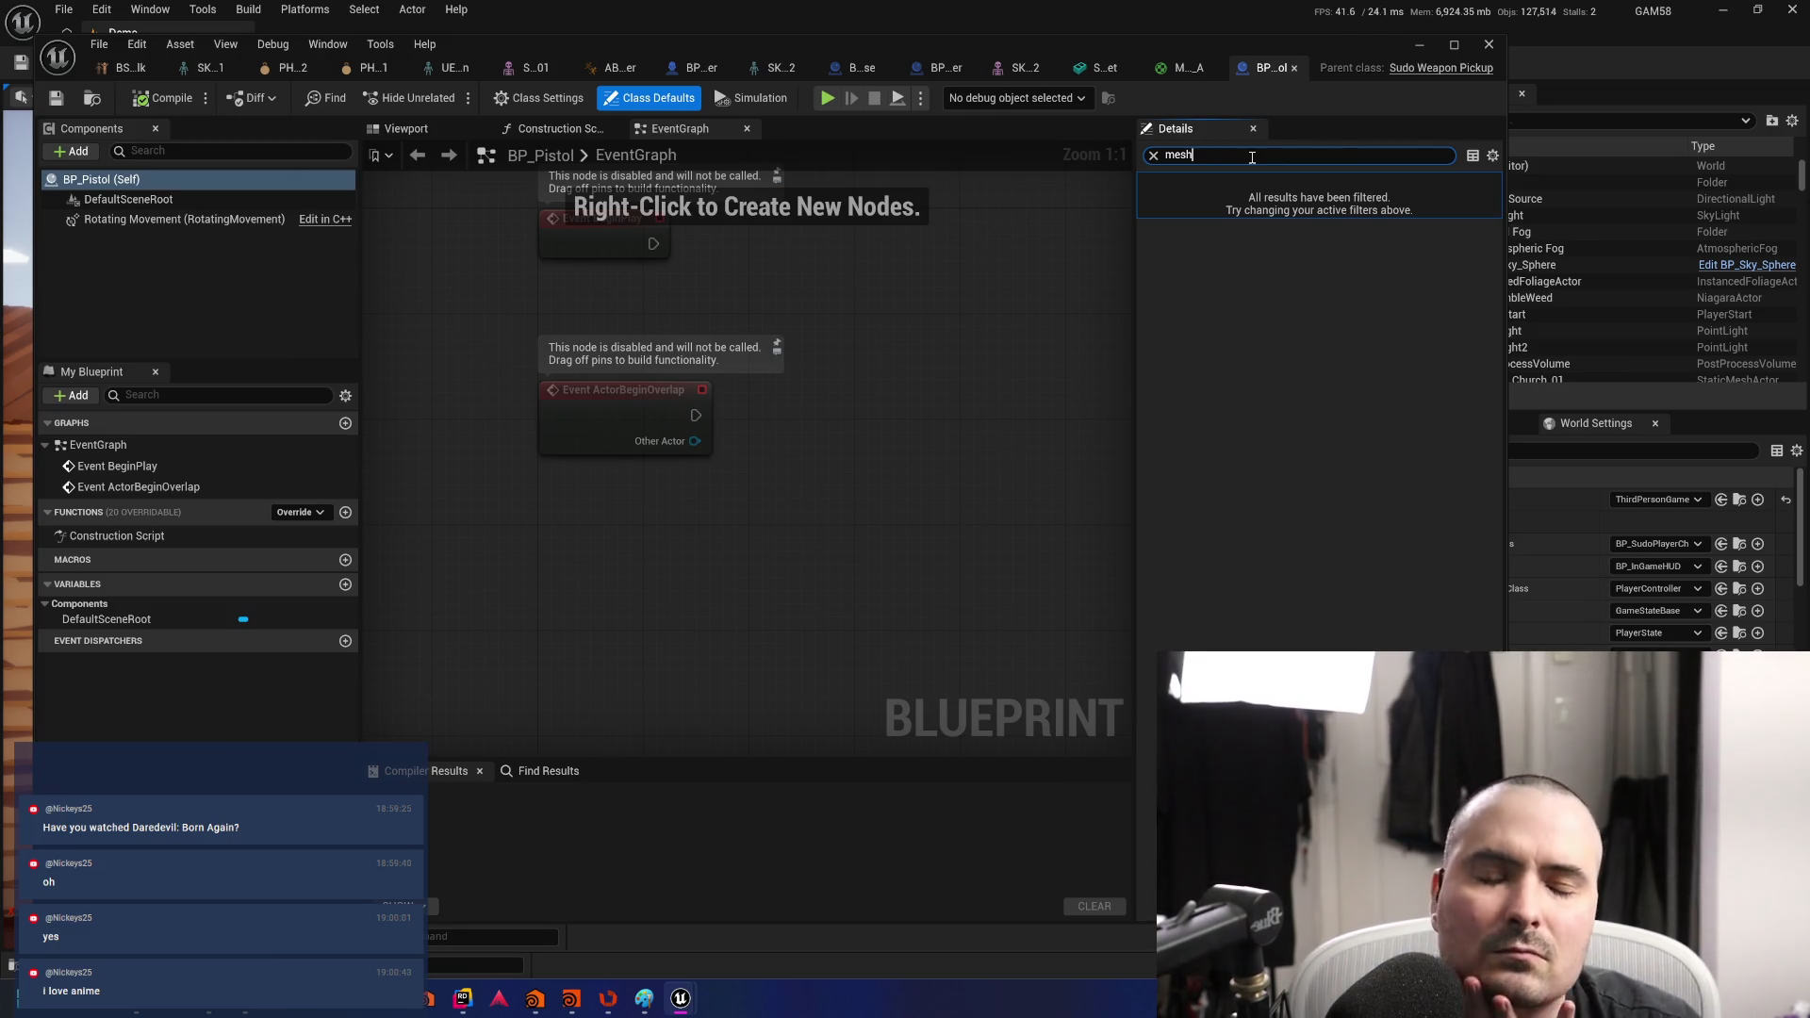
- Add a 'public:' line above the UPROPERTY declarations in SudoWeapon.h and save it with :w
{"action": "key", "text": "alt+Tab"}
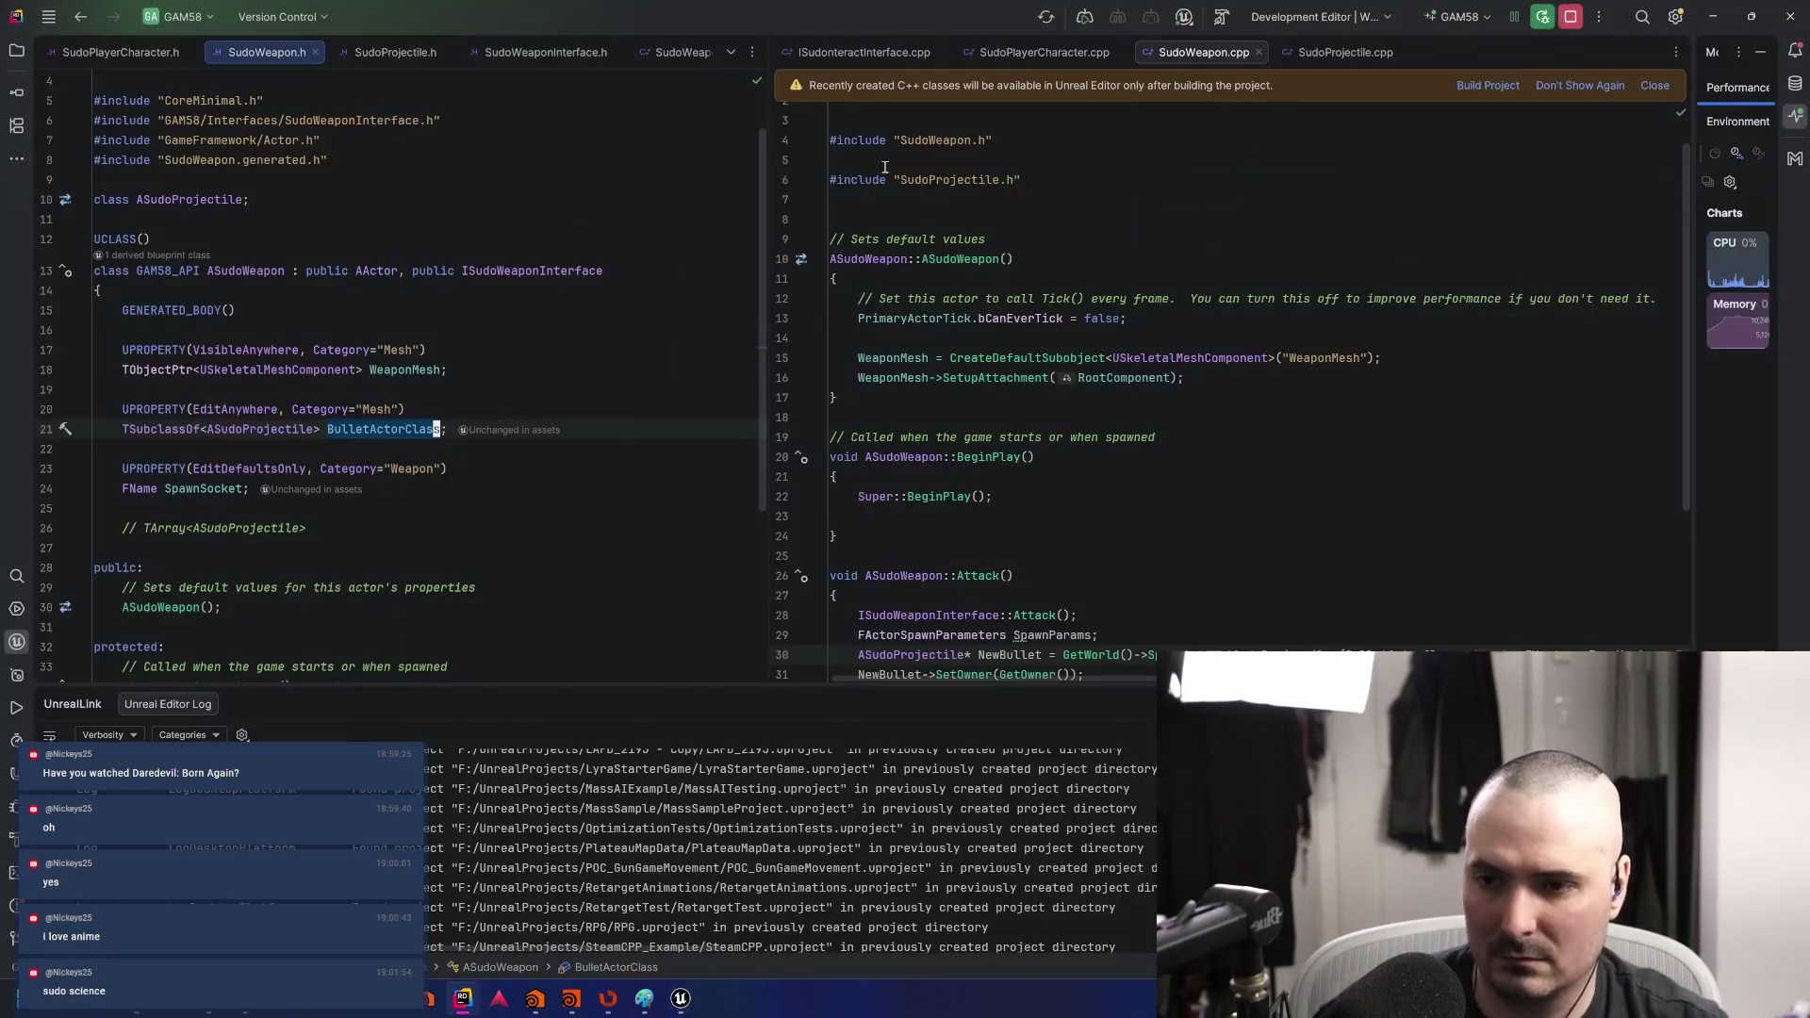
{"action": "left_click", "coordinate": [302, 338]}
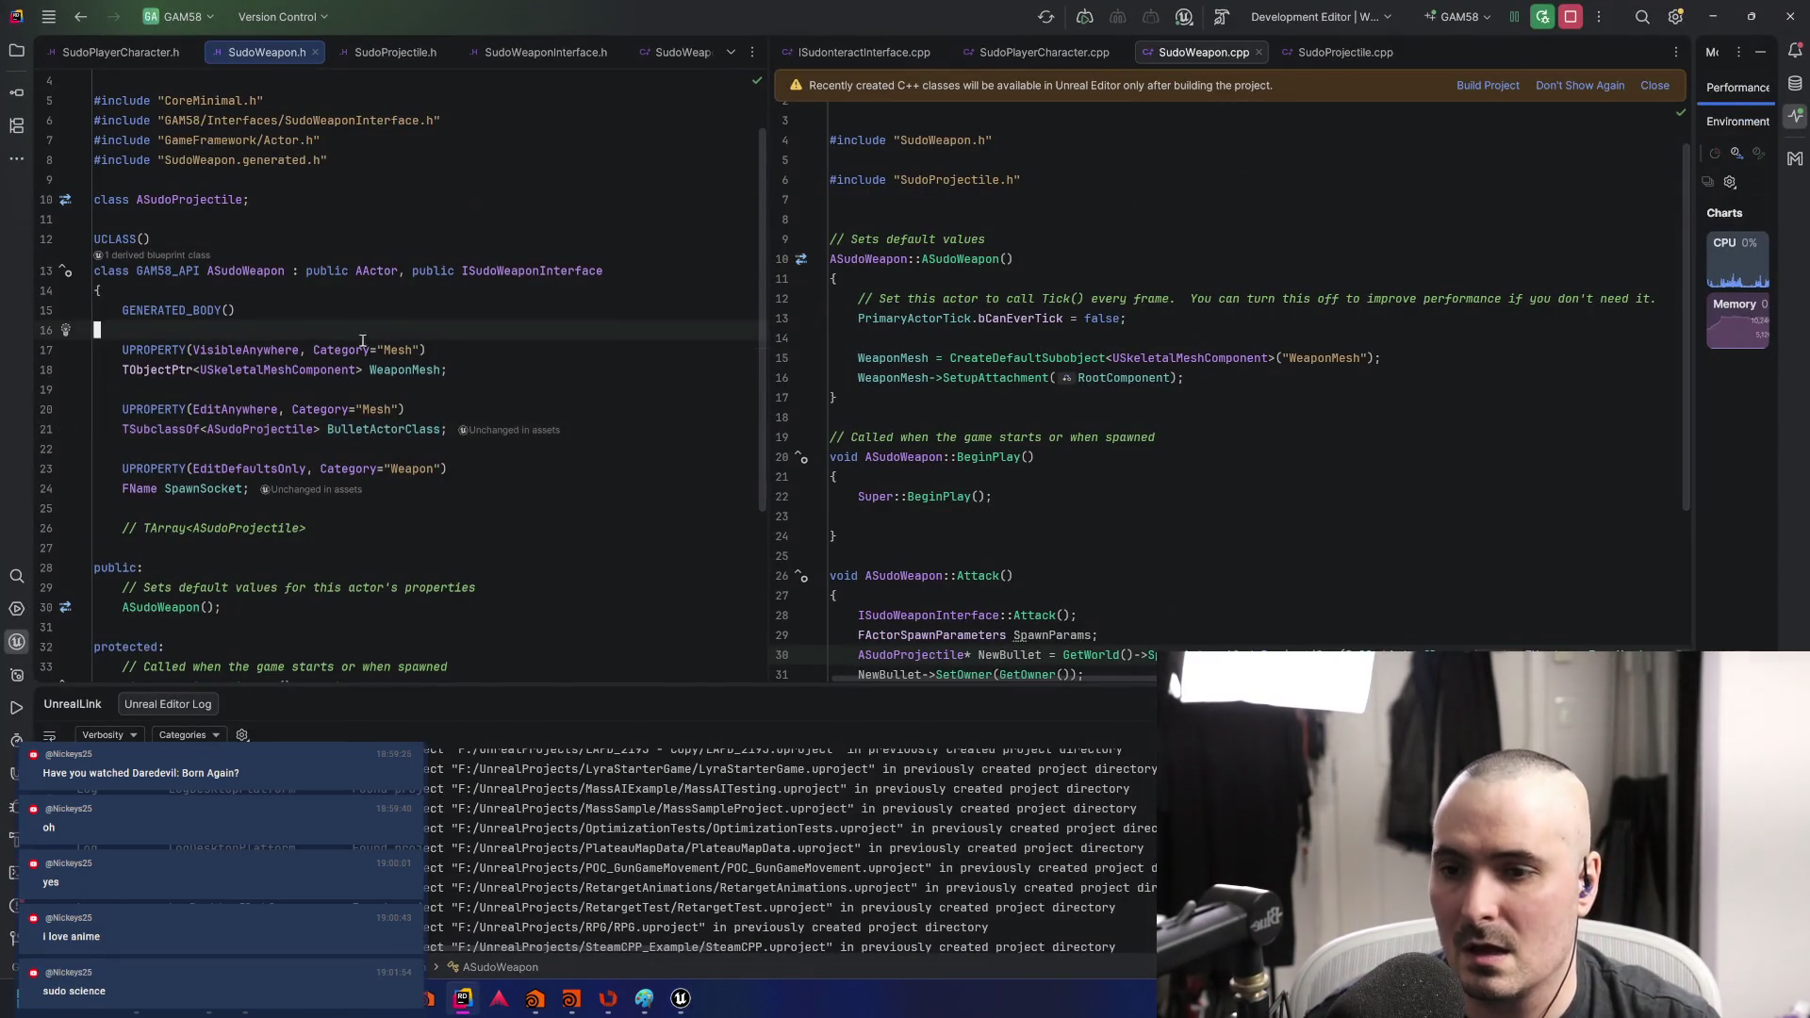
{"action": "key", "text": "Return"}
{"action": "type", "text": "public"}
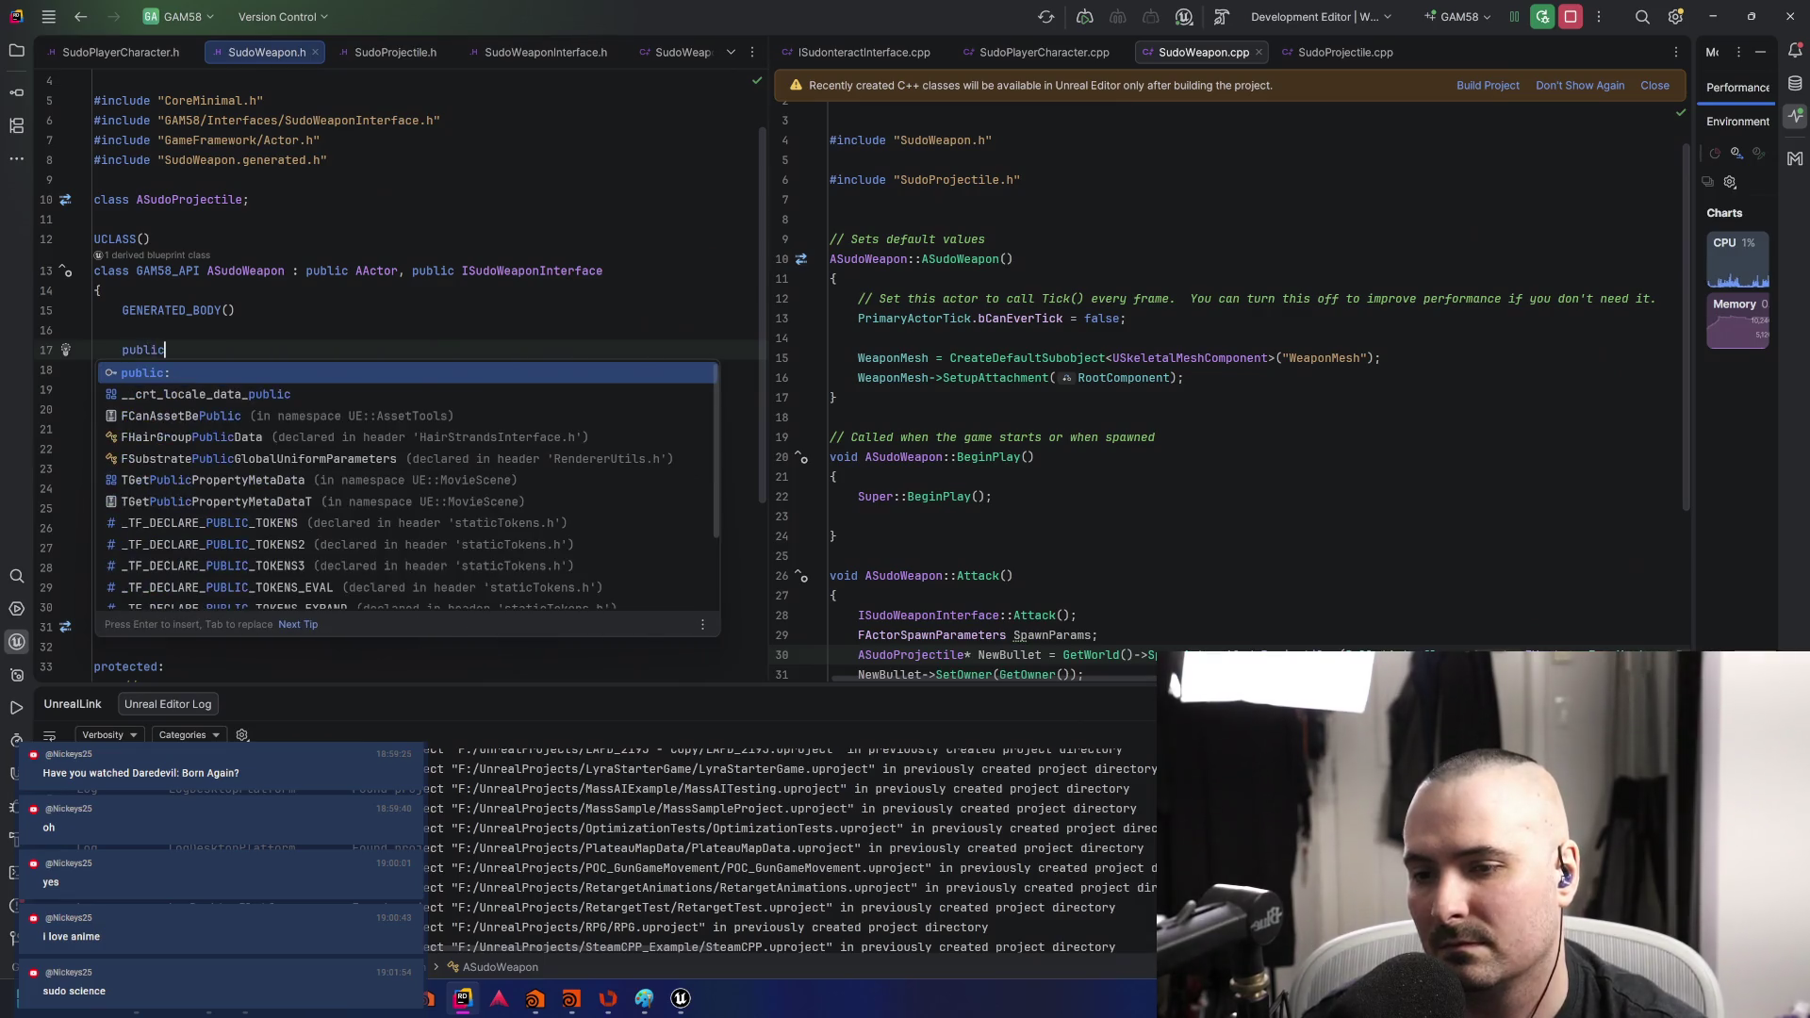
{"action": "key", "text": "Return"}
{"action": "key", "text": "Escape"}
{"action": "type", "text": ":w"}
{"action": "key", "text": "Return"}
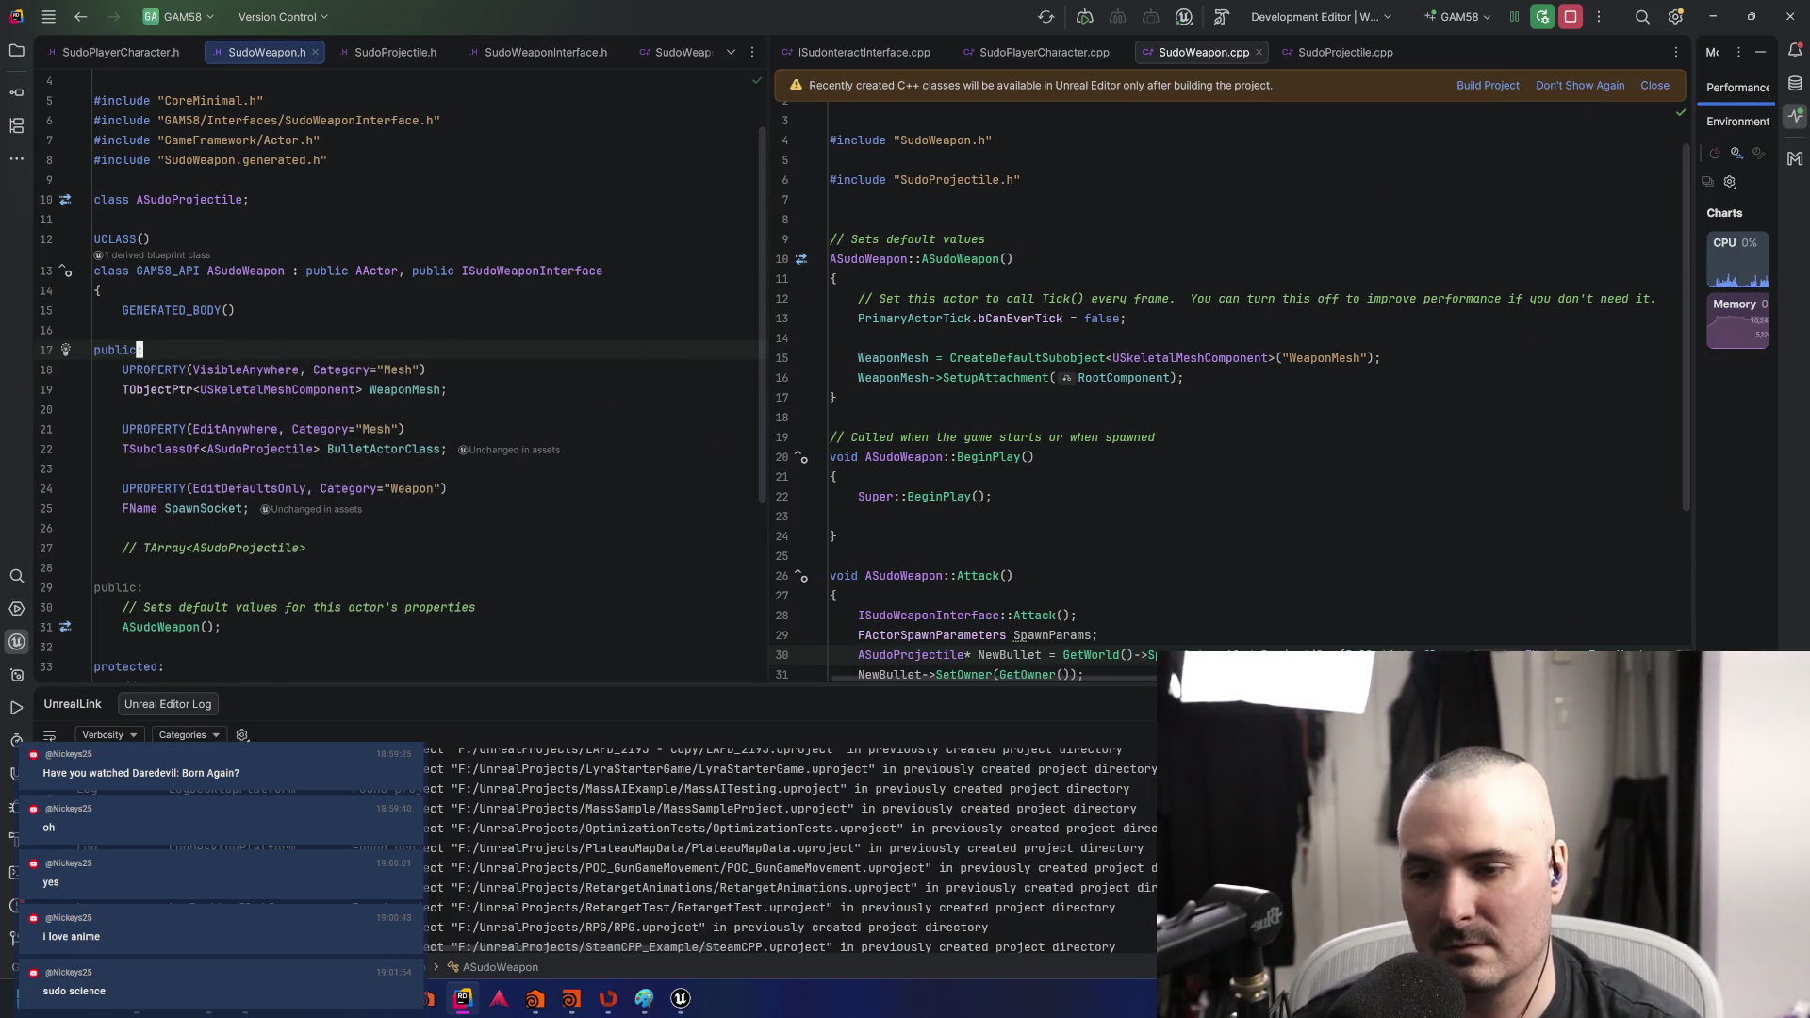
{"action": "mouse_move", "coordinate": [680, 1000]}
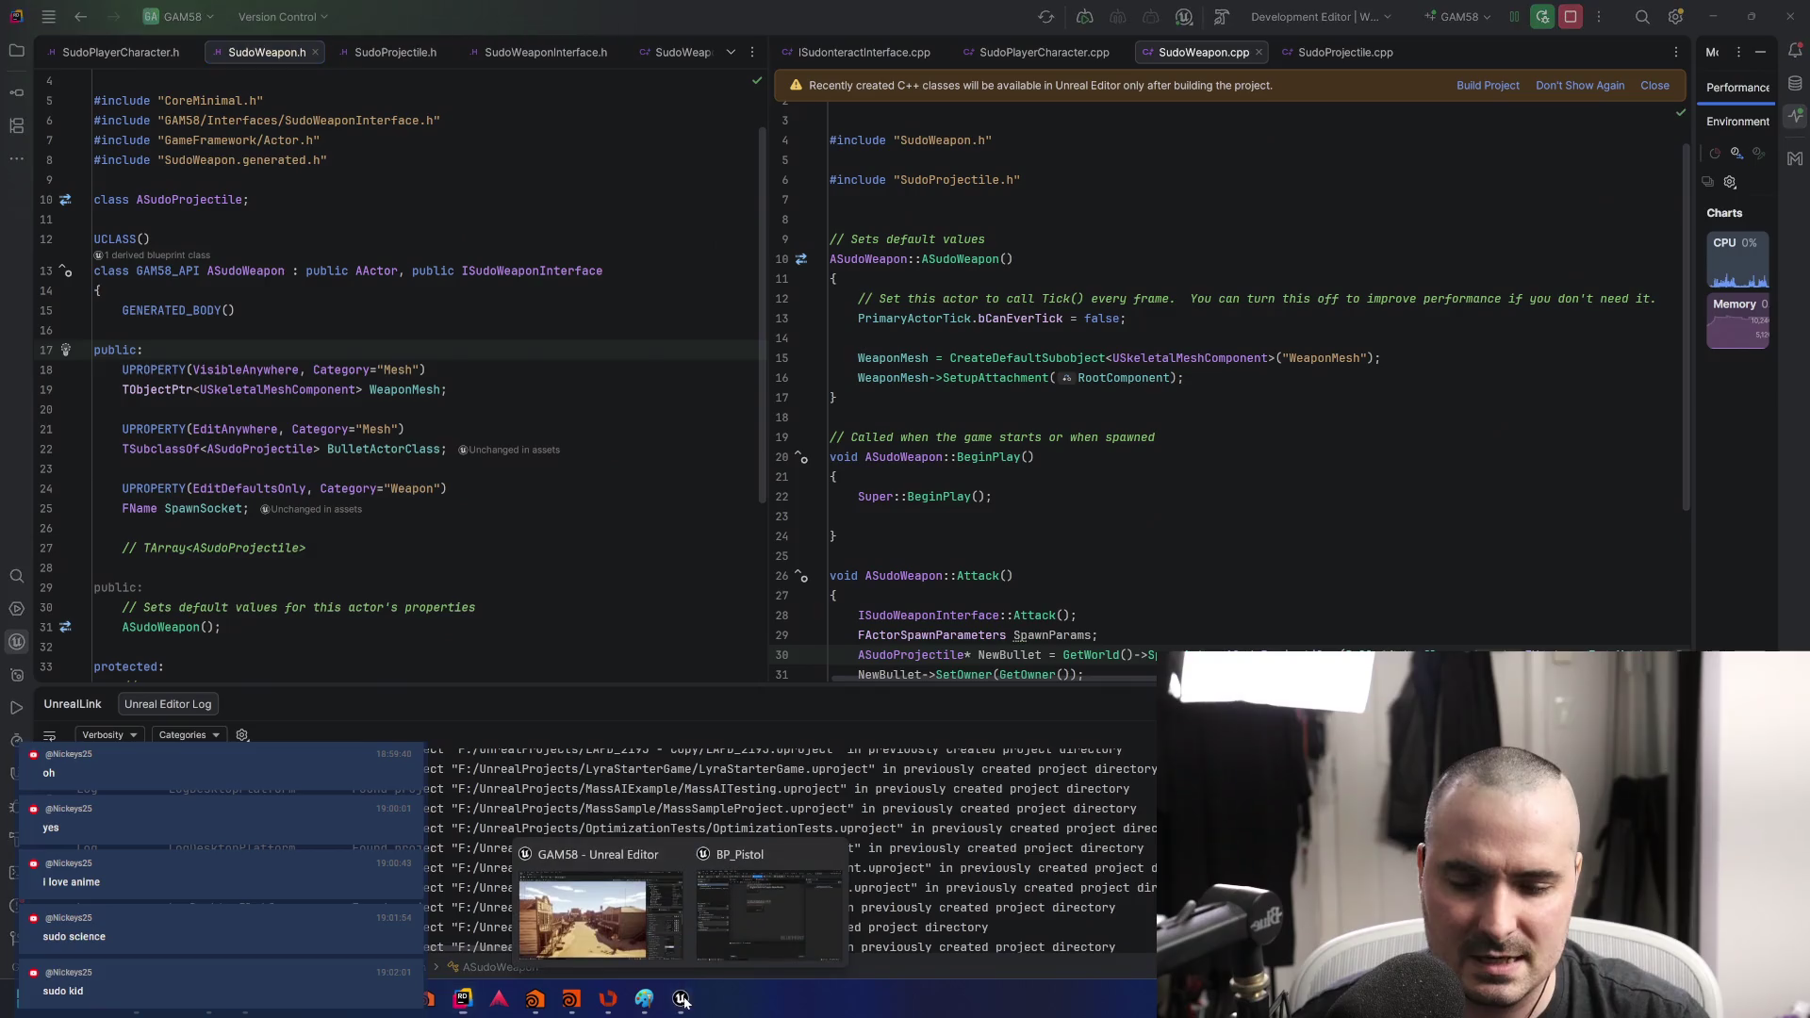
{"action": "left_click", "coordinate": [600, 896]}
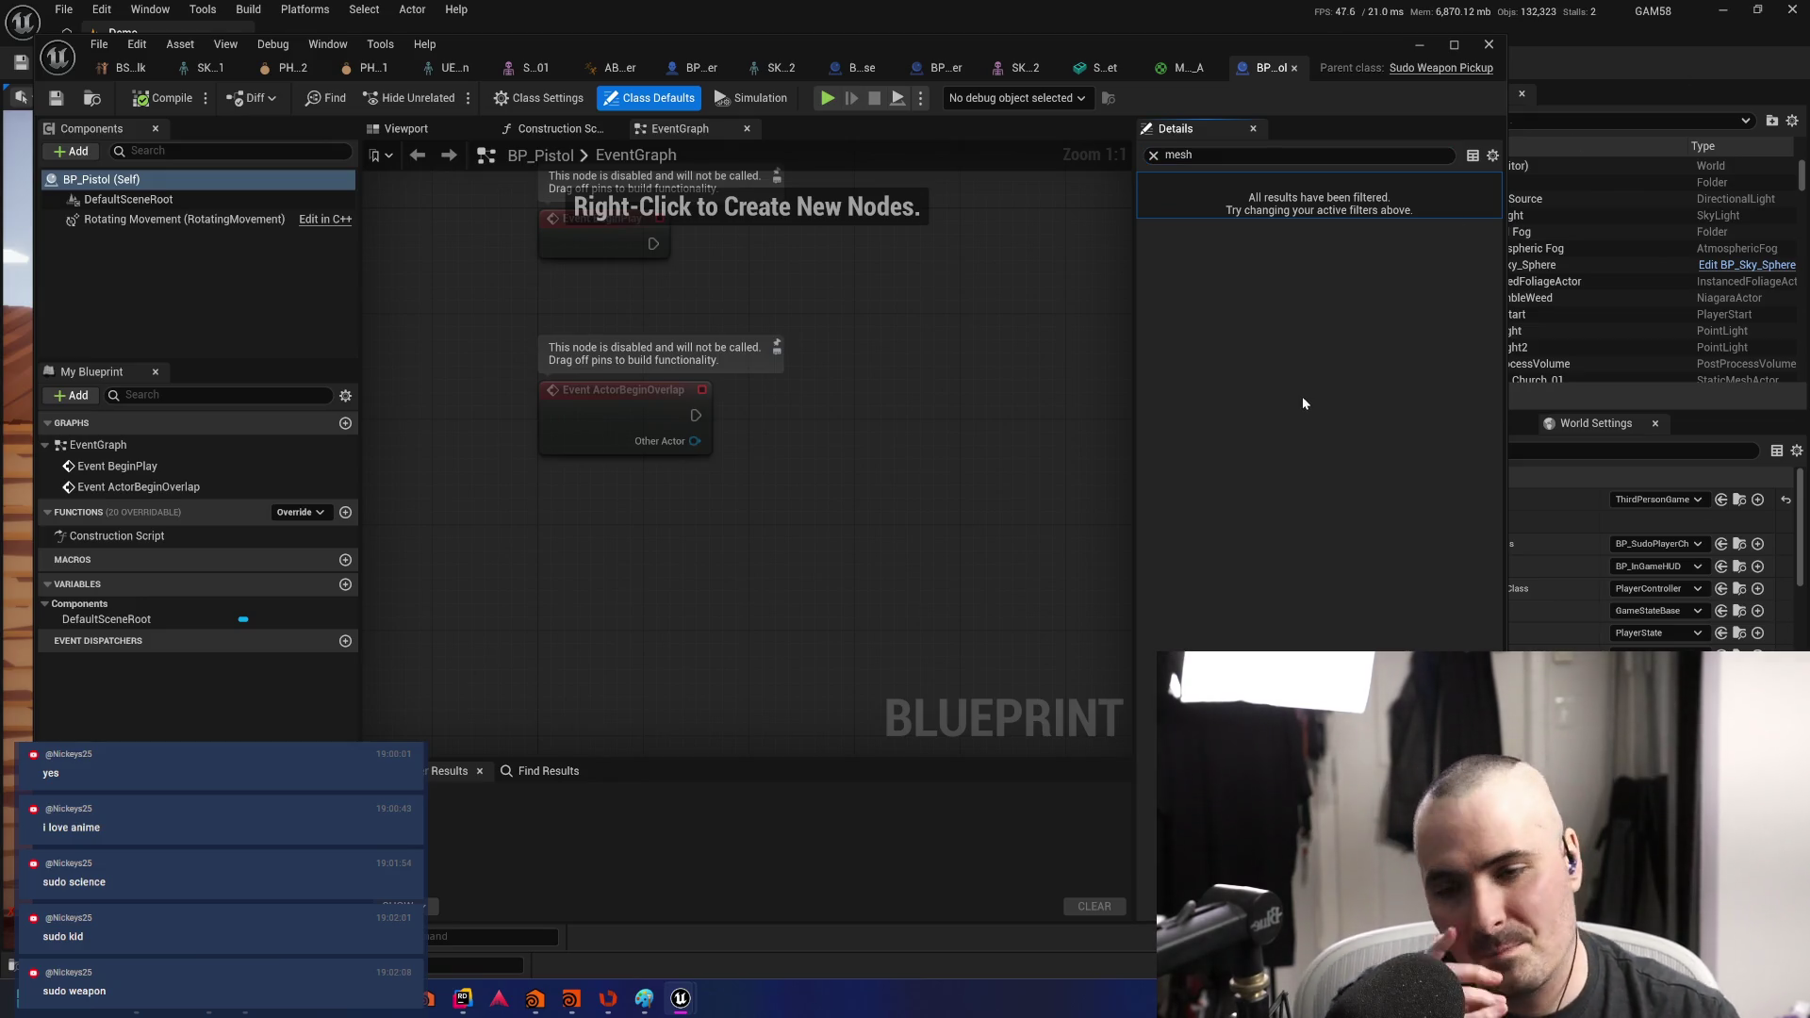
- Clear the 'mesh' filter from BP_Pistol's Details search so all class defaults appear
{"action": "left_click", "coordinate": [1154, 156]}
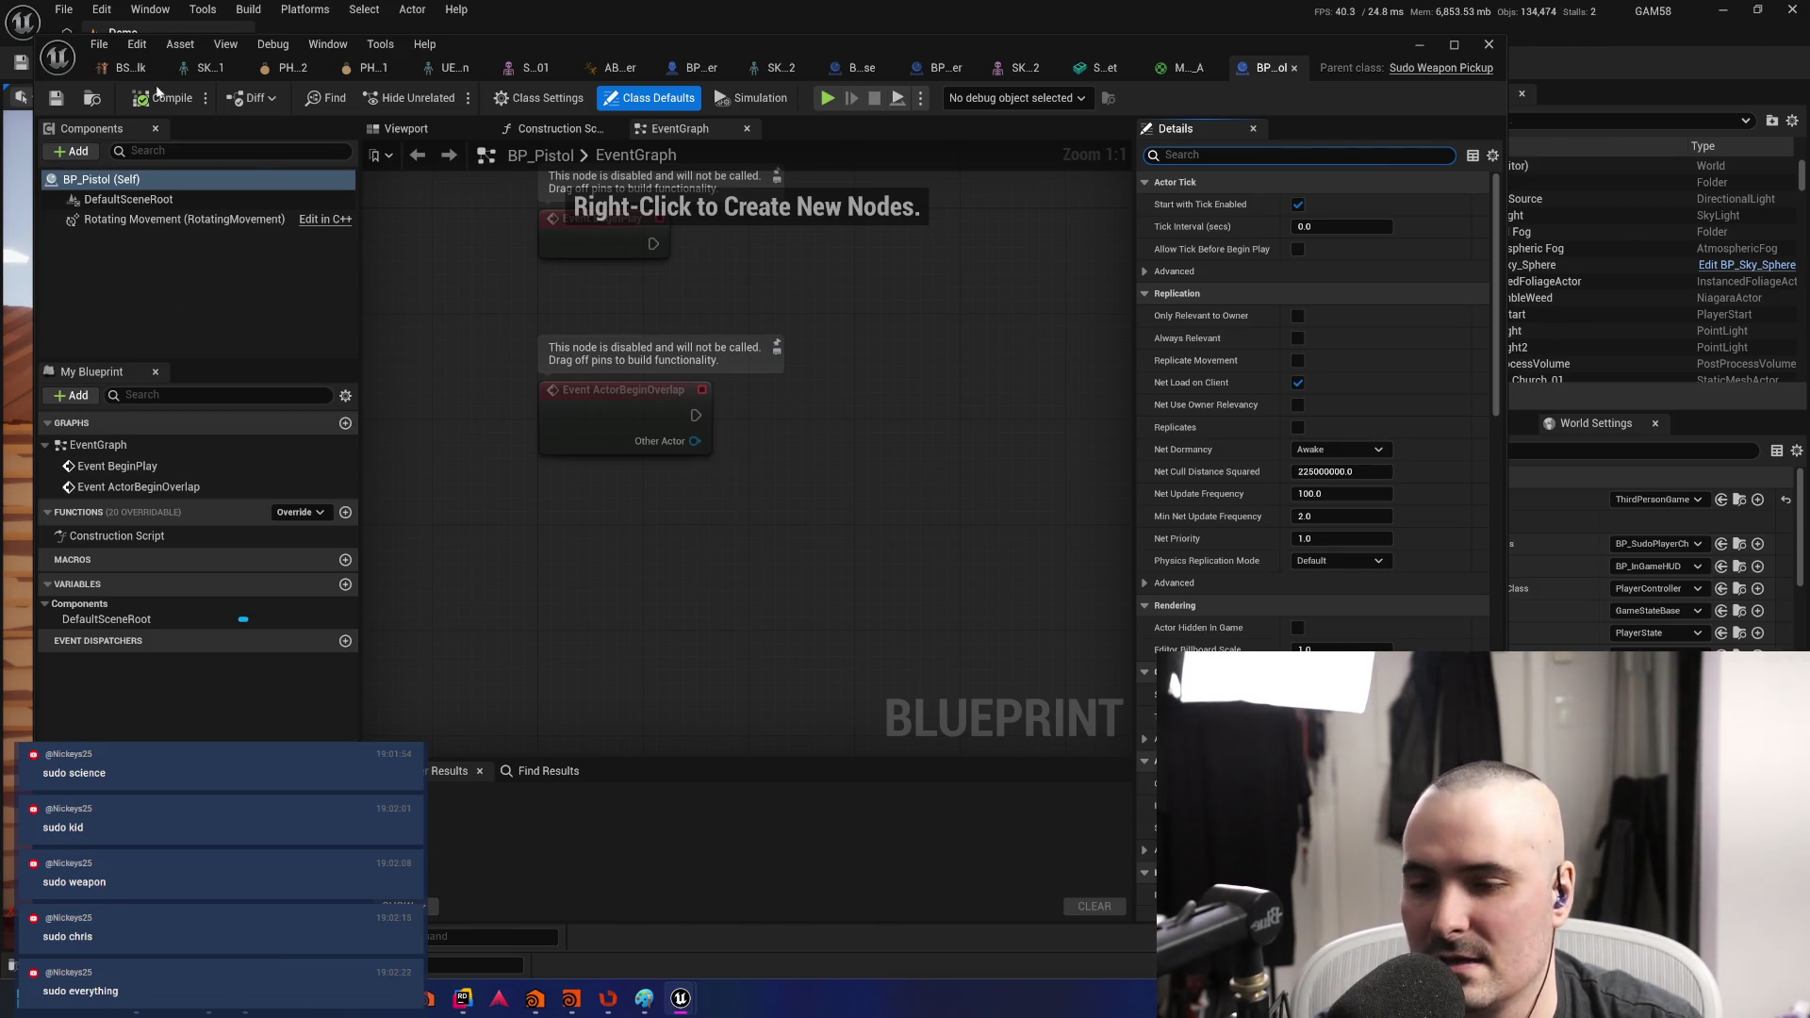
{"action": "mouse_move", "coordinate": [802, 501]}
{"action": "left_mouse_down"}
{"action": "mouse_move", "coordinate": [800, 631]}
{"action": "mouse_move", "coordinate": [820, 557]}
{"action": "left_mouse_up"}
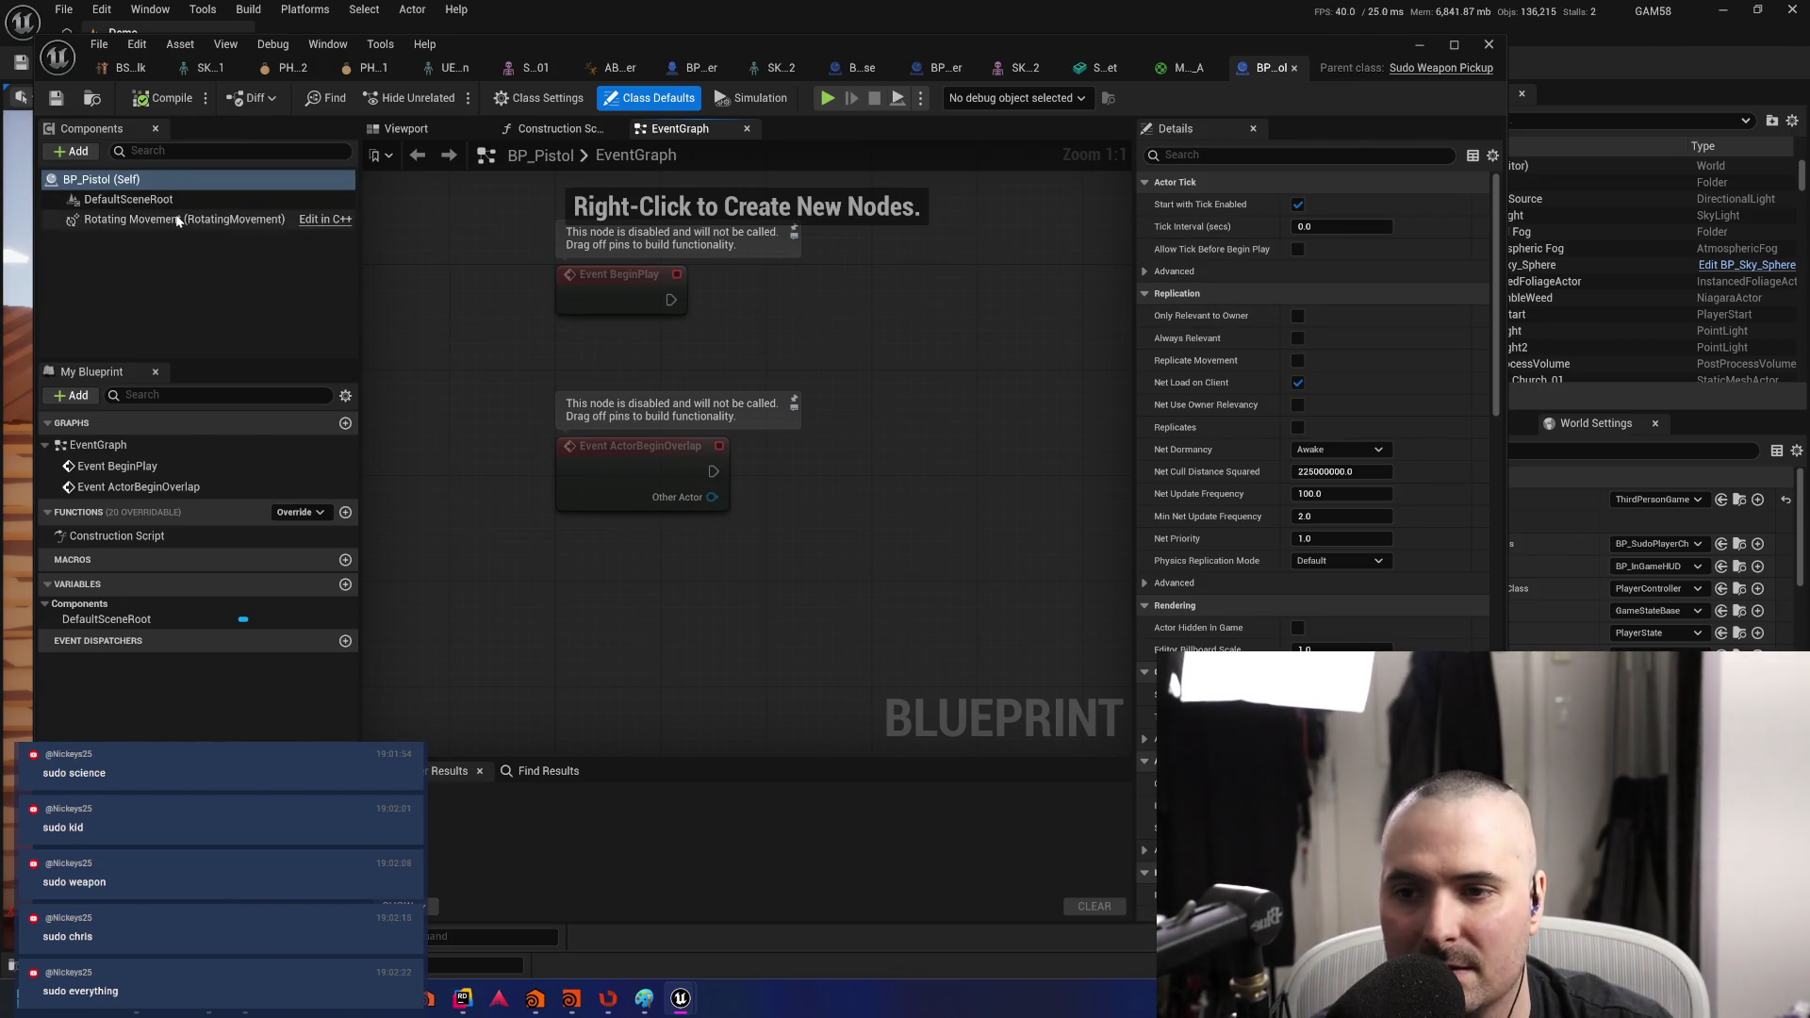
{"action": "mouse_move", "coordinate": [181, 222]}
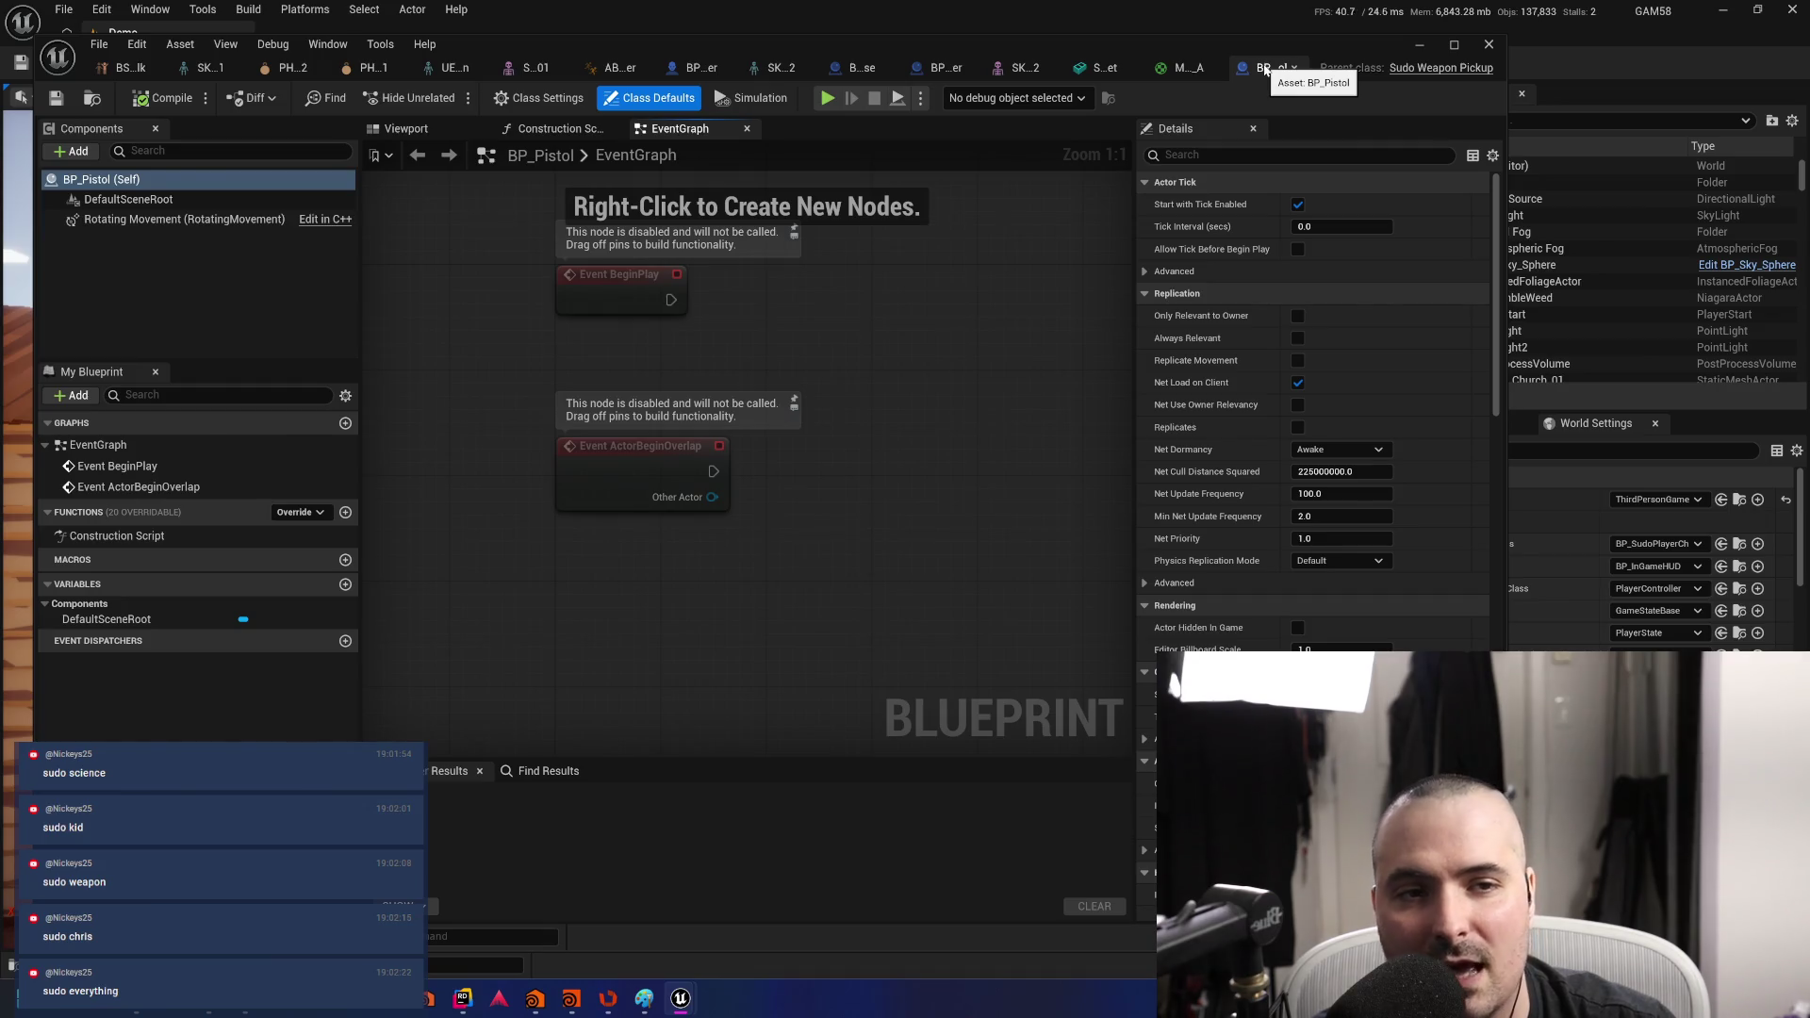
- Close BP_Pistol and reopen it from the Content Browser to reload it
{"action": "left_click", "coordinate": [1293, 68]}
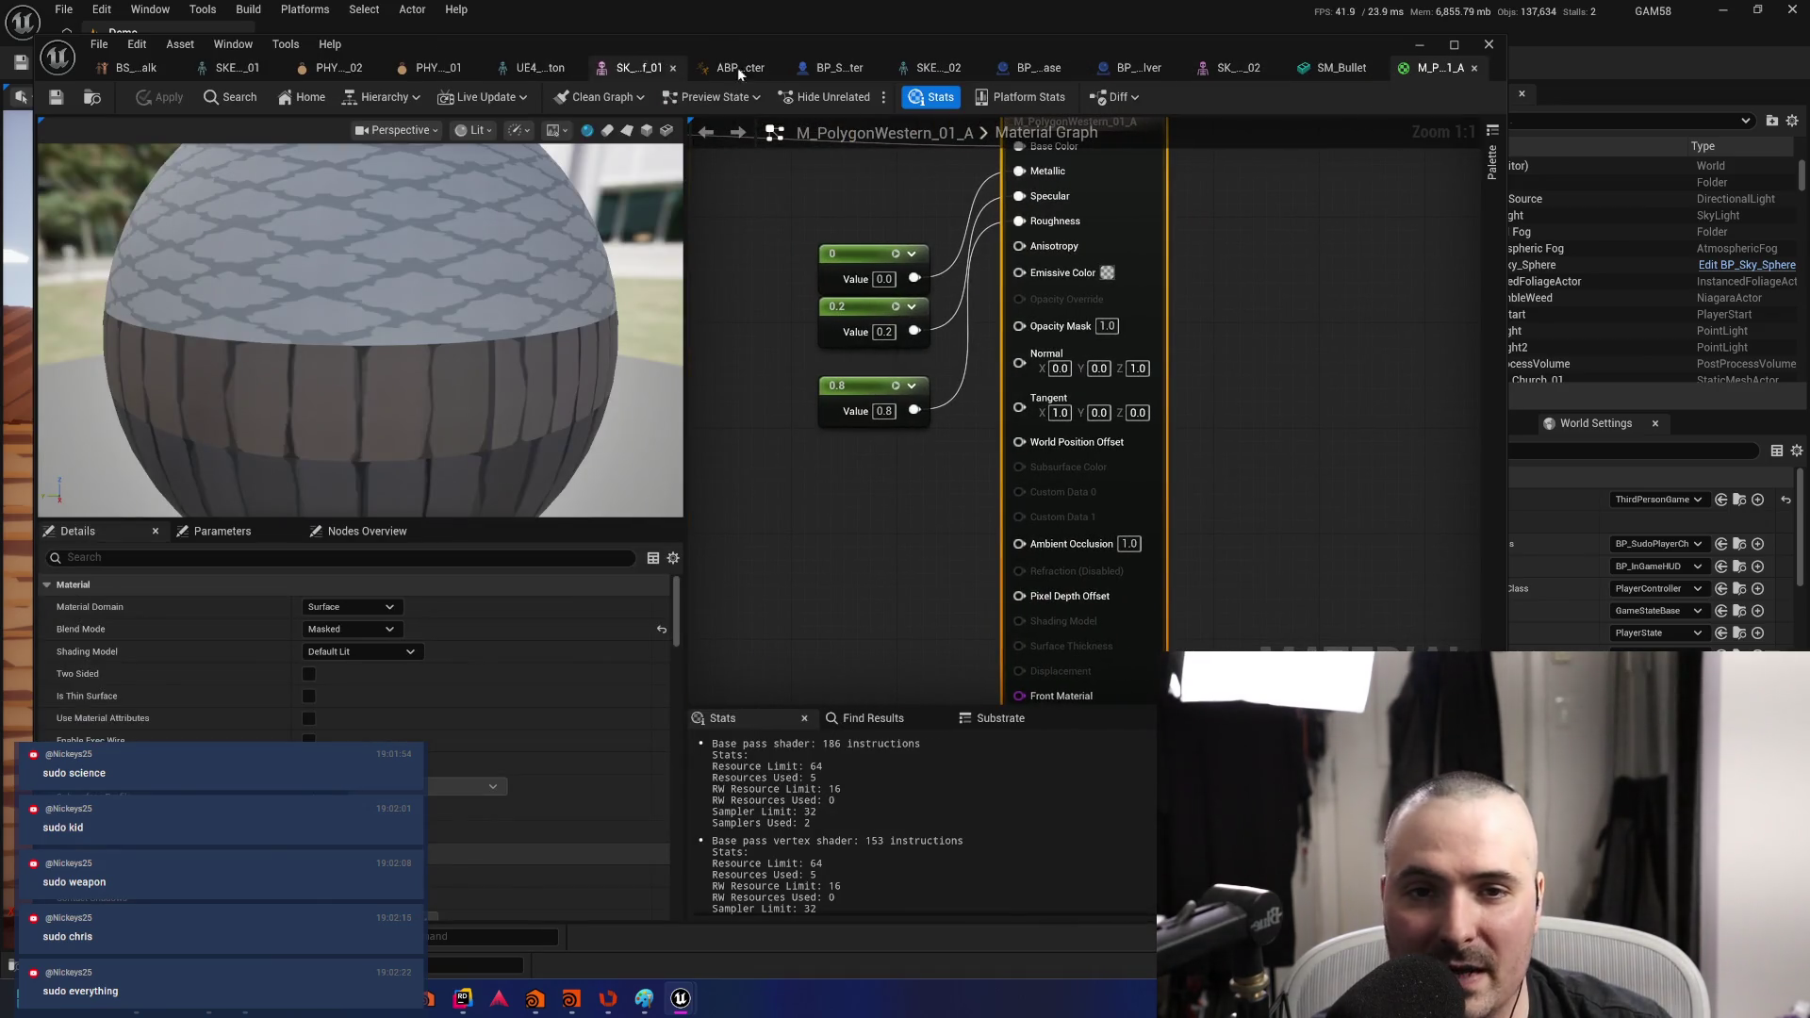
{"action": "left_click", "coordinate": [837, 68]}
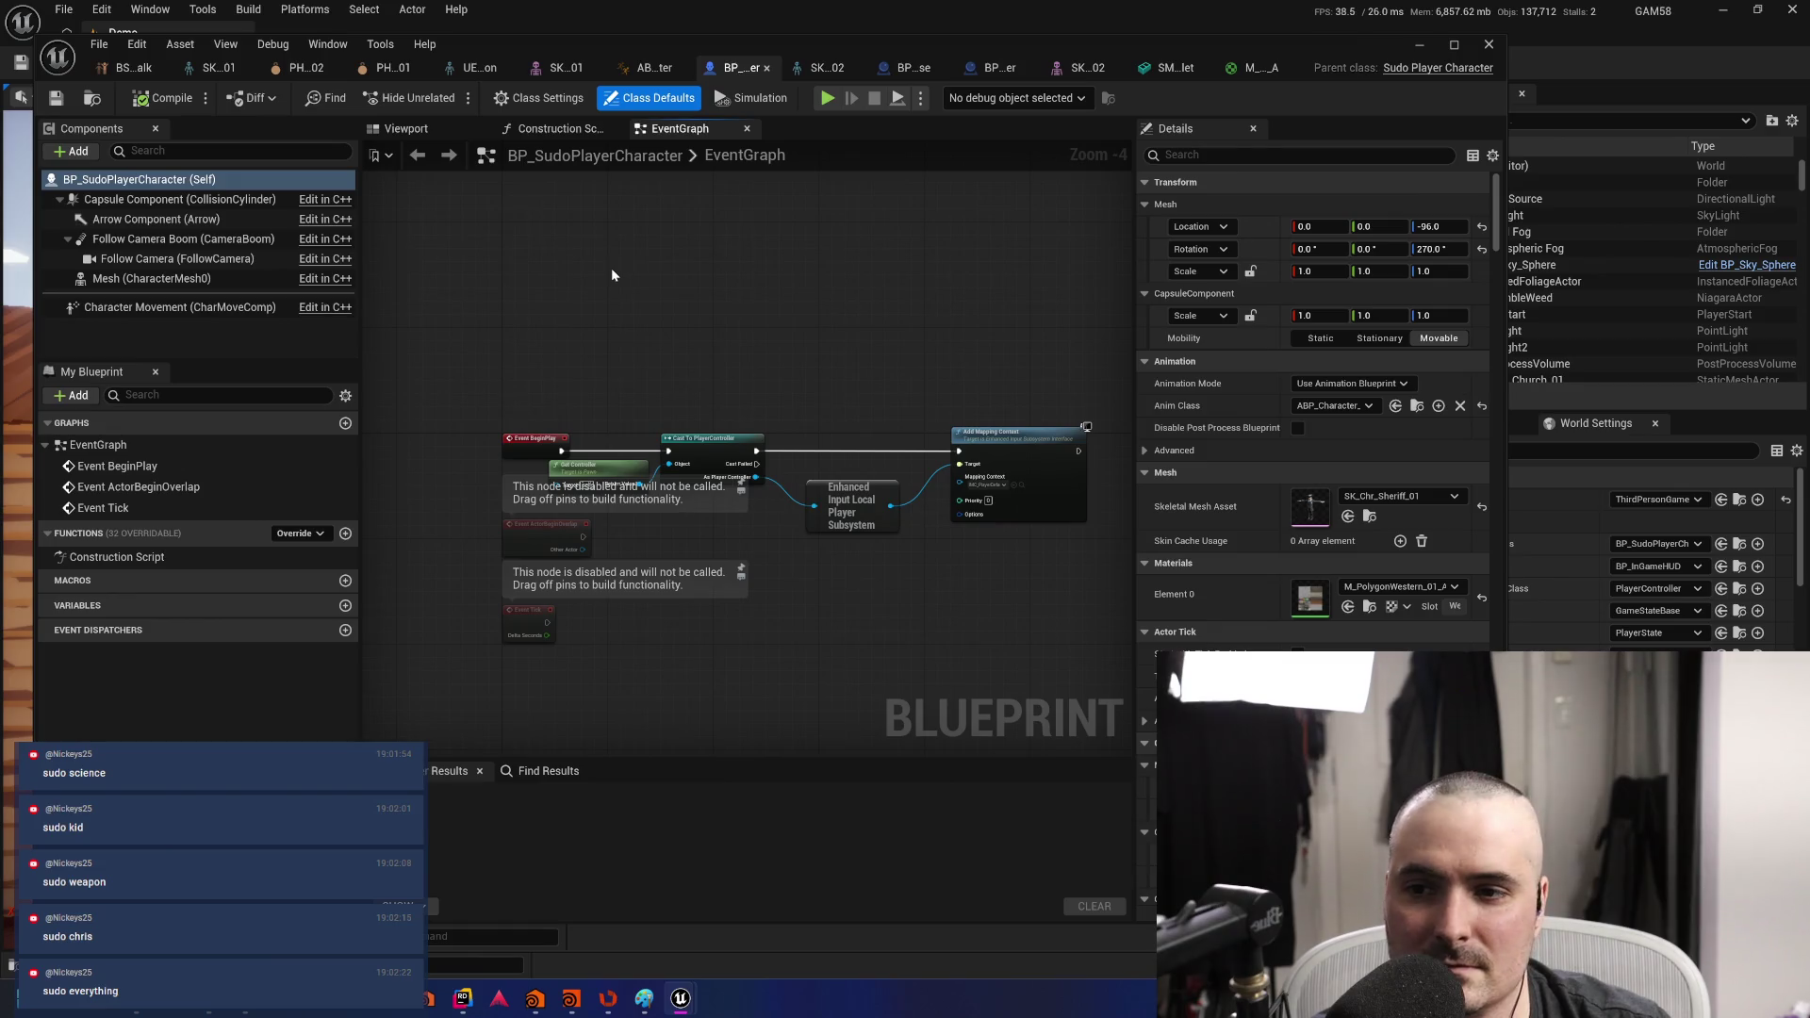
{"action": "left_click_drag", "start_coordinate": [694, 304], "coordinate": [654, 293]}
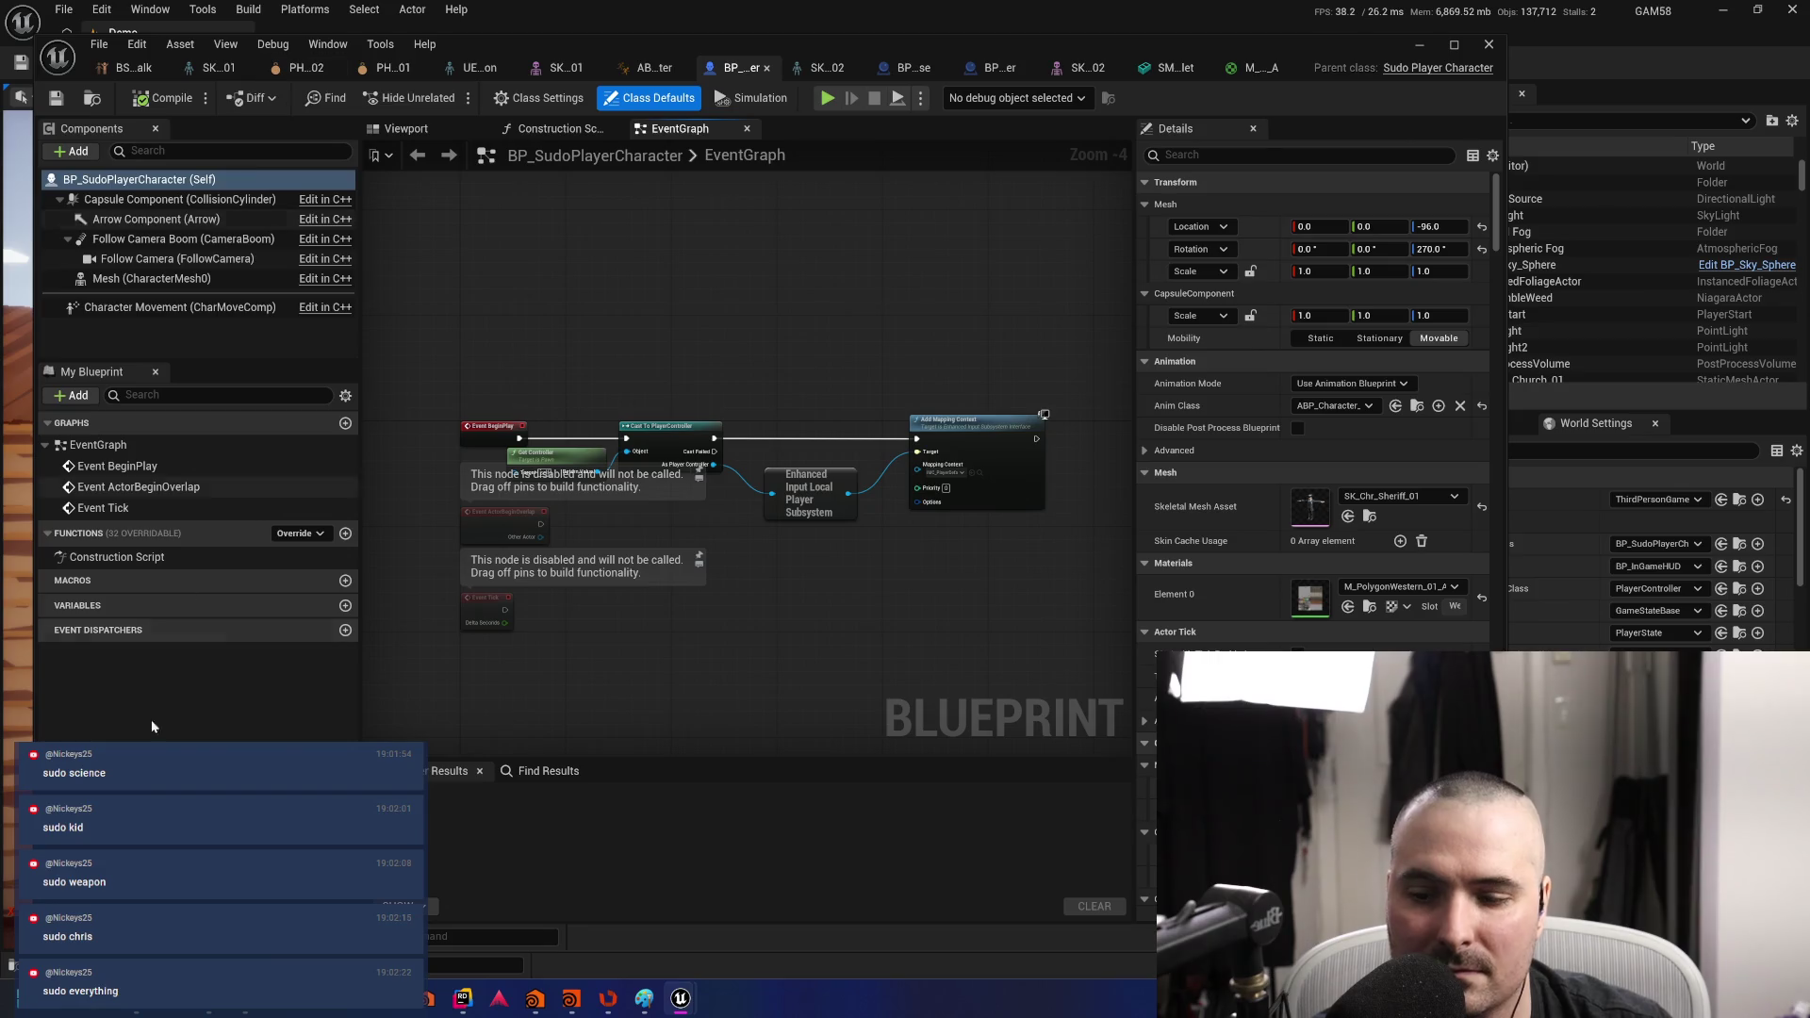
{"action": "key", "text": "ctrl+space"}
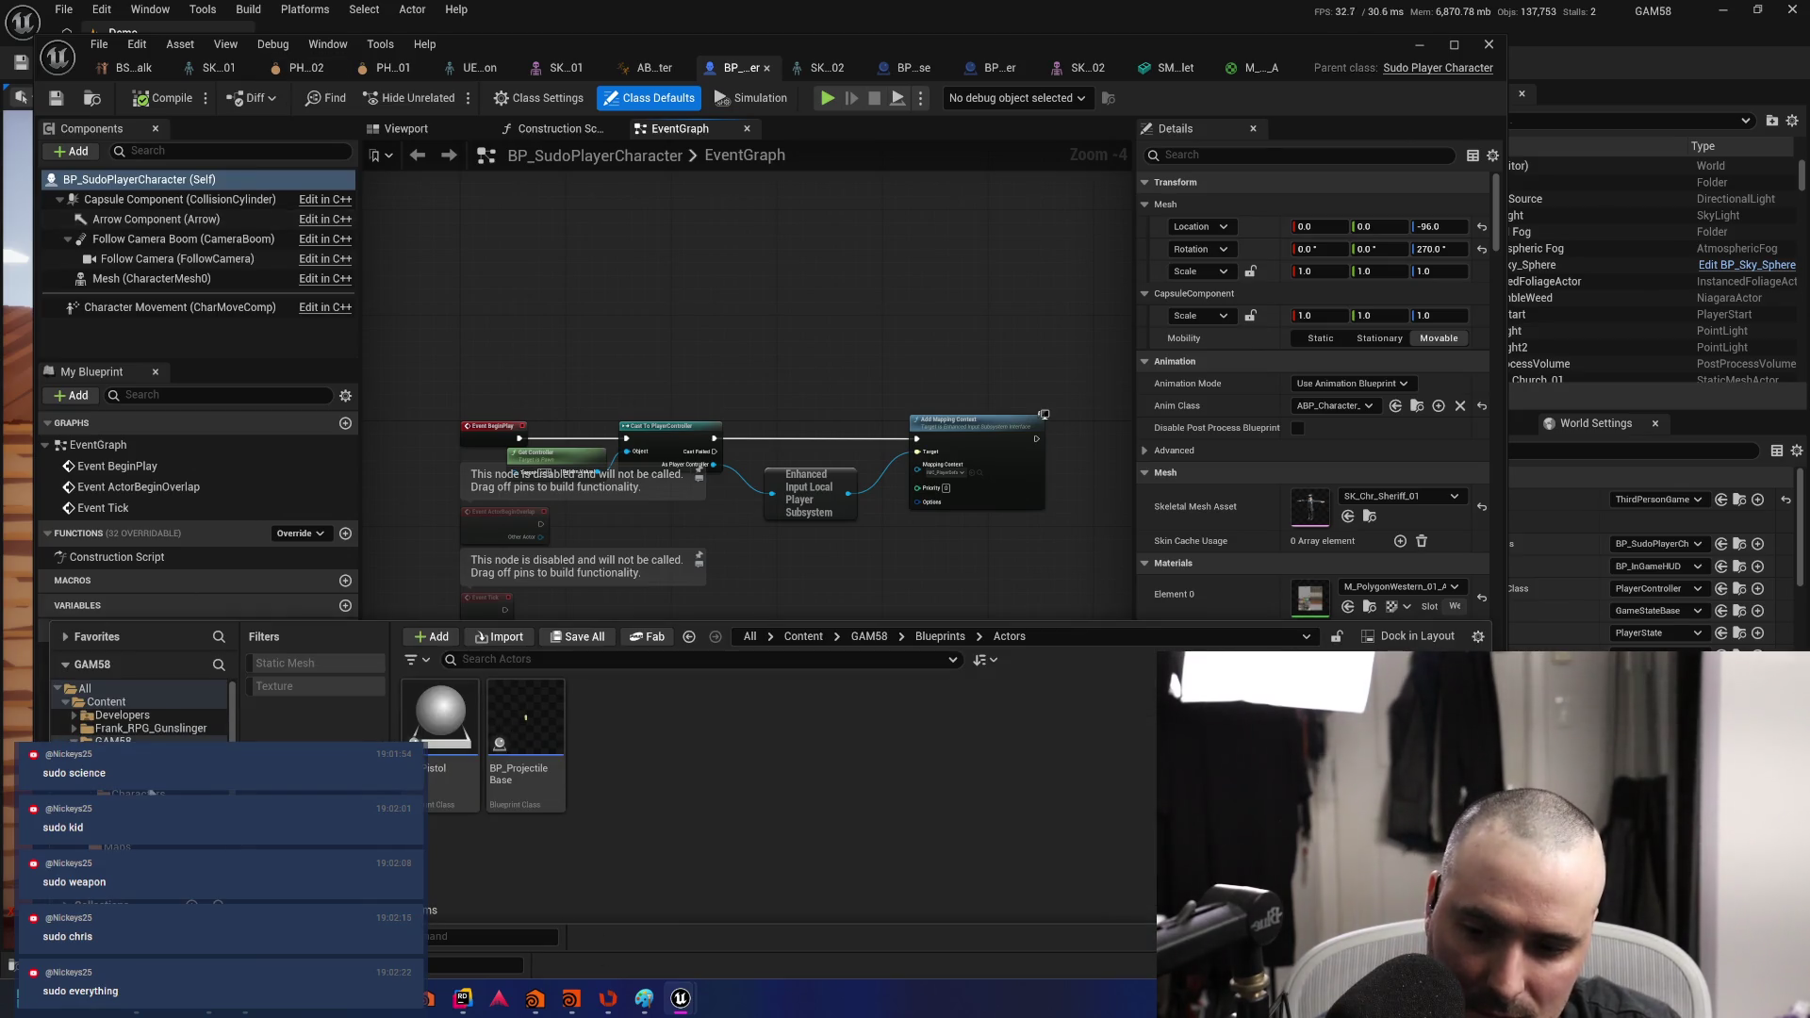
{"action": "left_click", "coordinate": [439, 806]}
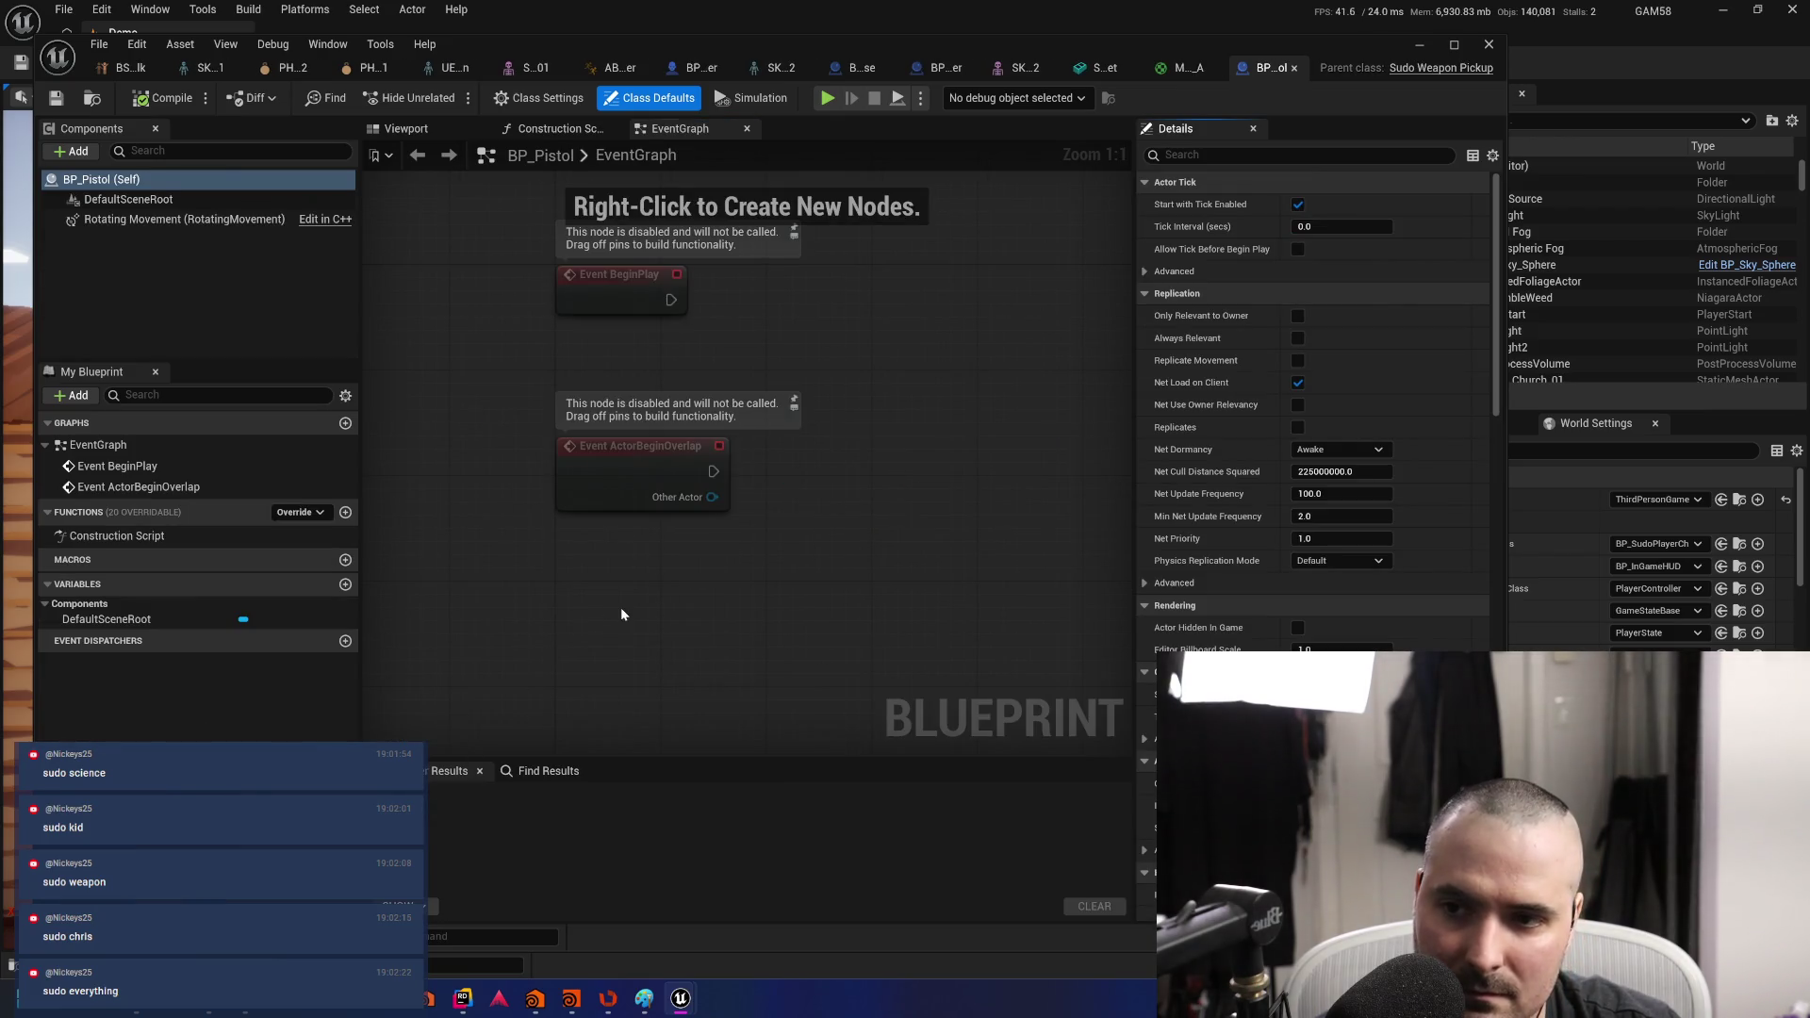
- Close BP_Pistol again and browse to the Blueprints Weapons folder
{"action": "left_click", "coordinate": [1295, 68]}
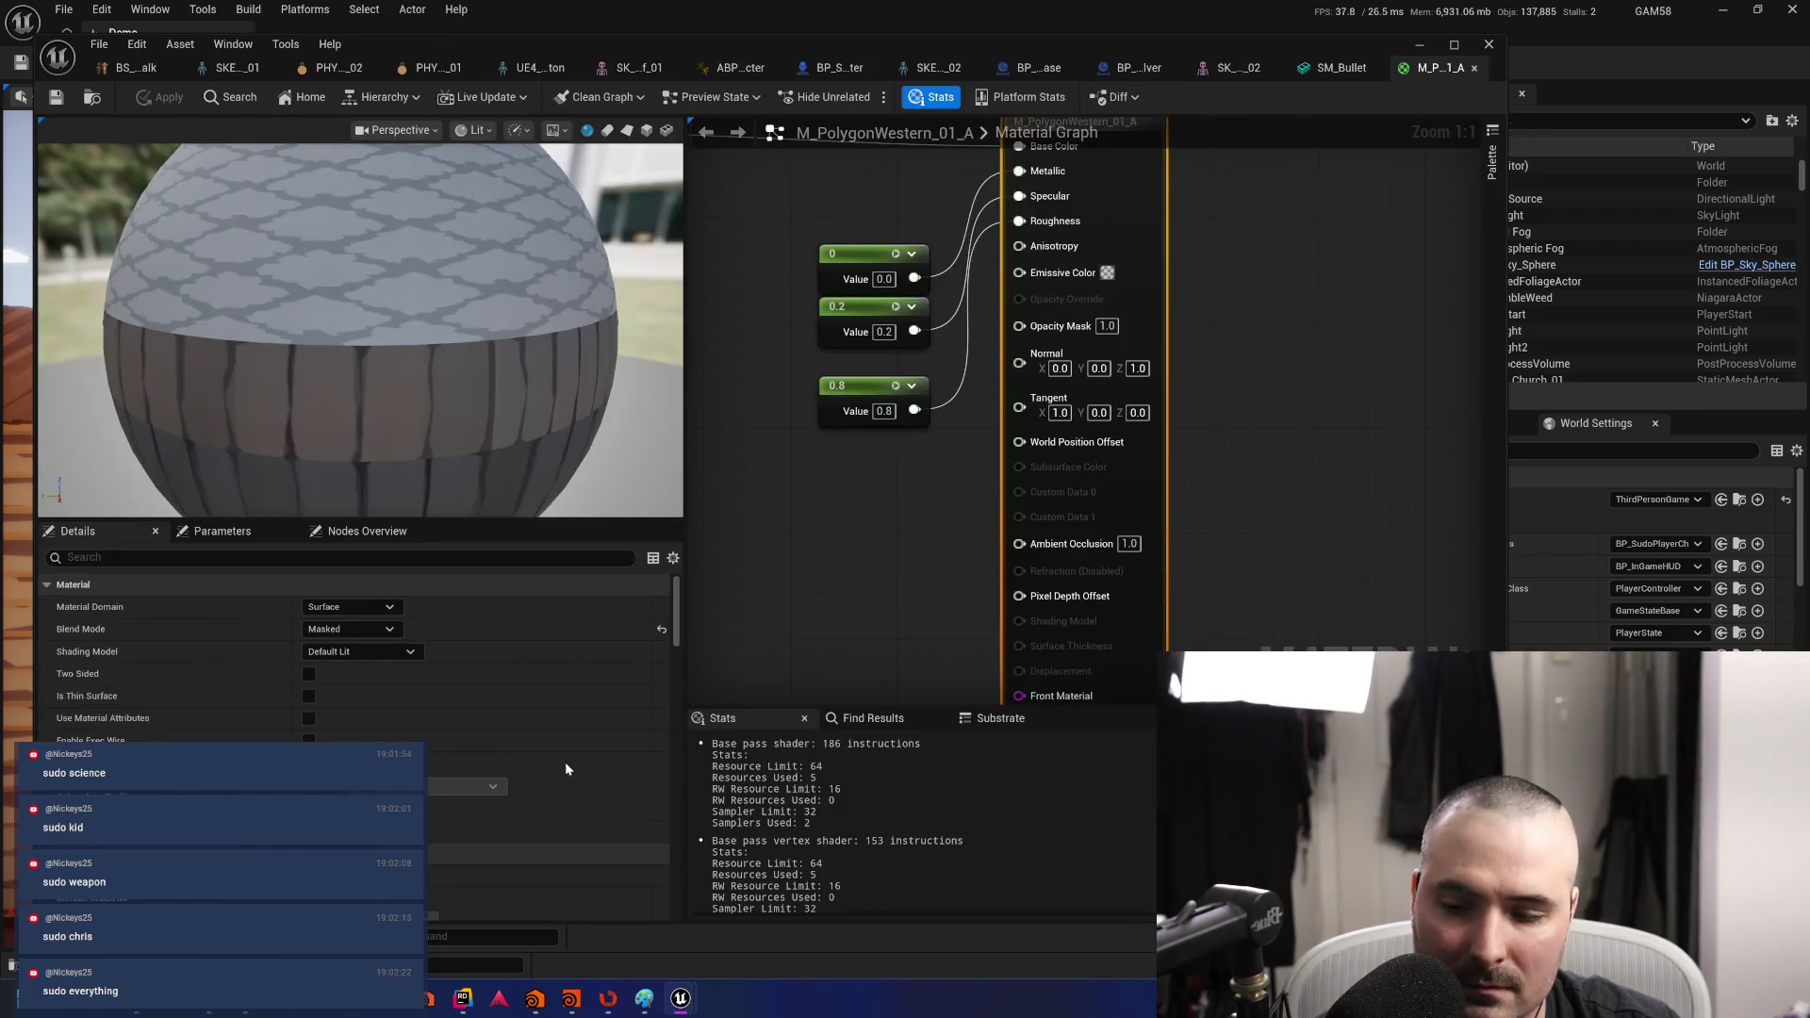
{"action": "key", "text": "ctrl+space"}
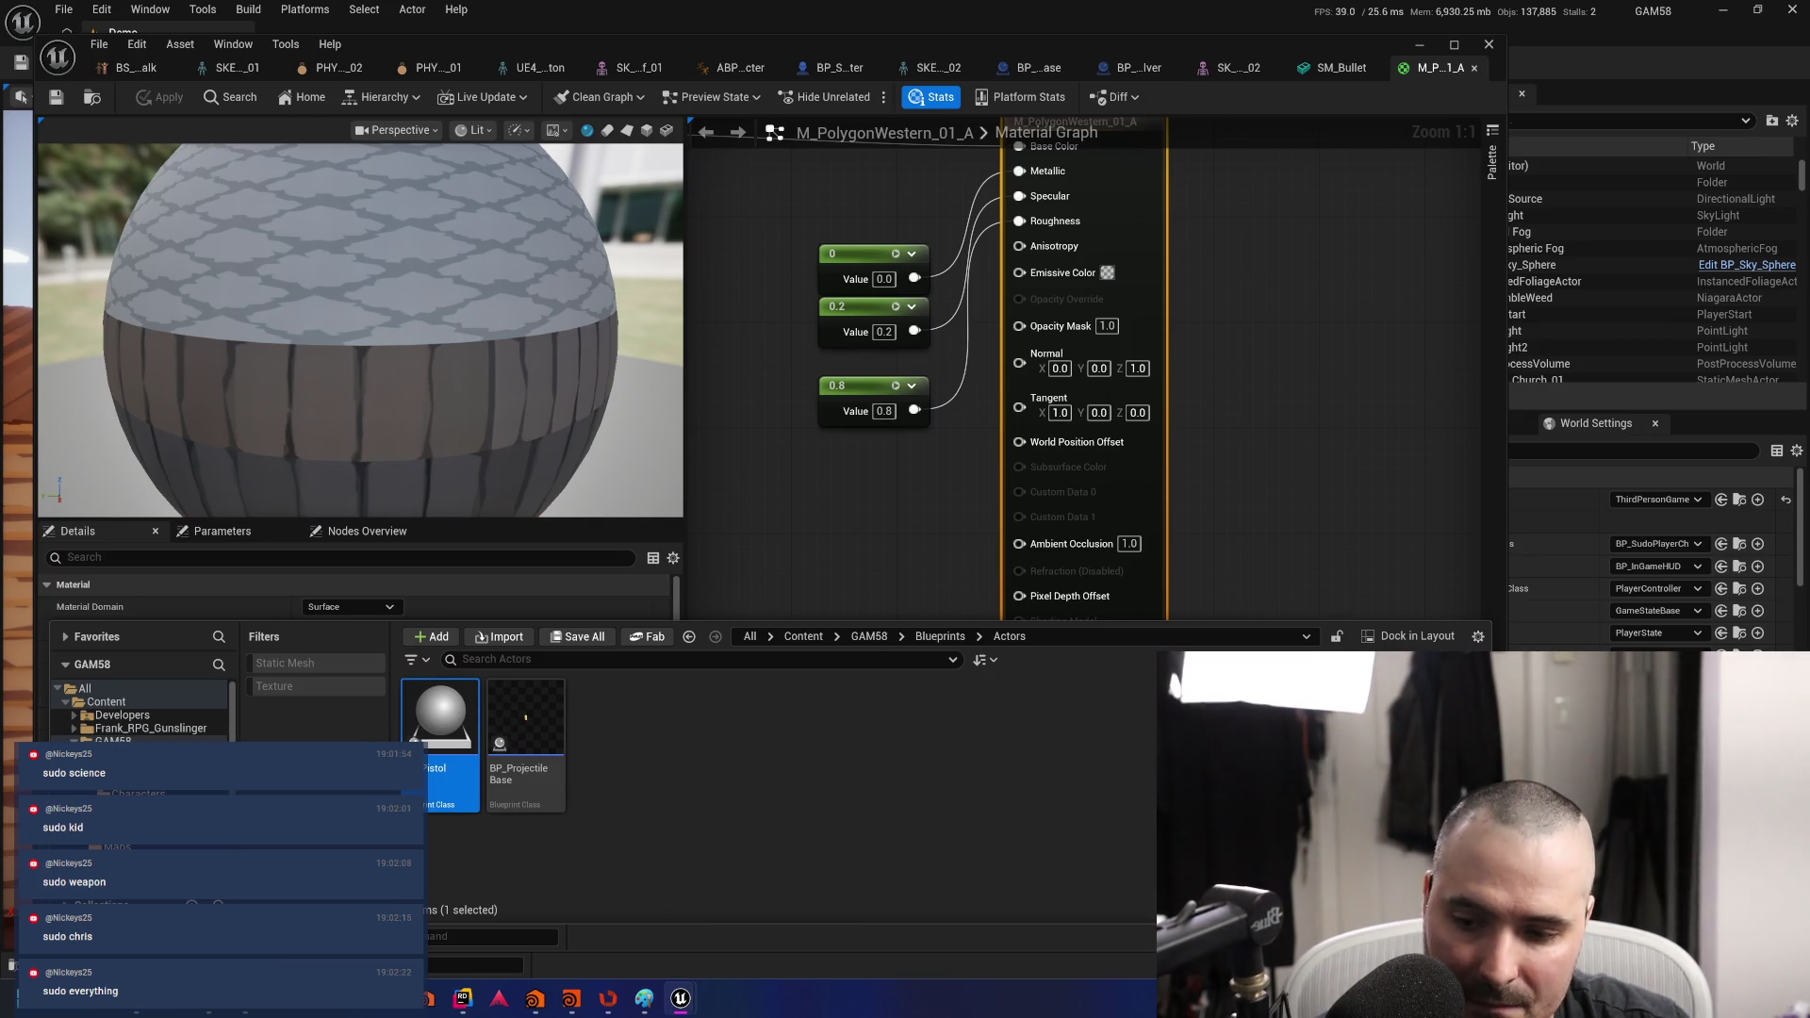
{"action": "left_click", "coordinate": [132, 781]}
- Open BP_Revolver in the full Blueprint Editor and filter its Details for 'bullet'
{"action": "double_click", "coordinate": [439, 716]}
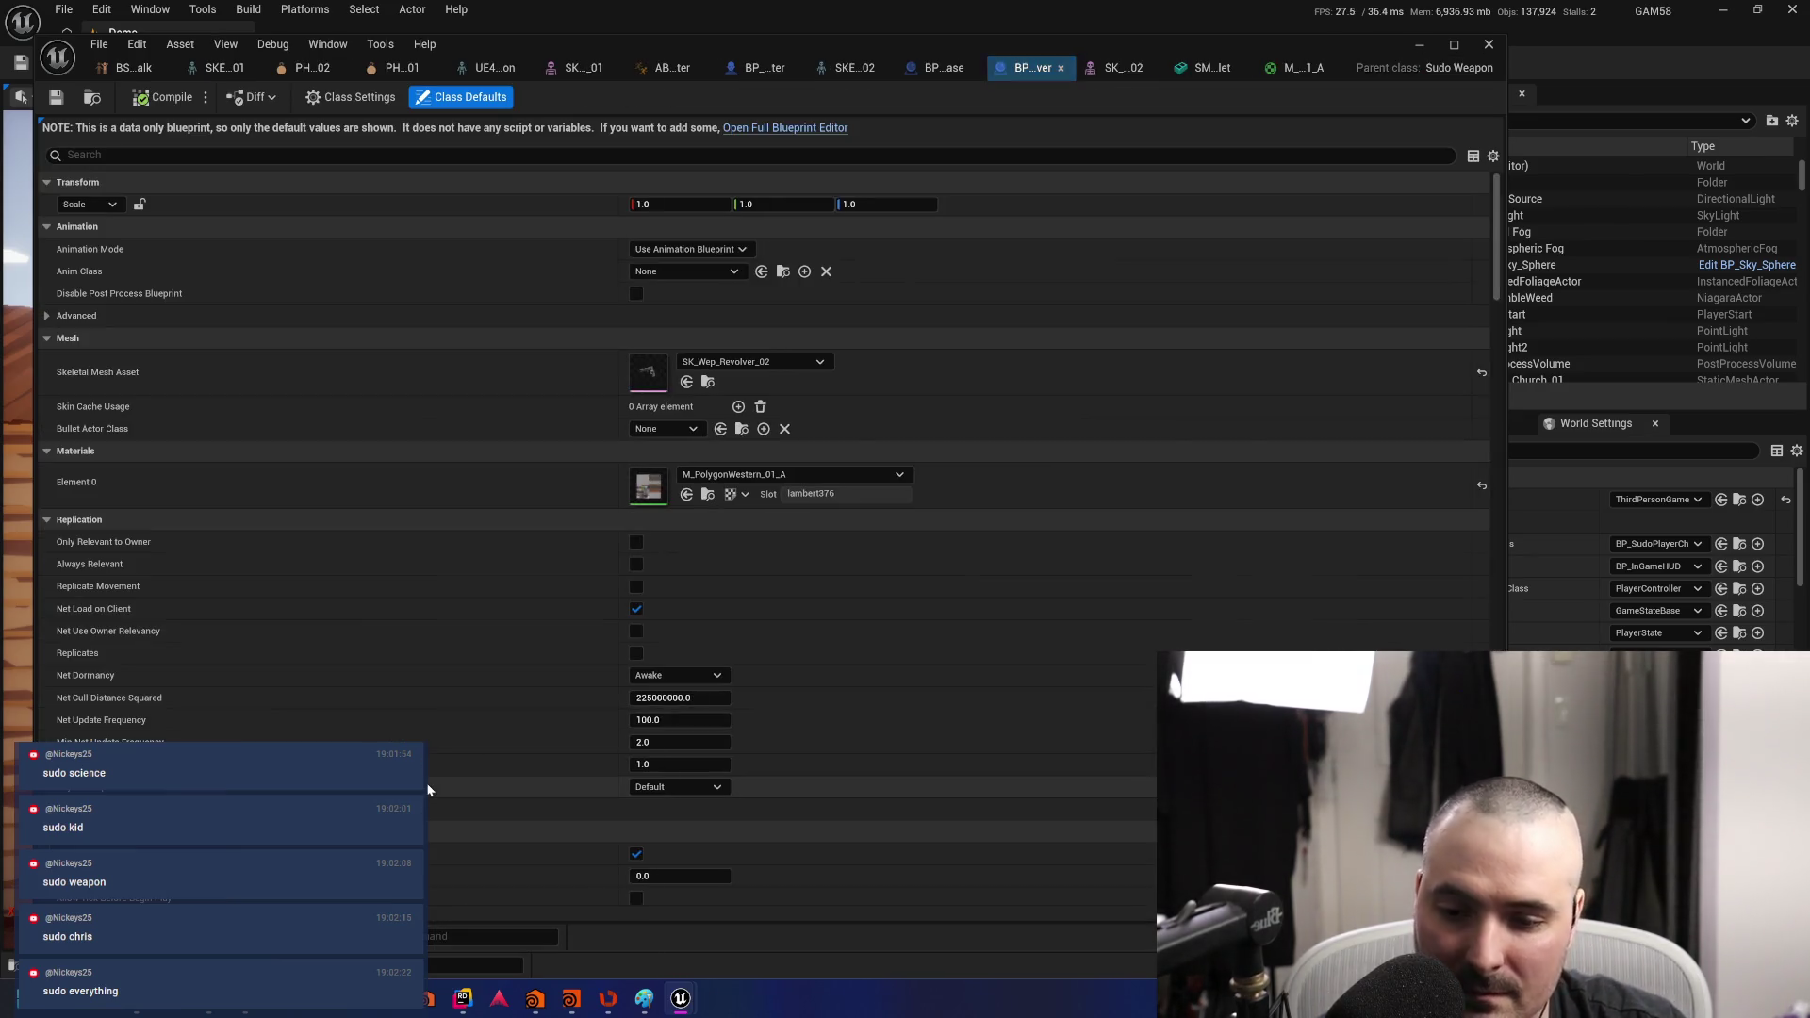
{"action": "left_click", "coordinate": [827, 130]}
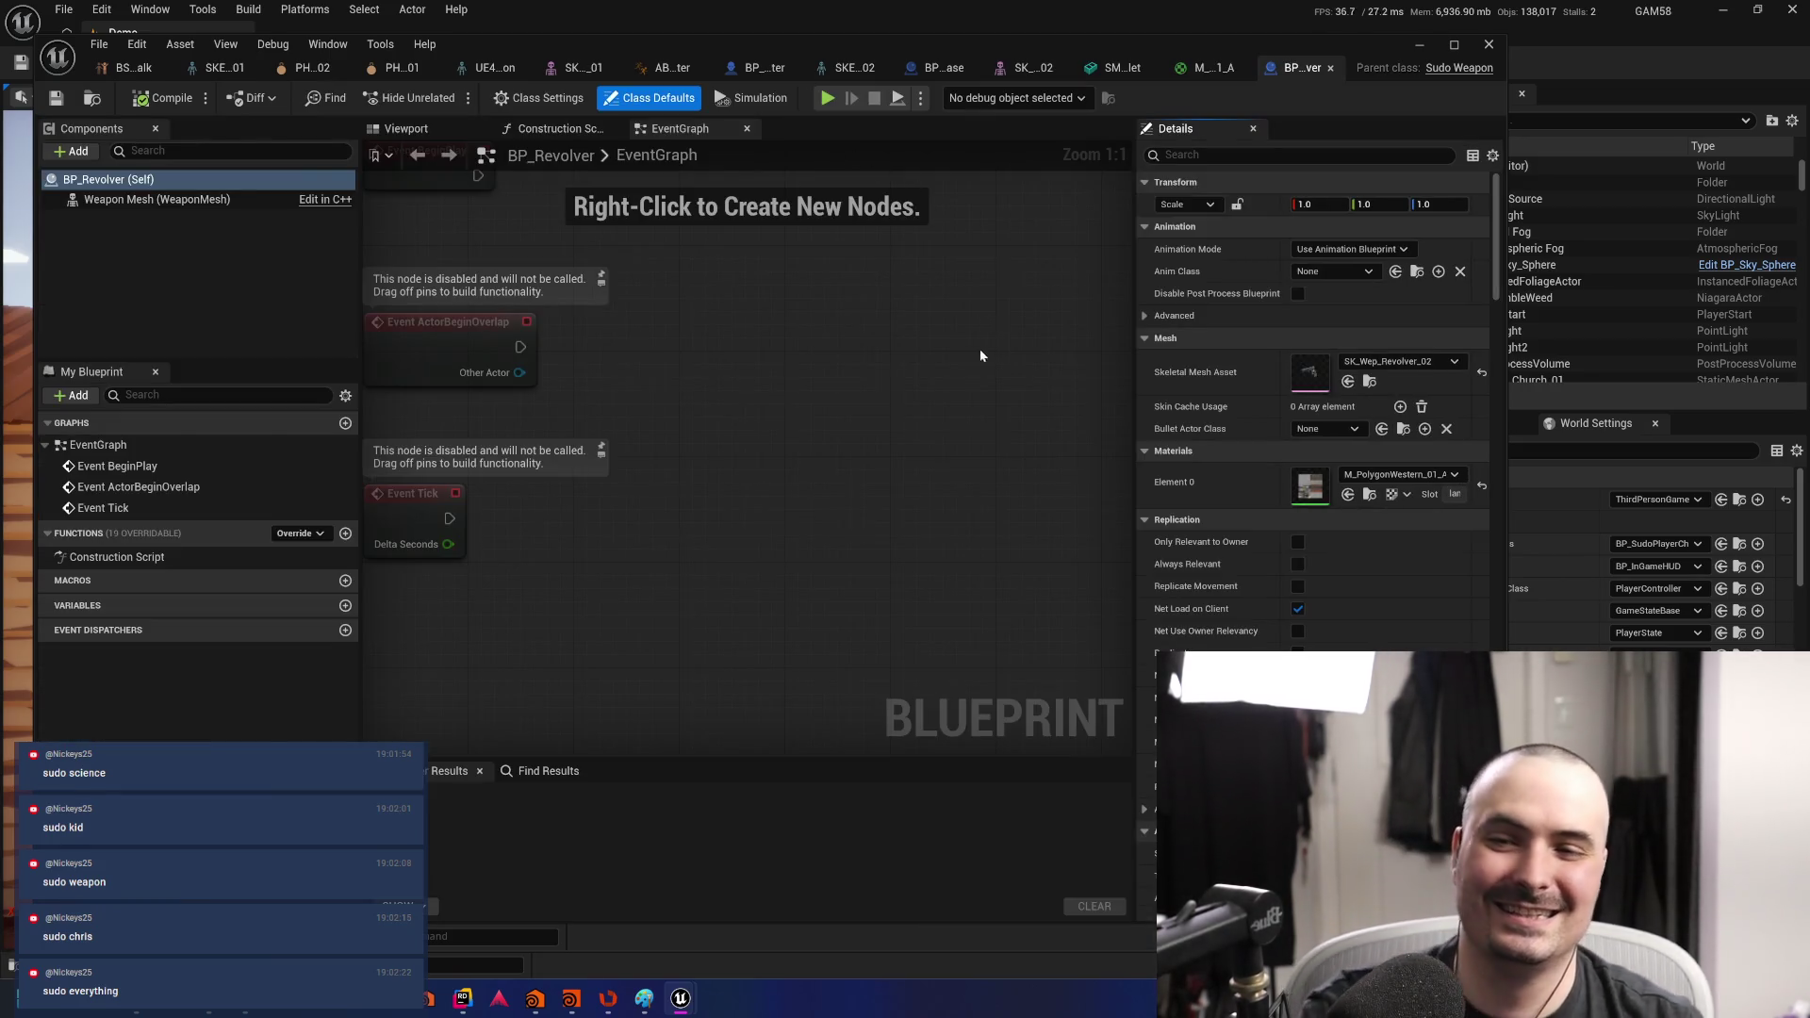
{"action": "left_click_drag", "start_coordinate": [799, 422], "coordinate": [958, 461]}
{"action": "left_click_drag", "start_coordinate": [878, 454], "coordinate": [872, 518]}
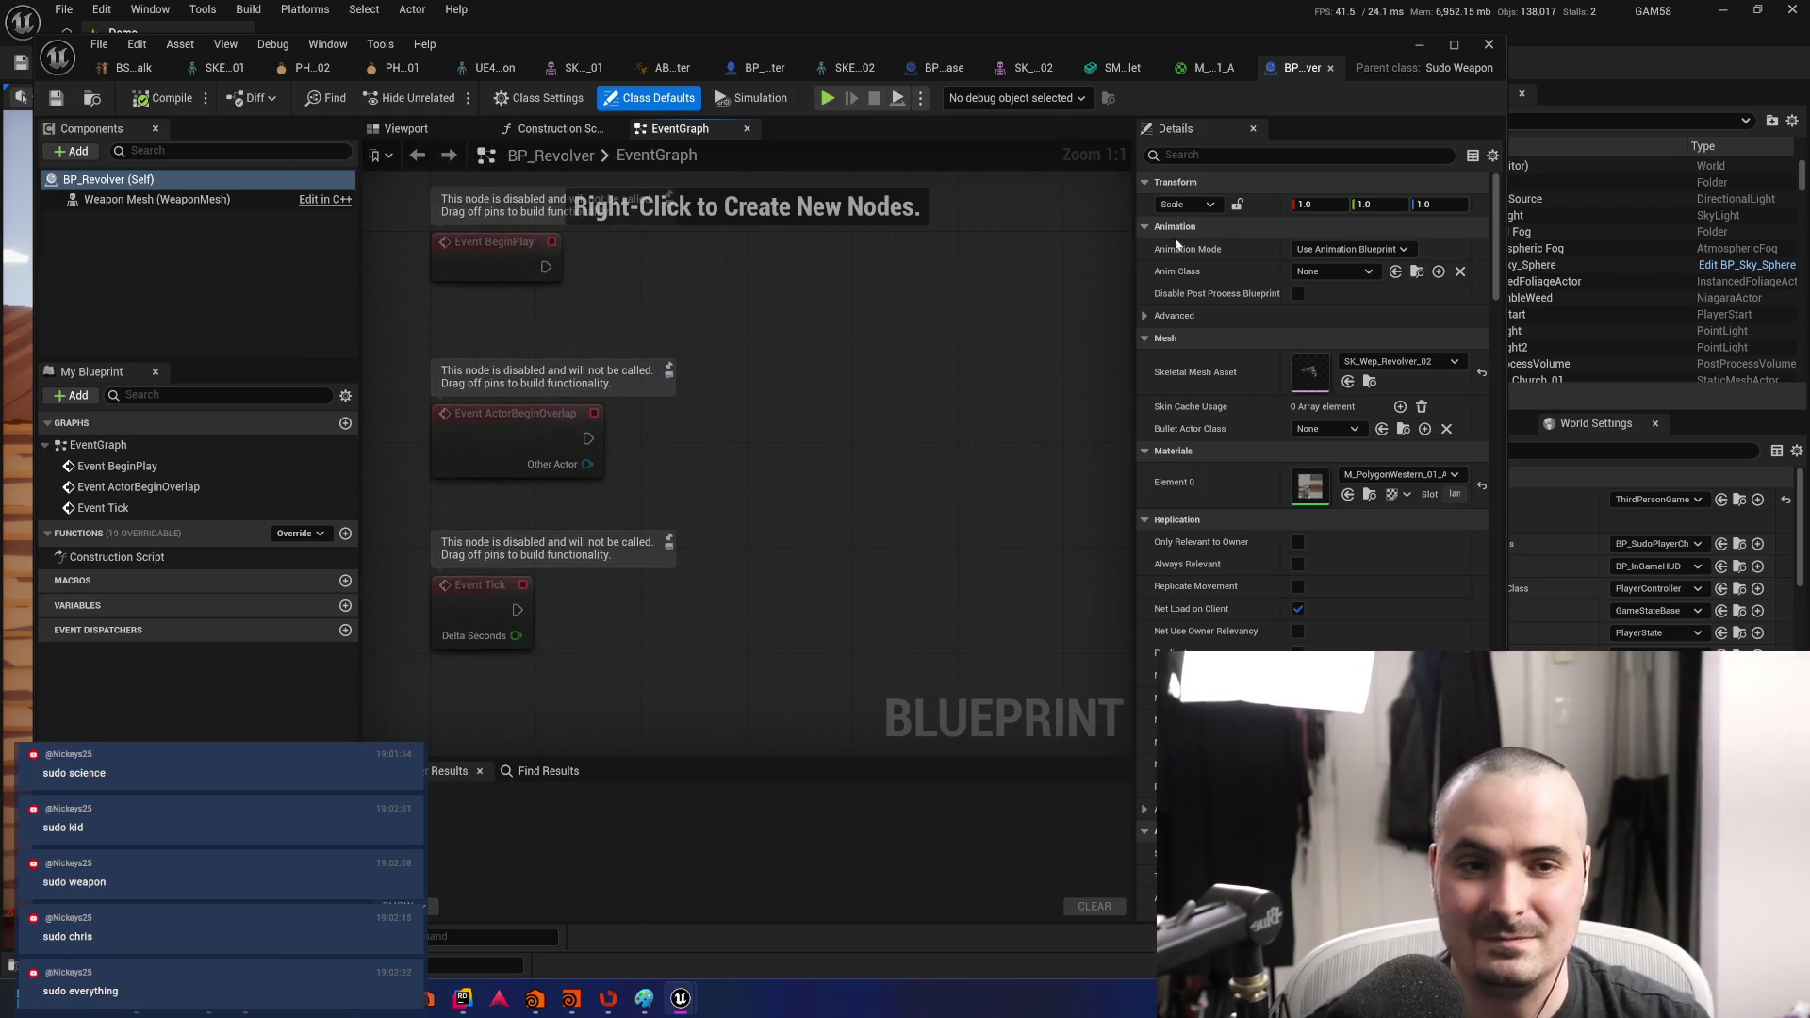
{"action": "left_click", "coordinate": [1212, 155]}
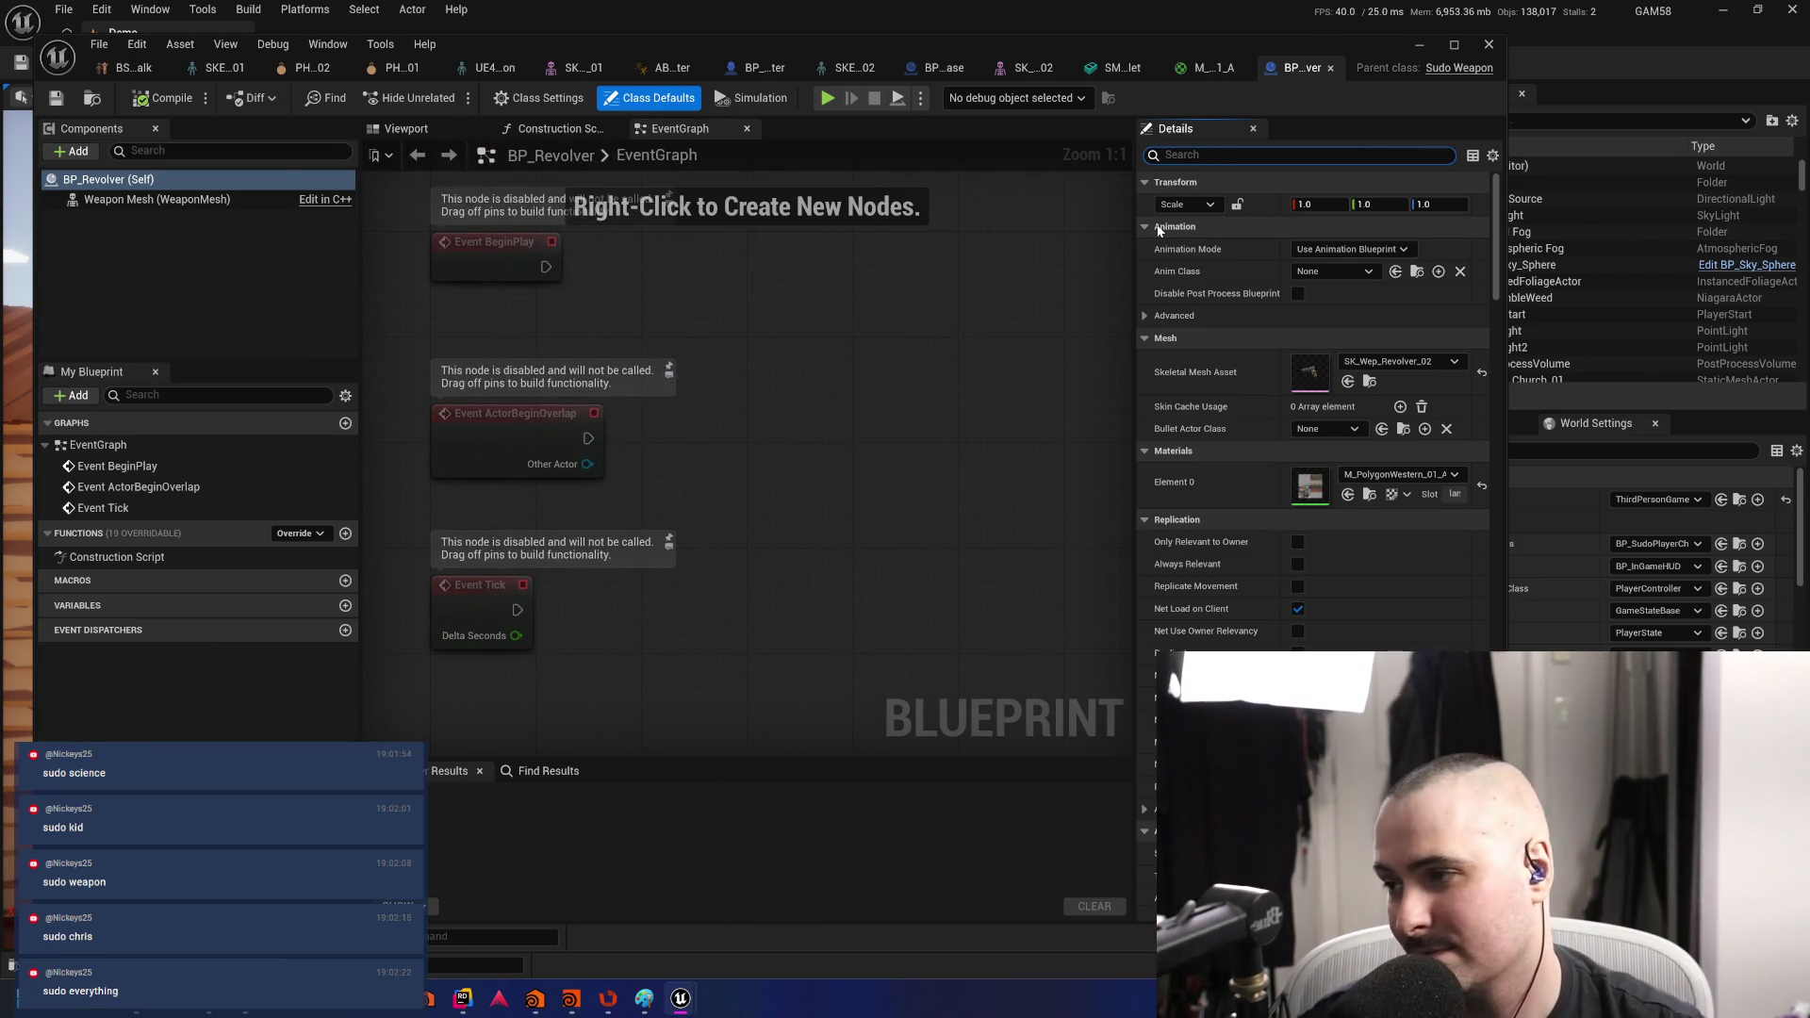
{"action": "type", "text": "bullet"}
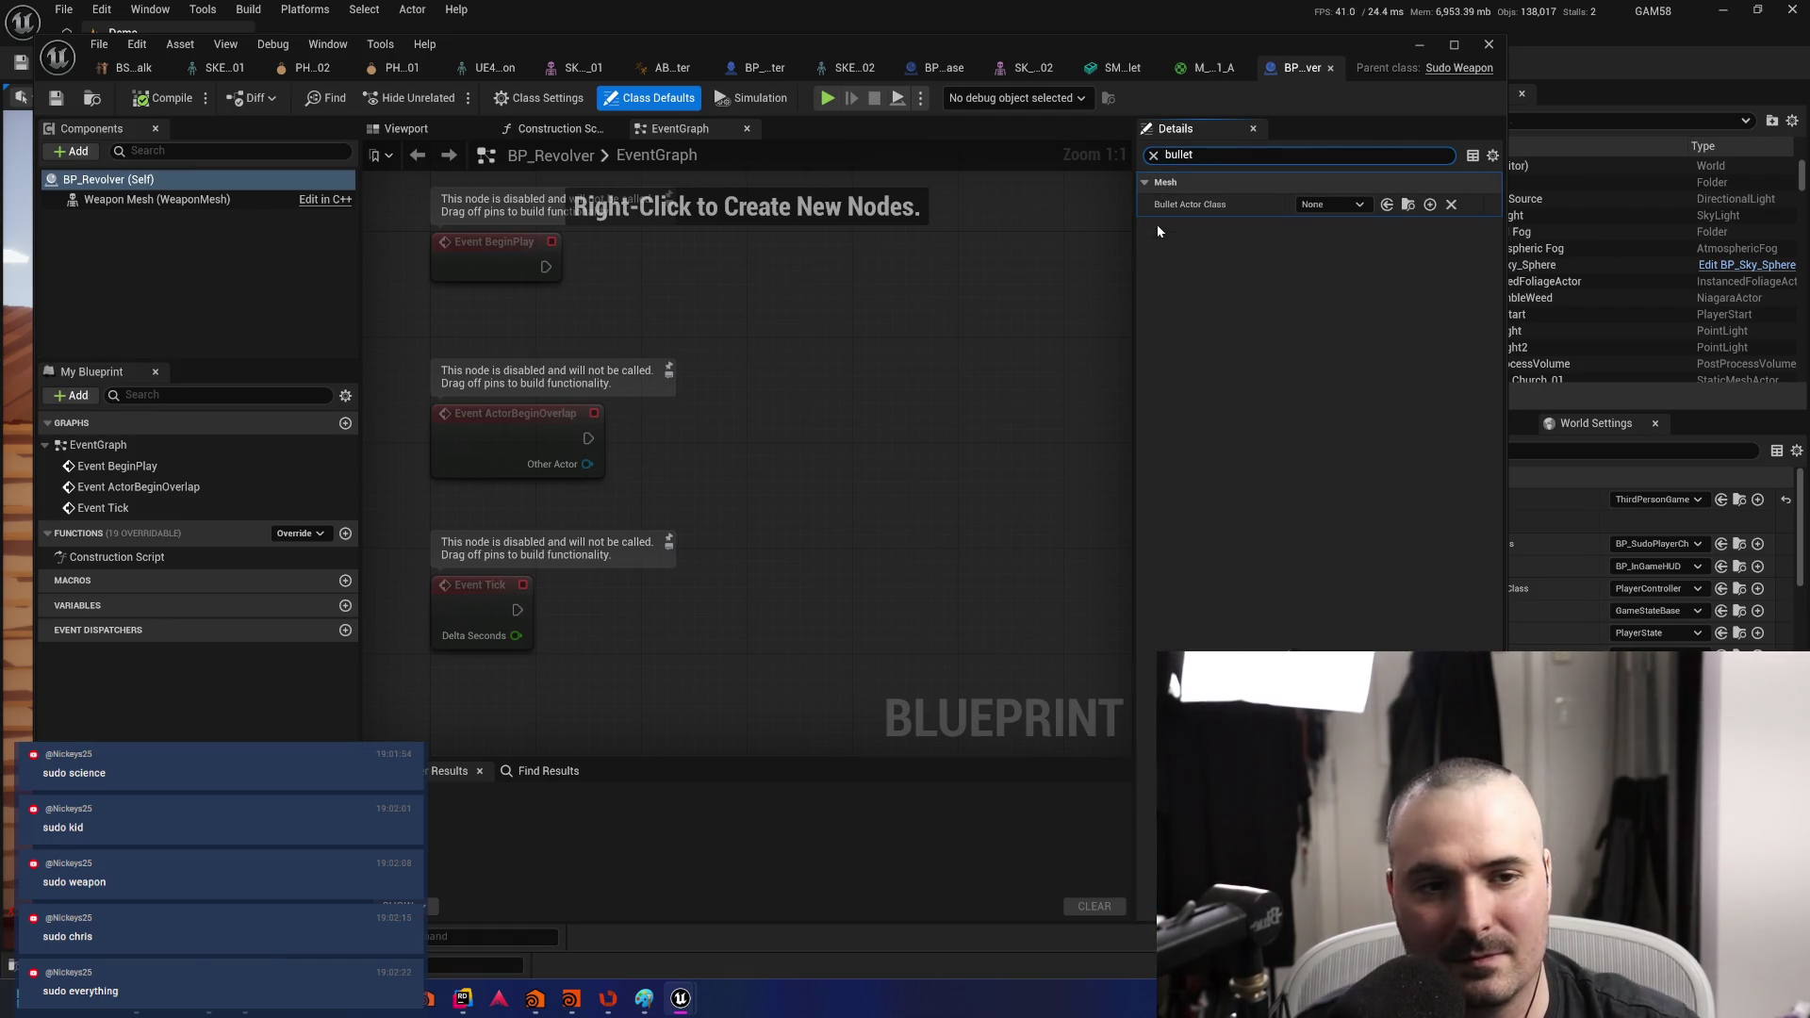
{"action": "left_click", "coordinate": [1337, 202]}
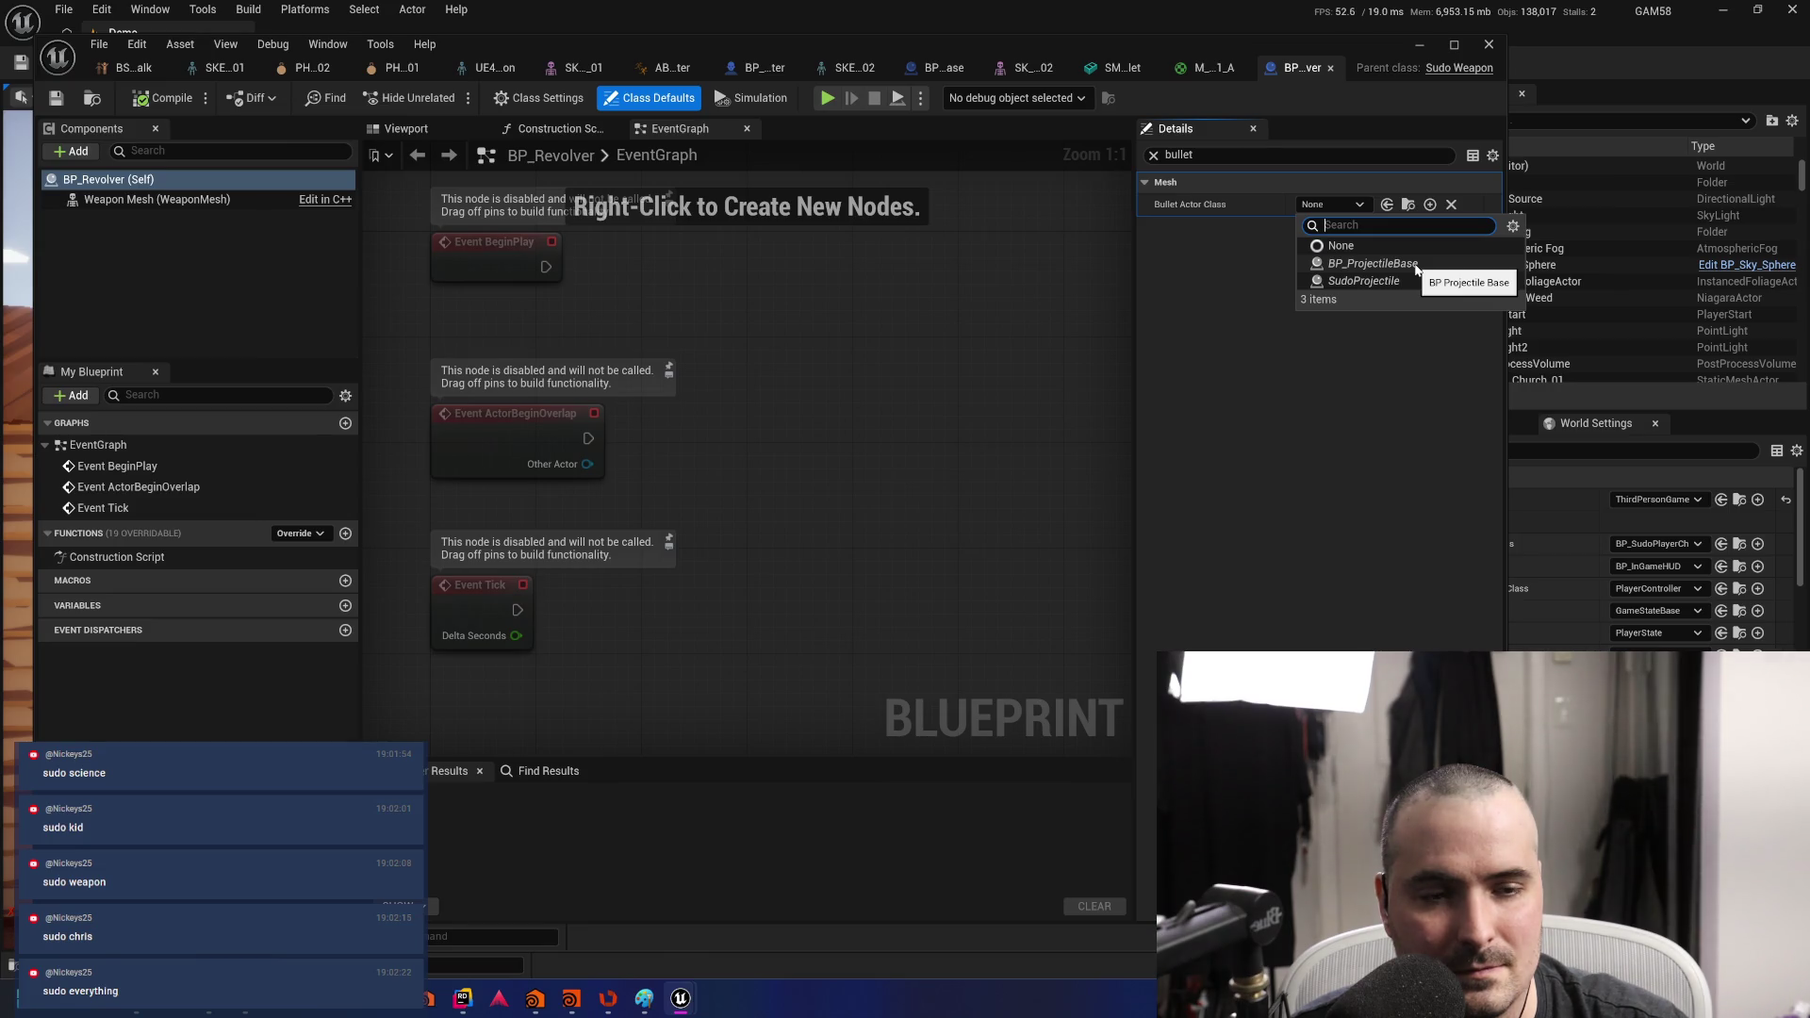
{"action": "left_click", "coordinate": [1236, 271]}
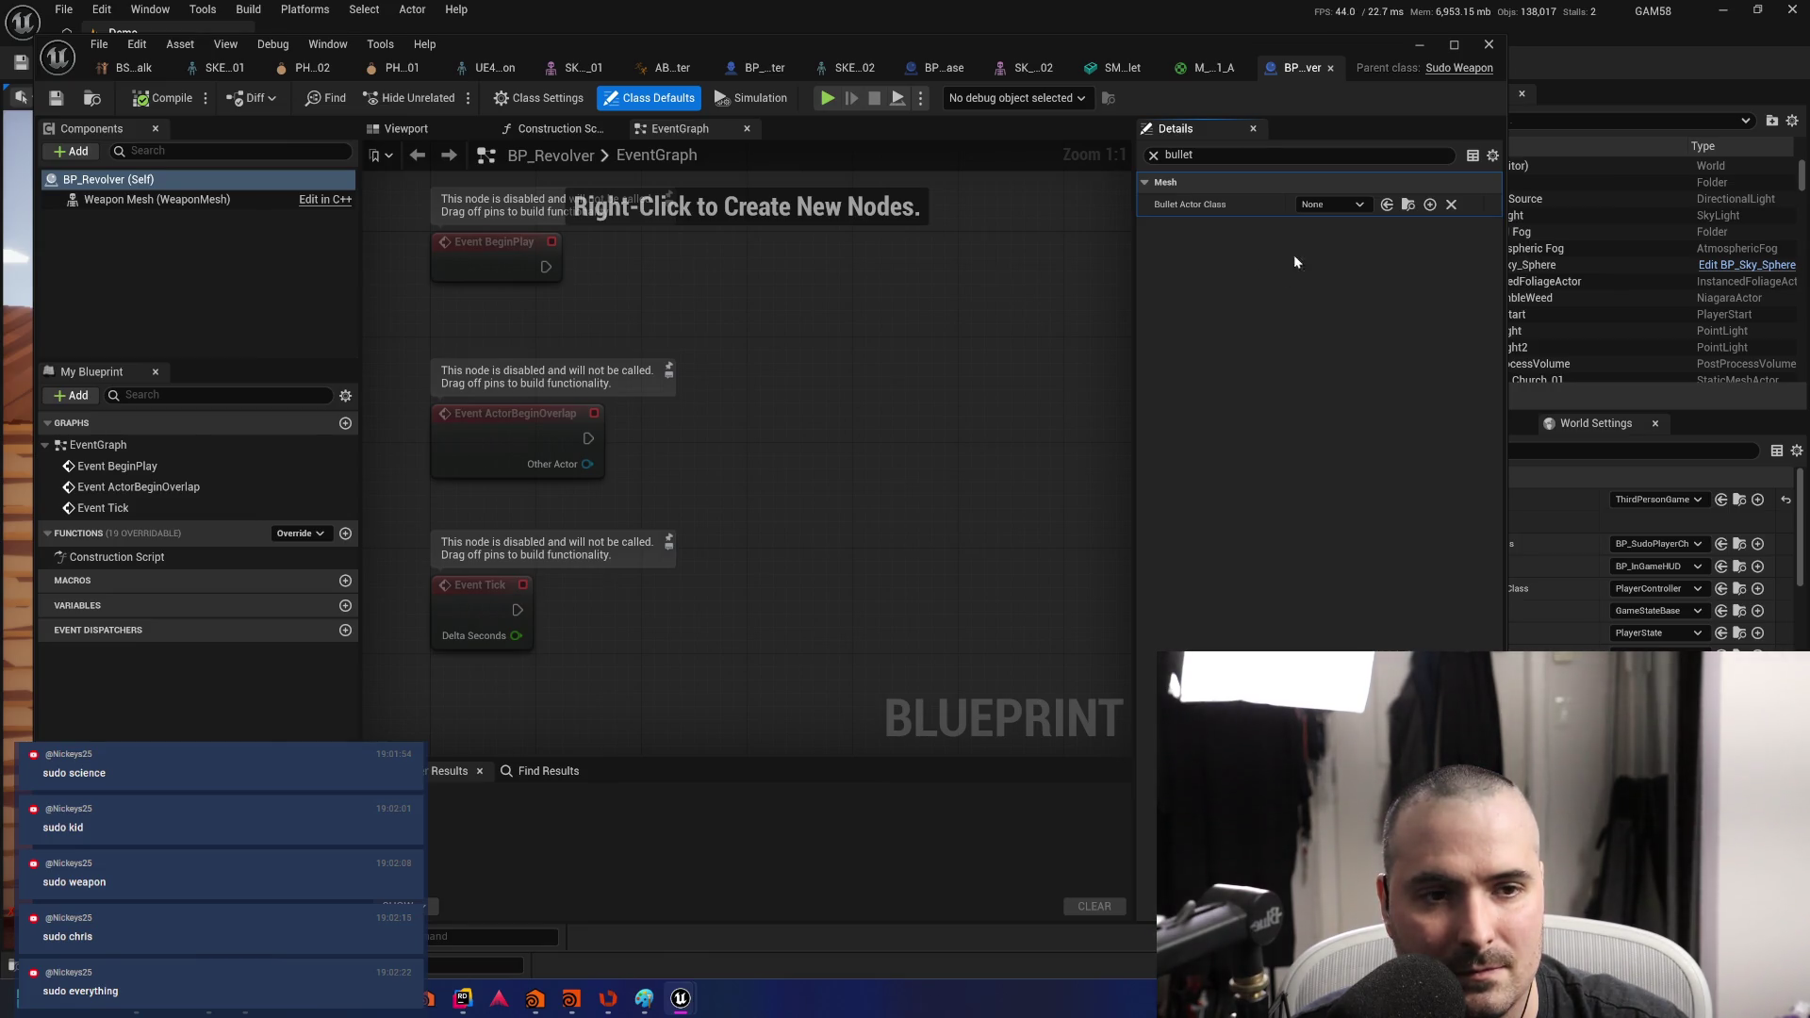
- Set BP_Revolver's Bullet Actor Class to BP_ProjectileBase, then compile and save it
{"action": "left_click_drag", "start_coordinate": [937, 69], "coordinate": [1301, 68]}
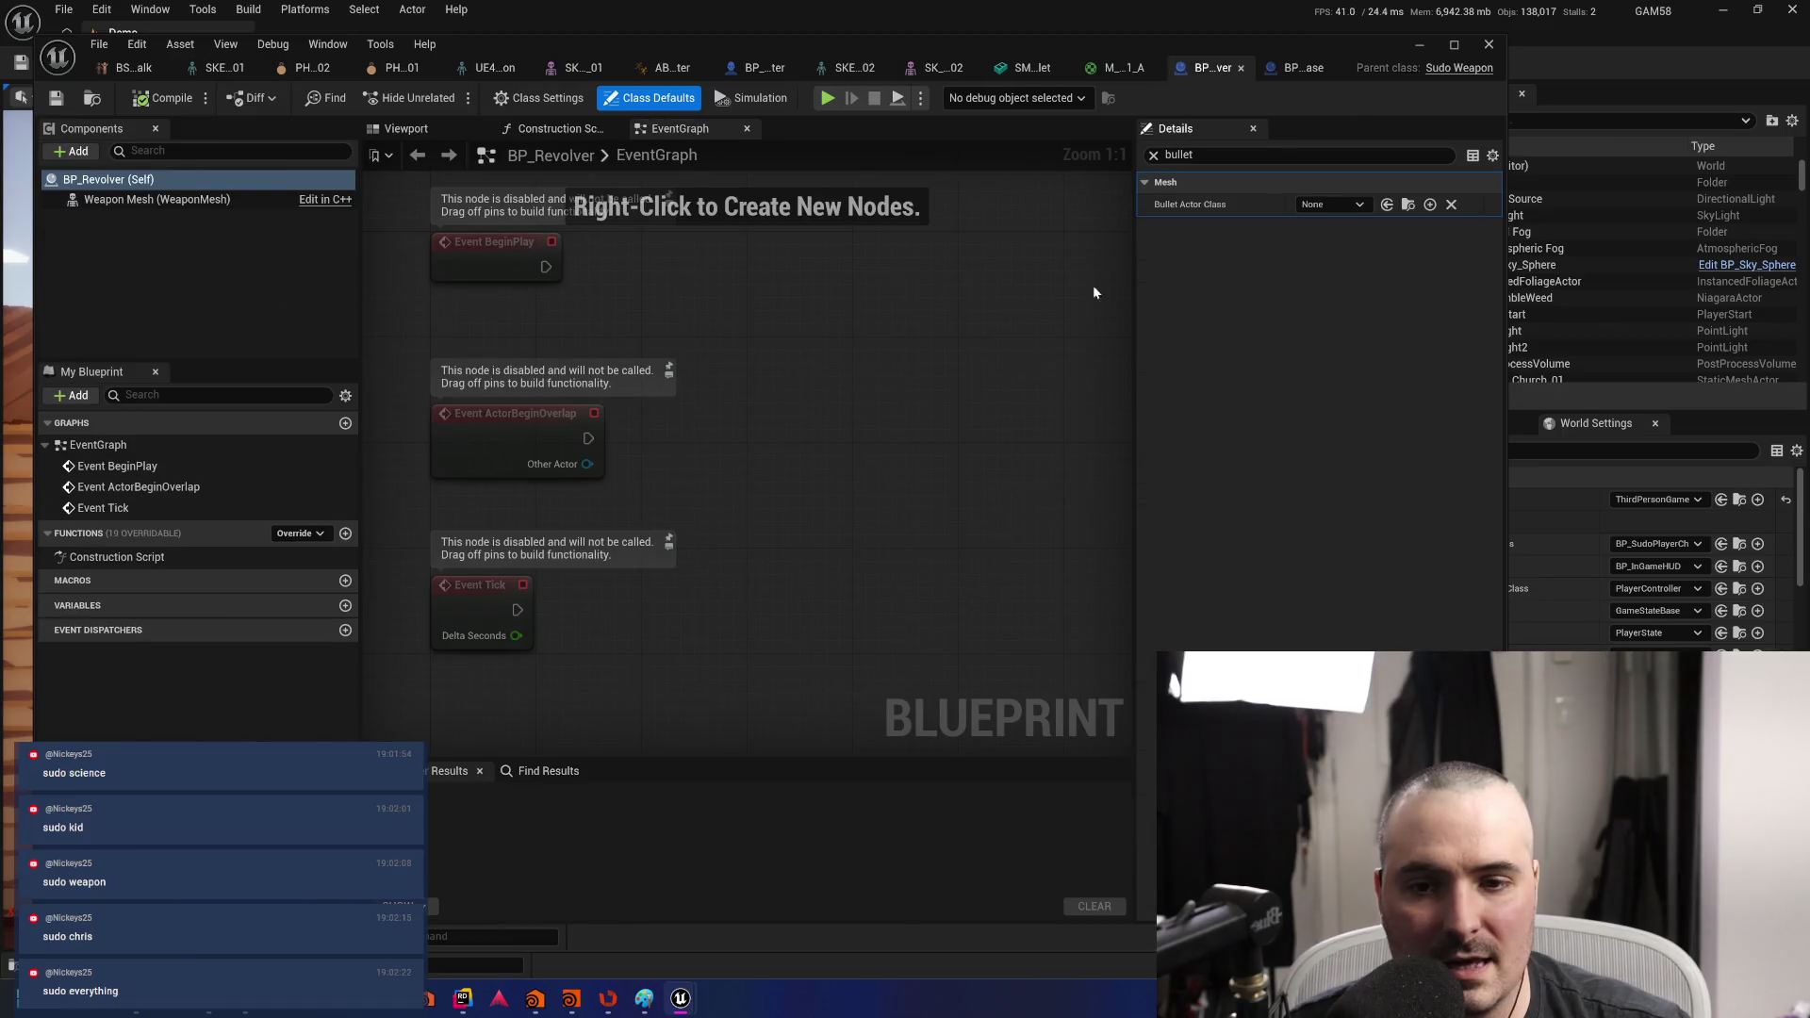
{"action": "mouse_move", "coordinate": [640, 619]}
{"action": "left_mouse_down"}
{"action": "mouse_move", "coordinate": [687, 562]}
{"action": "mouse_move", "coordinate": [669, 518]}
{"action": "mouse_move", "coordinate": [659, 691]}
{"action": "mouse_move", "coordinate": [717, 624]}
{"action": "left_mouse_up"}
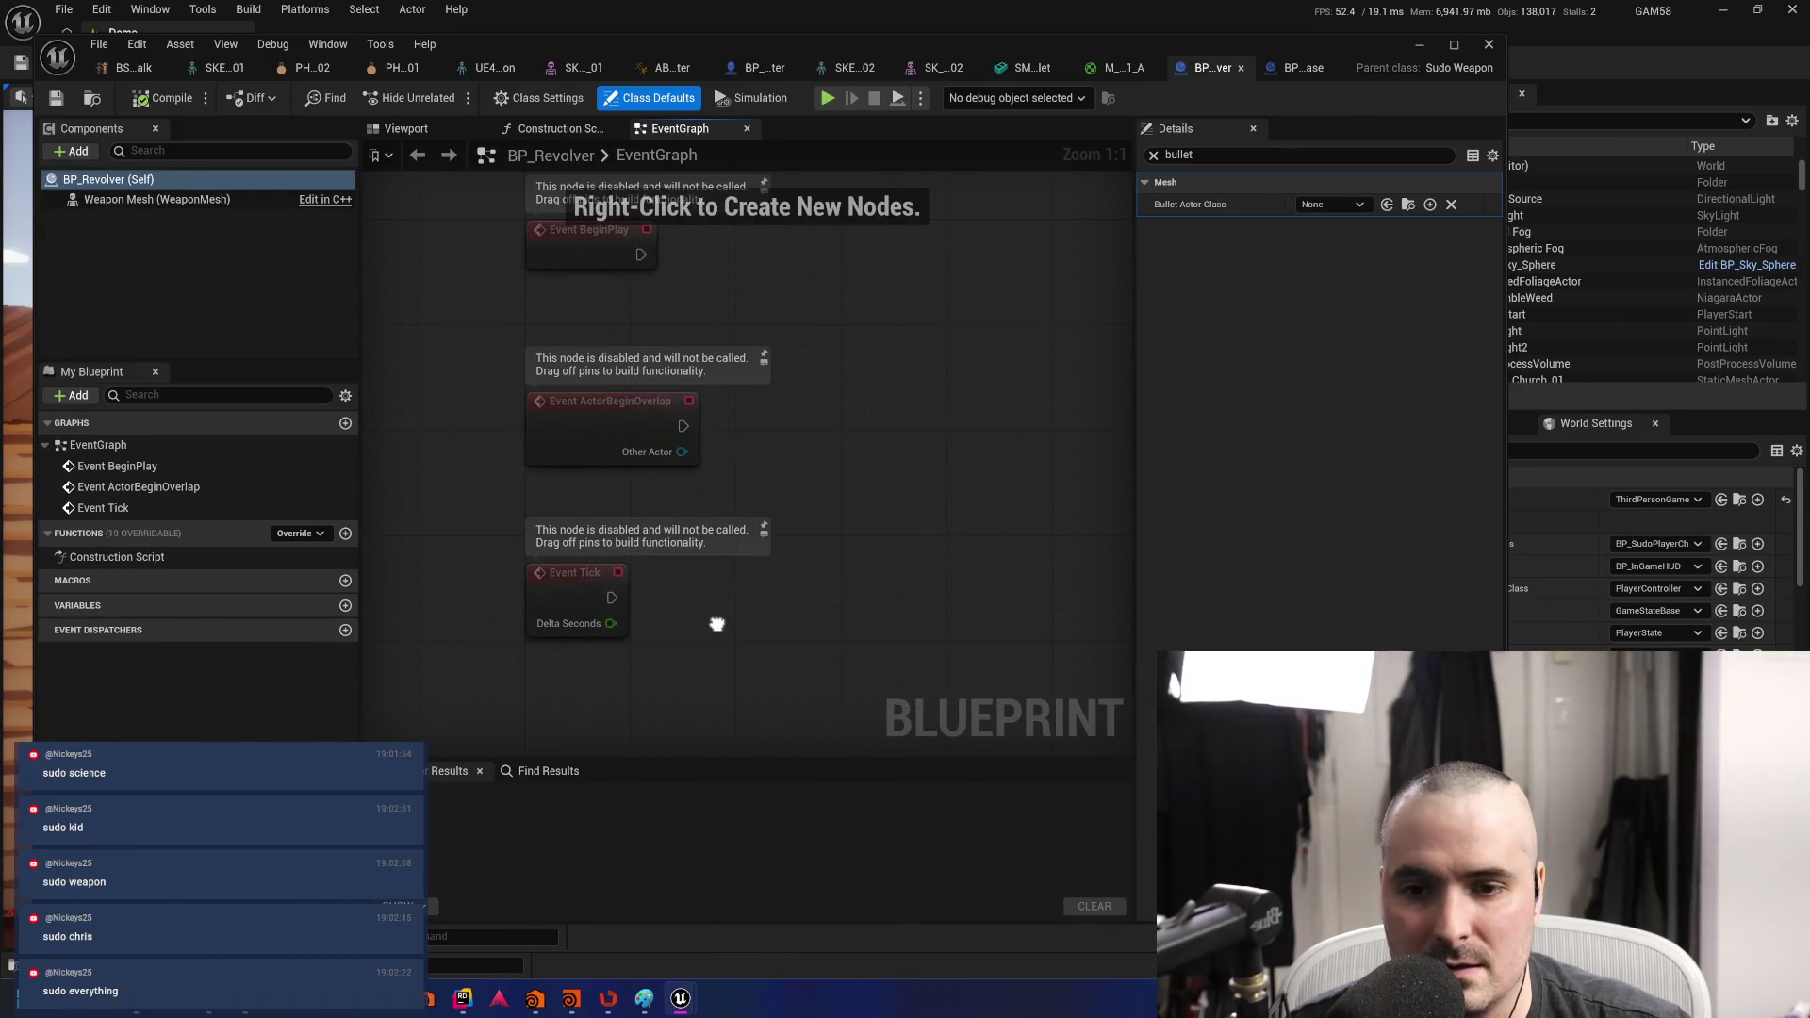
{"action": "mouse_move", "coordinate": [470, 354]}
{"action": "left_mouse_down"}
{"action": "mouse_move", "coordinate": [477, 424]}
{"action": "mouse_move", "coordinate": [504, 313]}
{"action": "left_mouse_up"}
{"action": "left_click", "coordinate": [1331, 205]}
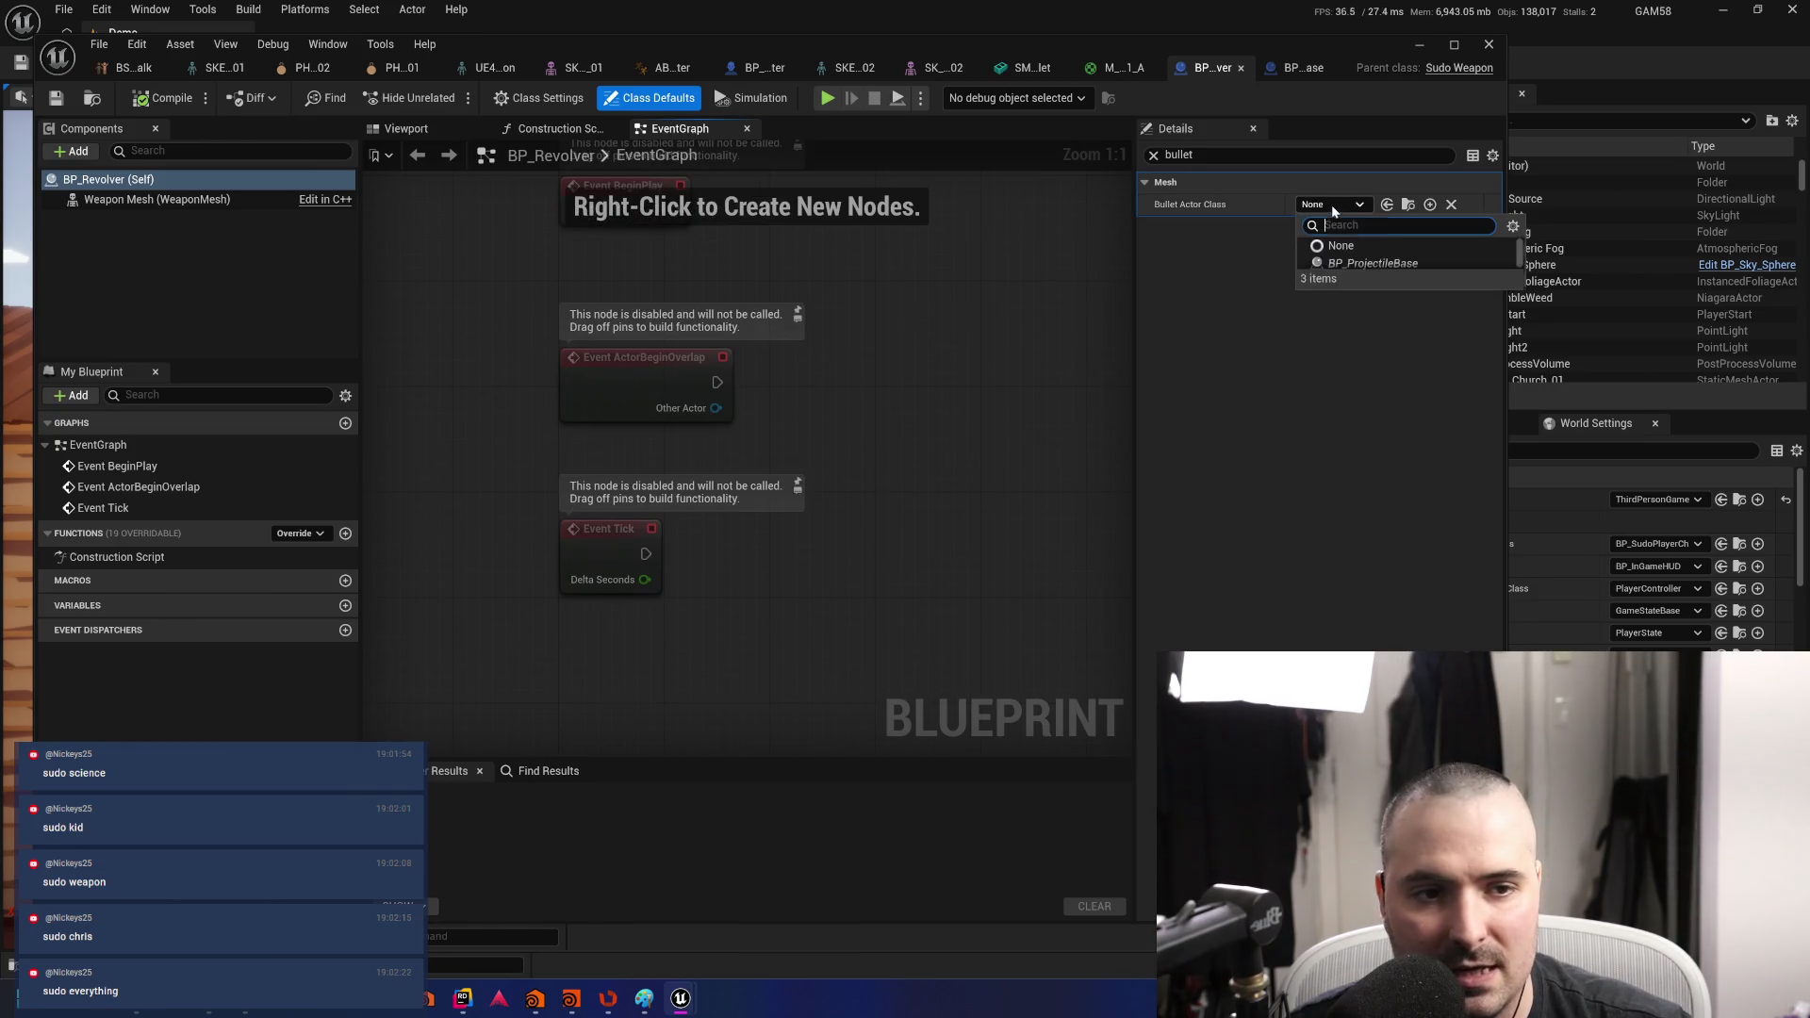
{"action": "left_click", "coordinate": [1382, 264]}
{"action": "left_click", "coordinate": [55, 98]}
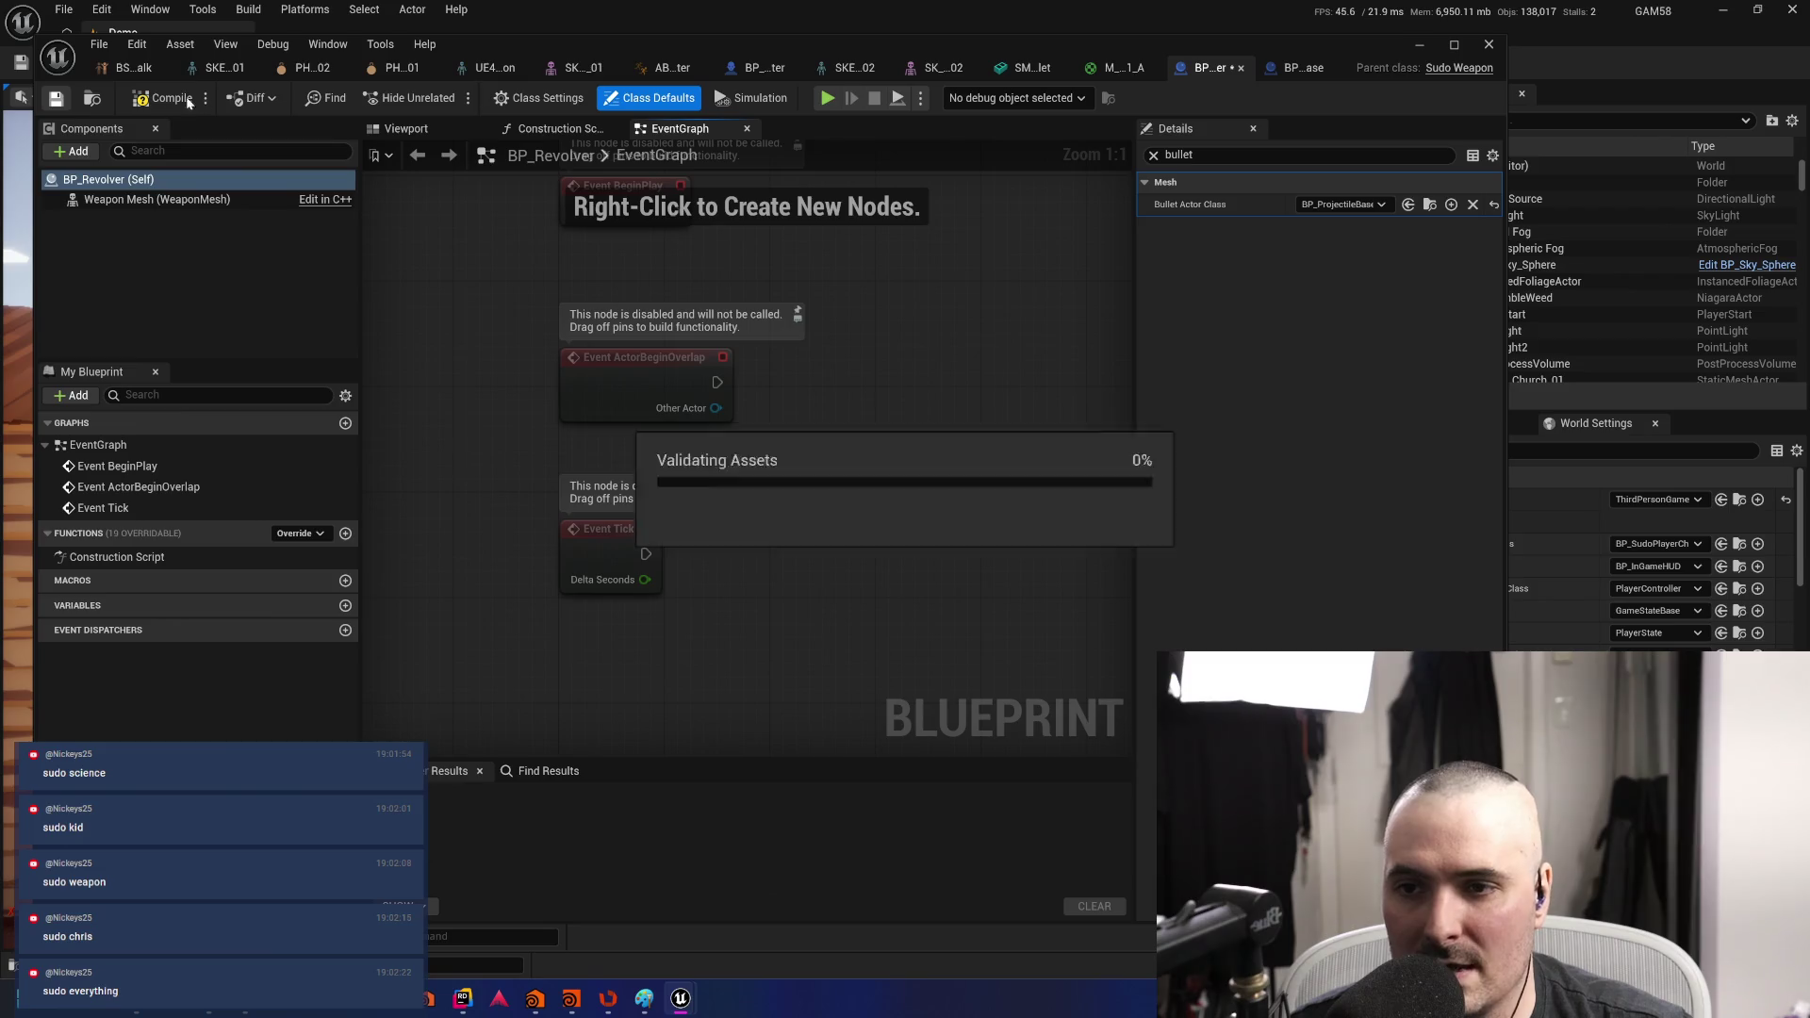
{"action": "left_click", "coordinate": [185, 97]}
{"action": "left_click", "coordinate": [1299, 68]}
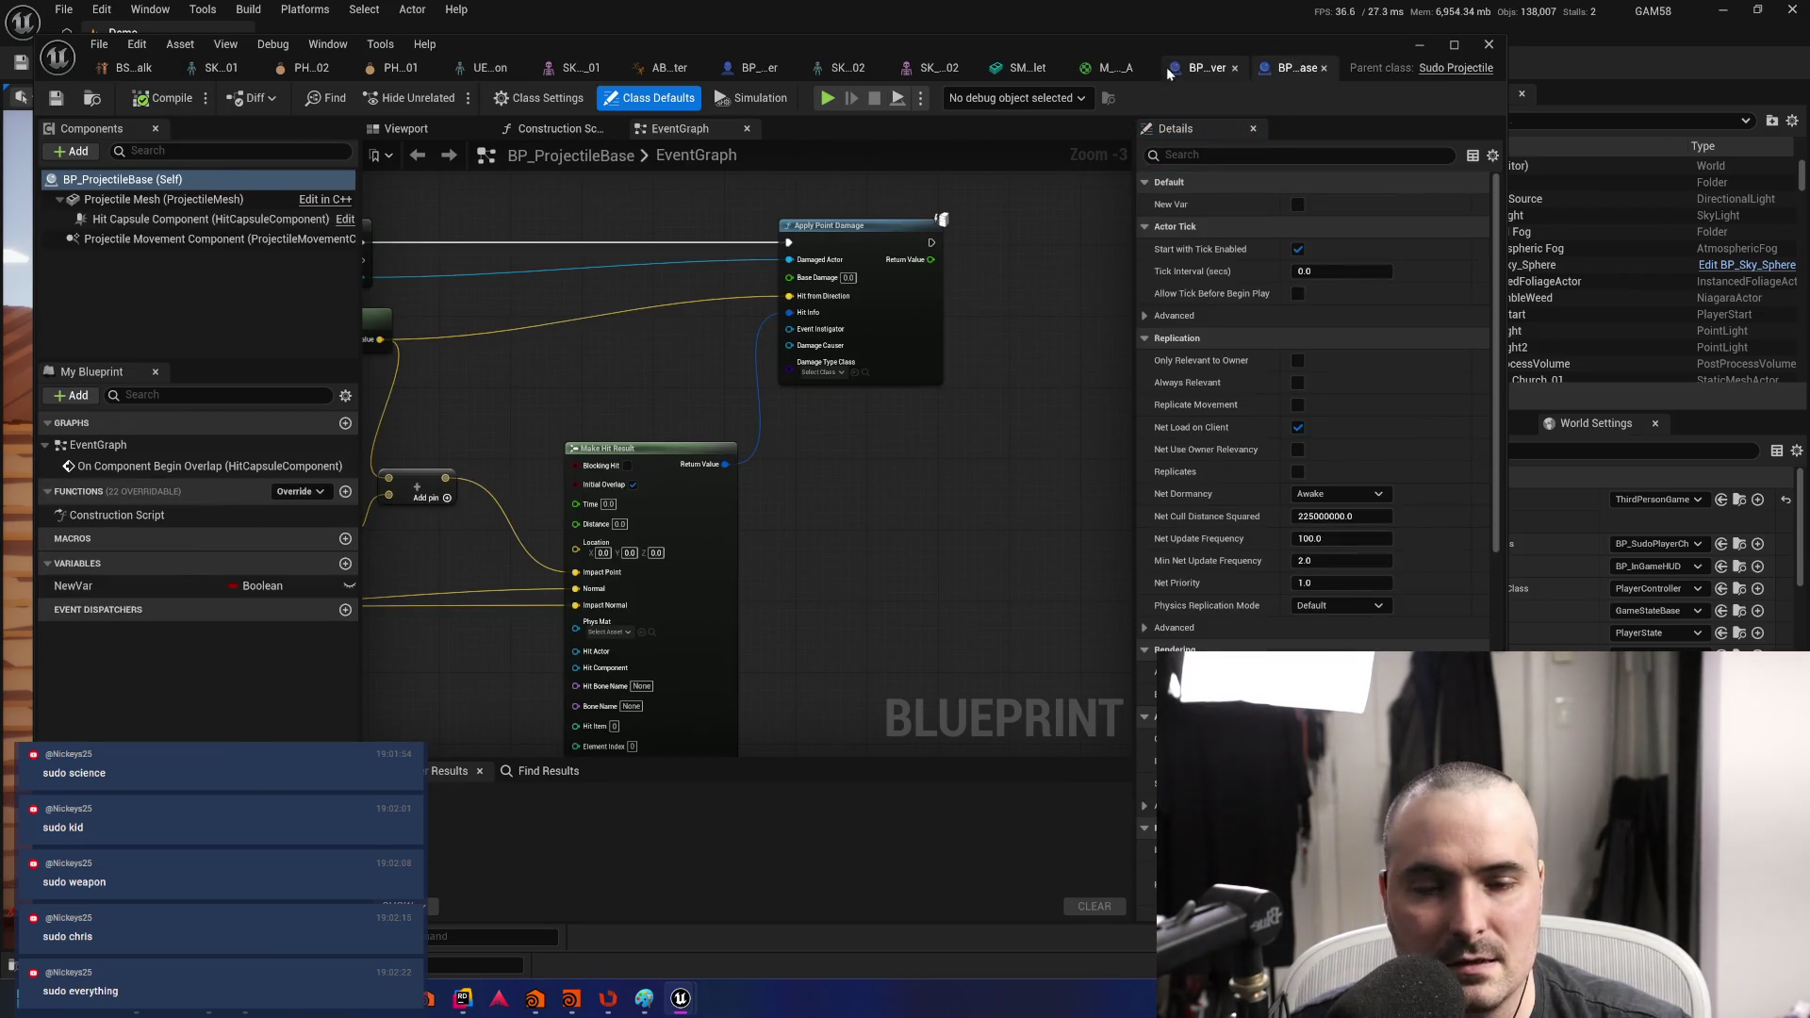
- Zoom in on Apply Point Damage and bring up the Damage Causer pin's context menu
{"action": "left_click_drag", "start_coordinate": [954, 543], "coordinate": [1093, 550]}
{"action": "mouse_move", "coordinate": [713, 216]}
{"action": "left_mouse_down"}
{"action": "mouse_move", "coordinate": [1075, 311]}
{"action": "mouse_move", "coordinate": [692, 229]}
{"action": "left_mouse_up"}
{"action": "scroll", "coordinate": [875, 301], "scroll_direction": "up", "scroll_amount": 3}
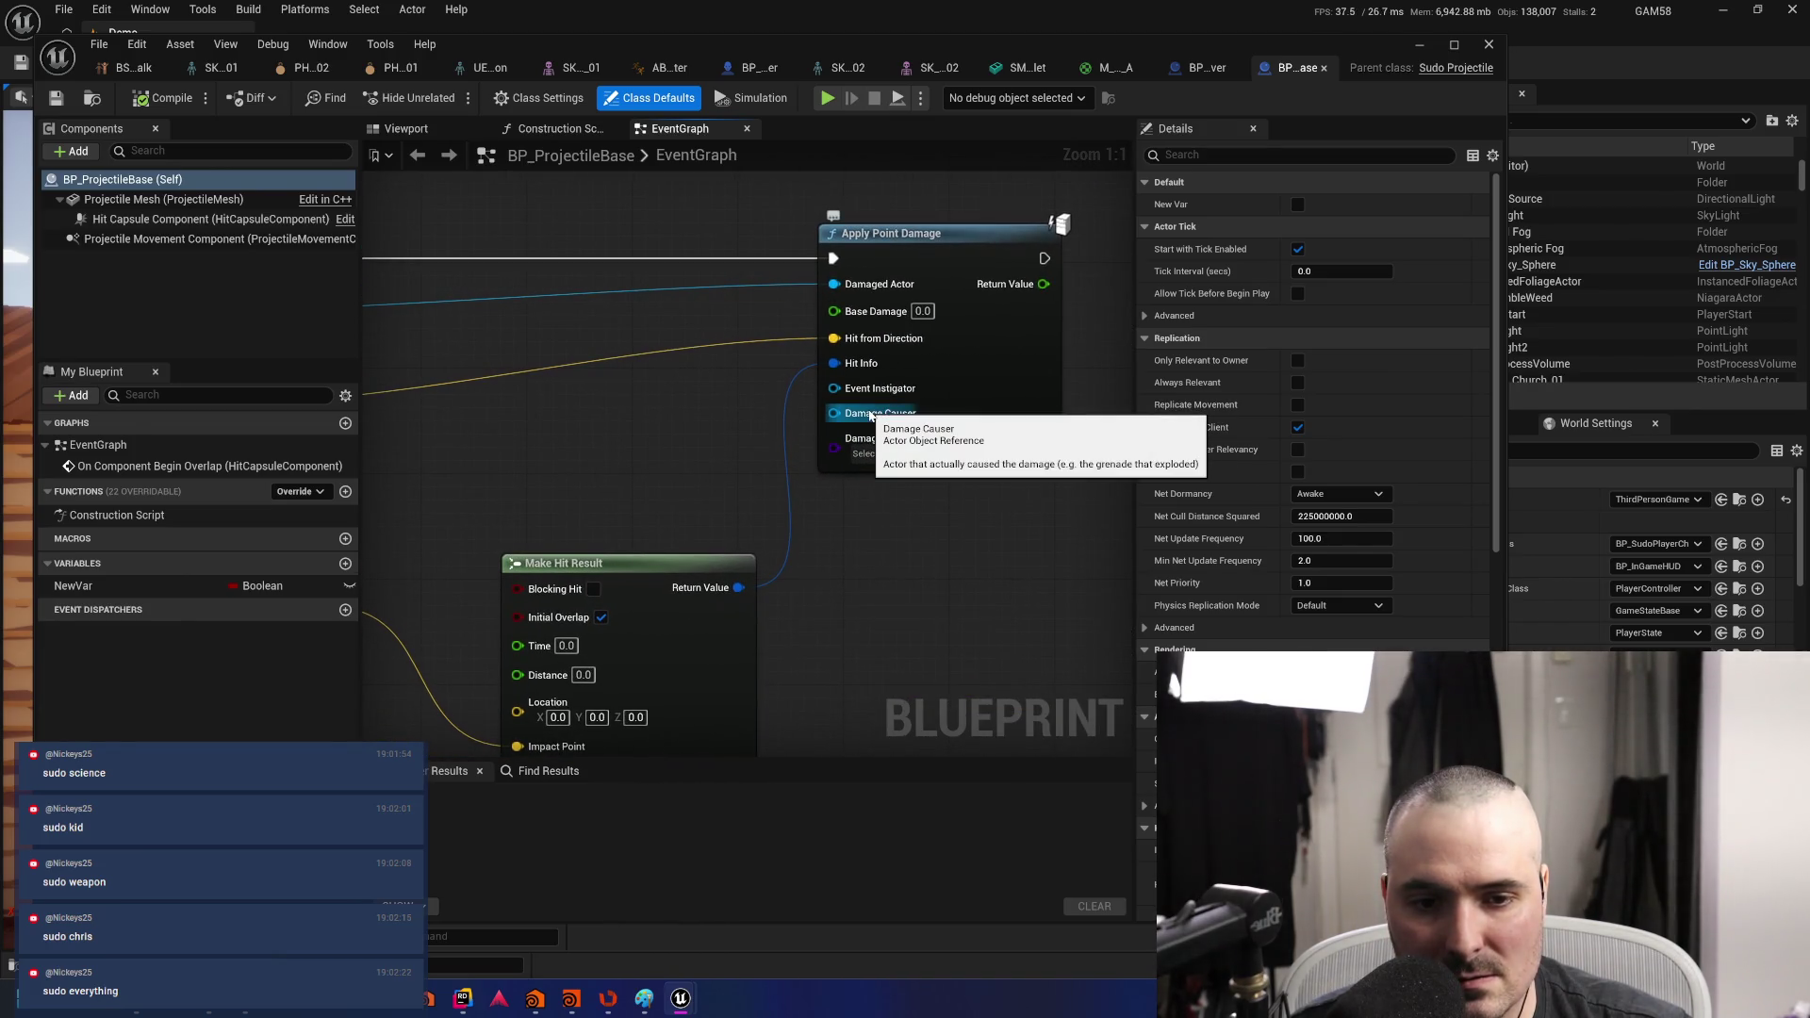
{"action": "right_click", "coordinate": [835, 417]}
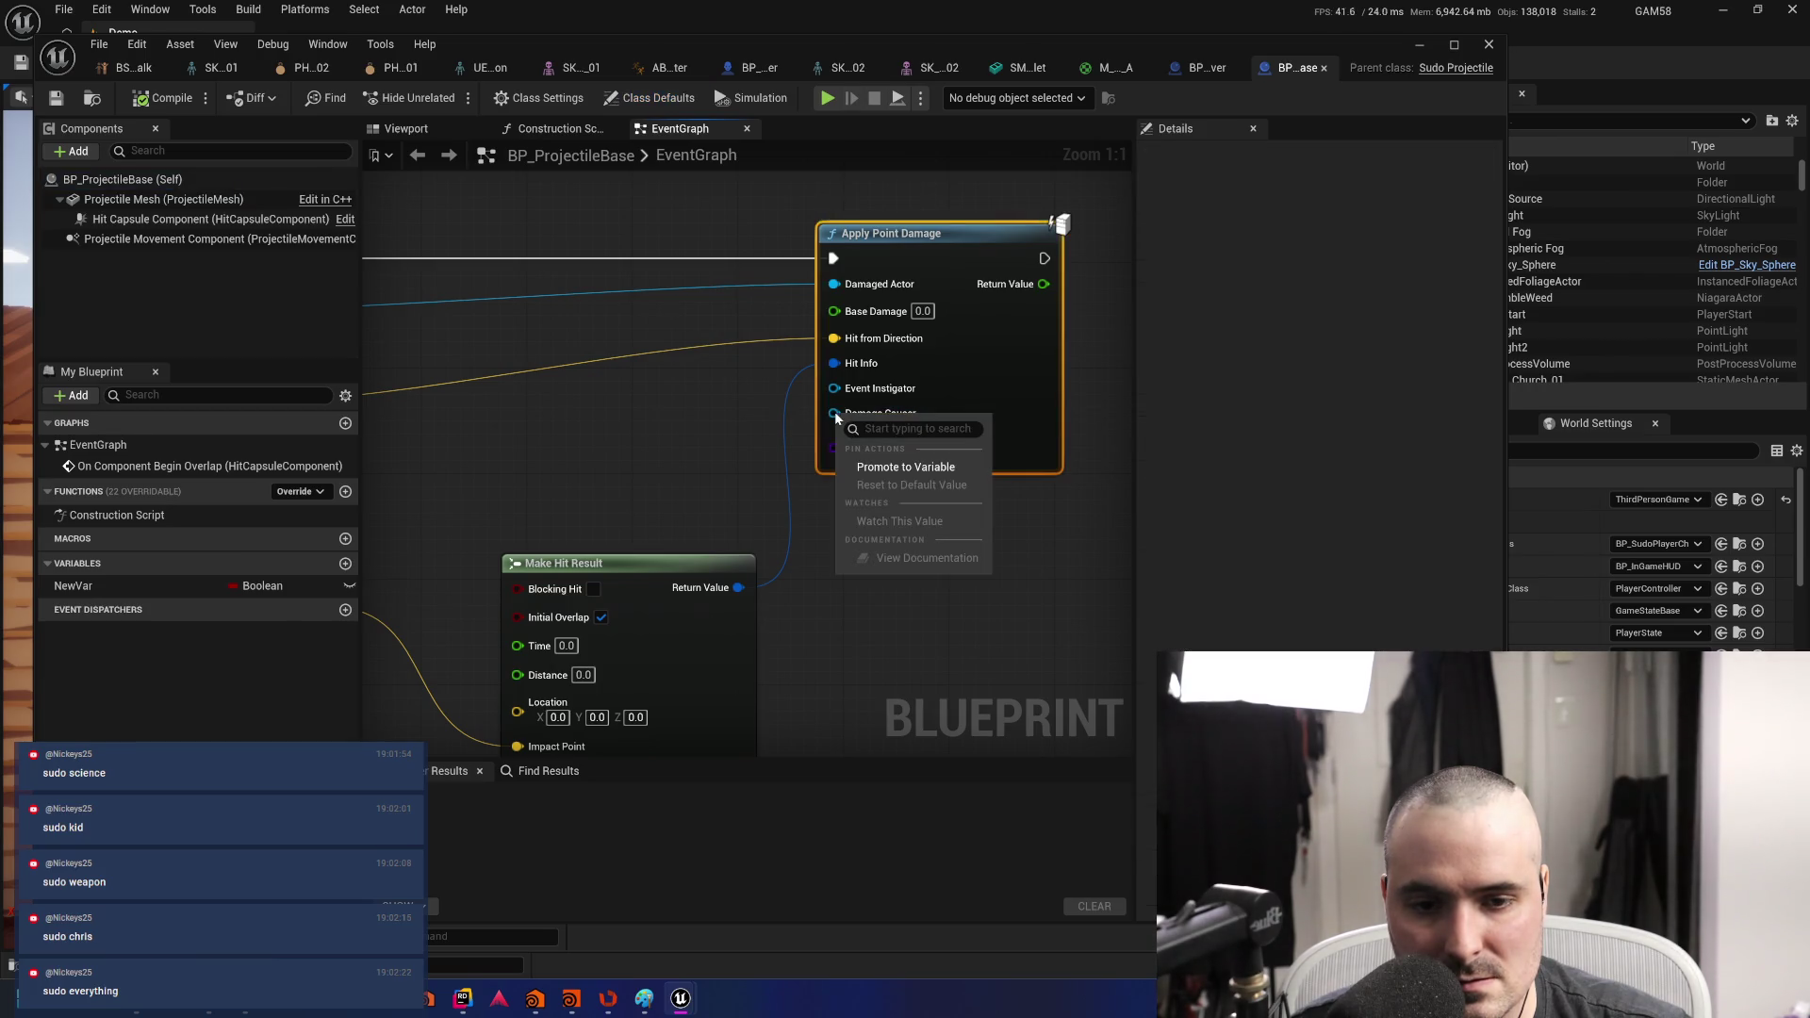
{"action": "left_click", "coordinate": [718, 429]}
{"action": "left_click_drag", "start_coordinate": [686, 432], "coordinate": [728, 402]}
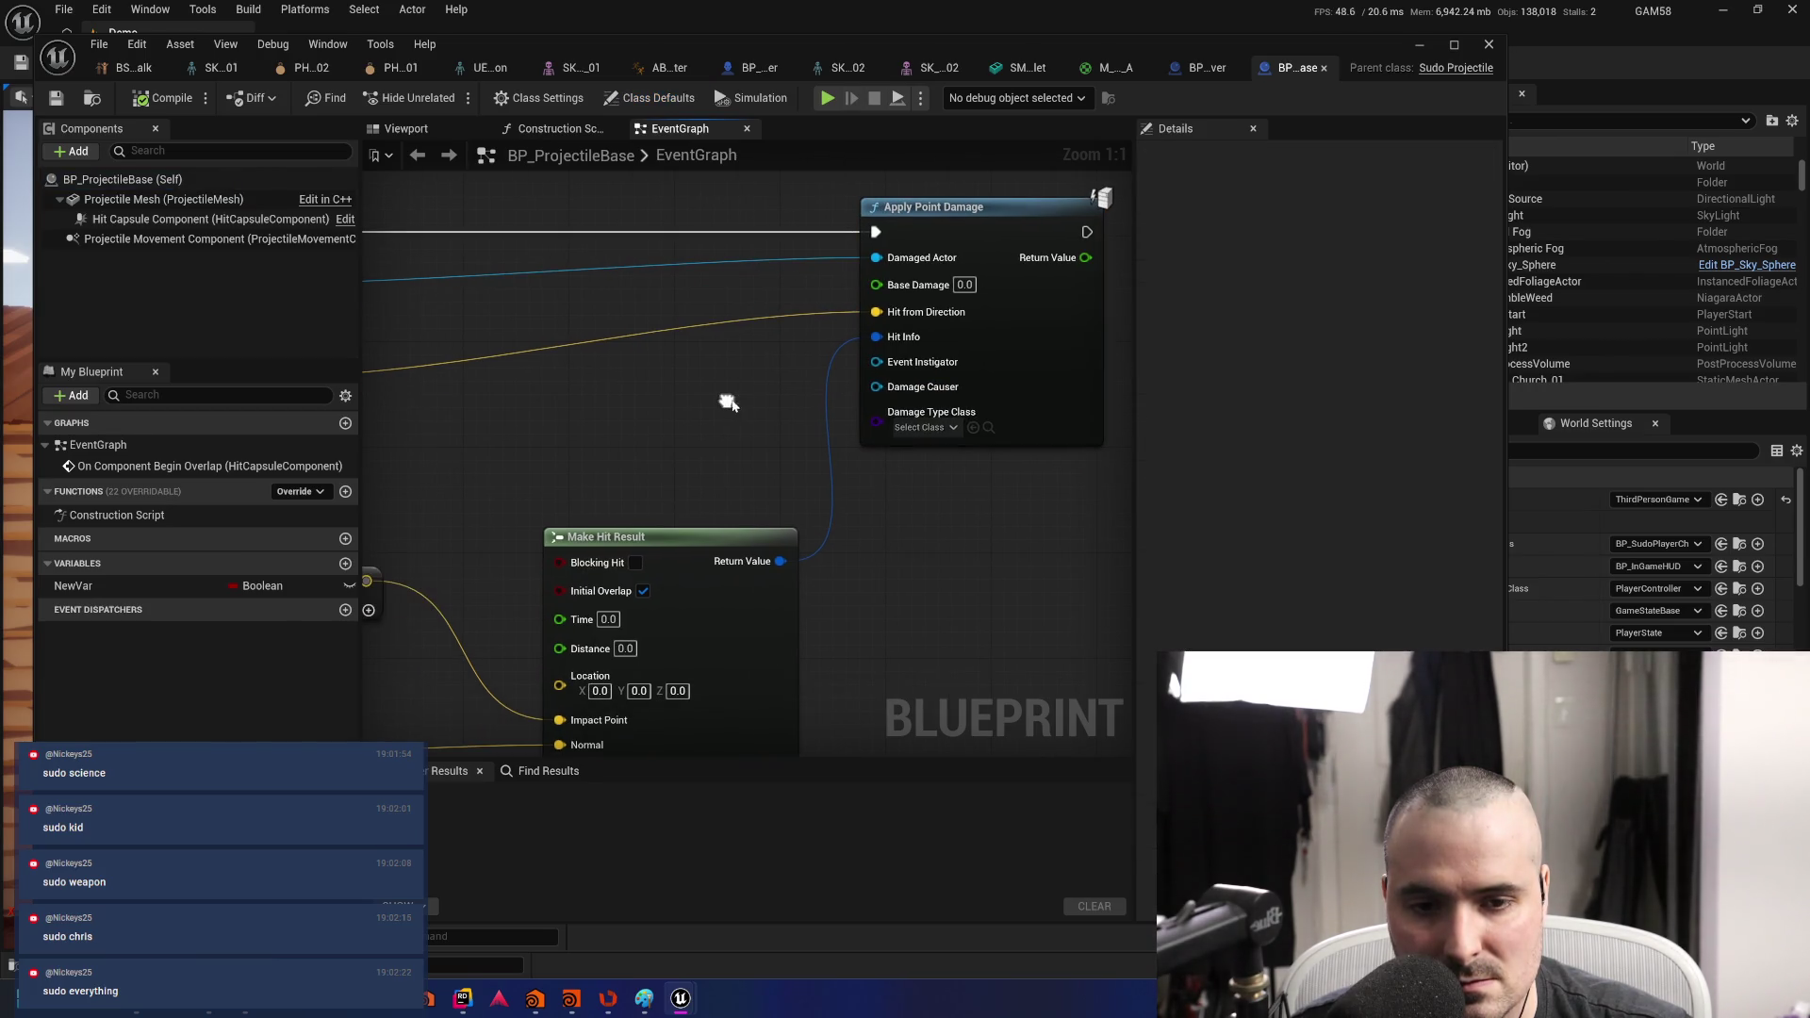
- Promote the Damage Causer pin to a variable, then delete that variable
{"action": "right_click", "coordinate": [876, 386]}
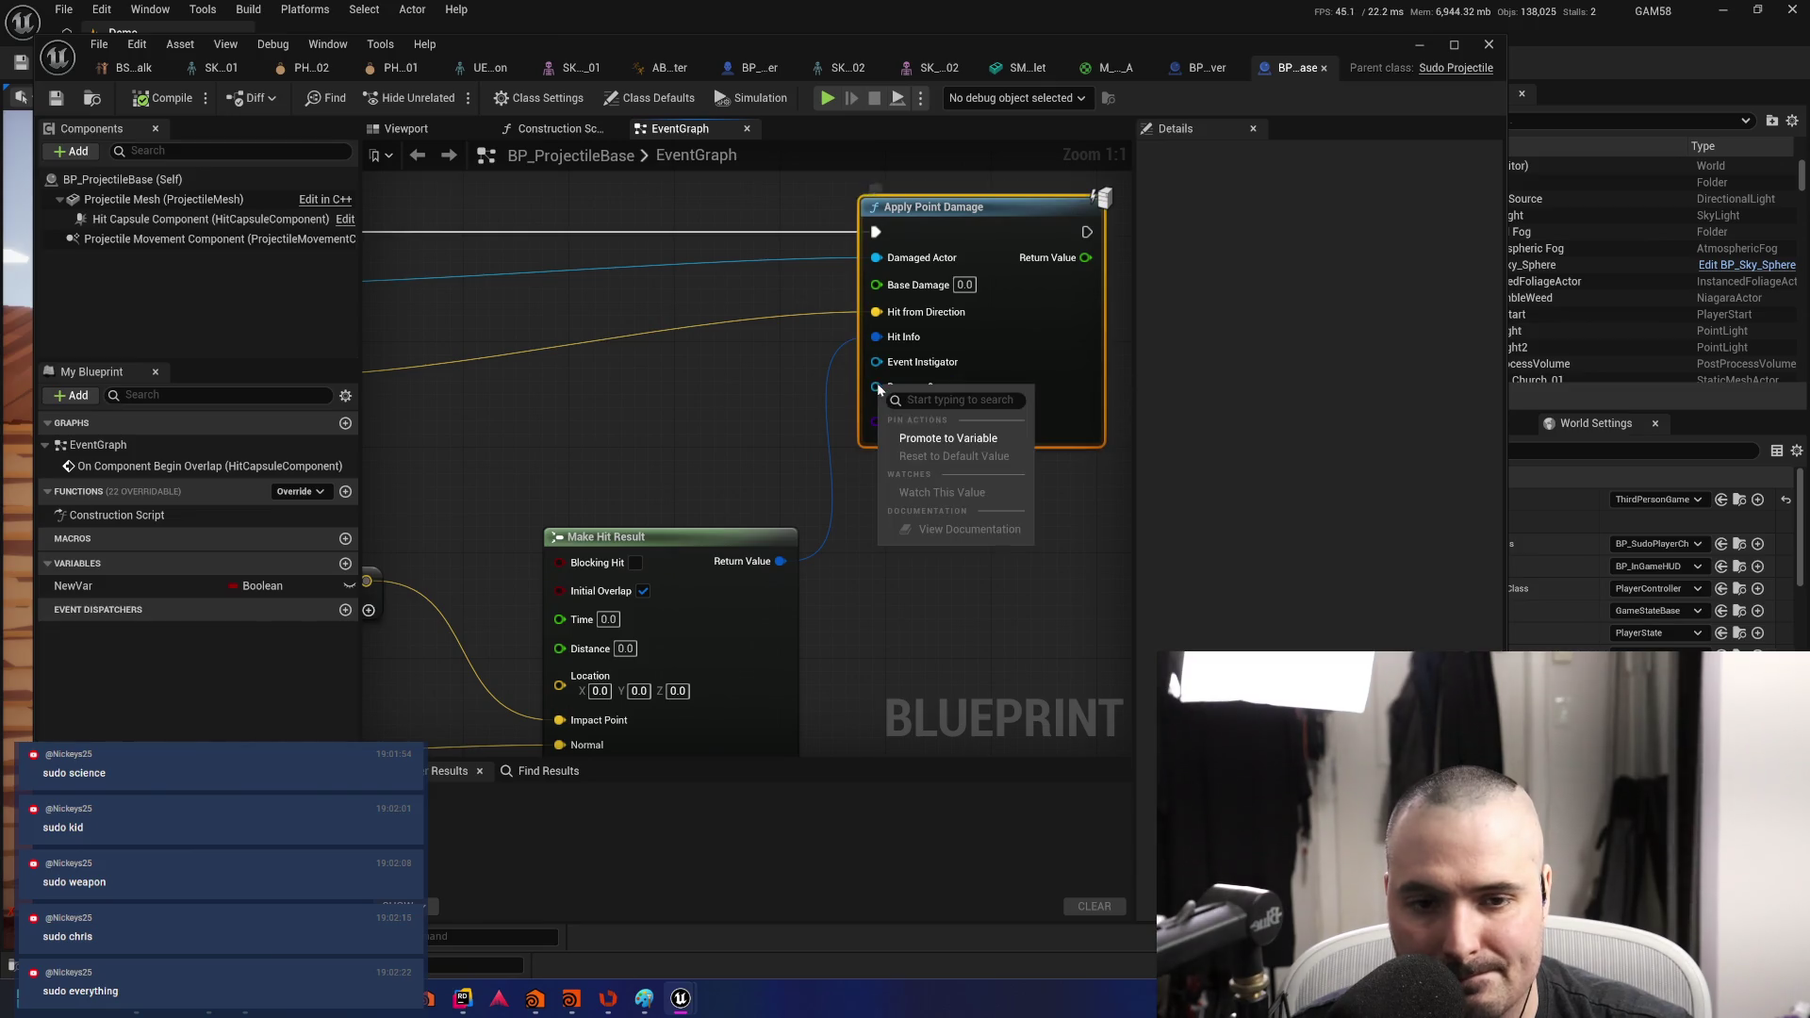
{"action": "left_click", "coordinate": [953, 438]}
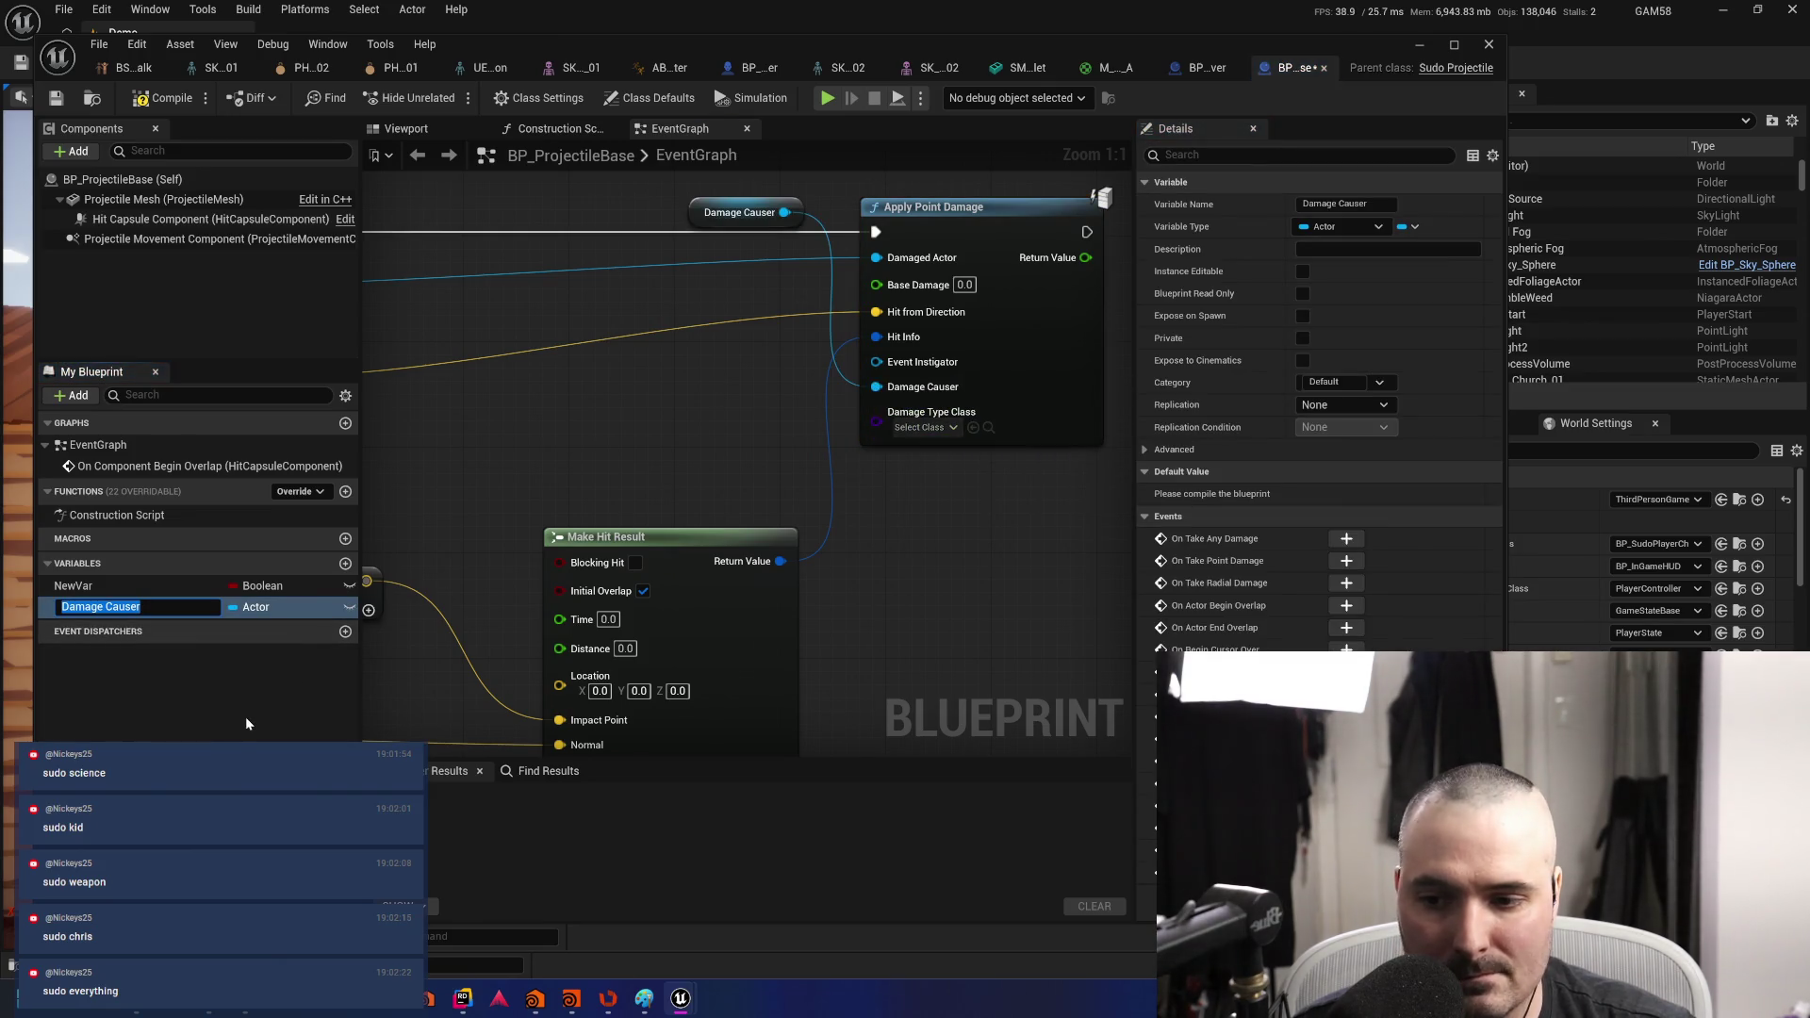
{"action": "key", "text": "Return"}
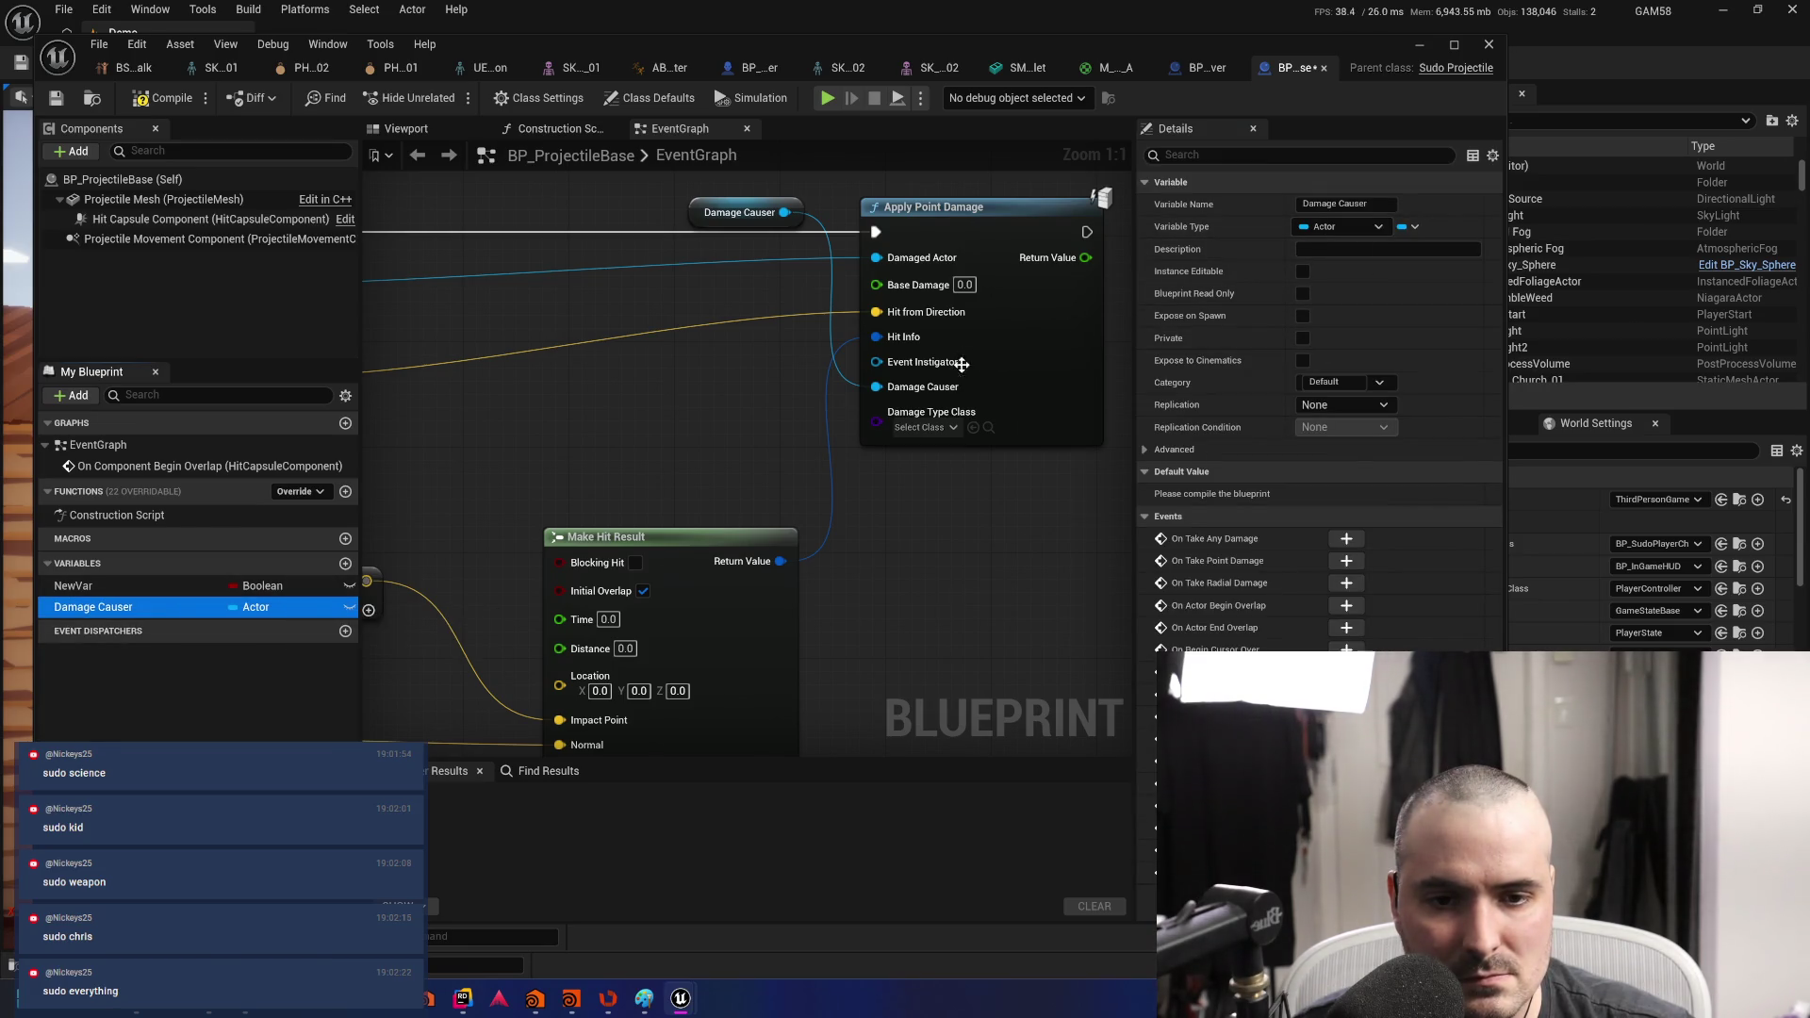
{"action": "mouse_move", "coordinate": [577, 411]}
{"action": "left_mouse_down"}
{"action": "mouse_move", "coordinate": [760, 452]}
{"action": "mouse_move", "coordinate": [485, 501]}
{"action": "mouse_move", "coordinate": [626, 521]}
{"action": "left_mouse_up"}
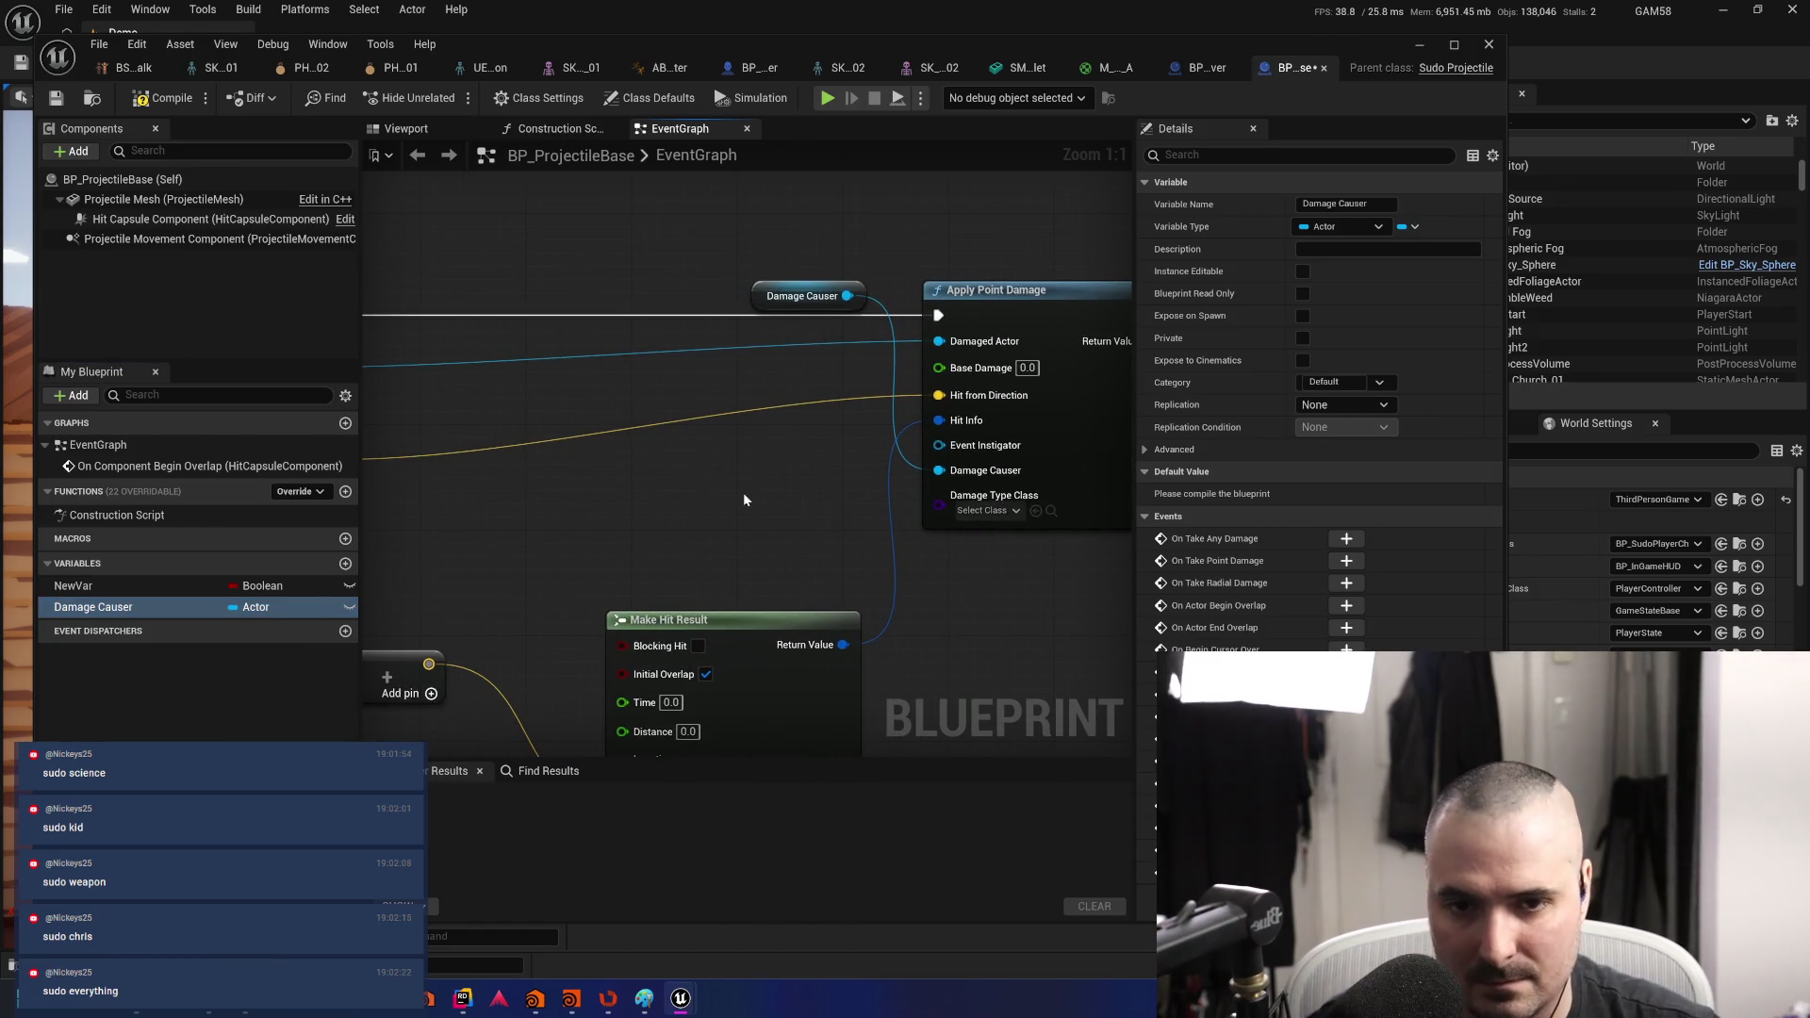
{"action": "key", "text": "Delete"}
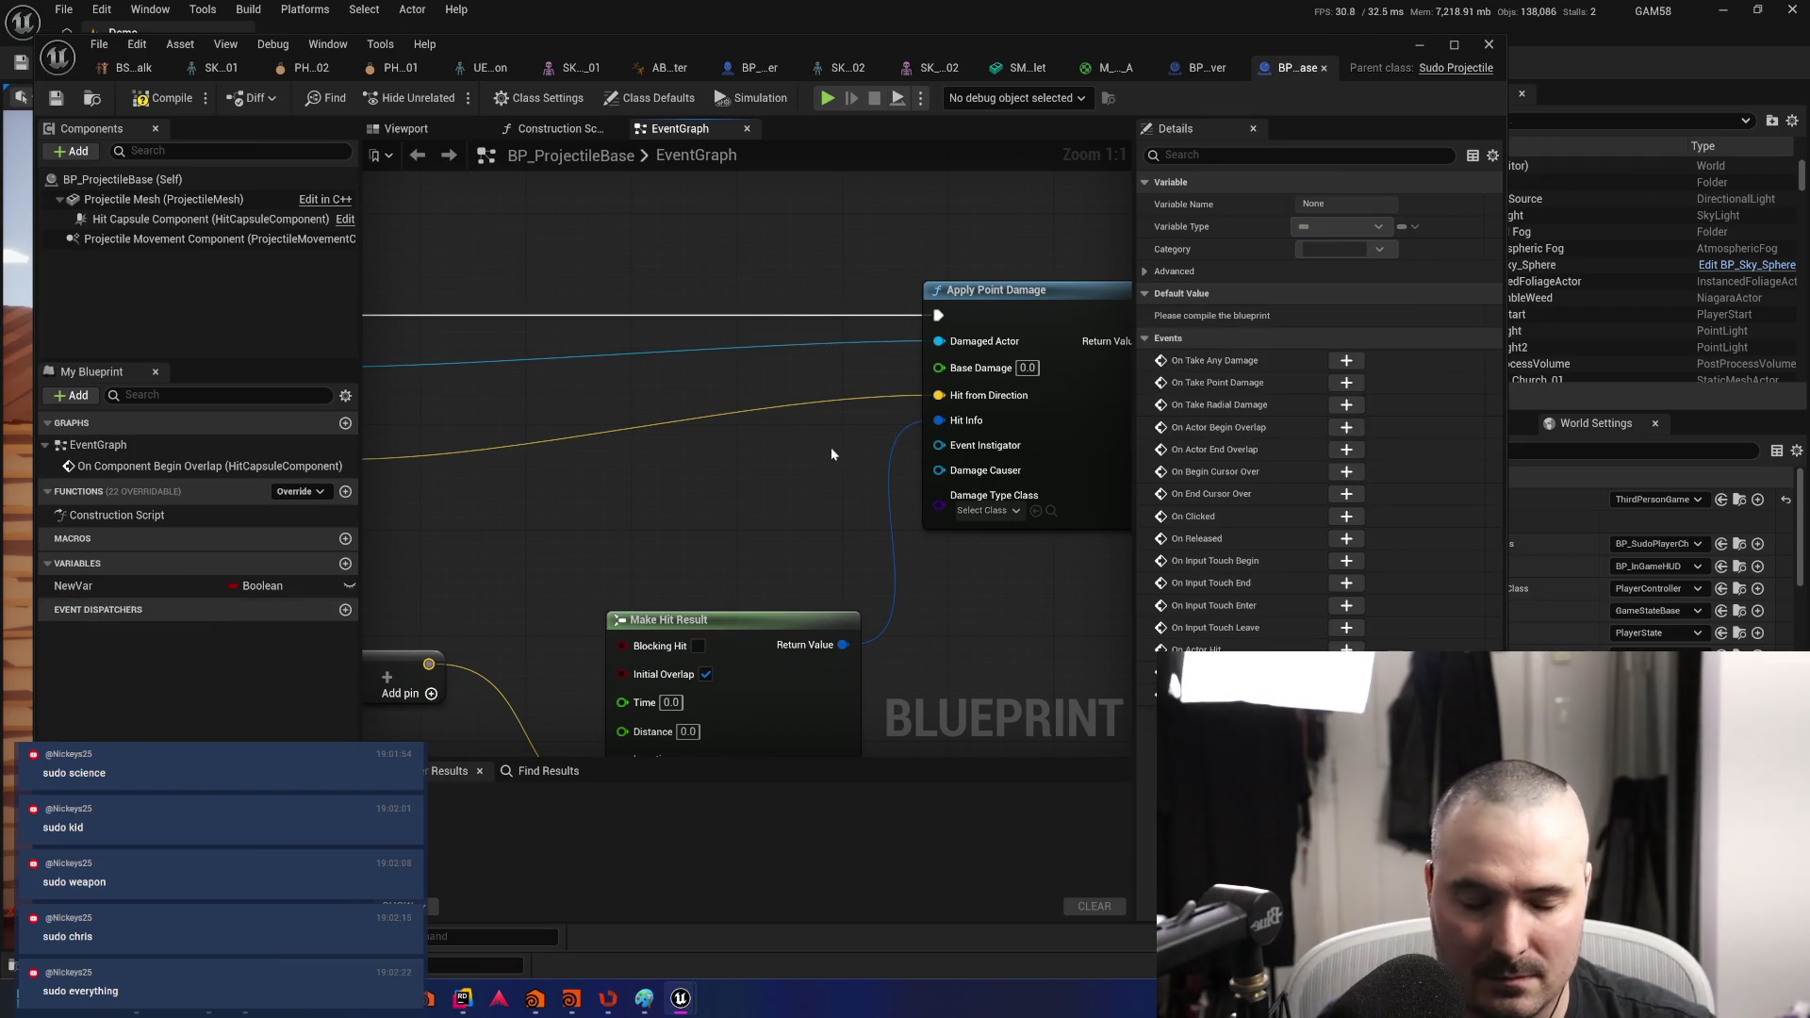
- Add a Get Owner node and wire its Return Value into Damage Causer, leaving Damage Type Class unset
{"action": "left_click_drag", "start_coordinate": [826, 467], "coordinate": [754, 437]}
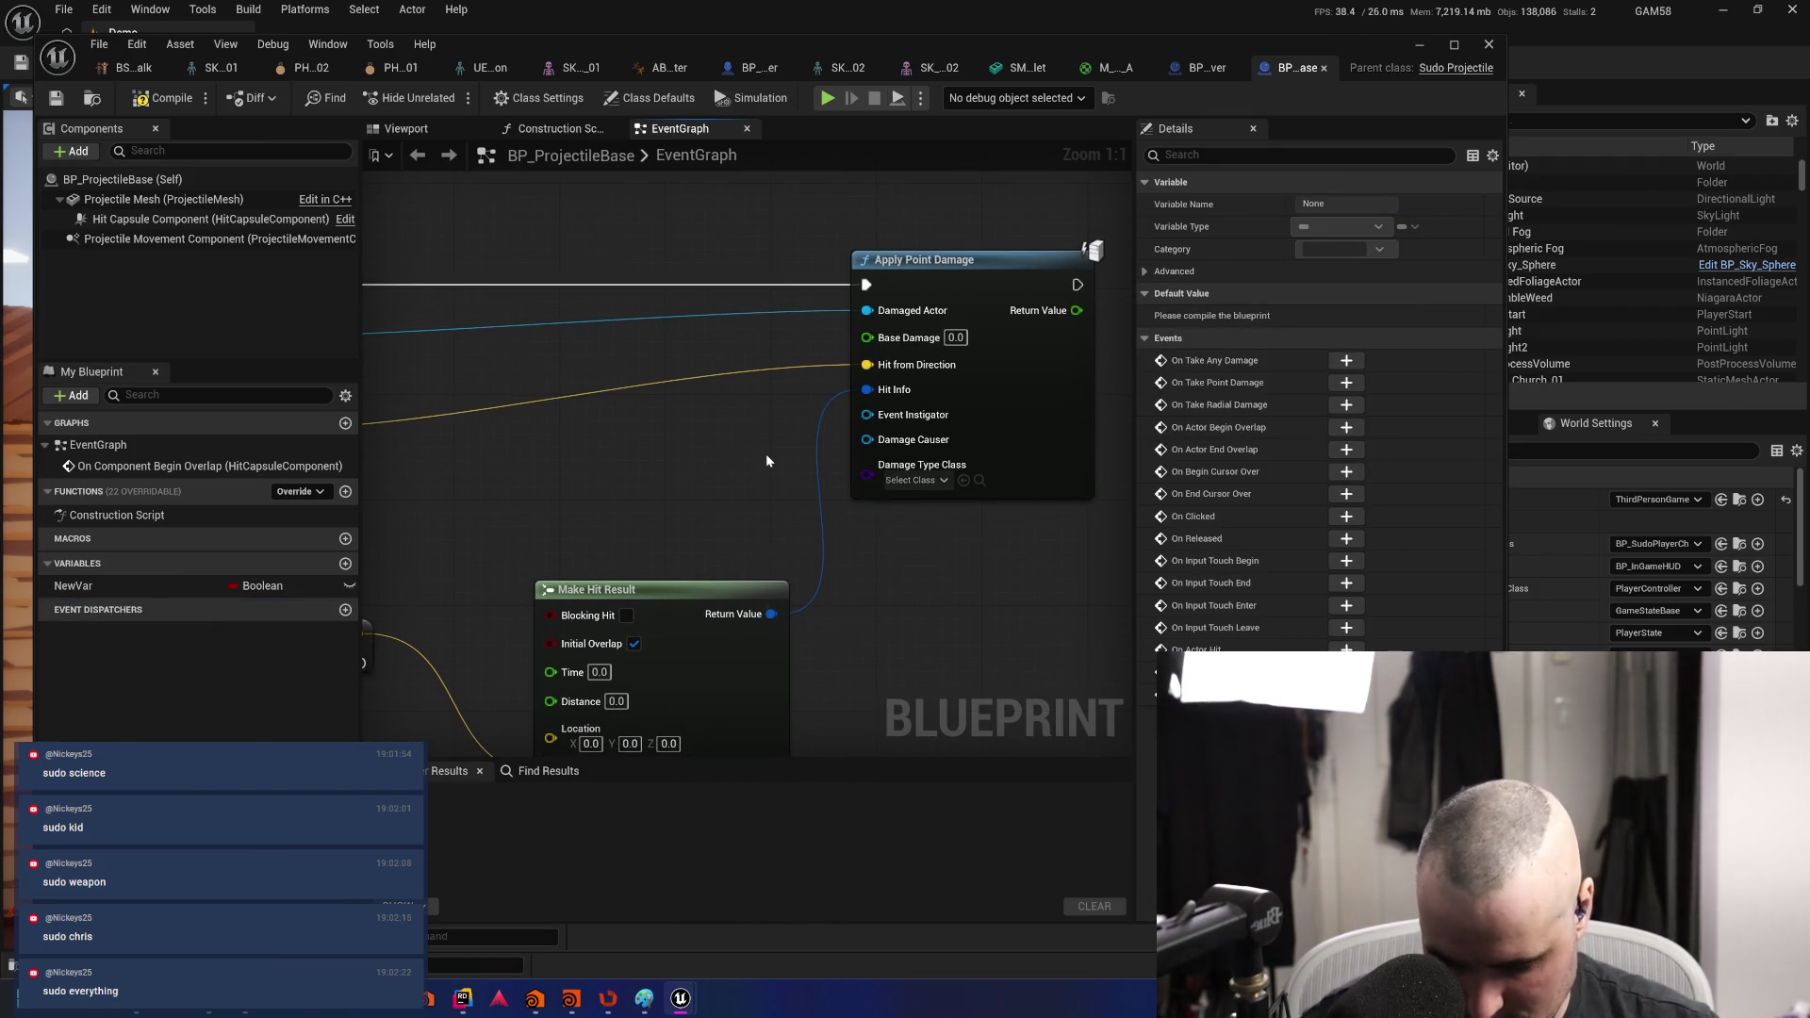
{"action": "right_click", "coordinate": [767, 460]}
{"action": "type", "text": "get own"}
{"action": "key", "text": "Return"}
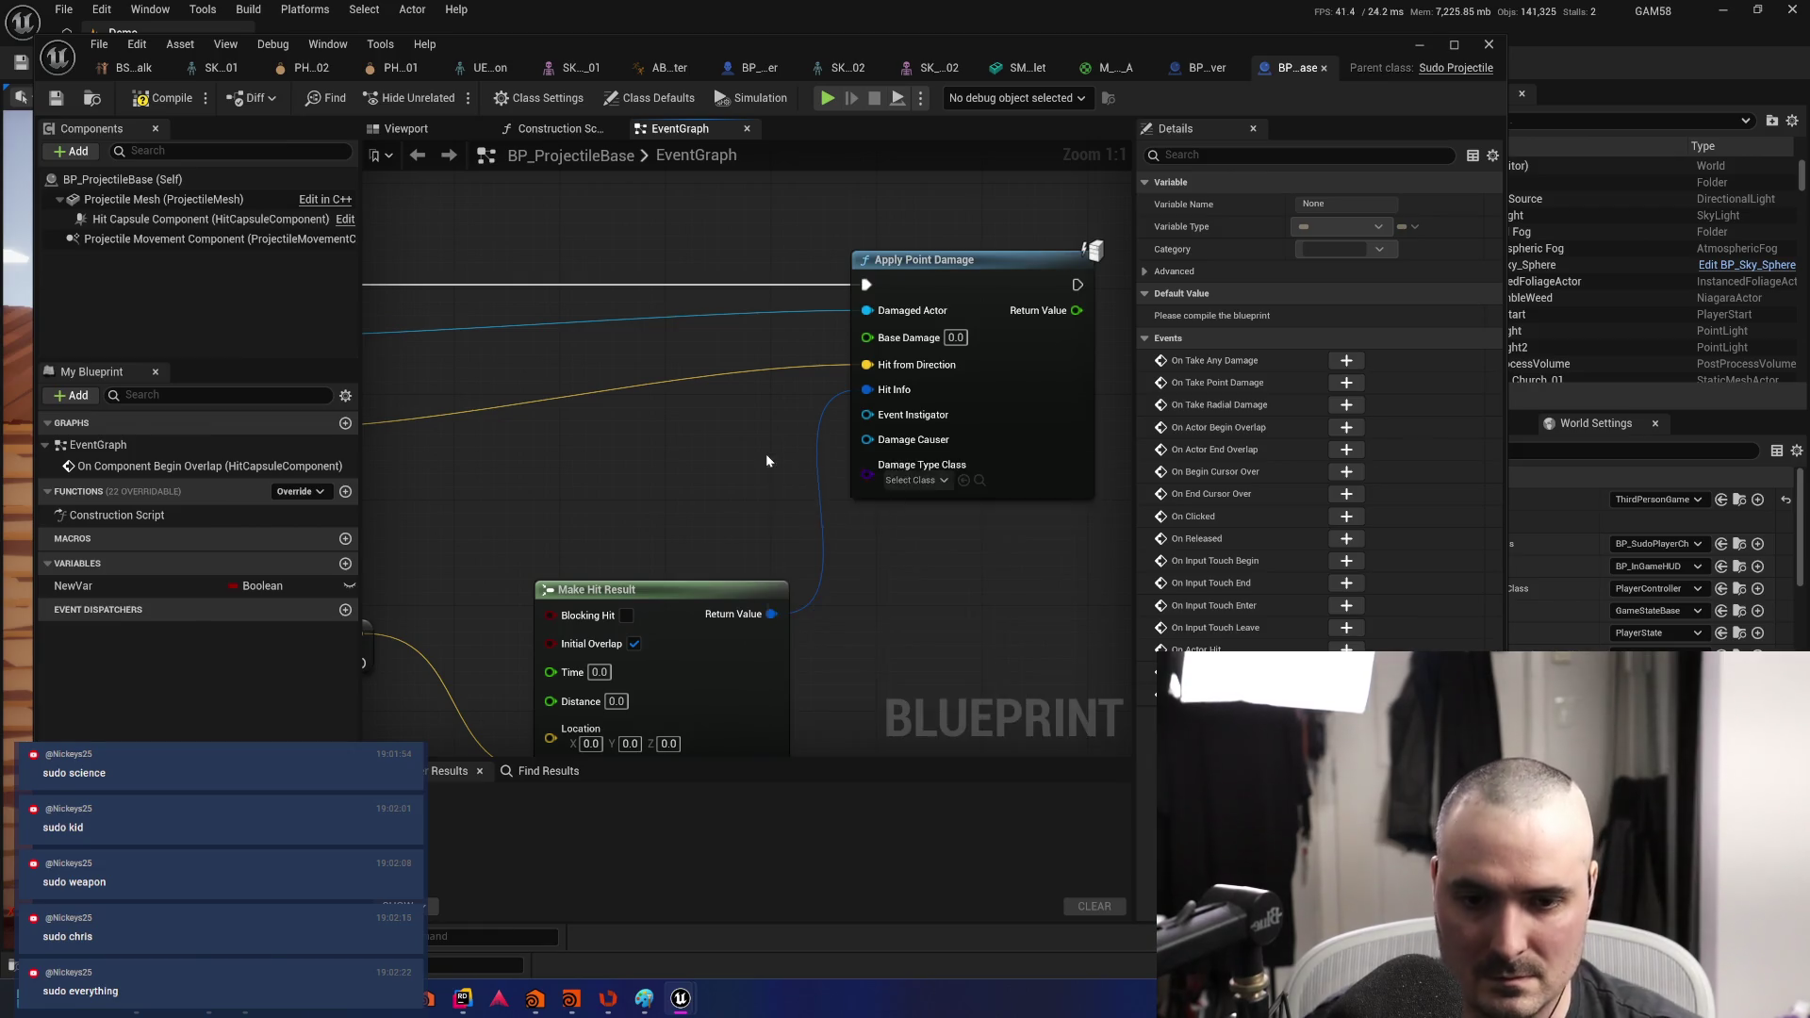
{"action": "left_click_drag", "start_coordinate": [792, 454], "coordinate": [585, 436]}
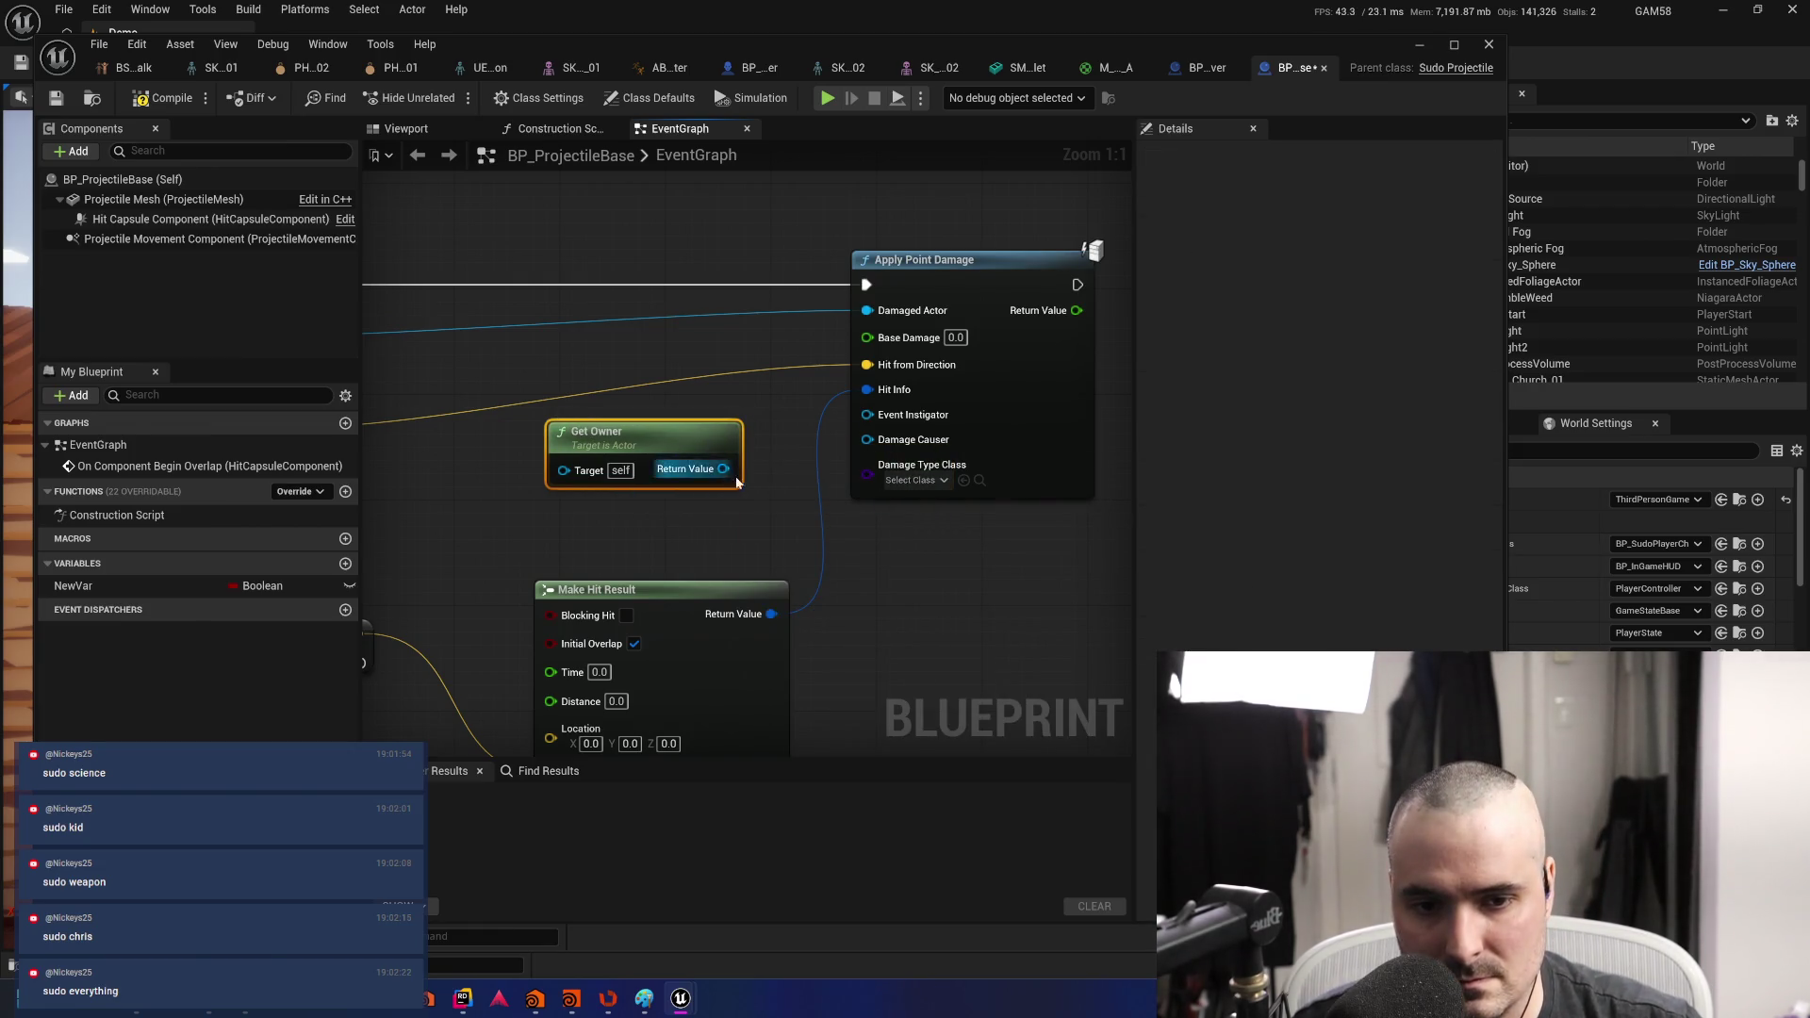
{"action": "left_click_drag", "start_coordinate": [723, 468], "coordinate": [869, 443]}
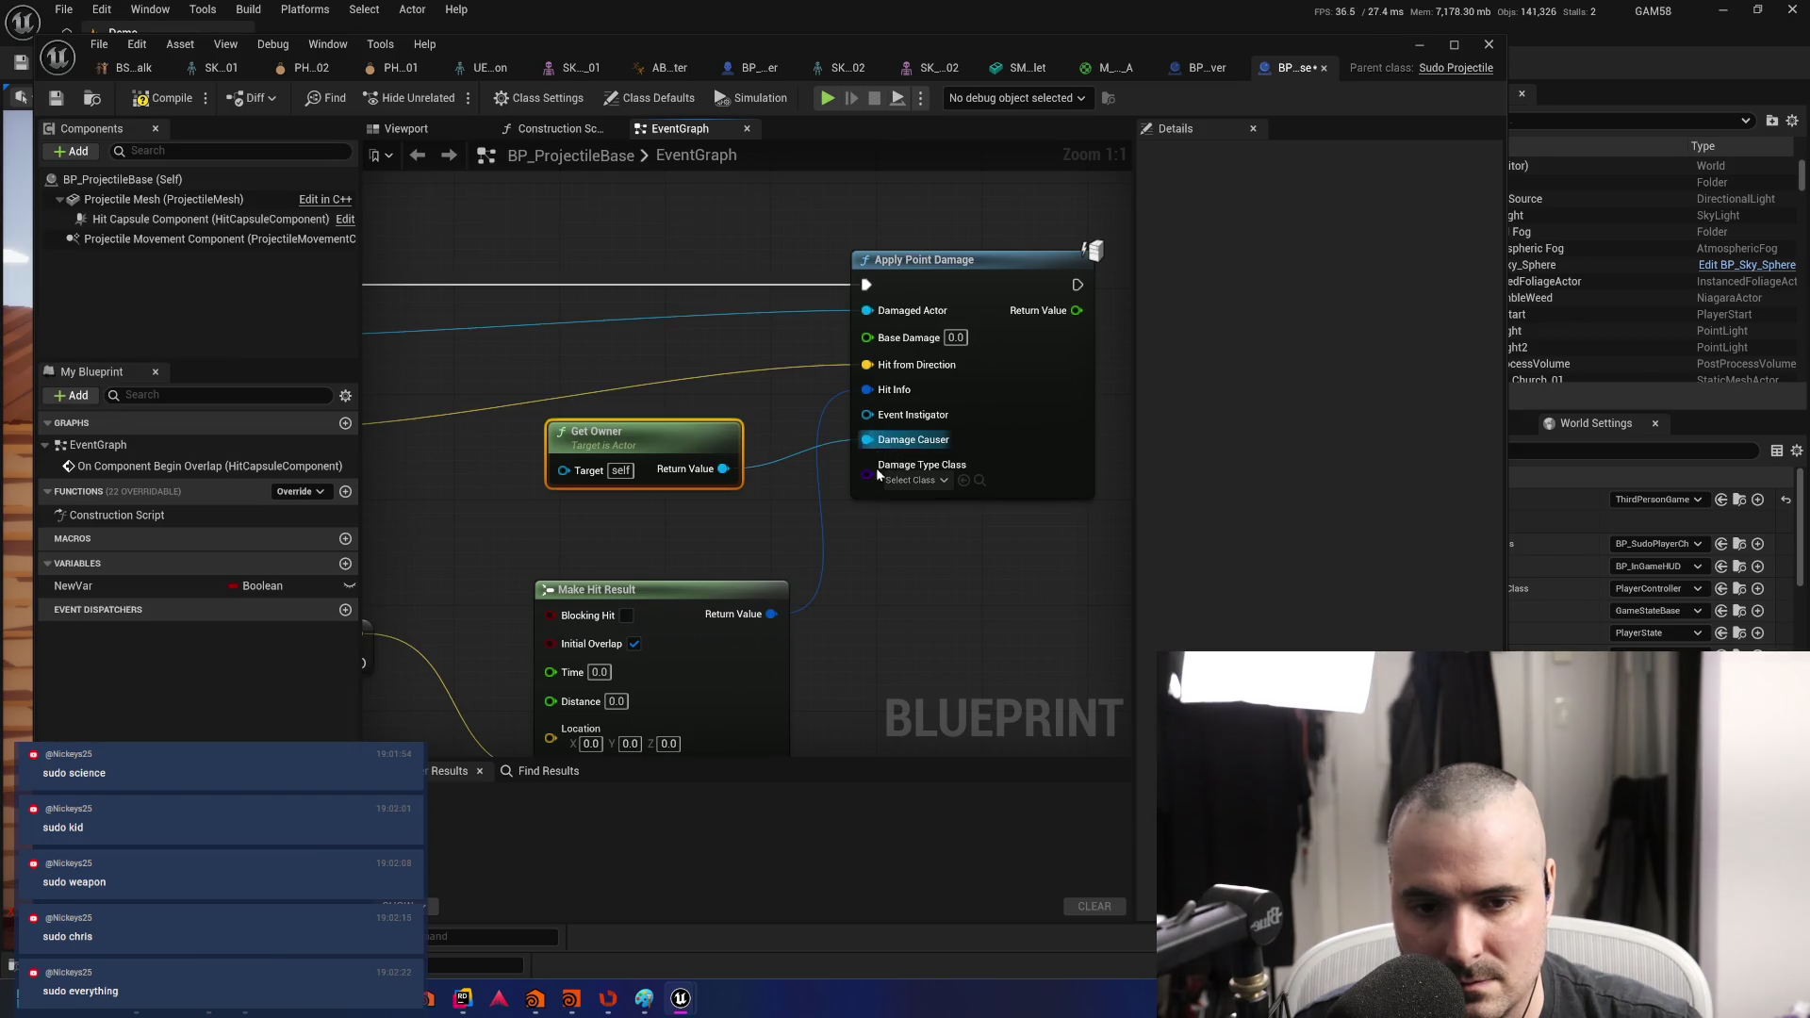
{"action": "left_click", "coordinate": [858, 456]}
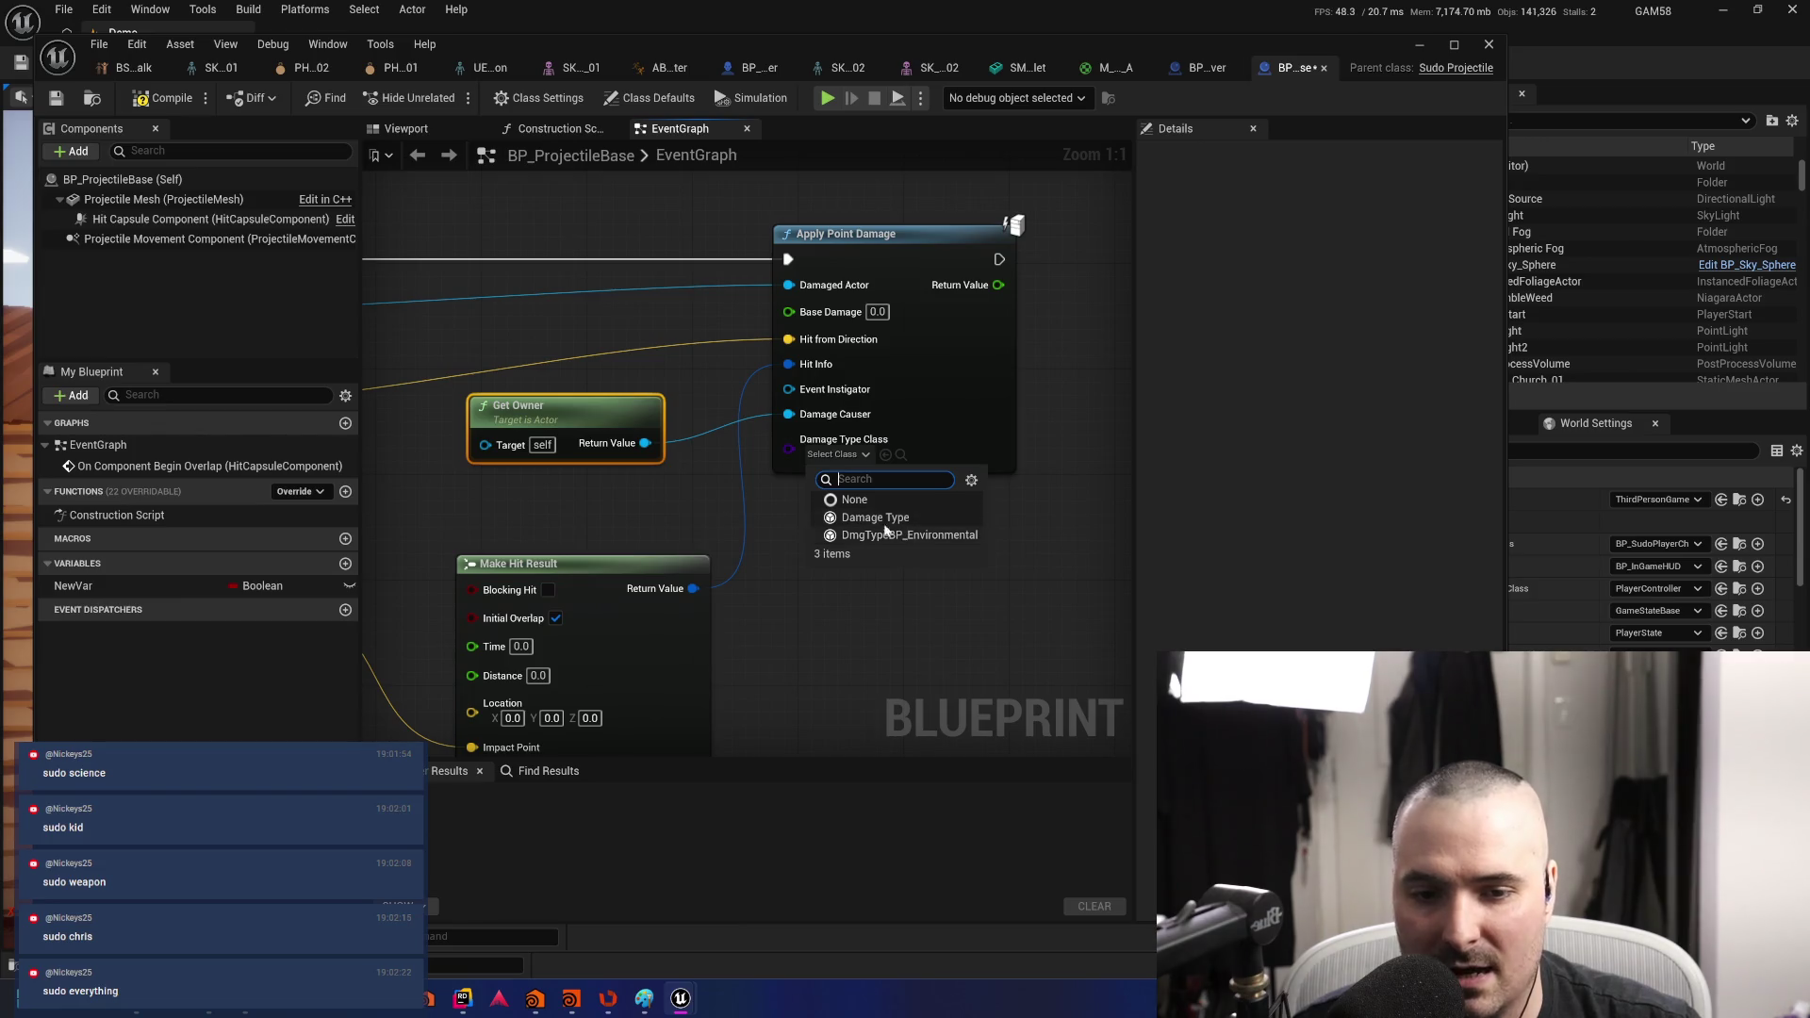
{"action": "left_click", "coordinate": [837, 620]}
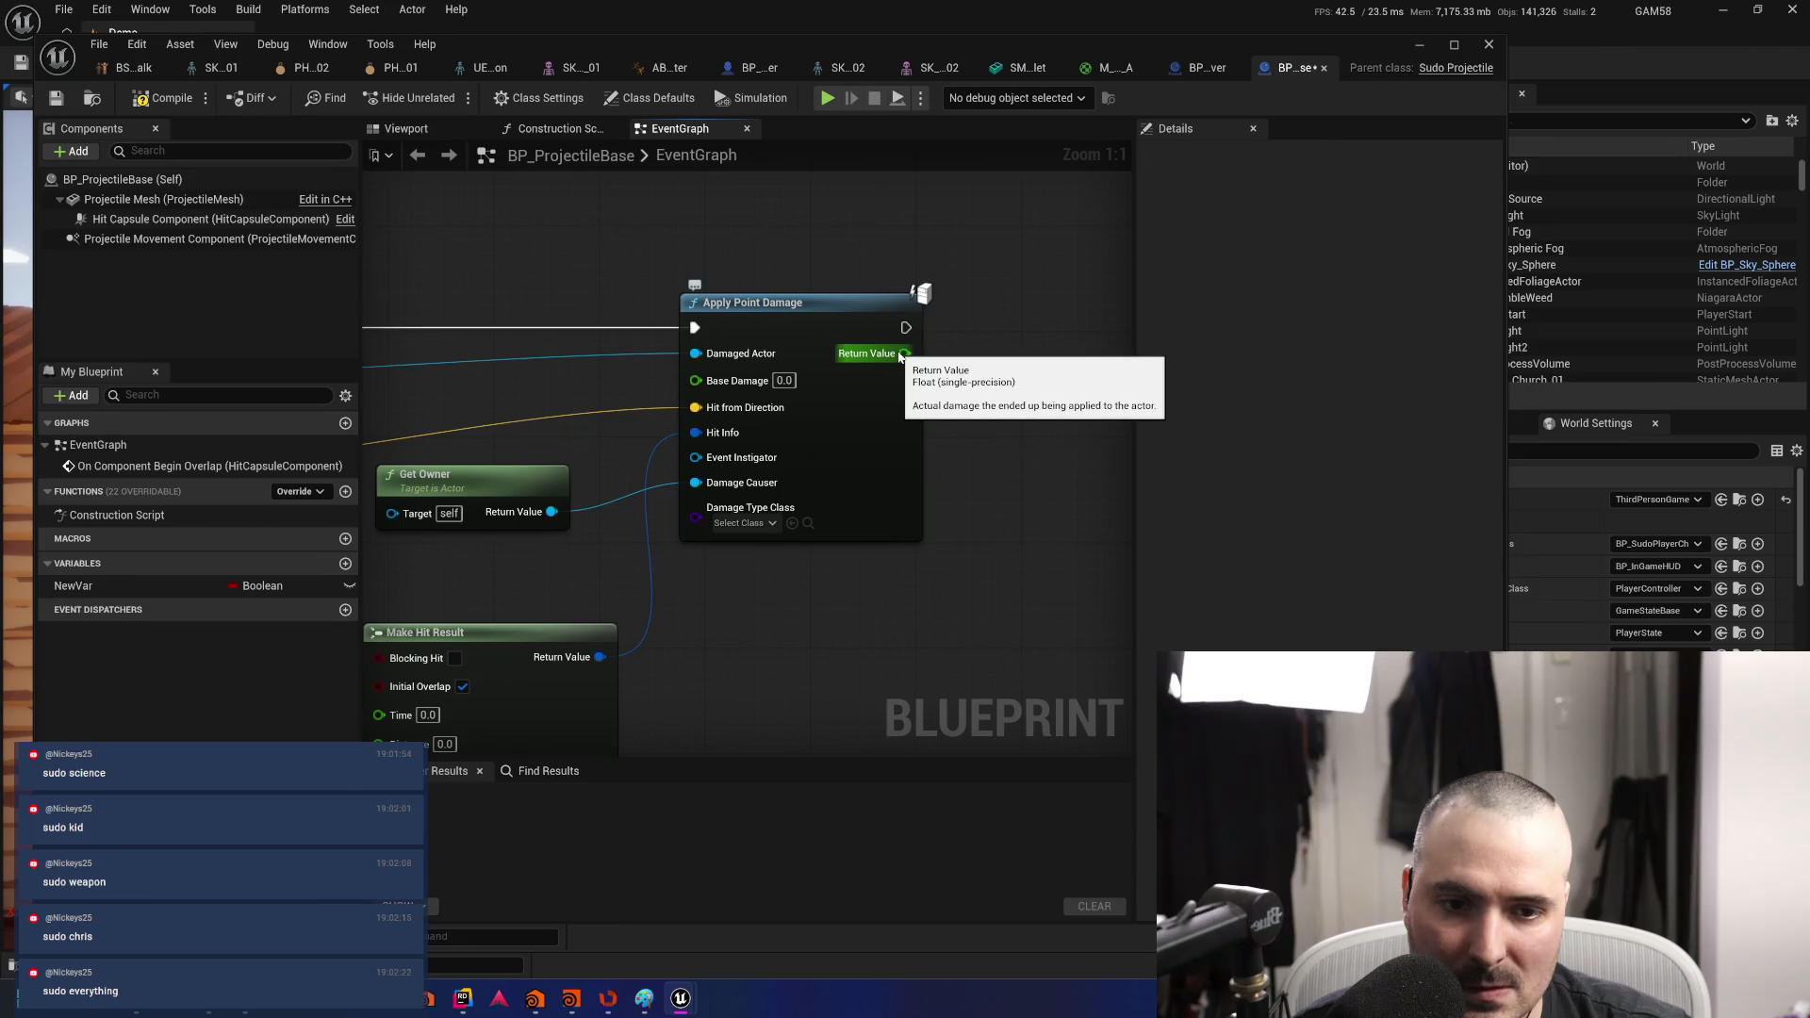
- Promote Apply Point Damage's Base Damage pin to a Float variable, then compile and save
{"action": "left_click", "coordinate": [783, 379]}
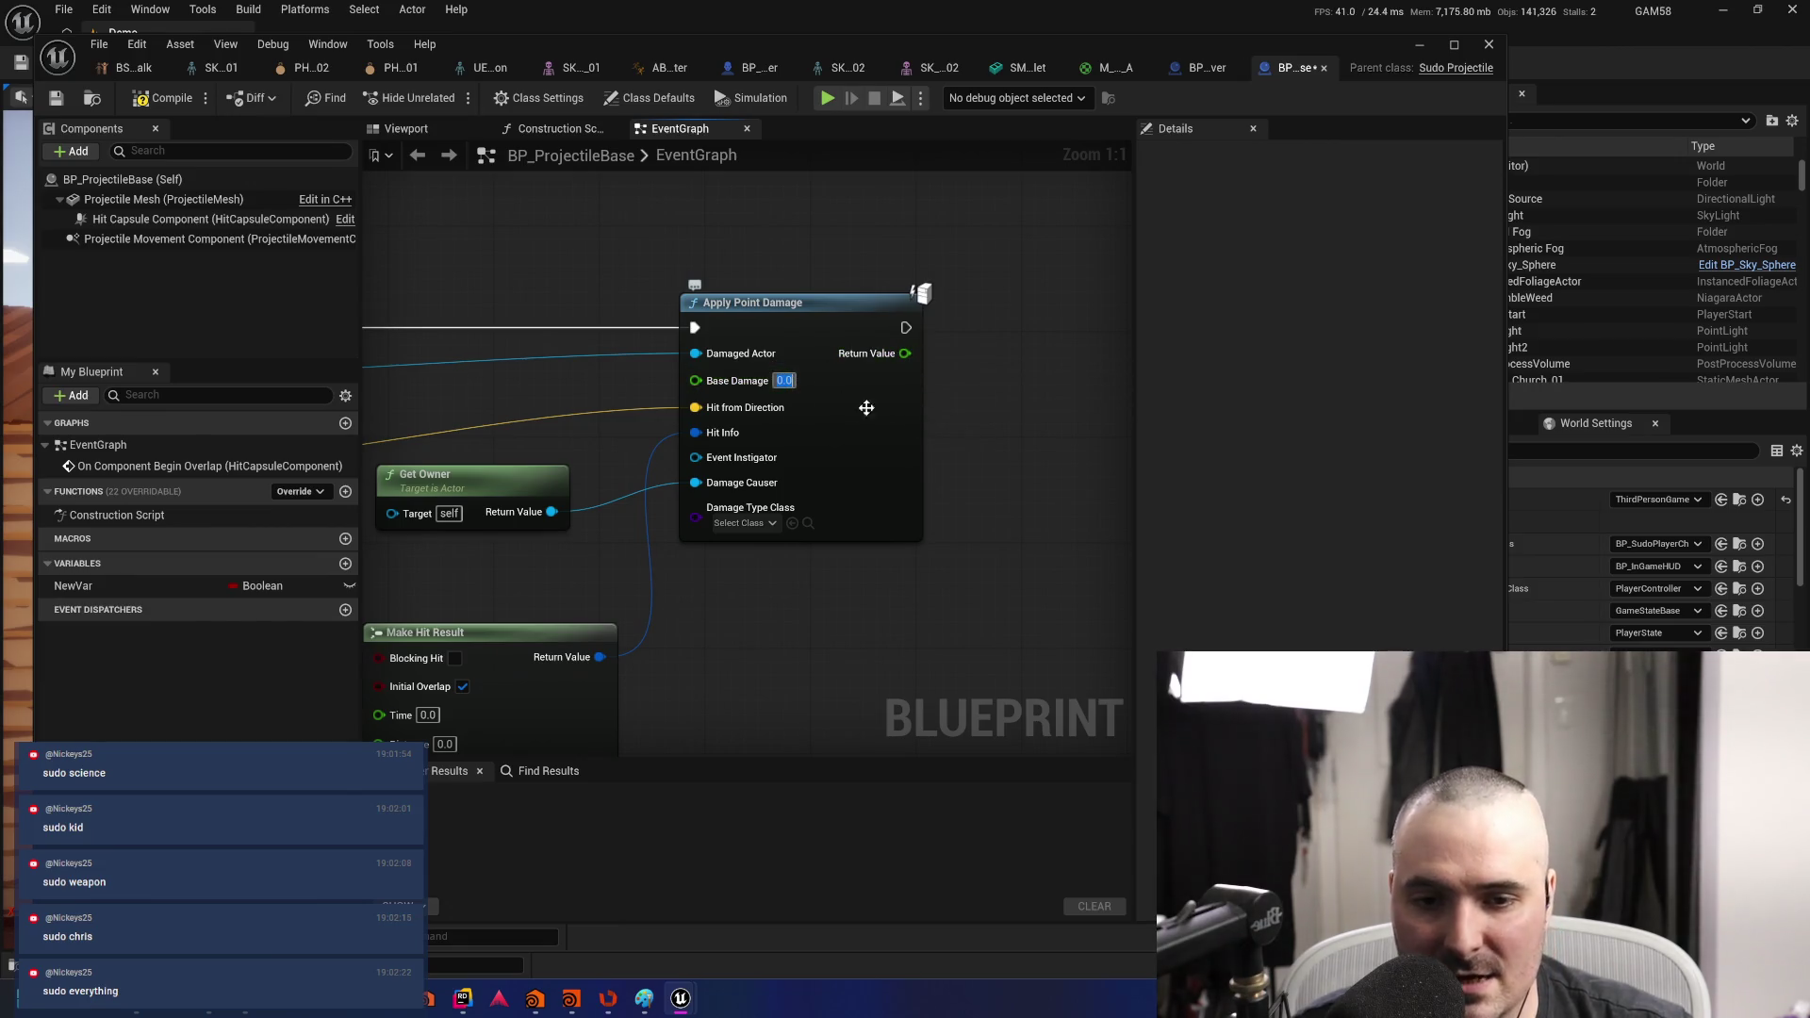
{"action": "left_click", "coordinate": [345, 563]}
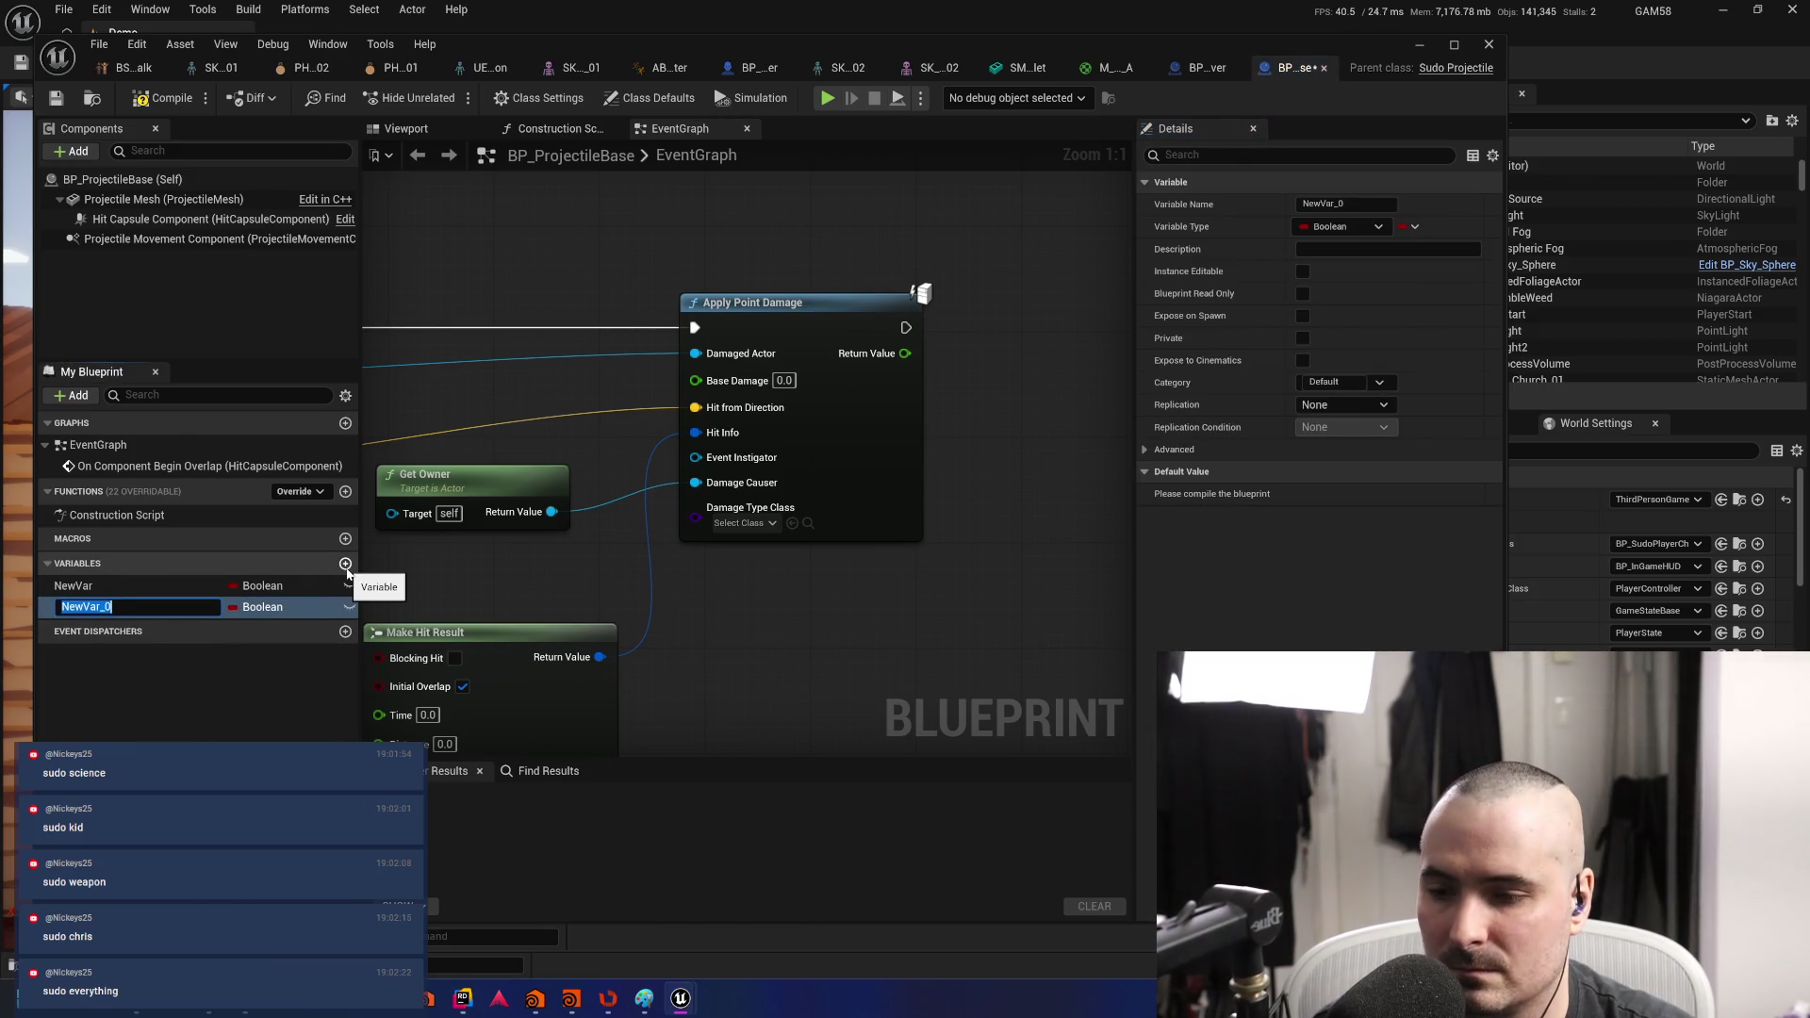
{"action": "type", "text": "BaseD"}
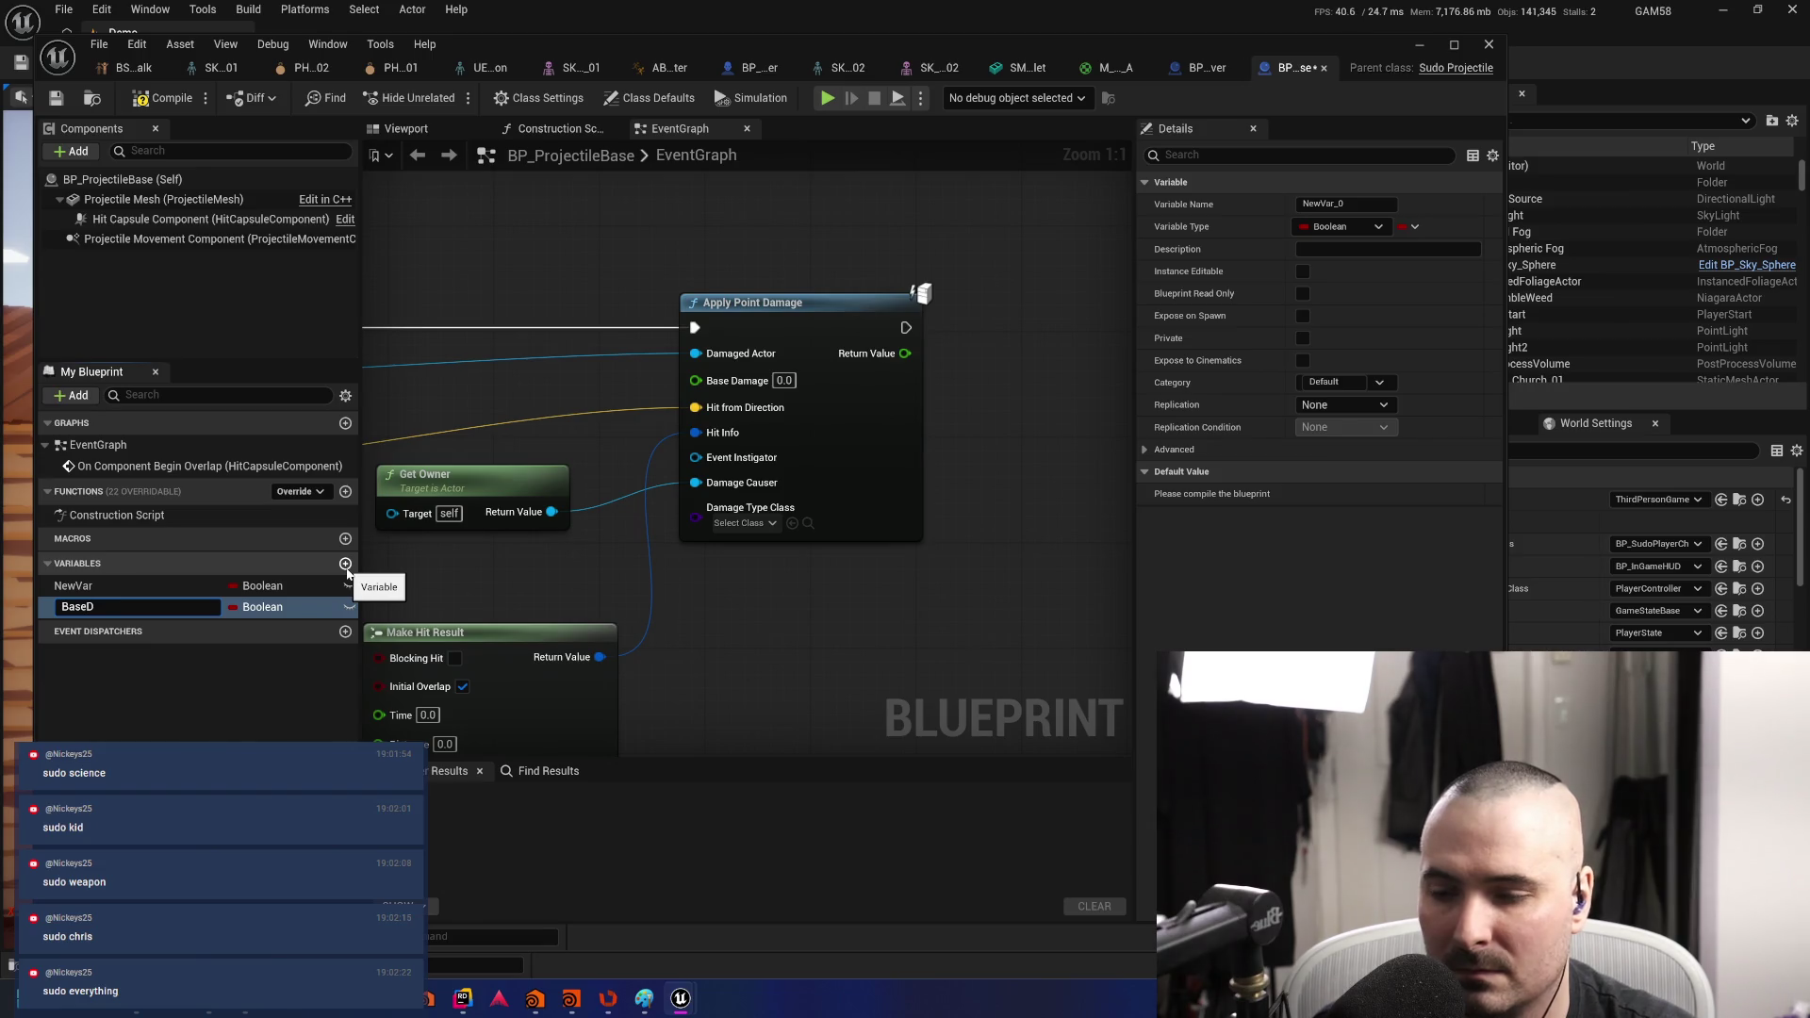
{"action": "key", "text": "Escape"}
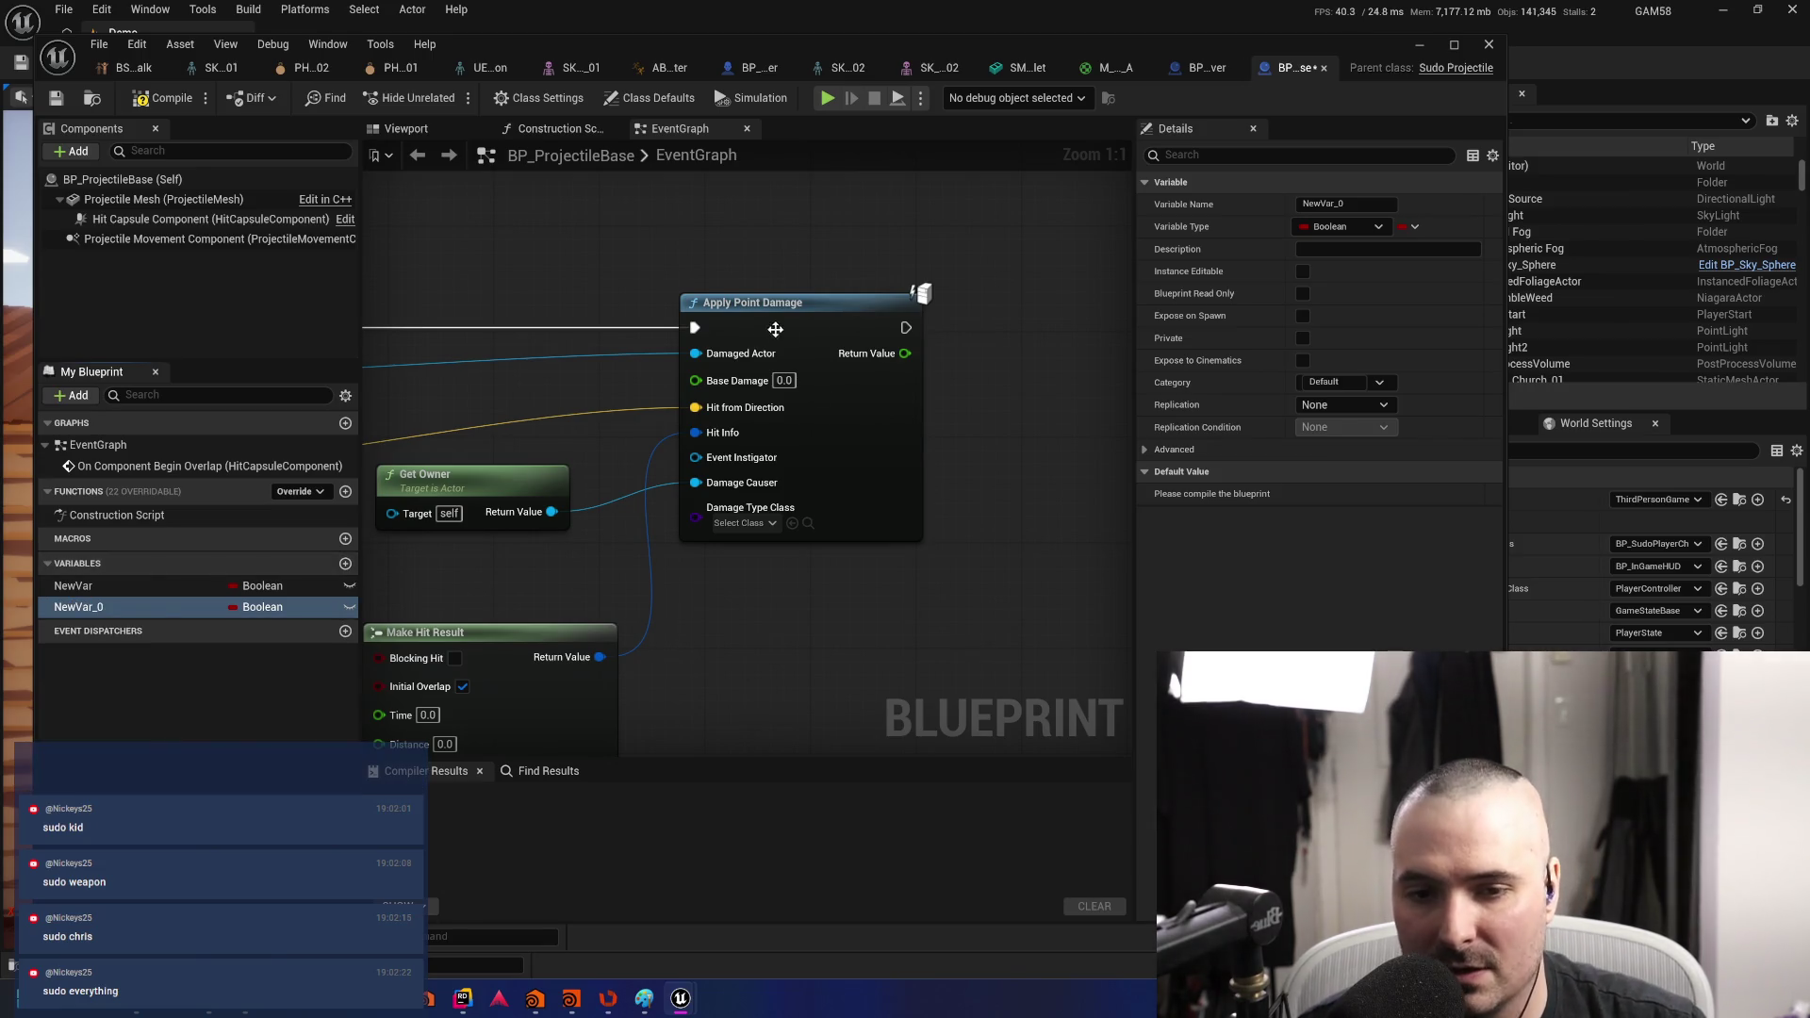
{"action": "right_click", "coordinate": [692, 379]}
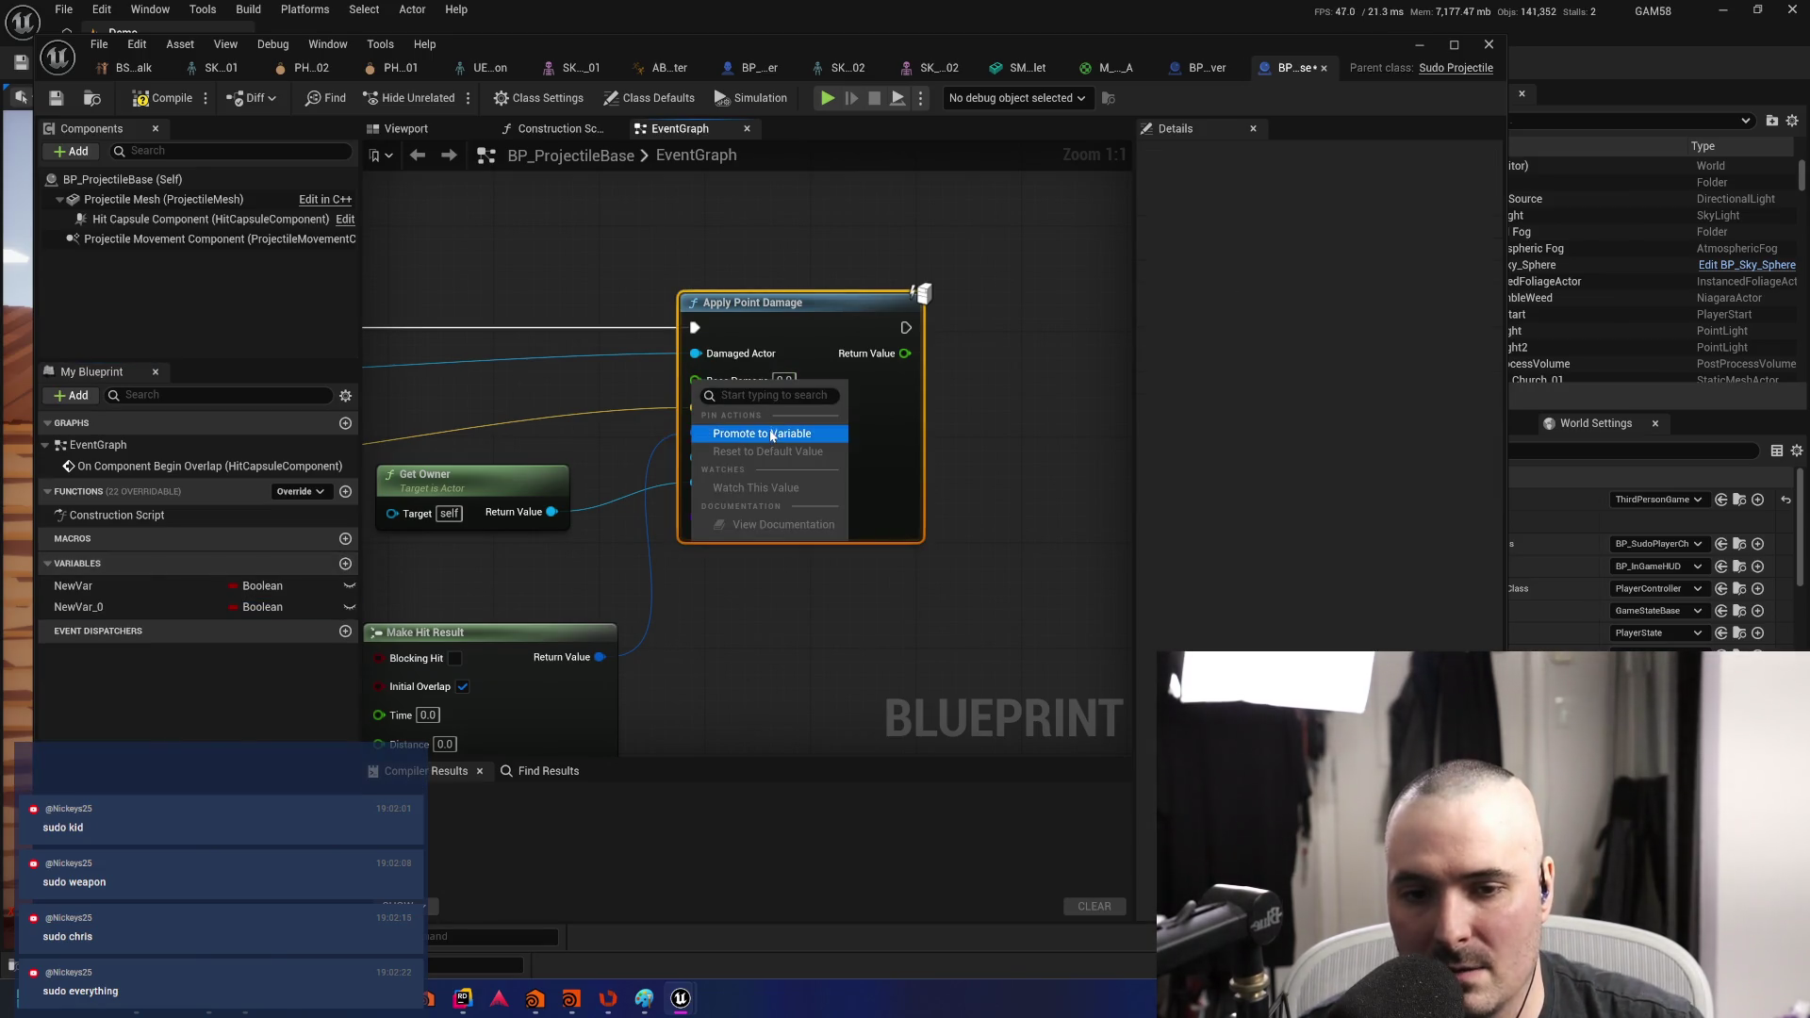
{"action": "left_click", "coordinate": [768, 430]}
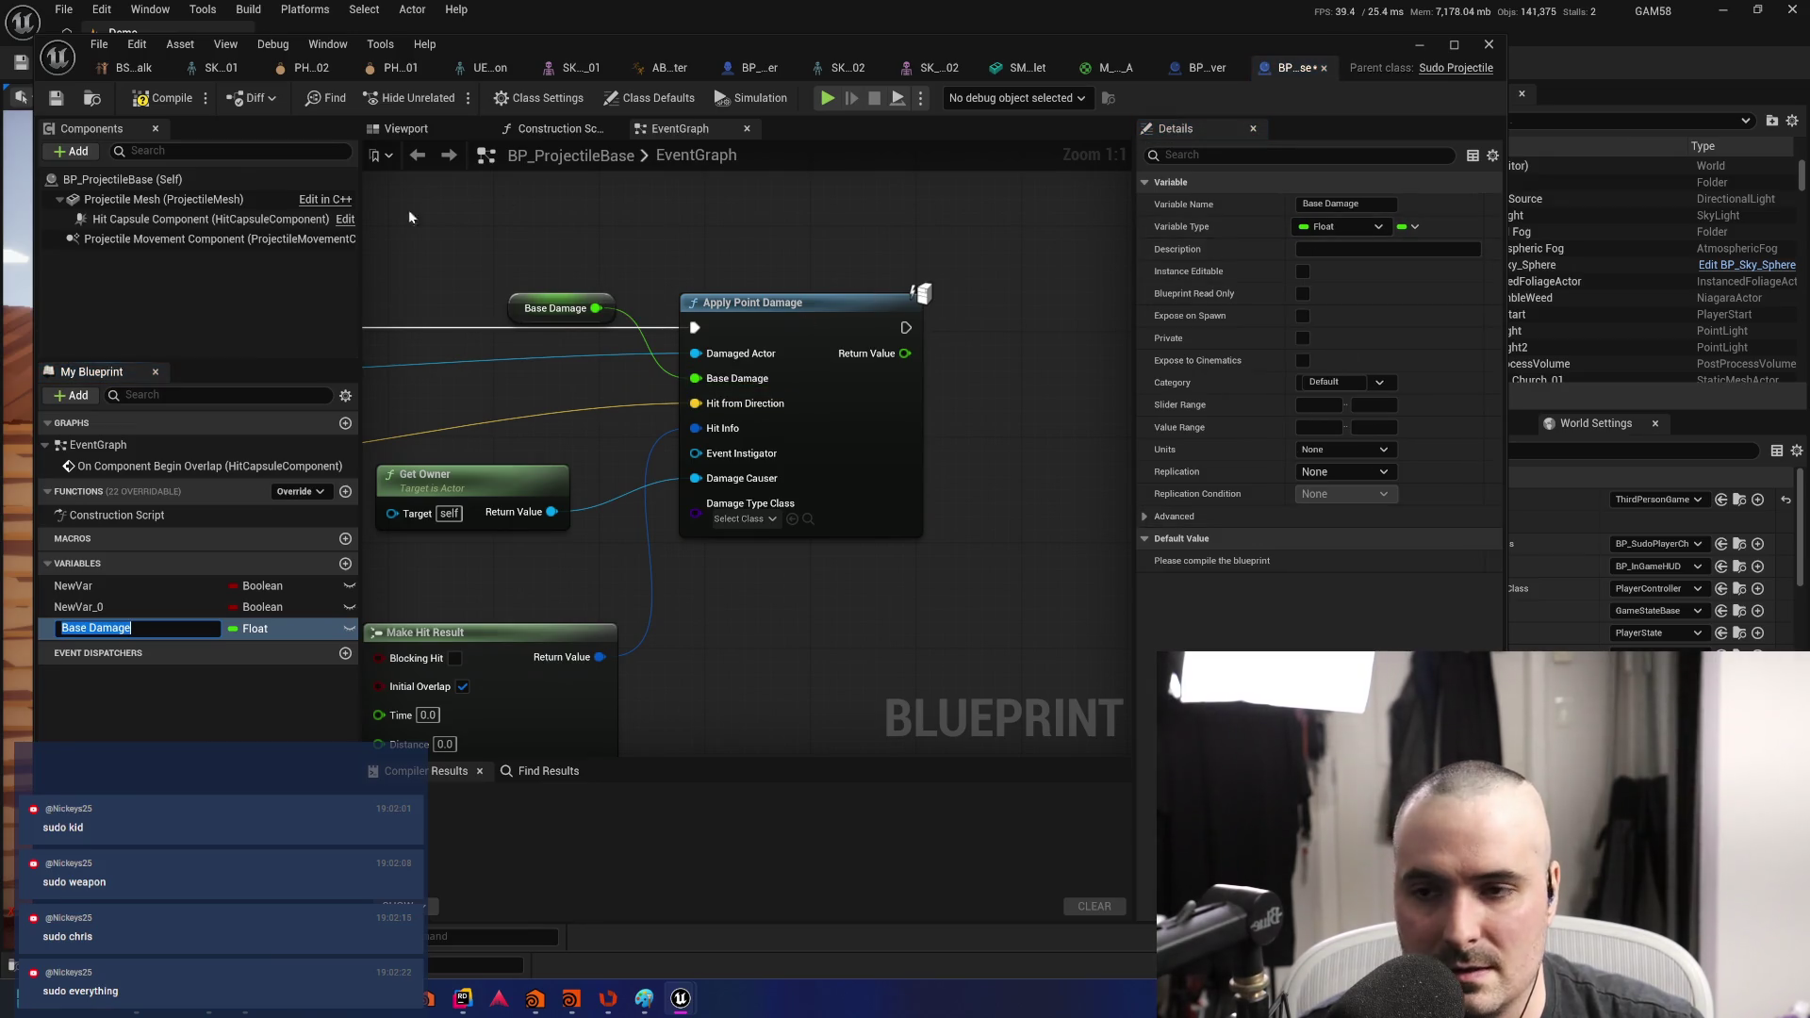
{"action": "left_click", "coordinate": [57, 98]}
{"action": "left_click", "coordinate": [165, 98]}
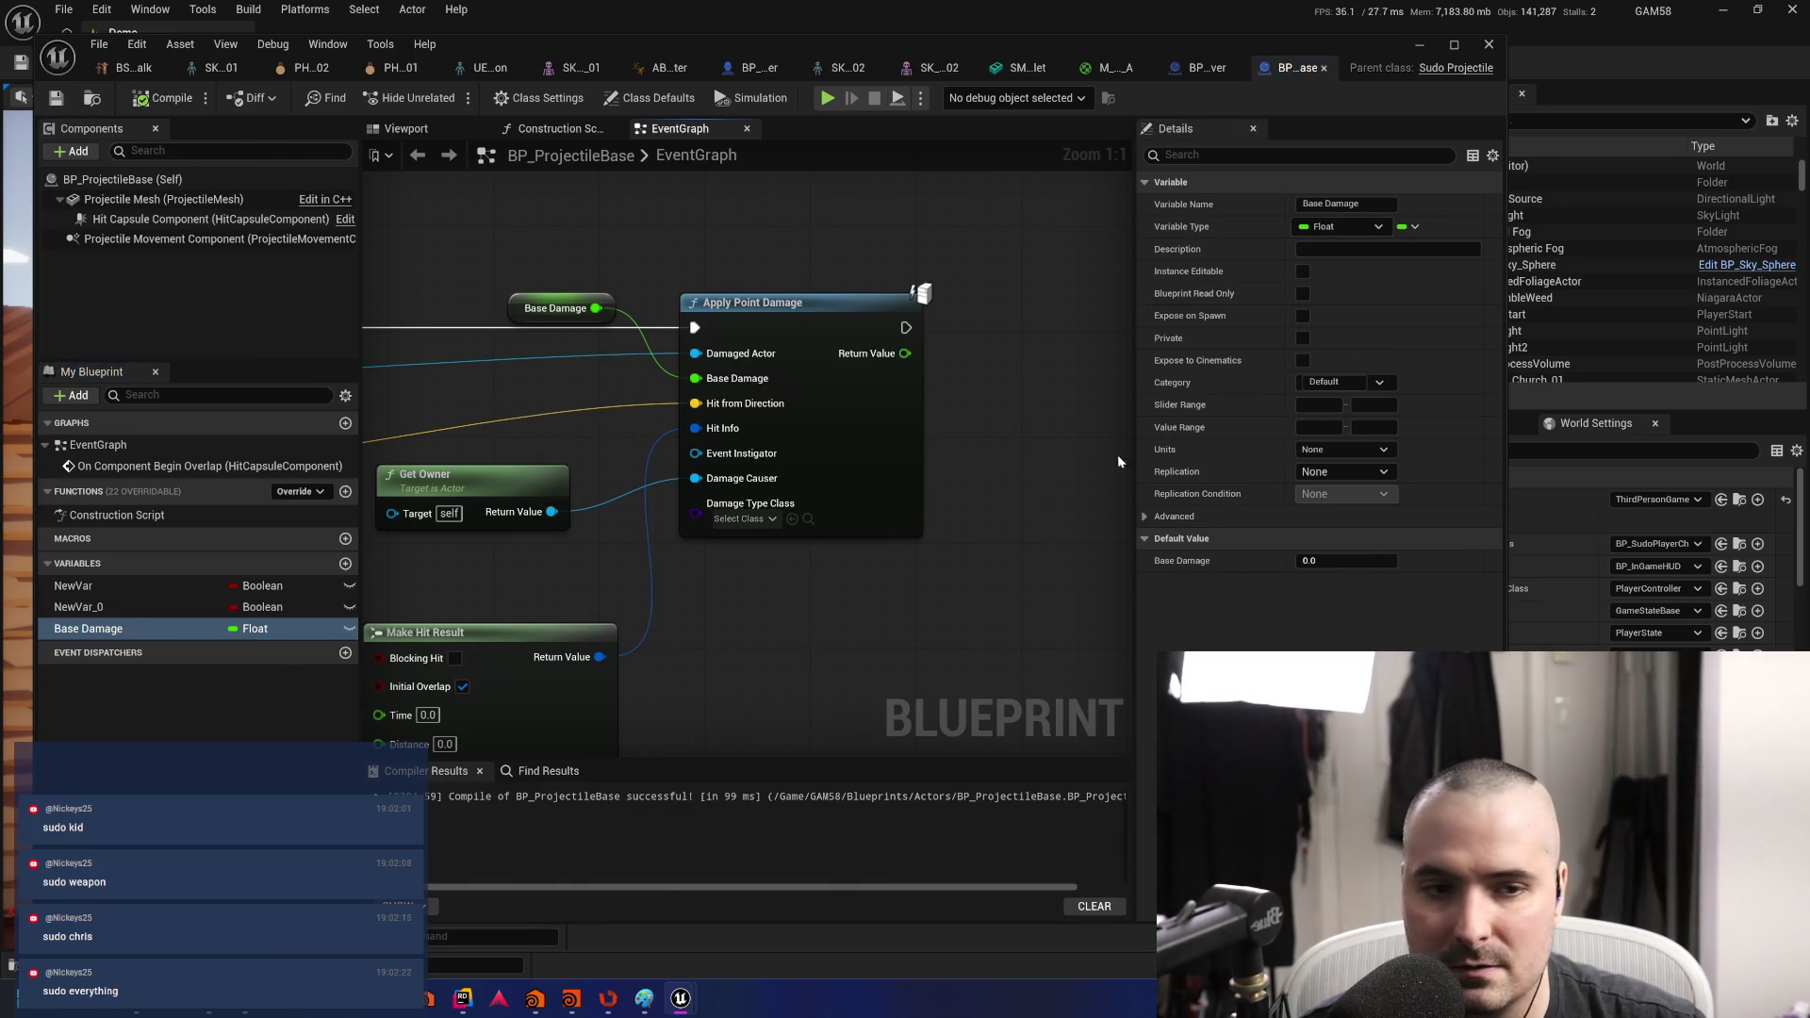
- Set the Base Damage variable's default value to 10.0
{"action": "left_click", "coordinate": [1344, 558]}
{"action": "type", "text": "10"}
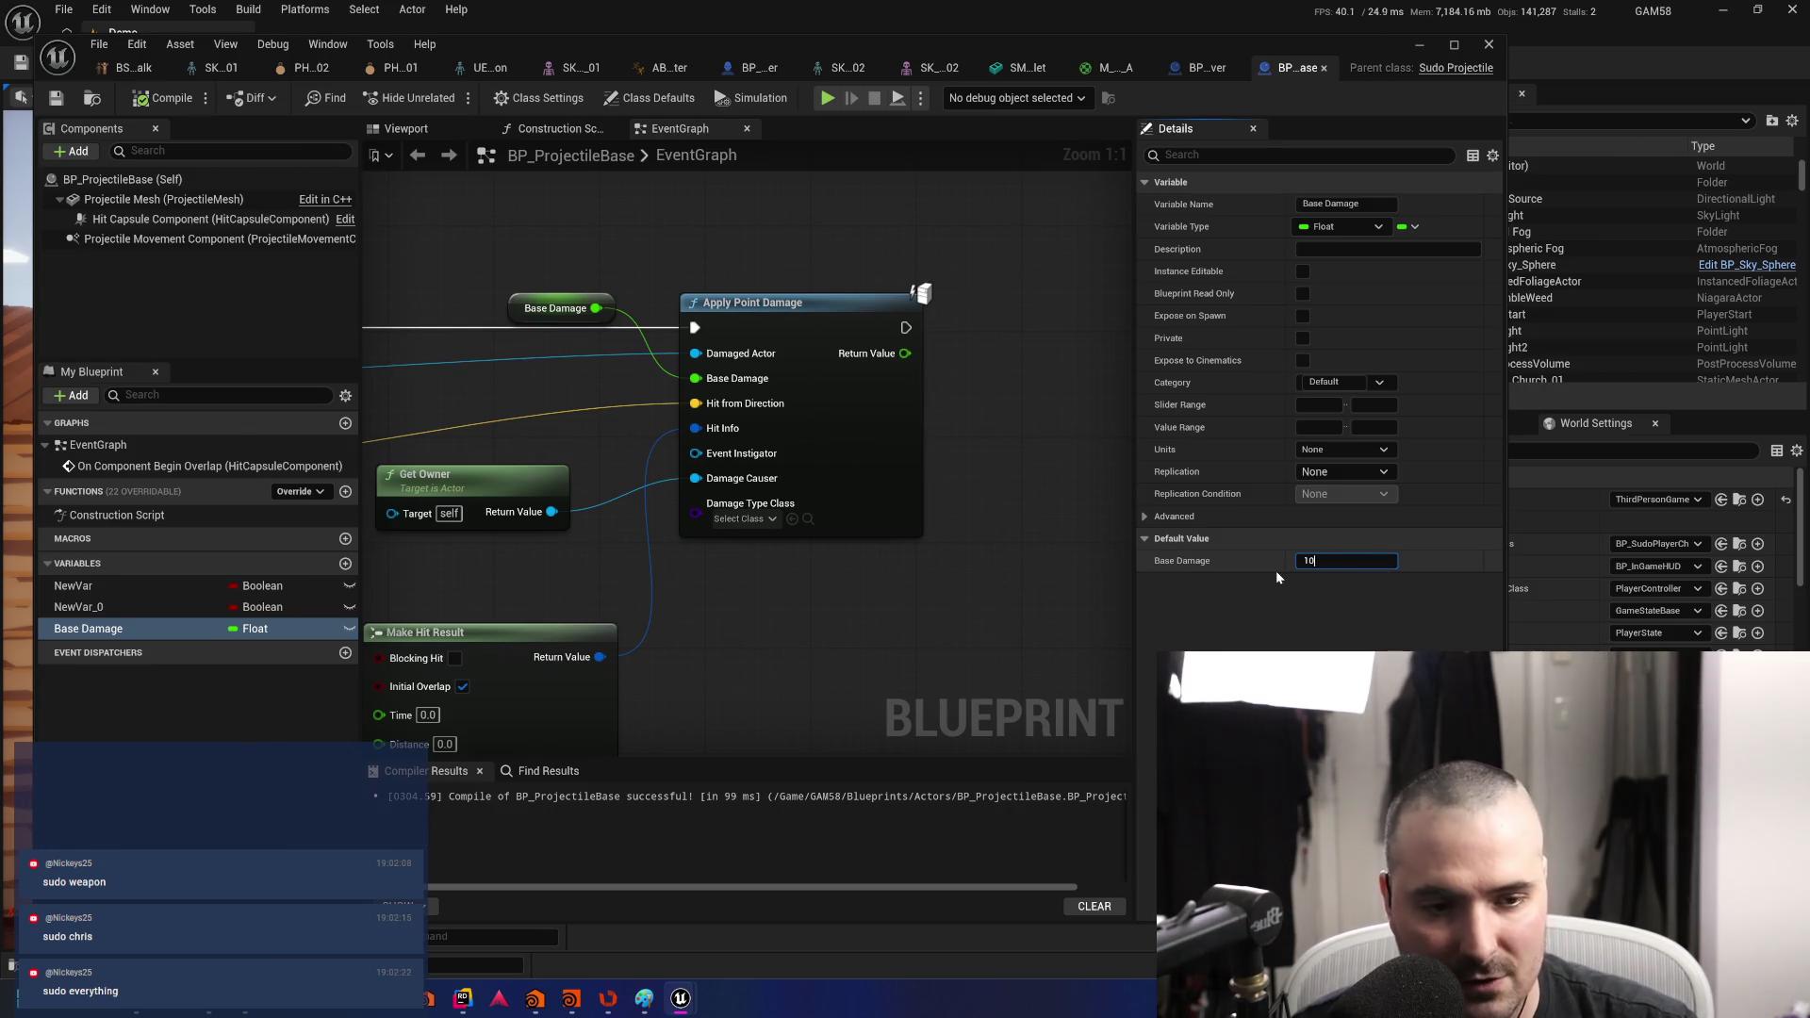
{"action": "key", "text": "Return"}
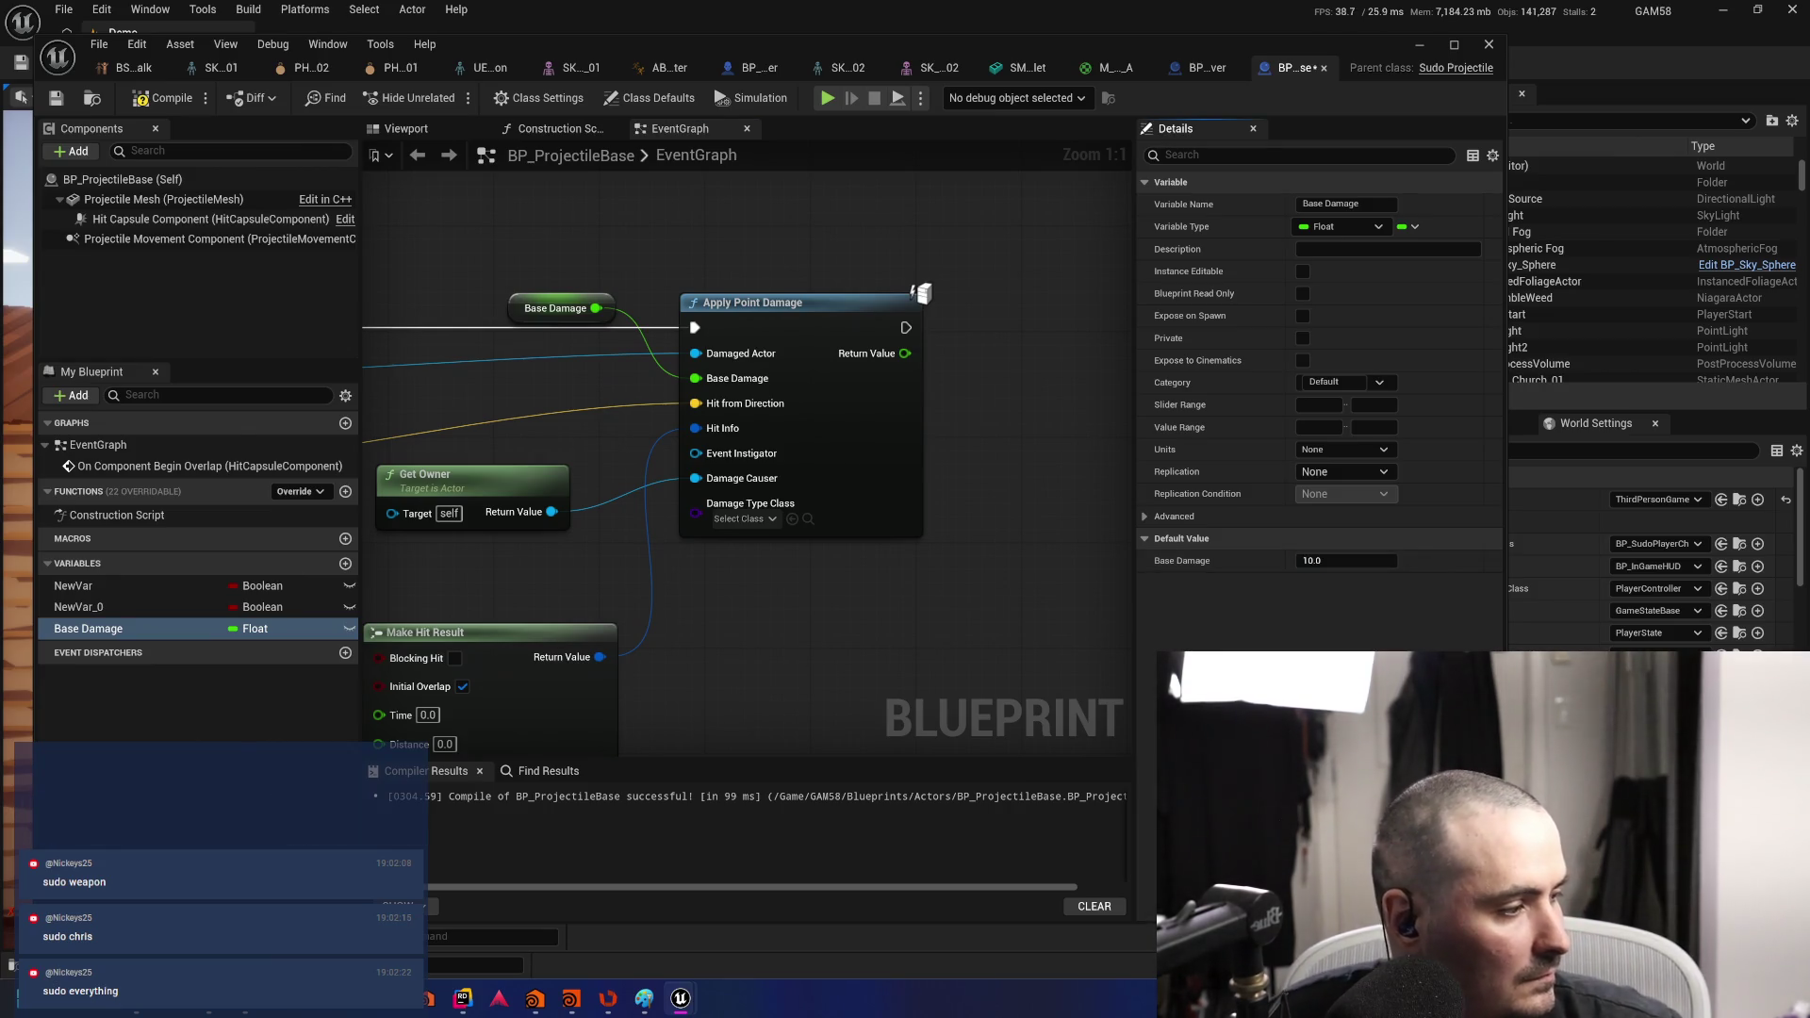
{"action": "scroll", "coordinate": [971, 613], "scroll_direction": "down", "scroll_amount": 3}
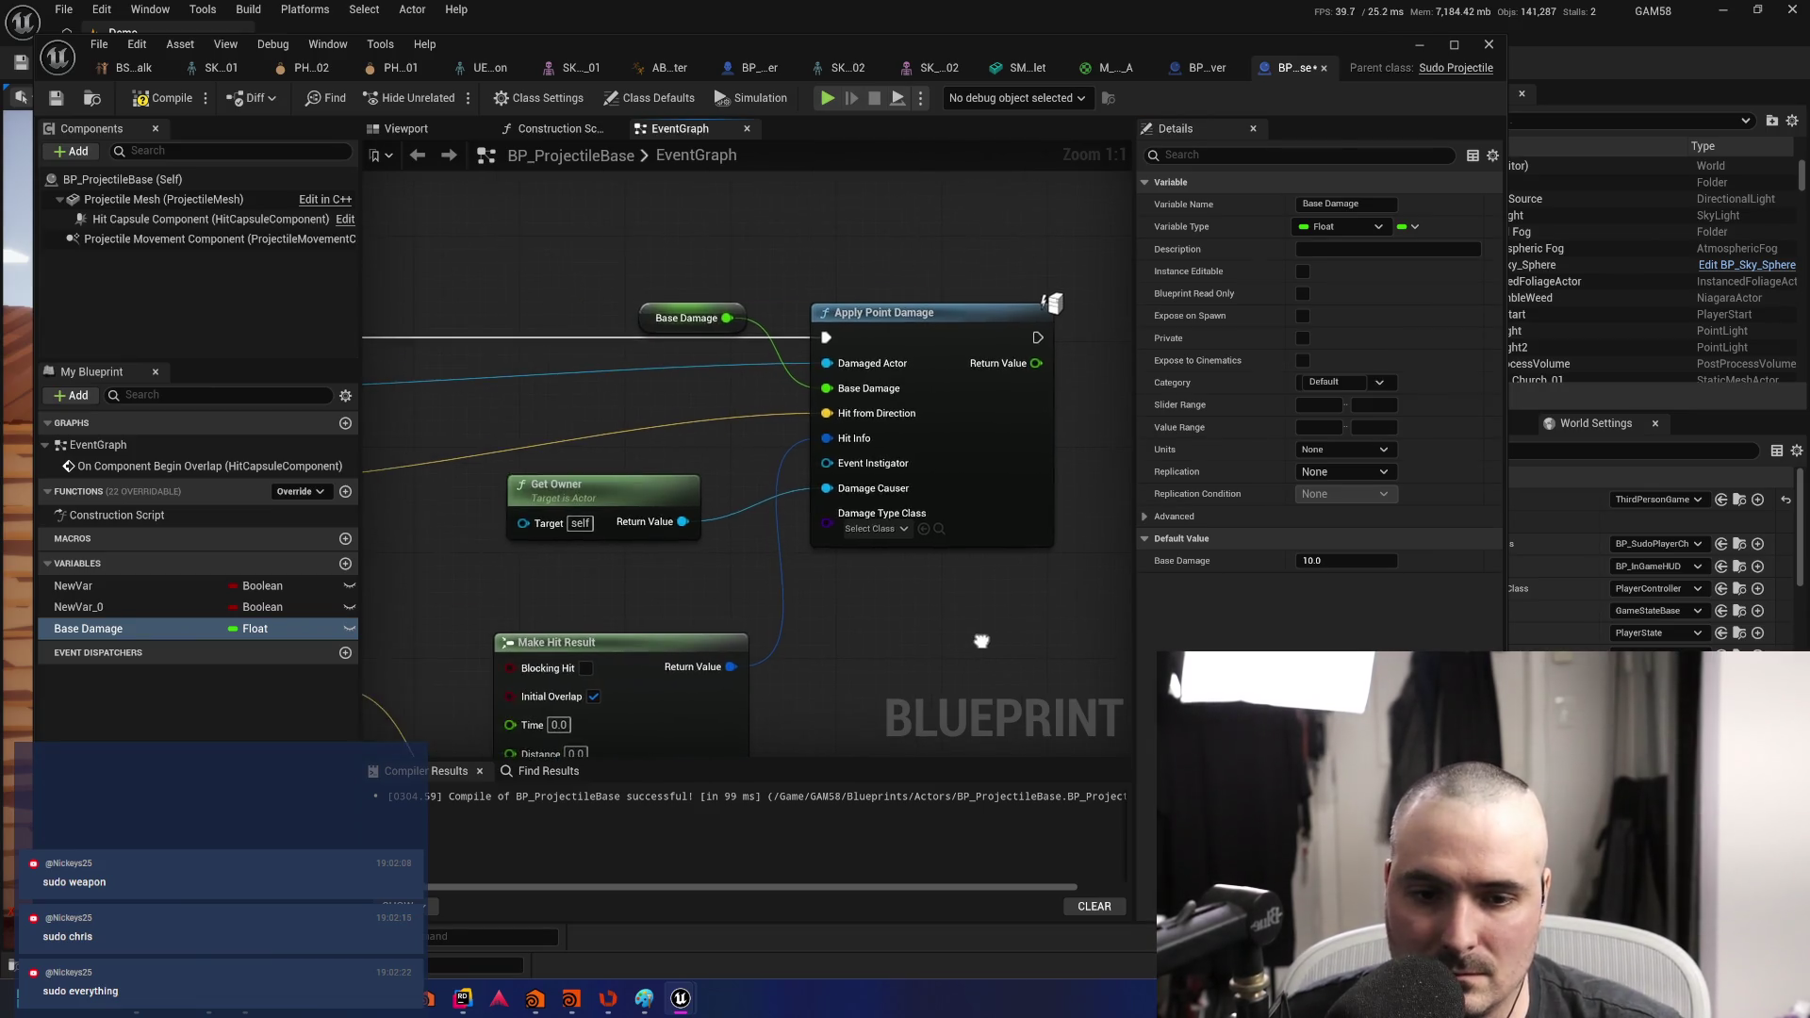
{"action": "mouse_move", "coordinate": [967, 598]}
{"action": "left_mouse_down"}
{"action": "mouse_move", "coordinate": [771, 540]}
{"action": "mouse_move", "coordinate": [698, 574]}
{"action": "mouse_move", "coordinate": [804, 489]}
{"action": "mouse_move", "coordinate": [895, 450]}
{"action": "left_mouse_up"}
{"action": "left_click_drag", "start_coordinate": [585, 412], "coordinate": [724, 488]}
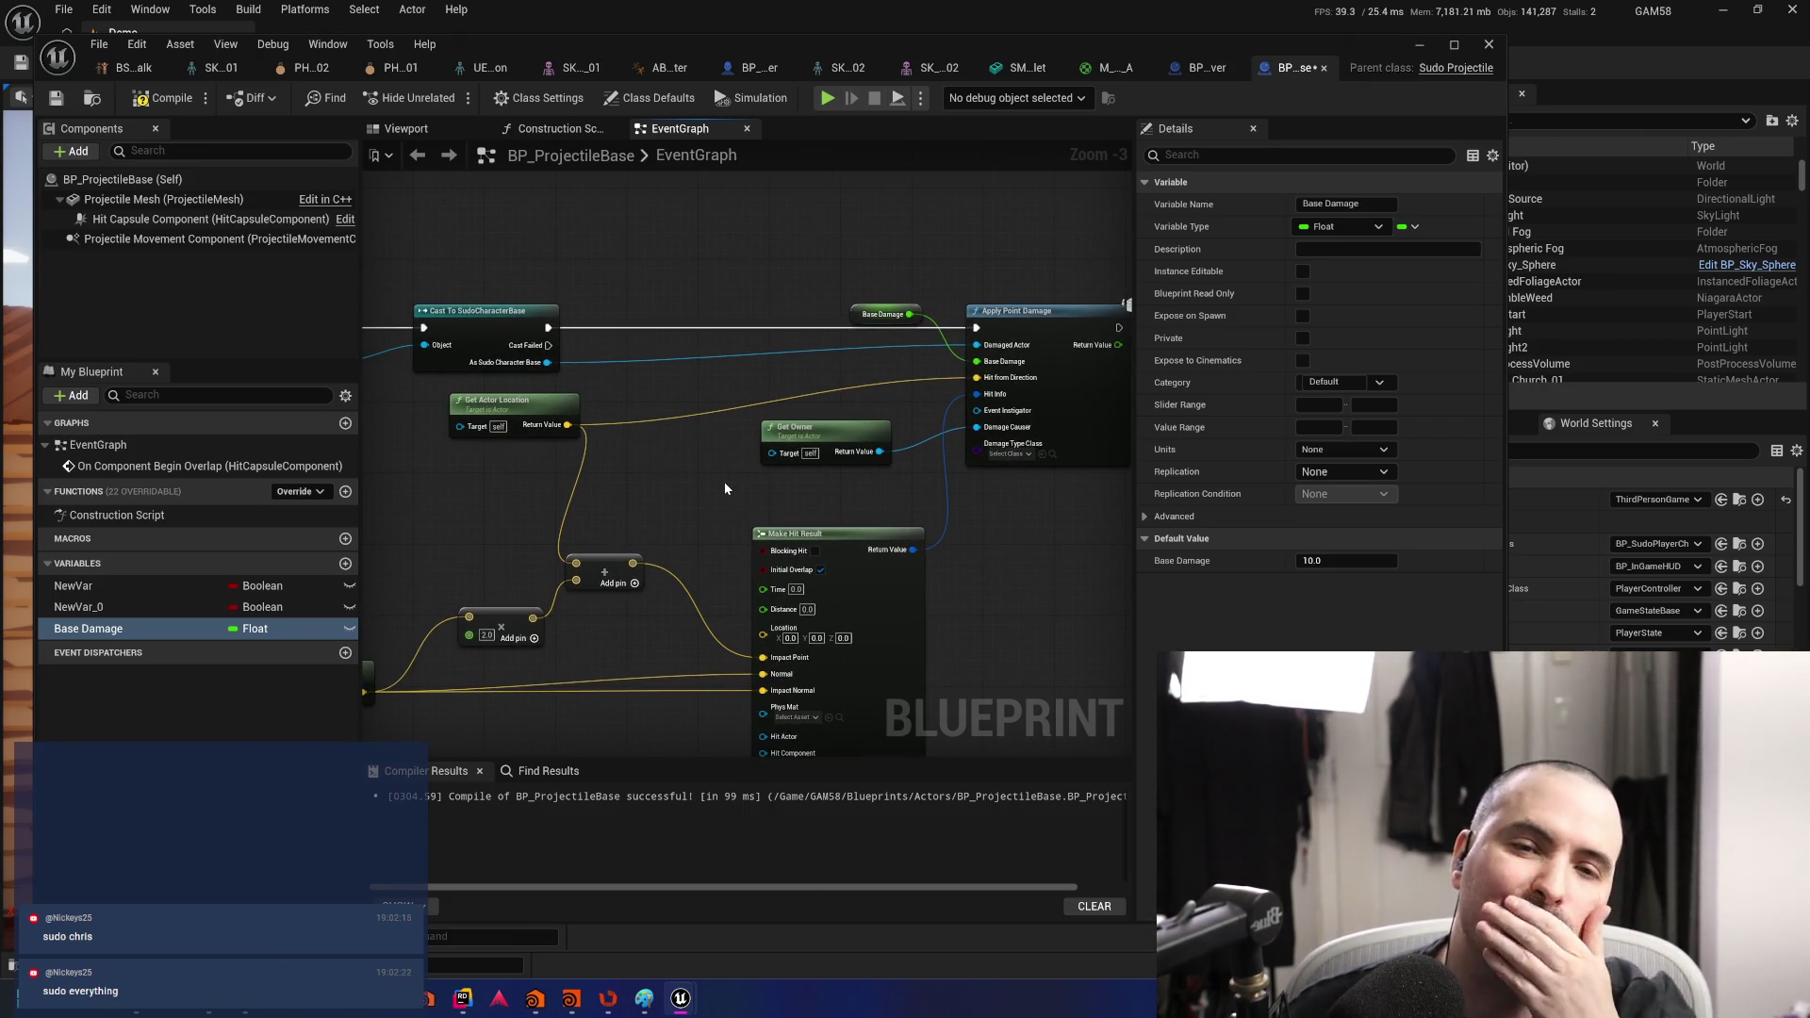
{"action": "left_click", "coordinate": [1197, 68]}
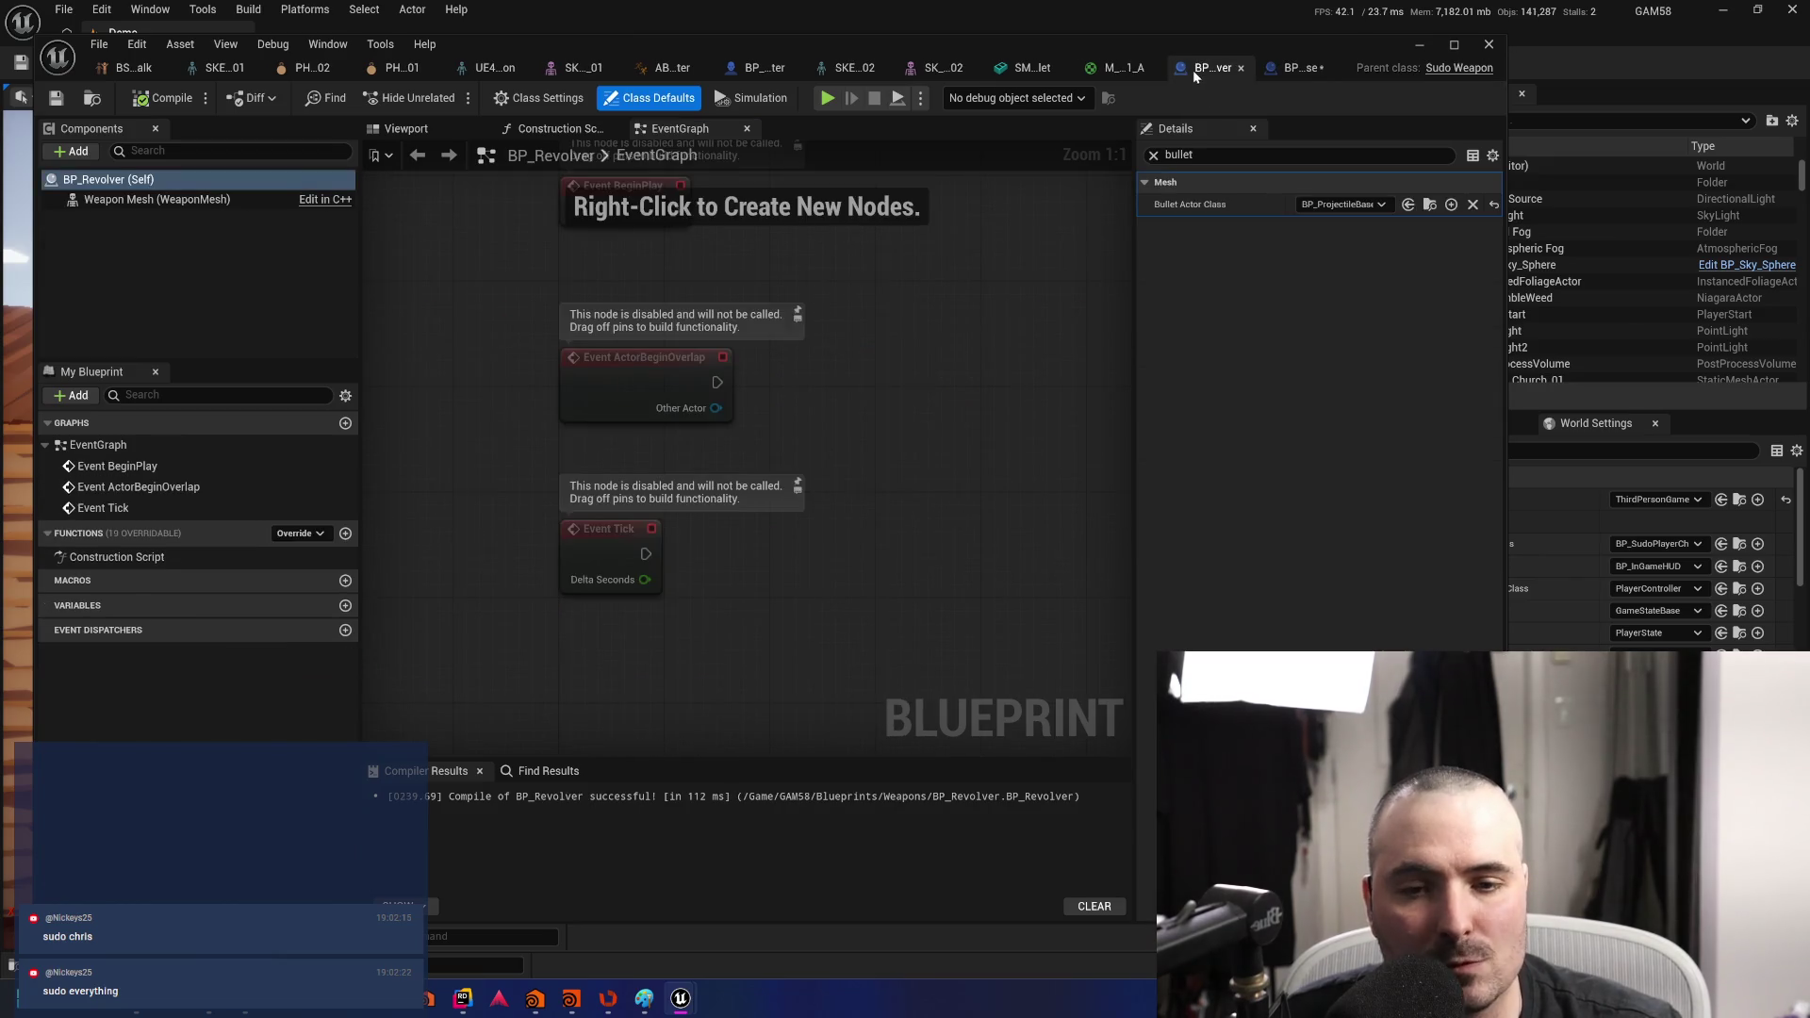
{"action": "left_click_drag", "start_coordinate": [910, 429], "coordinate": [879, 498]}
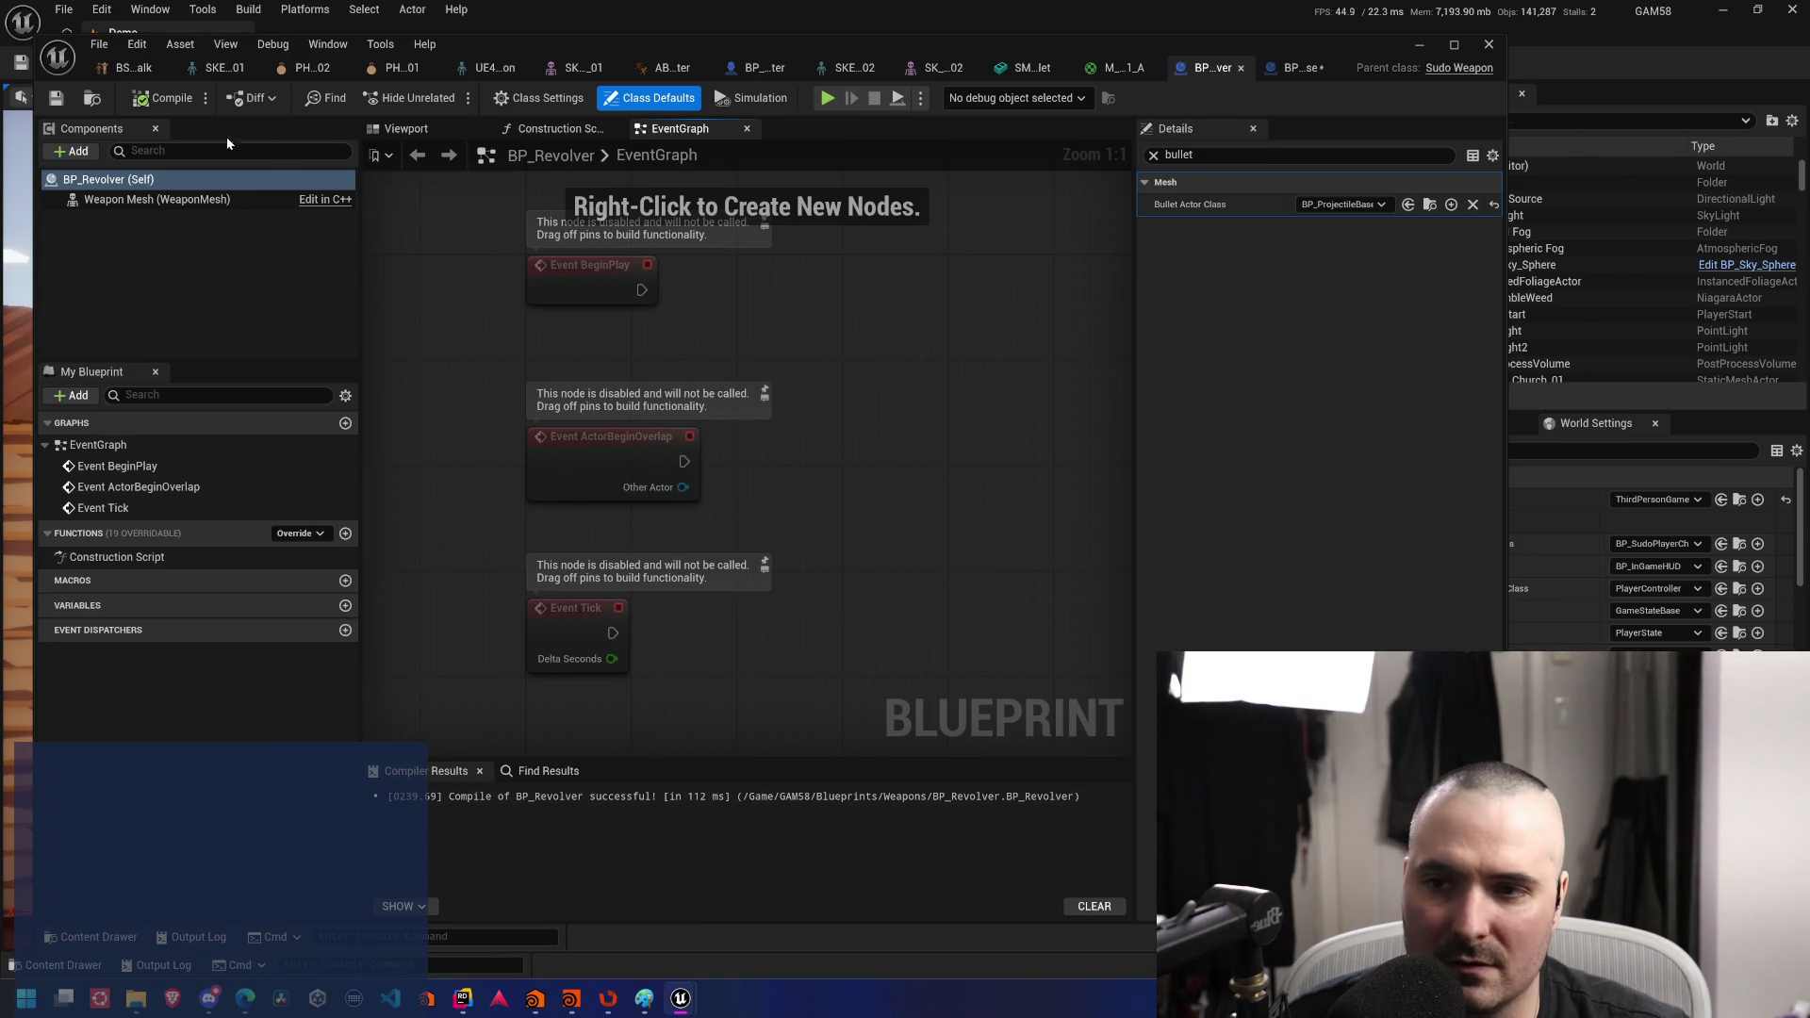
{"action": "key", "text": "ctrl+space"}
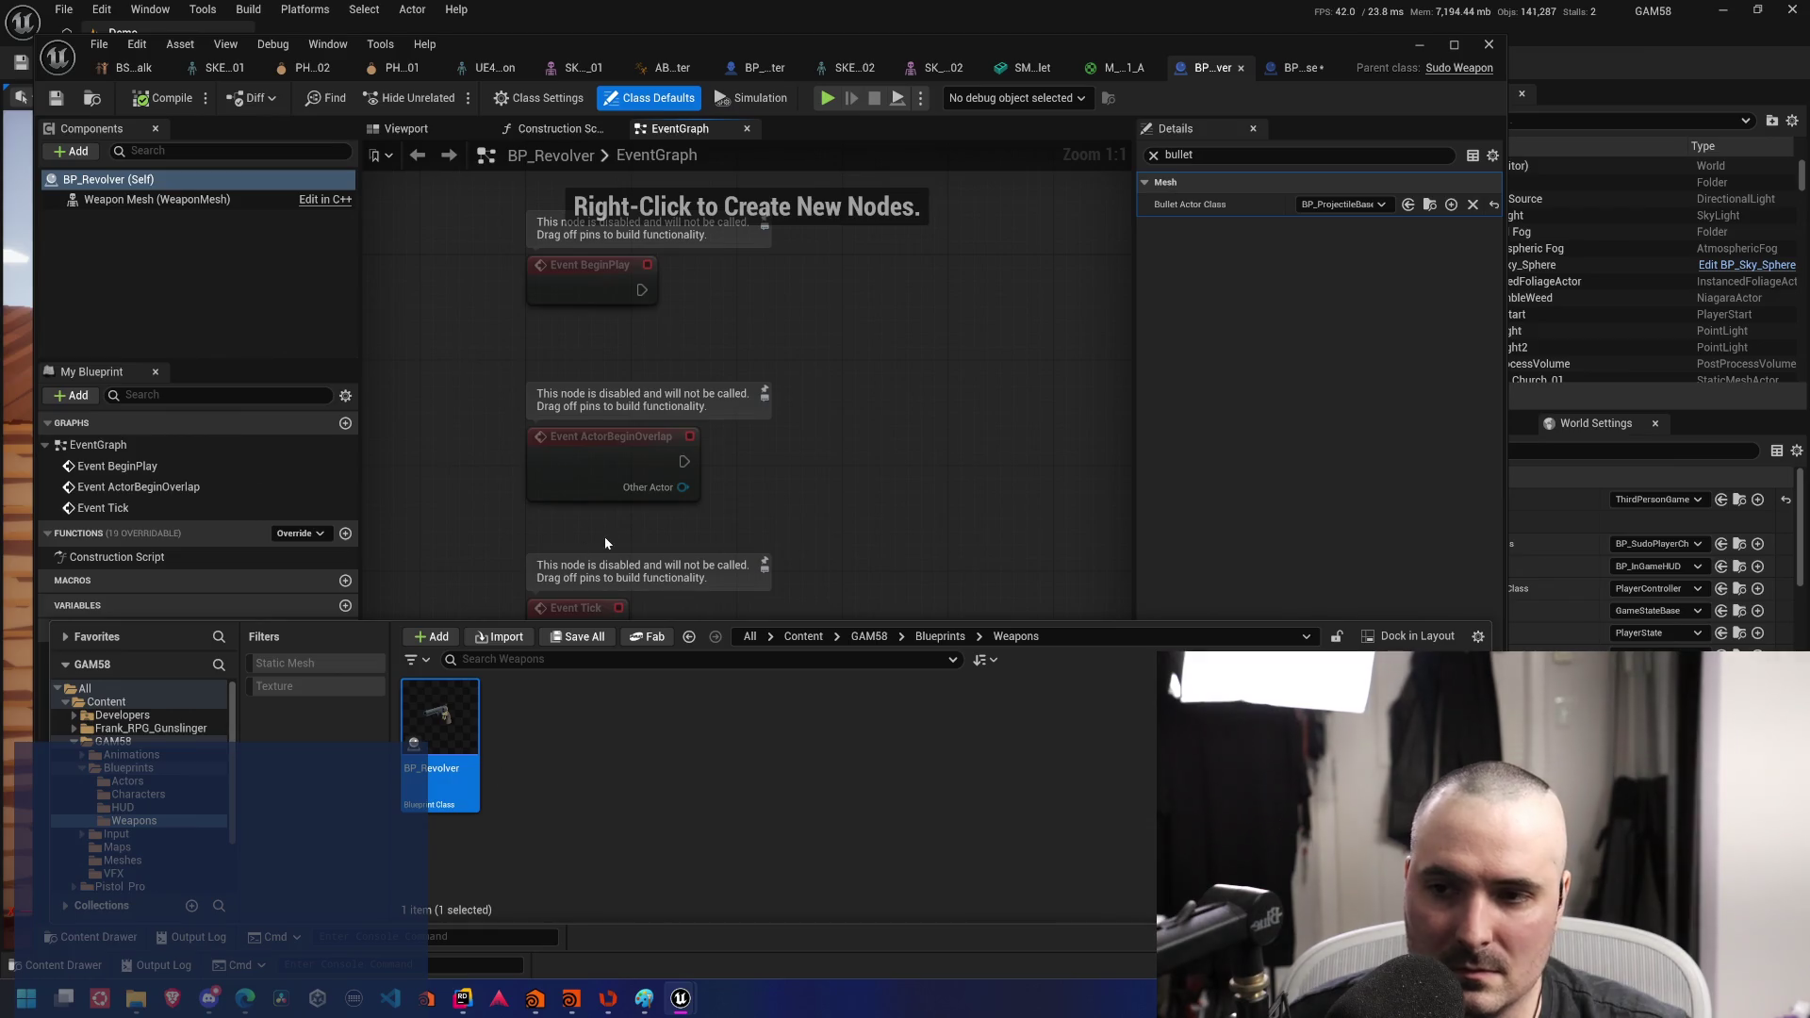
{"action": "mouse_move", "coordinate": [897, 400]}
{"action": "left_mouse_down"}
{"action": "mouse_move", "coordinate": [926, 493]}
{"action": "mouse_move", "coordinate": [946, 380]}
{"action": "mouse_move", "coordinate": [928, 510]}
{"action": "mouse_move", "coordinate": [941, 440]}
{"action": "mouse_move", "coordinate": [931, 469]}
{"action": "left_mouse_up"}
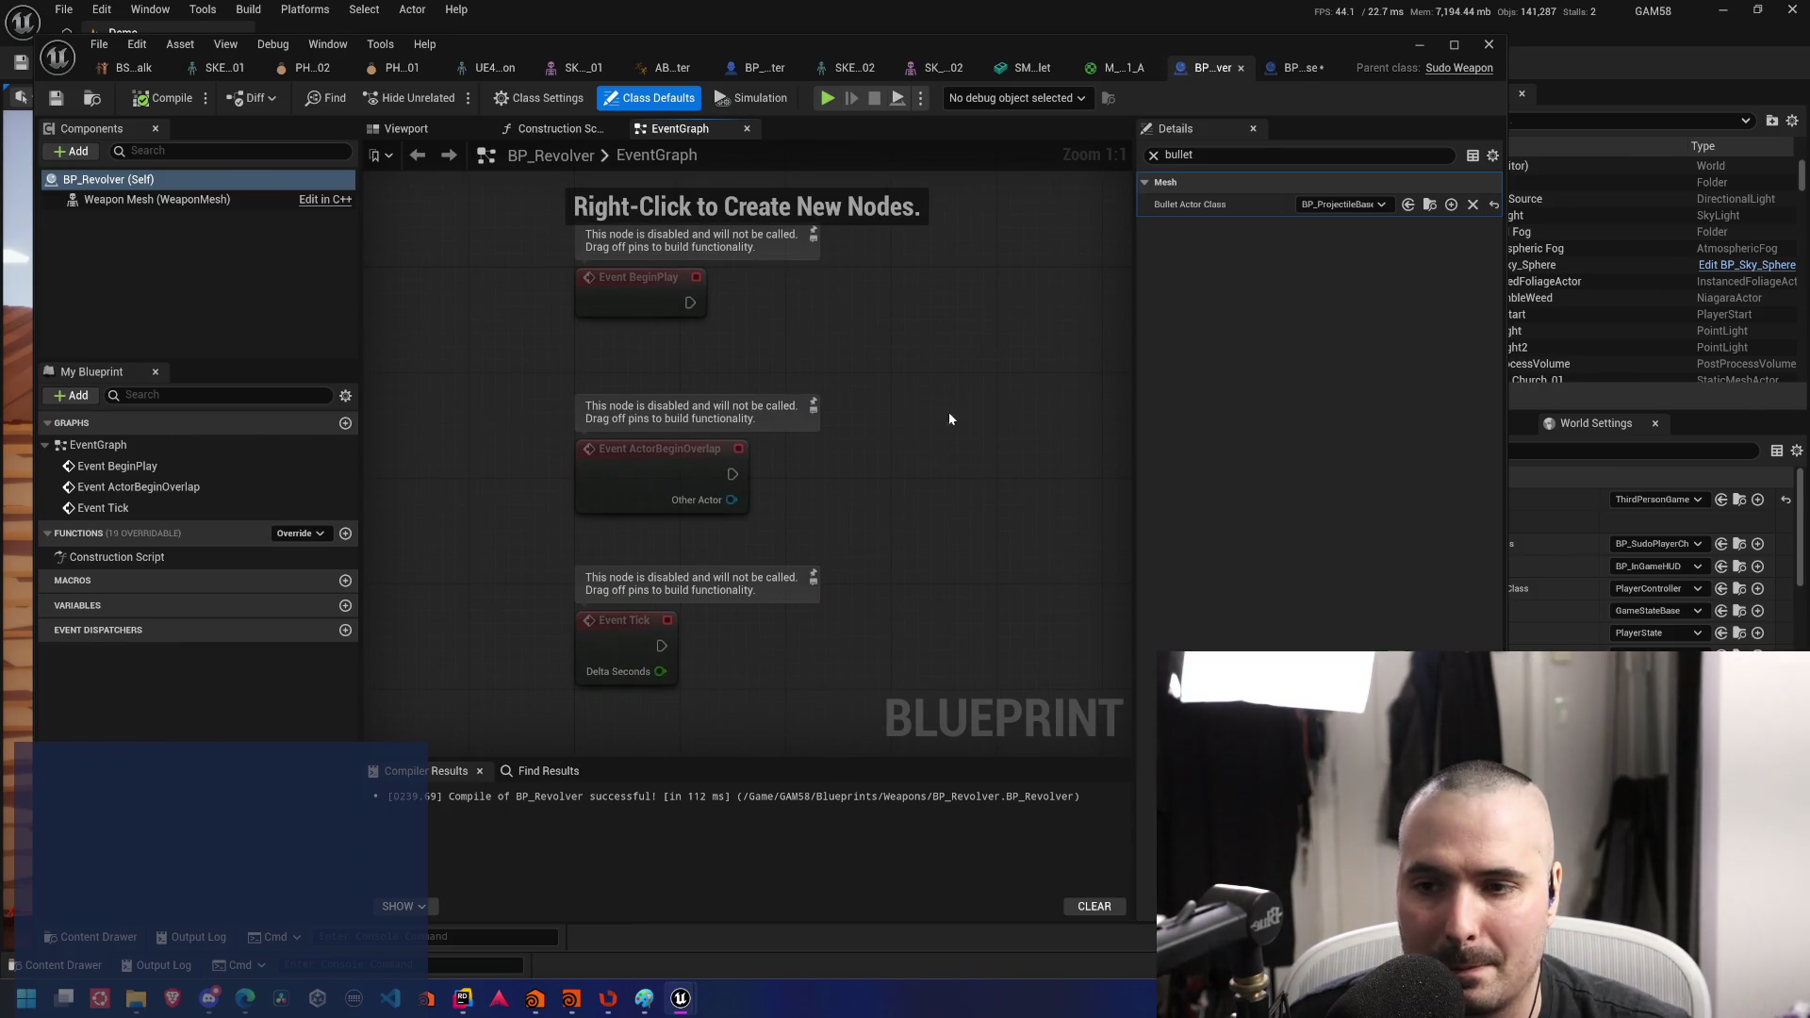
{"action": "left_click_drag", "start_coordinate": [855, 586], "coordinate": [867, 492]}
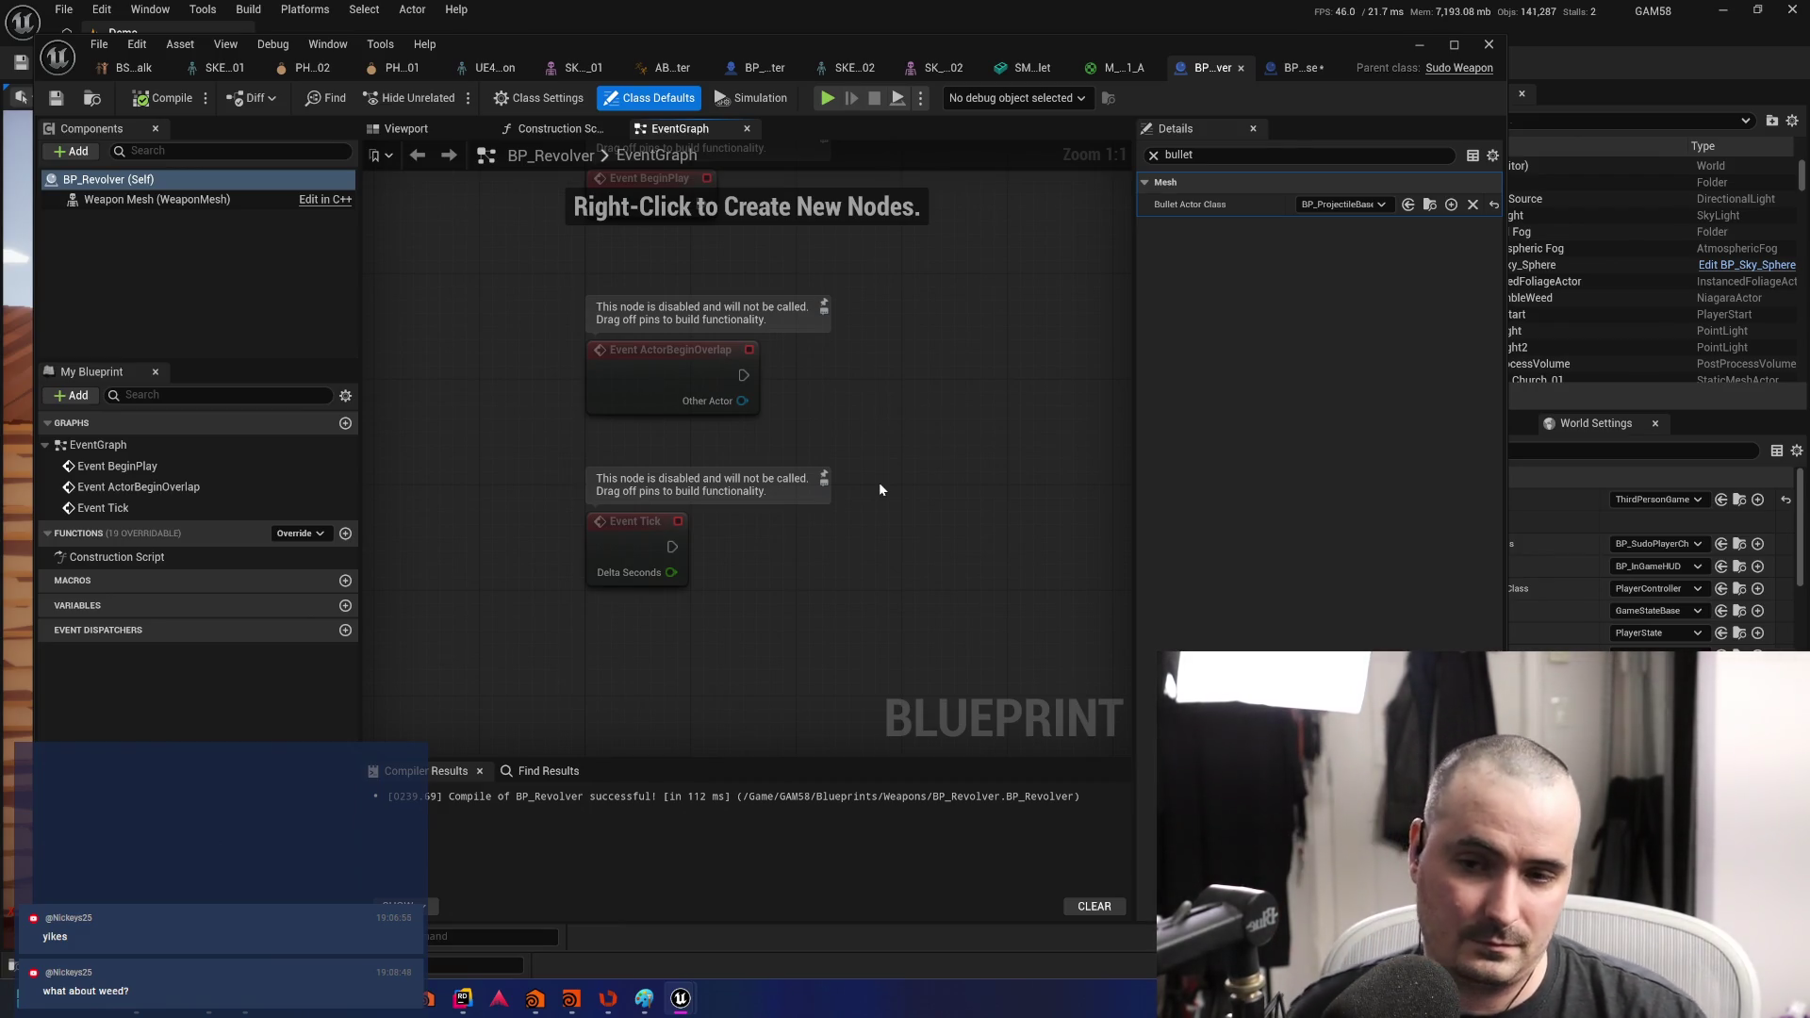
- Save all modified blueprint assets, including BP_Revolver, with Save All
{"action": "left_click_drag", "start_coordinate": [947, 401], "coordinate": [846, 461]}
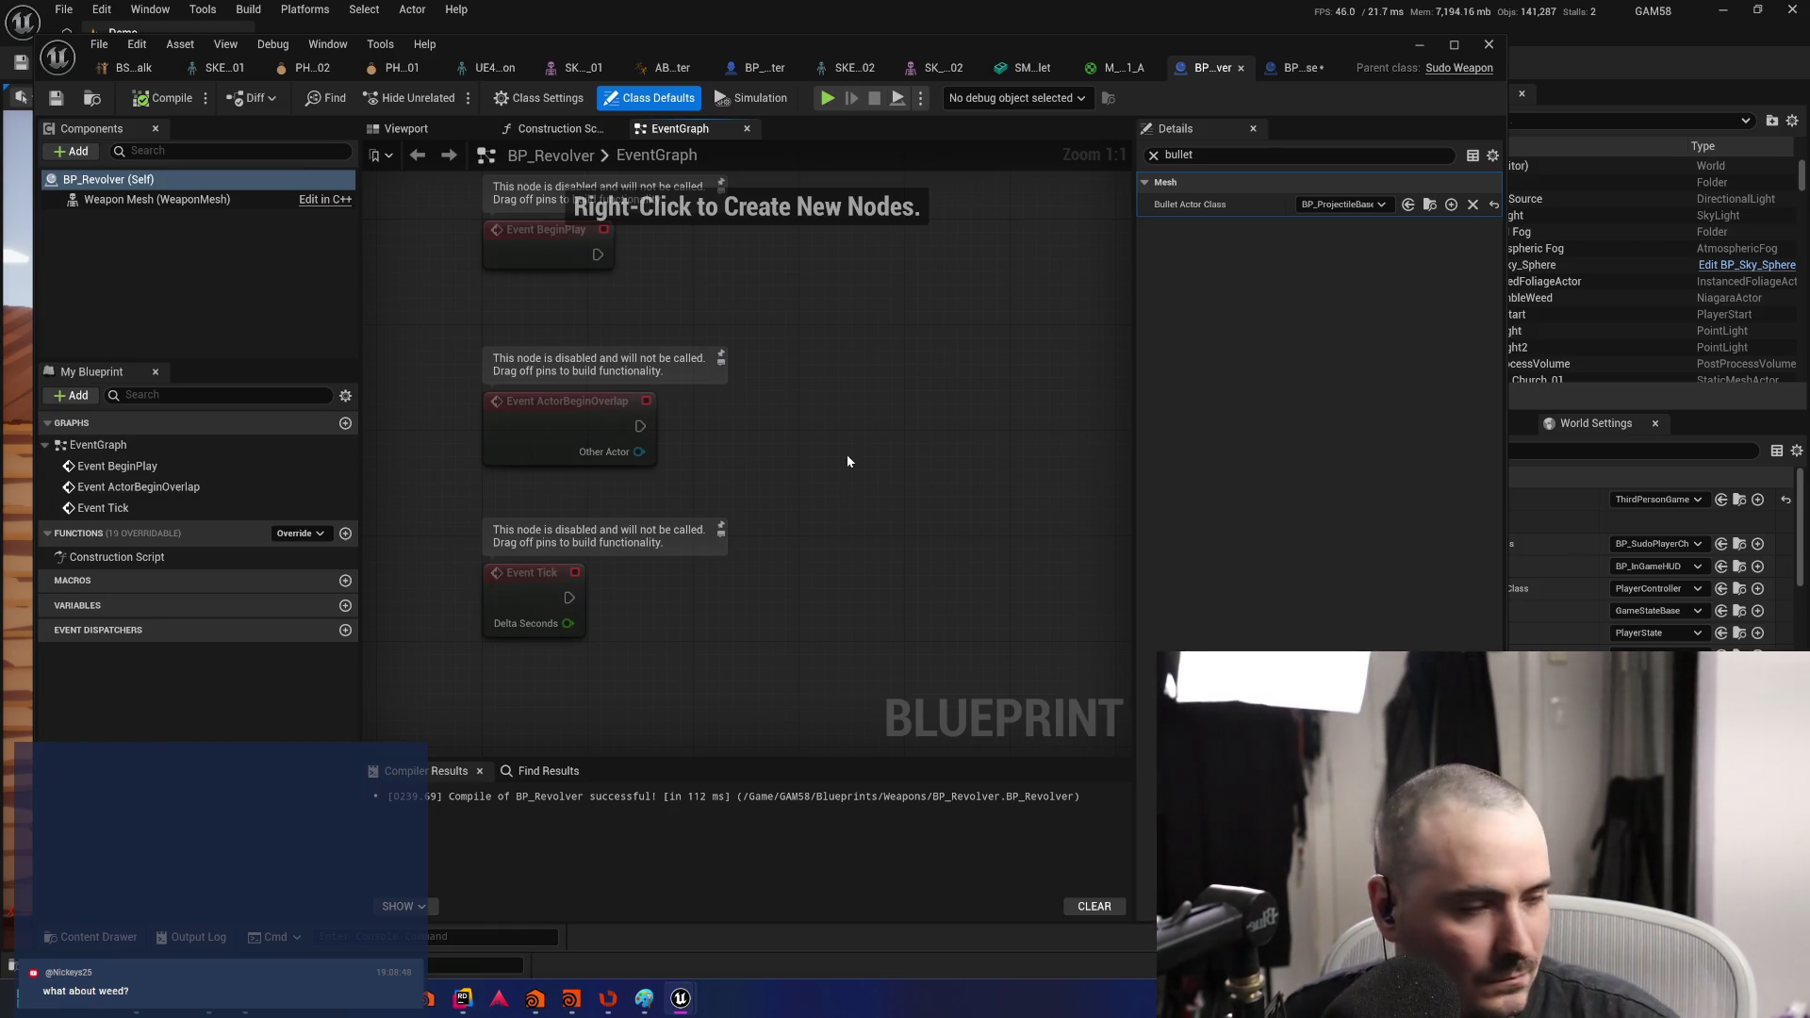
{"action": "left_click", "coordinate": [70, 100]}
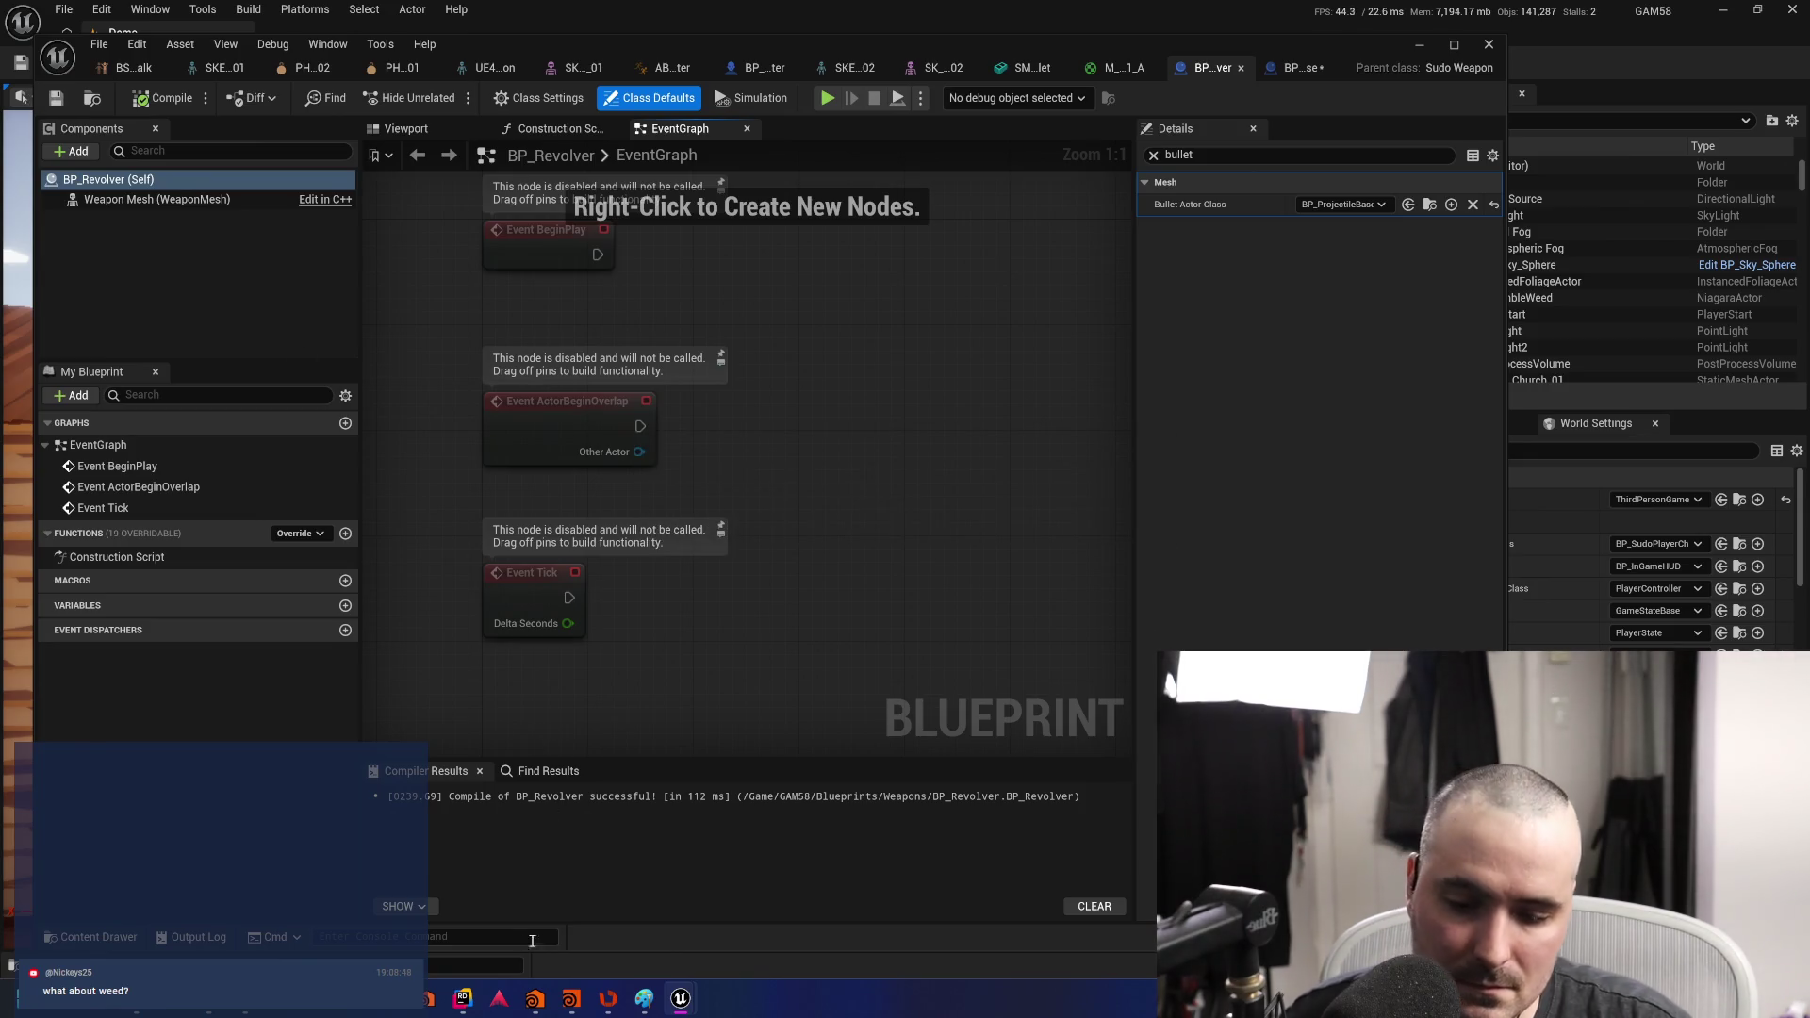
{"action": "mouse_move", "coordinate": [571, 1009]}
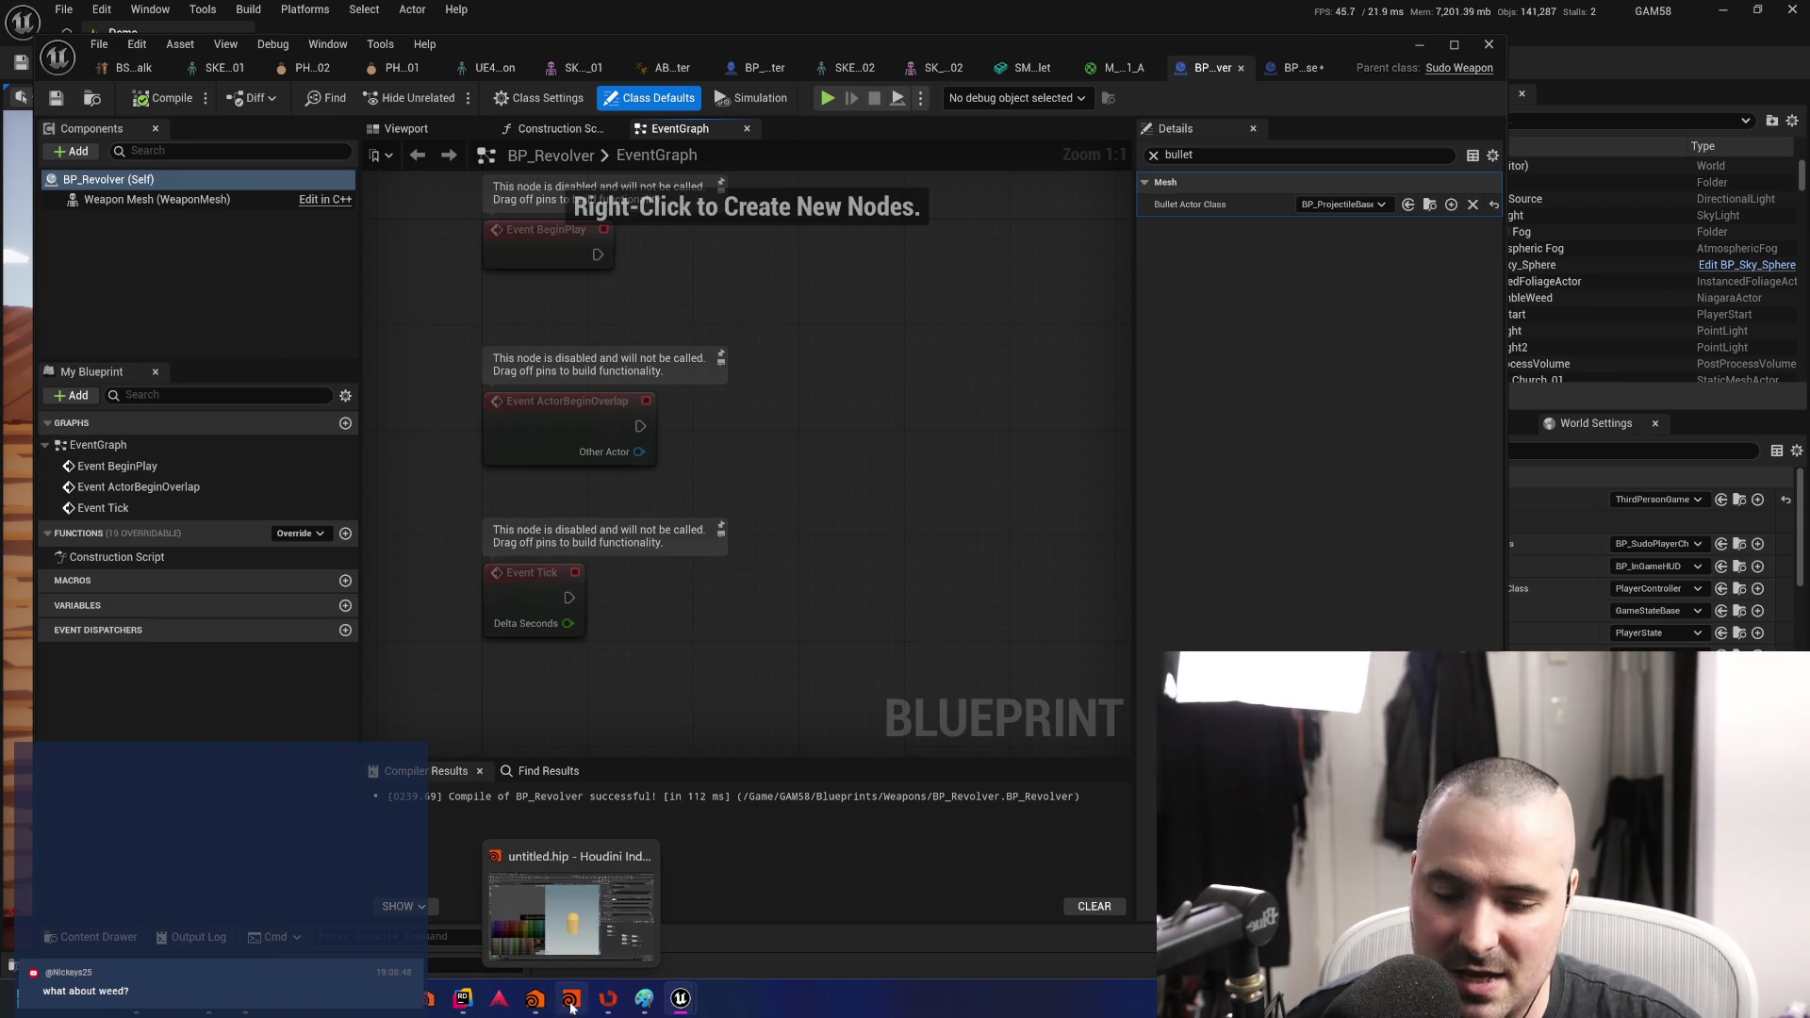
- Quit Houdini's untitled scene with Discard and Quit, then close the Houdini Launcher
{"action": "left_click", "coordinate": [572, 999]}
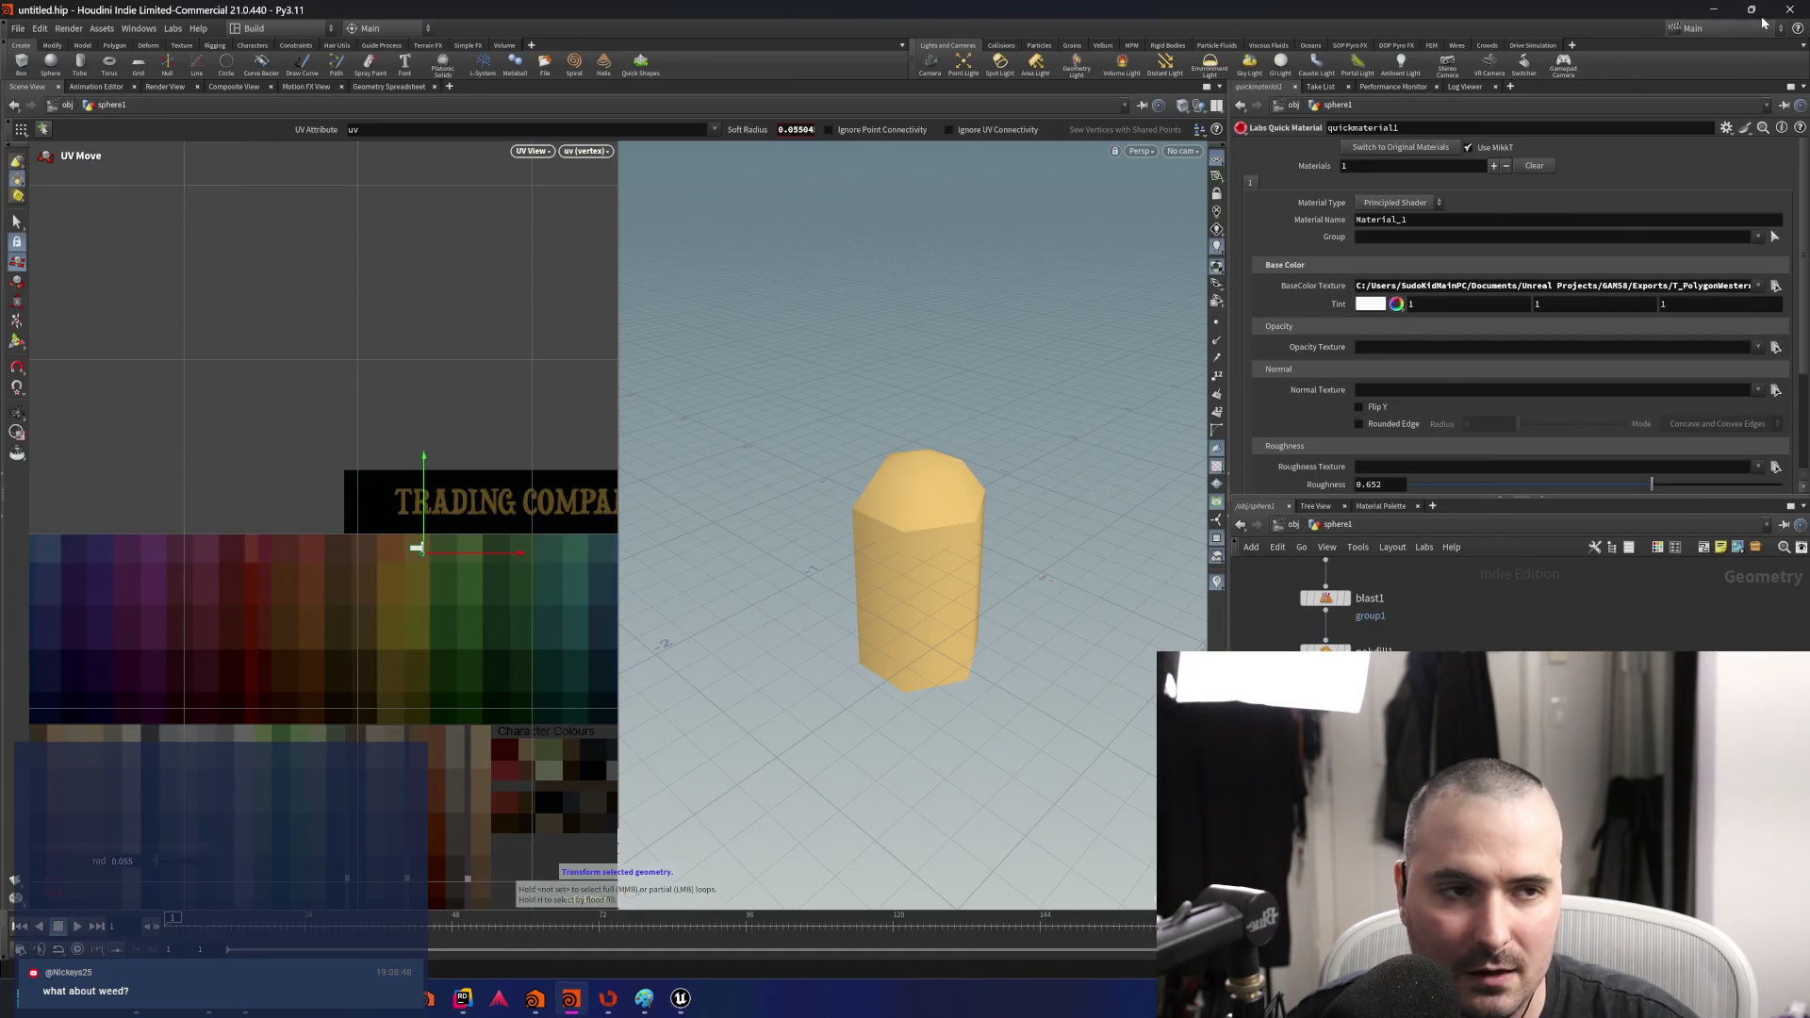
{"action": "left_click", "coordinate": [1793, 9]}
{"action": "left_click", "coordinate": [1707, 76]}
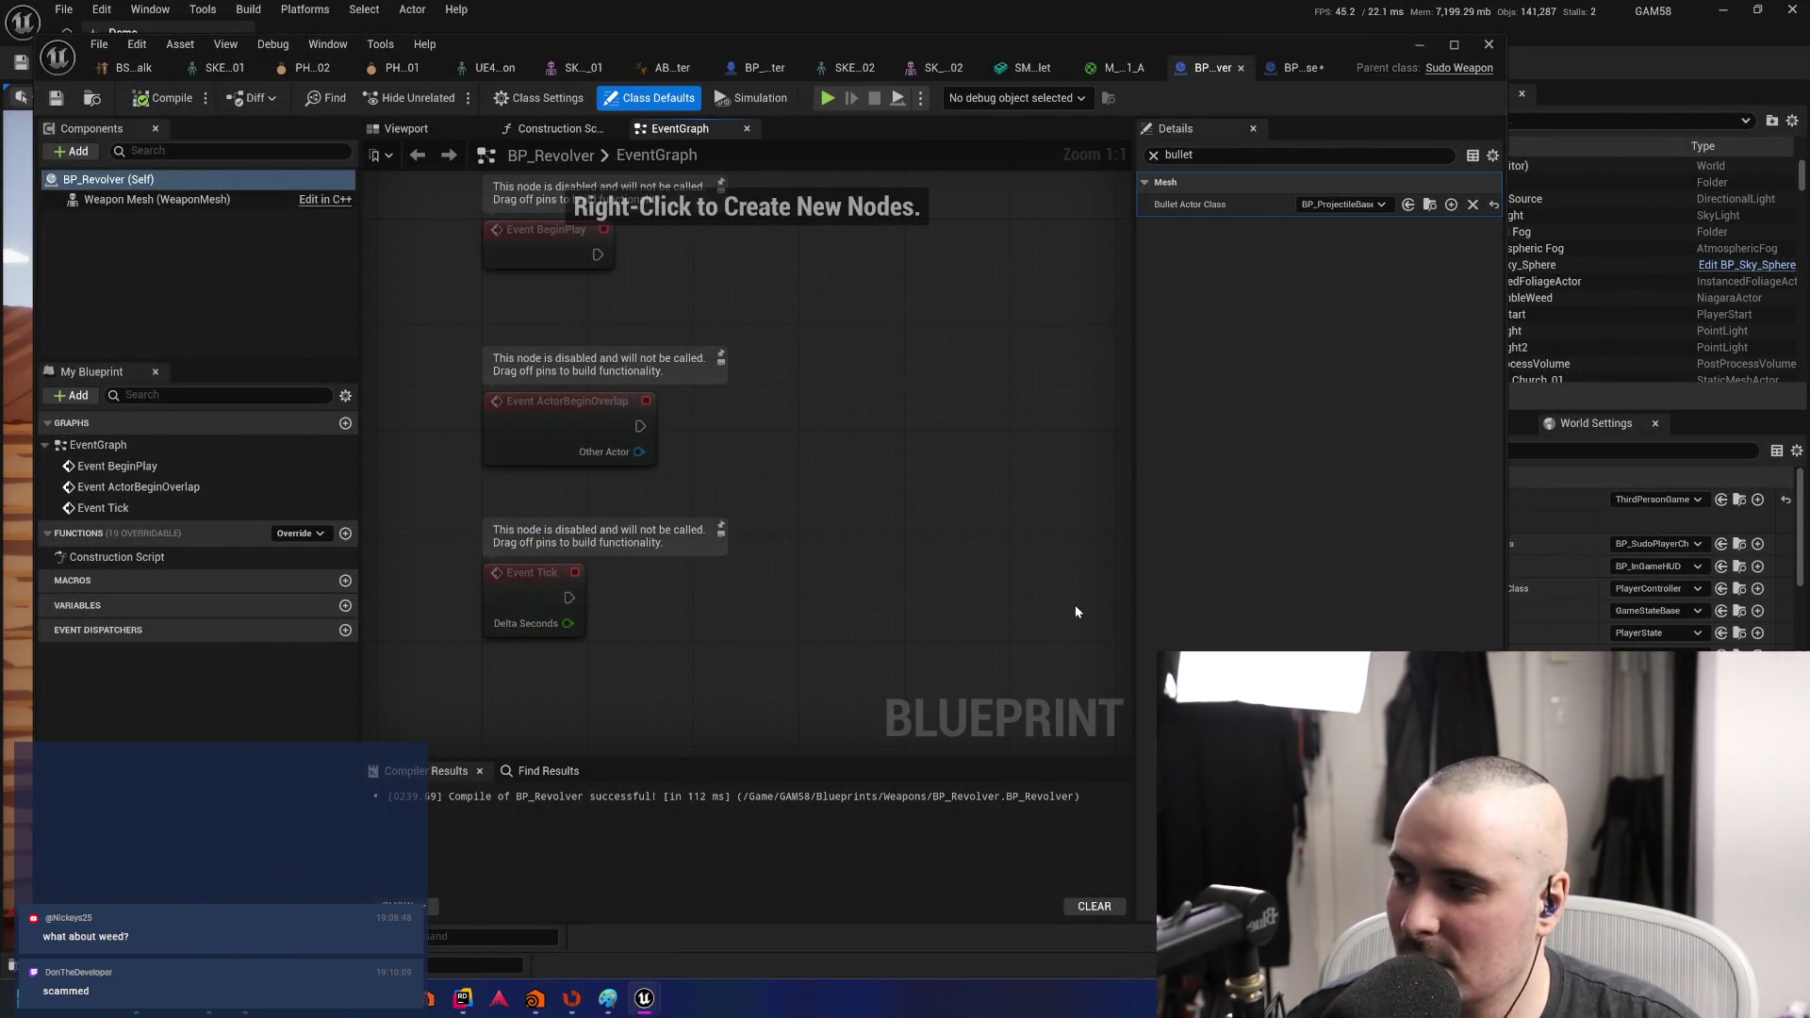
{"action": "left_click", "coordinate": [530, 1001]}
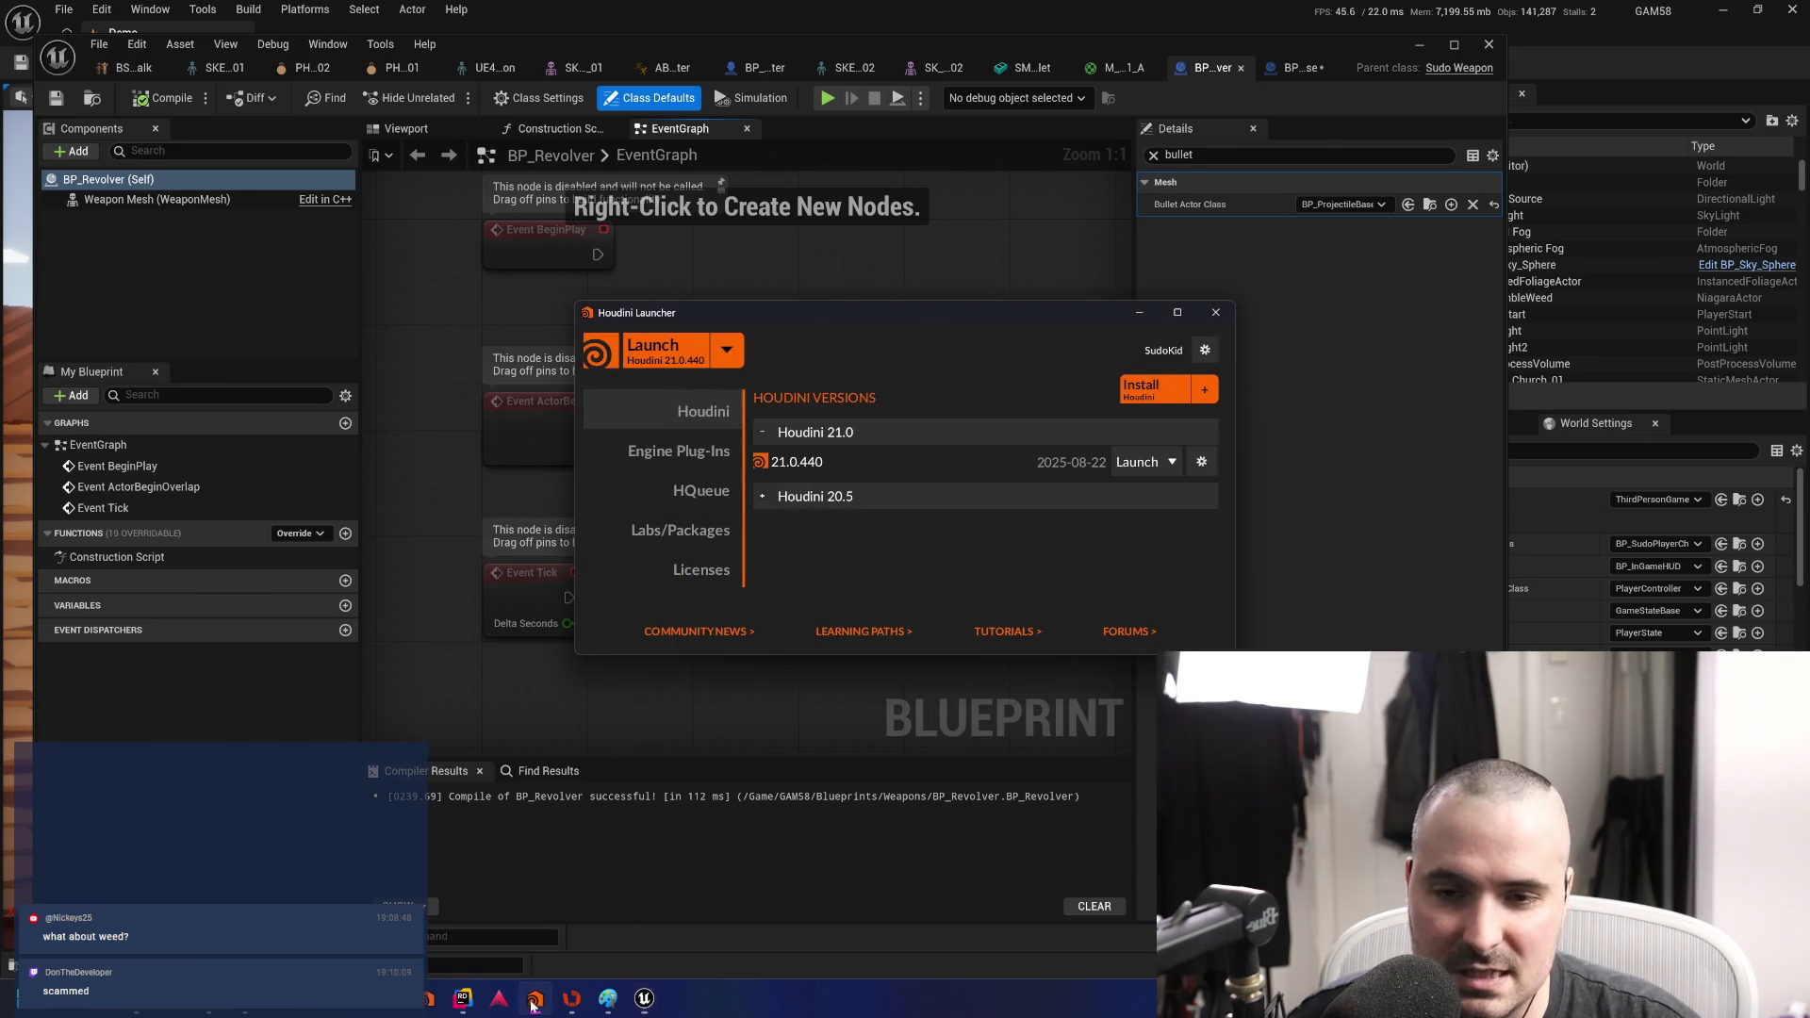
{"action": "left_click", "coordinate": [1214, 311]}
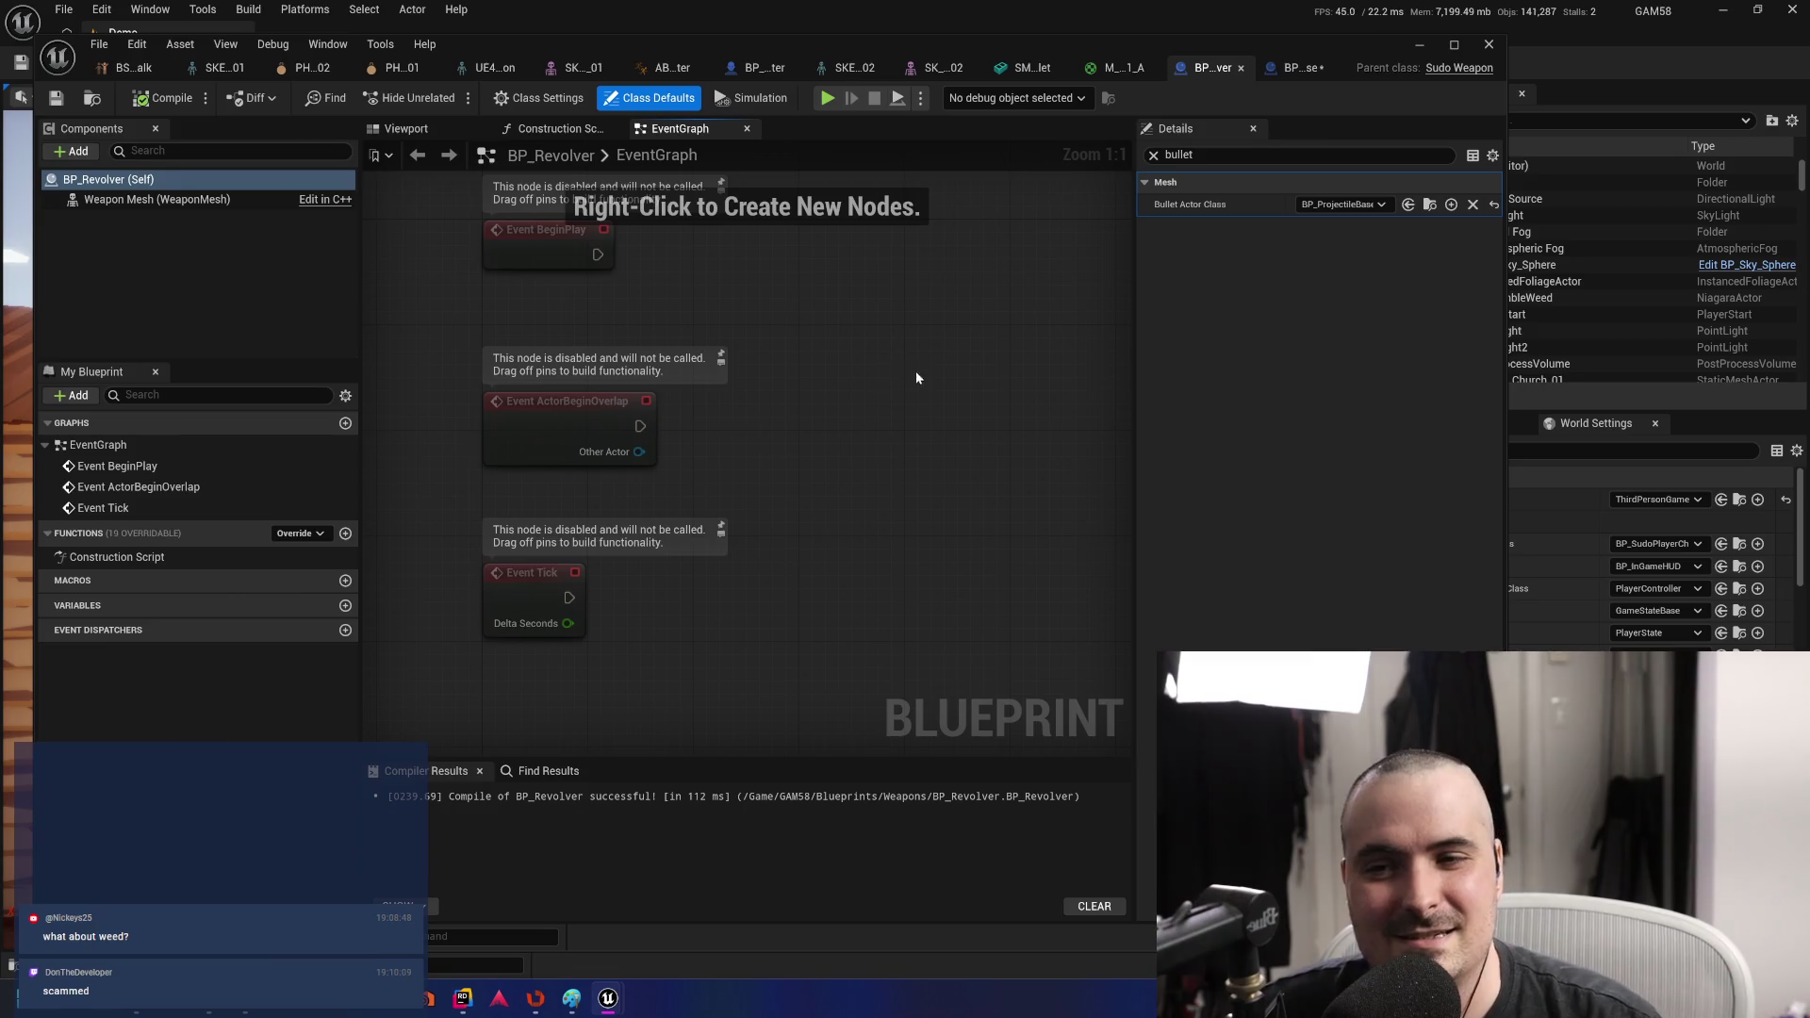
- Recompile BP_ProjectileBase and move the Get Owner node left beside Get Actor Location
{"action": "left_click", "coordinate": [1265, 77]}
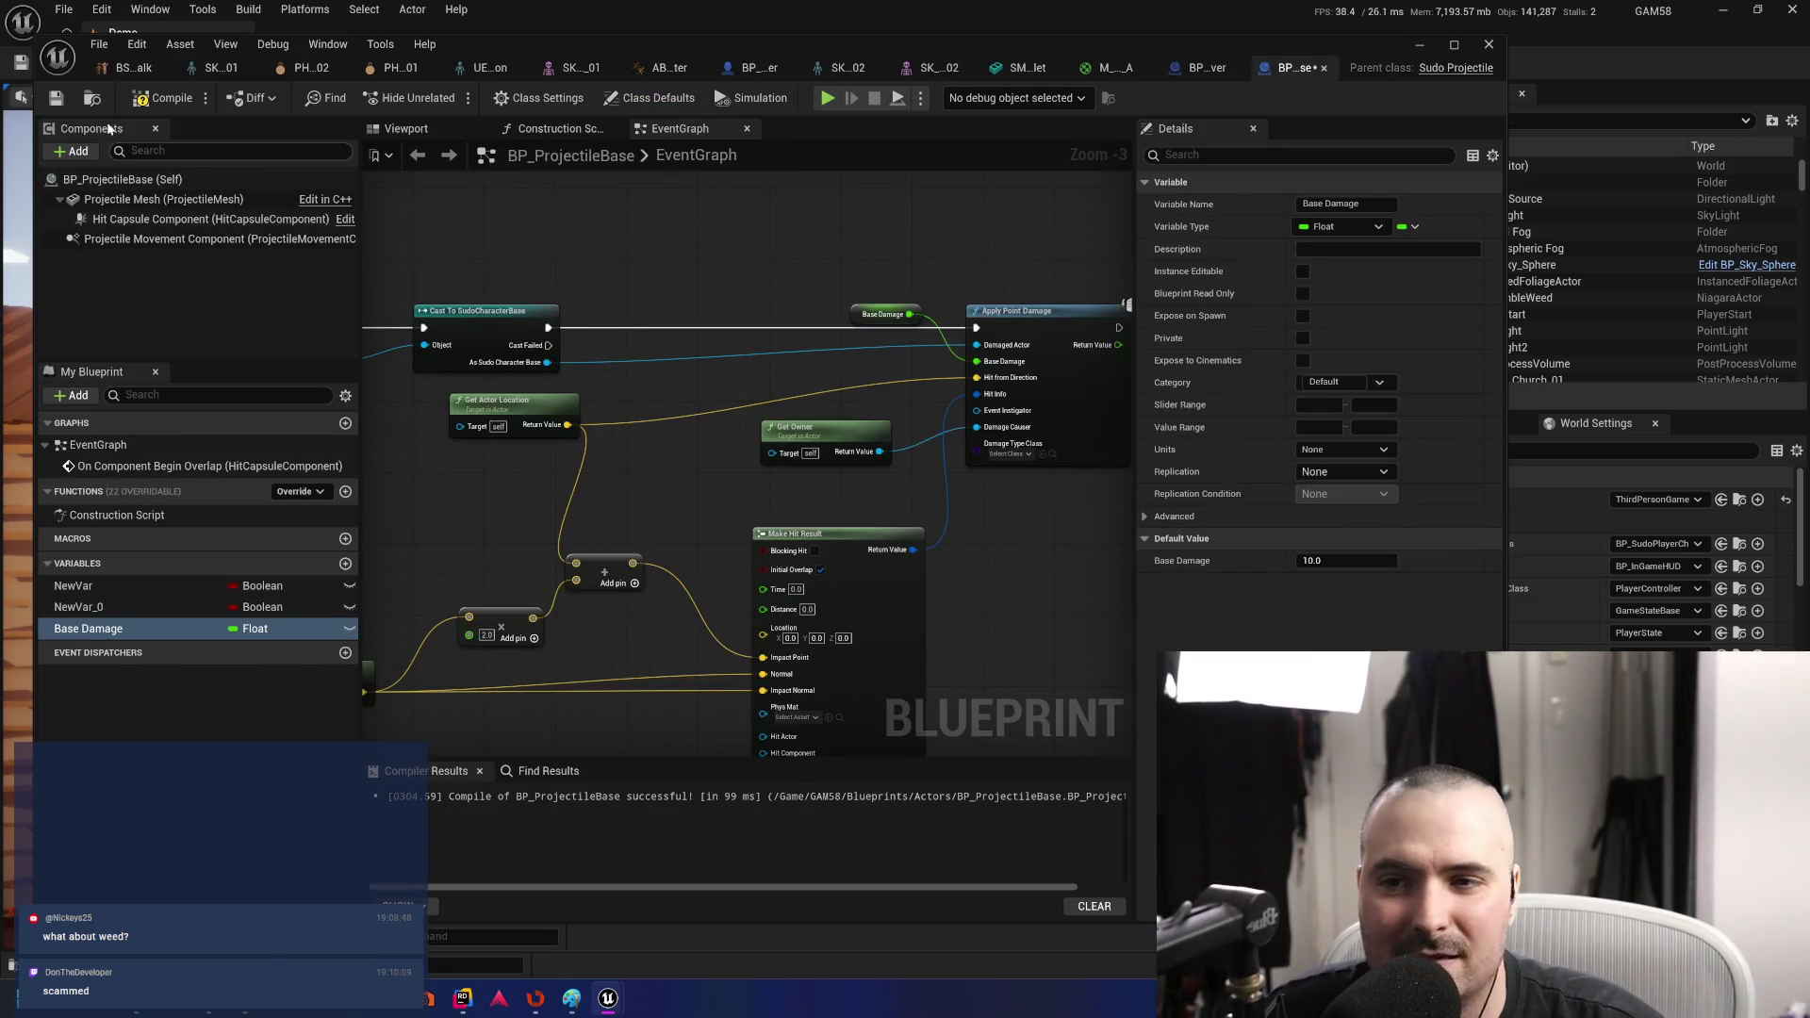
{"action": "left_click", "coordinate": [166, 99]}
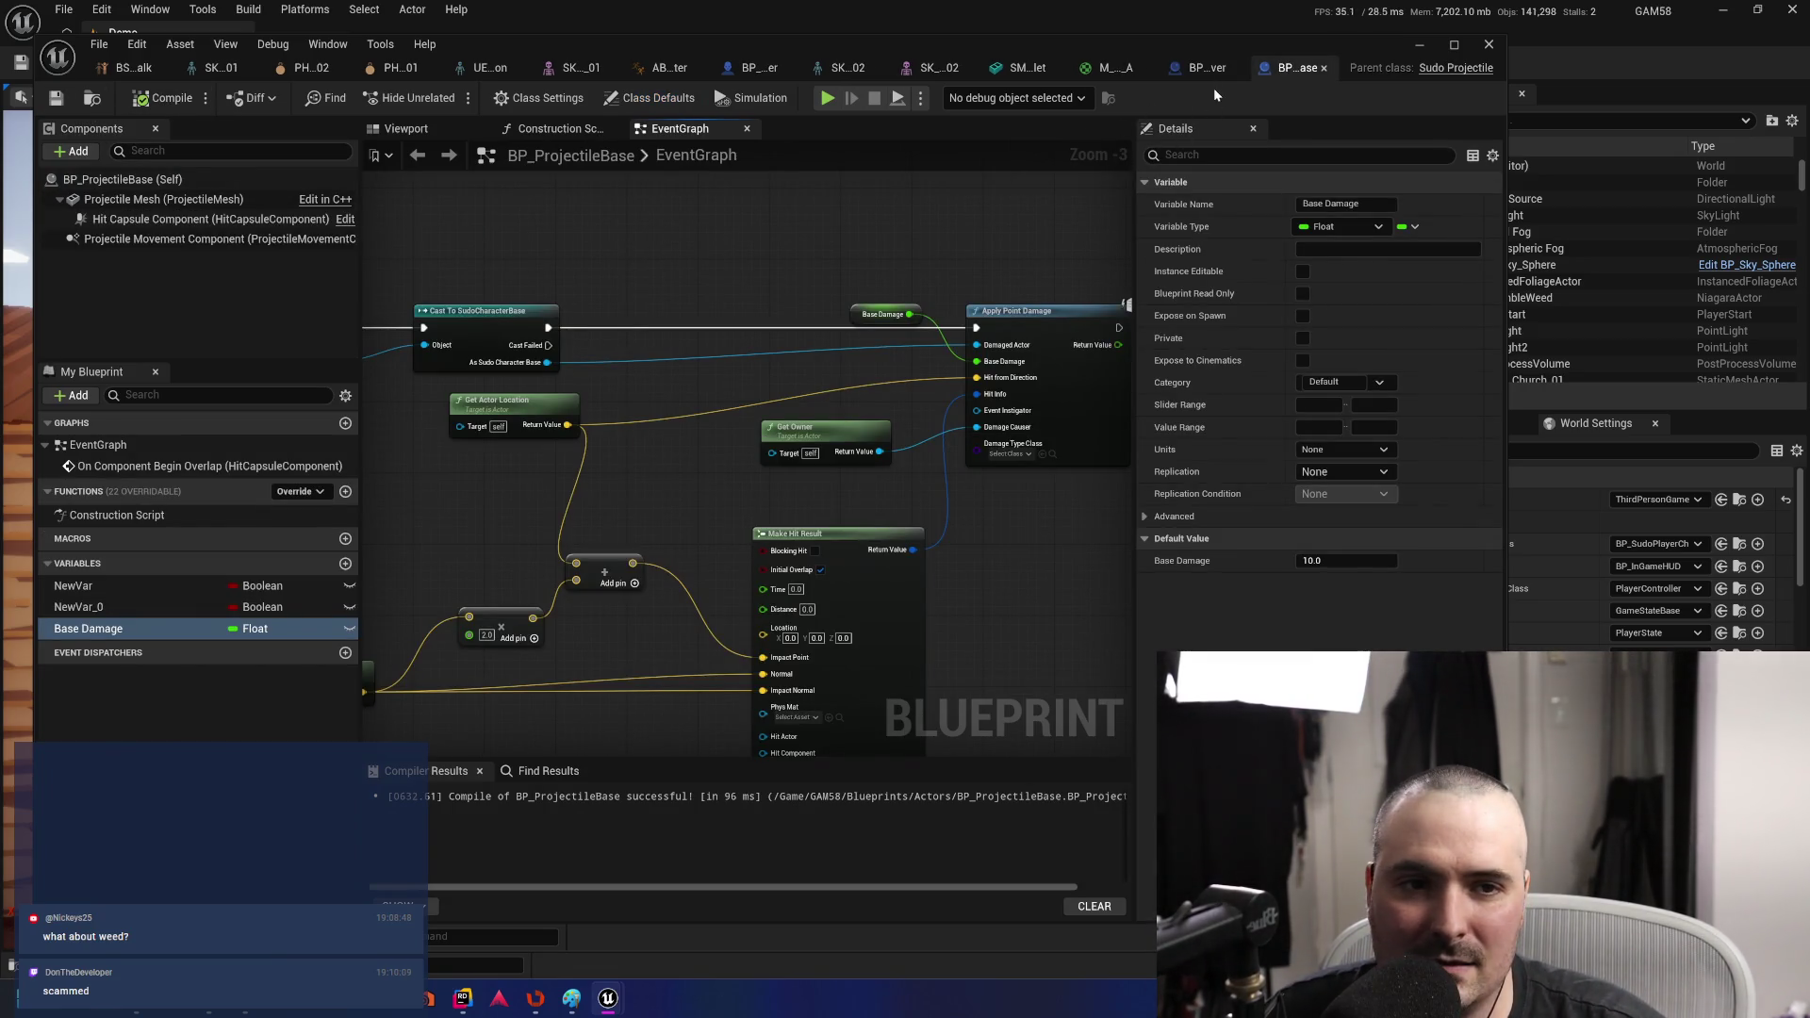
{"action": "left_click_drag", "start_coordinate": [776, 321], "coordinate": [937, 291]}
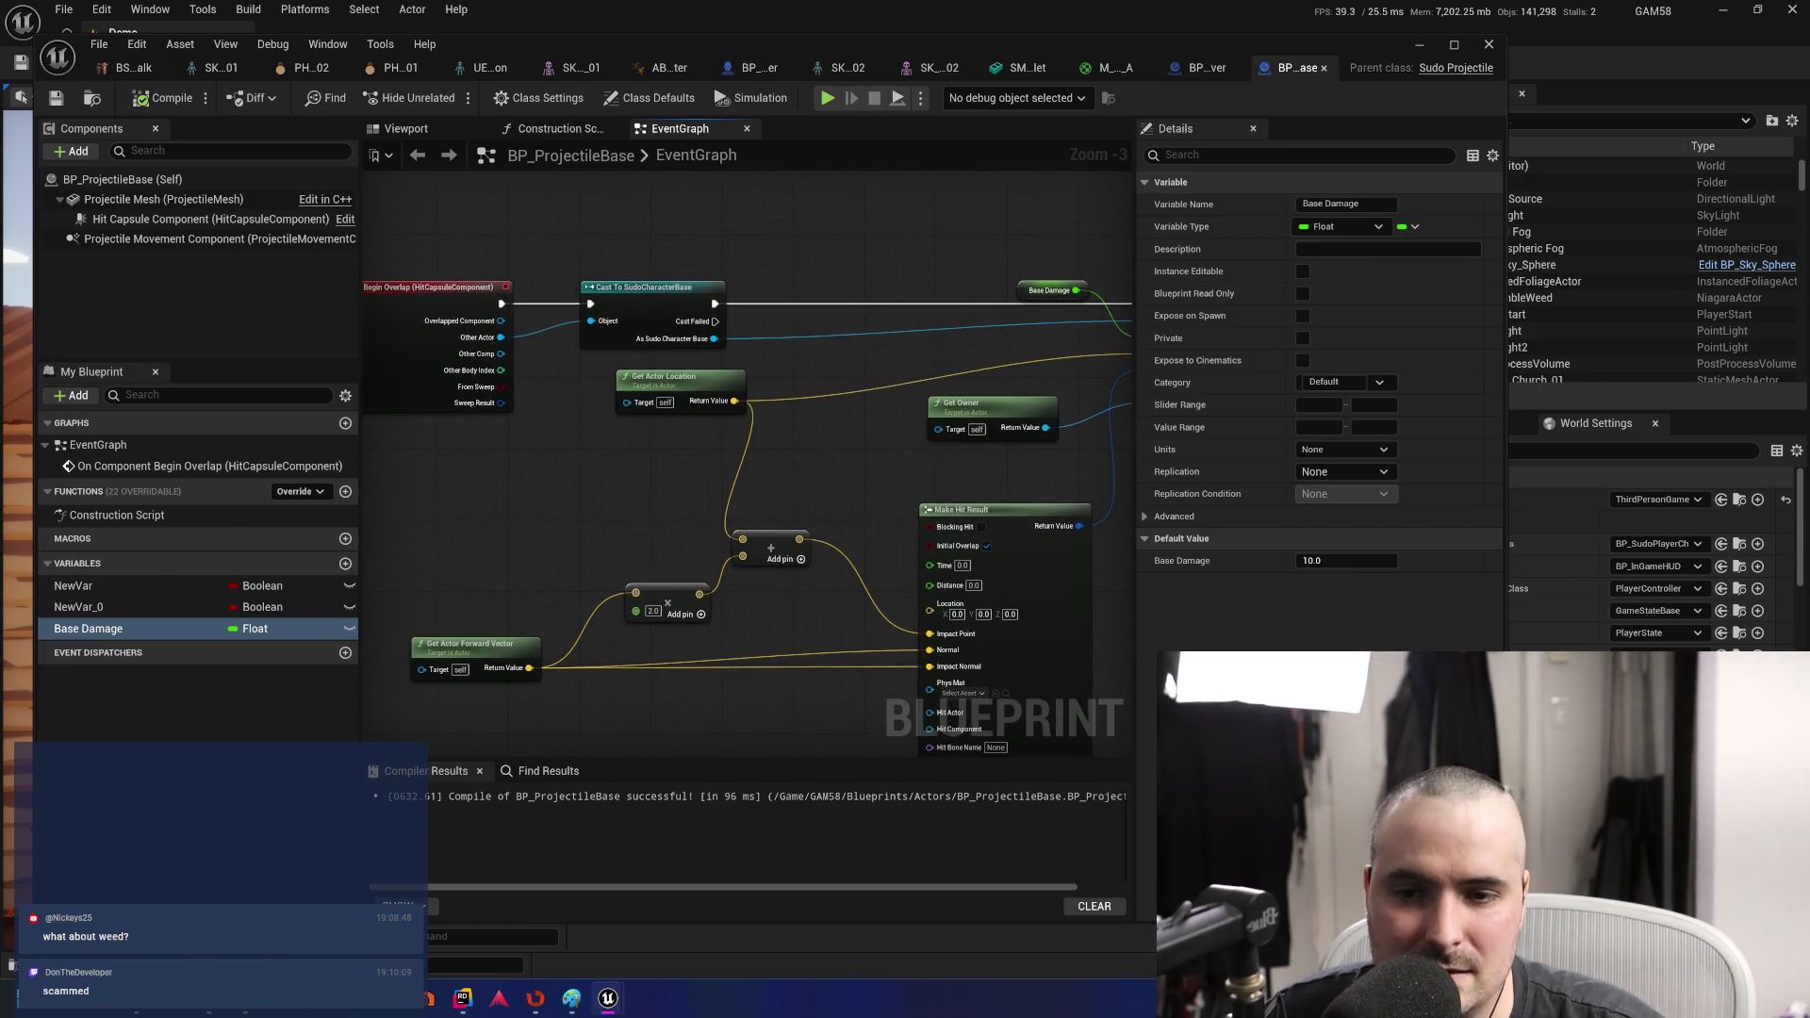
{"action": "mouse_move", "coordinate": [841, 399]}
{"action": "left_mouse_down"}
{"action": "mouse_move", "coordinate": [1014, 463]}
{"action": "mouse_move", "coordinate": [670, 387]}
{"action": "mouse_move", "coordinate": [533, 388]}
{"action": "mouse_move", "coordinate": [844, 404]}
{"action": "mouse_move", "coordinate": [726, 407]}
{"action": "left_mouse_up"}
{"action": "left_click_drag", "start_coordinate": [854, 421], "coordinate": [684, 446]}
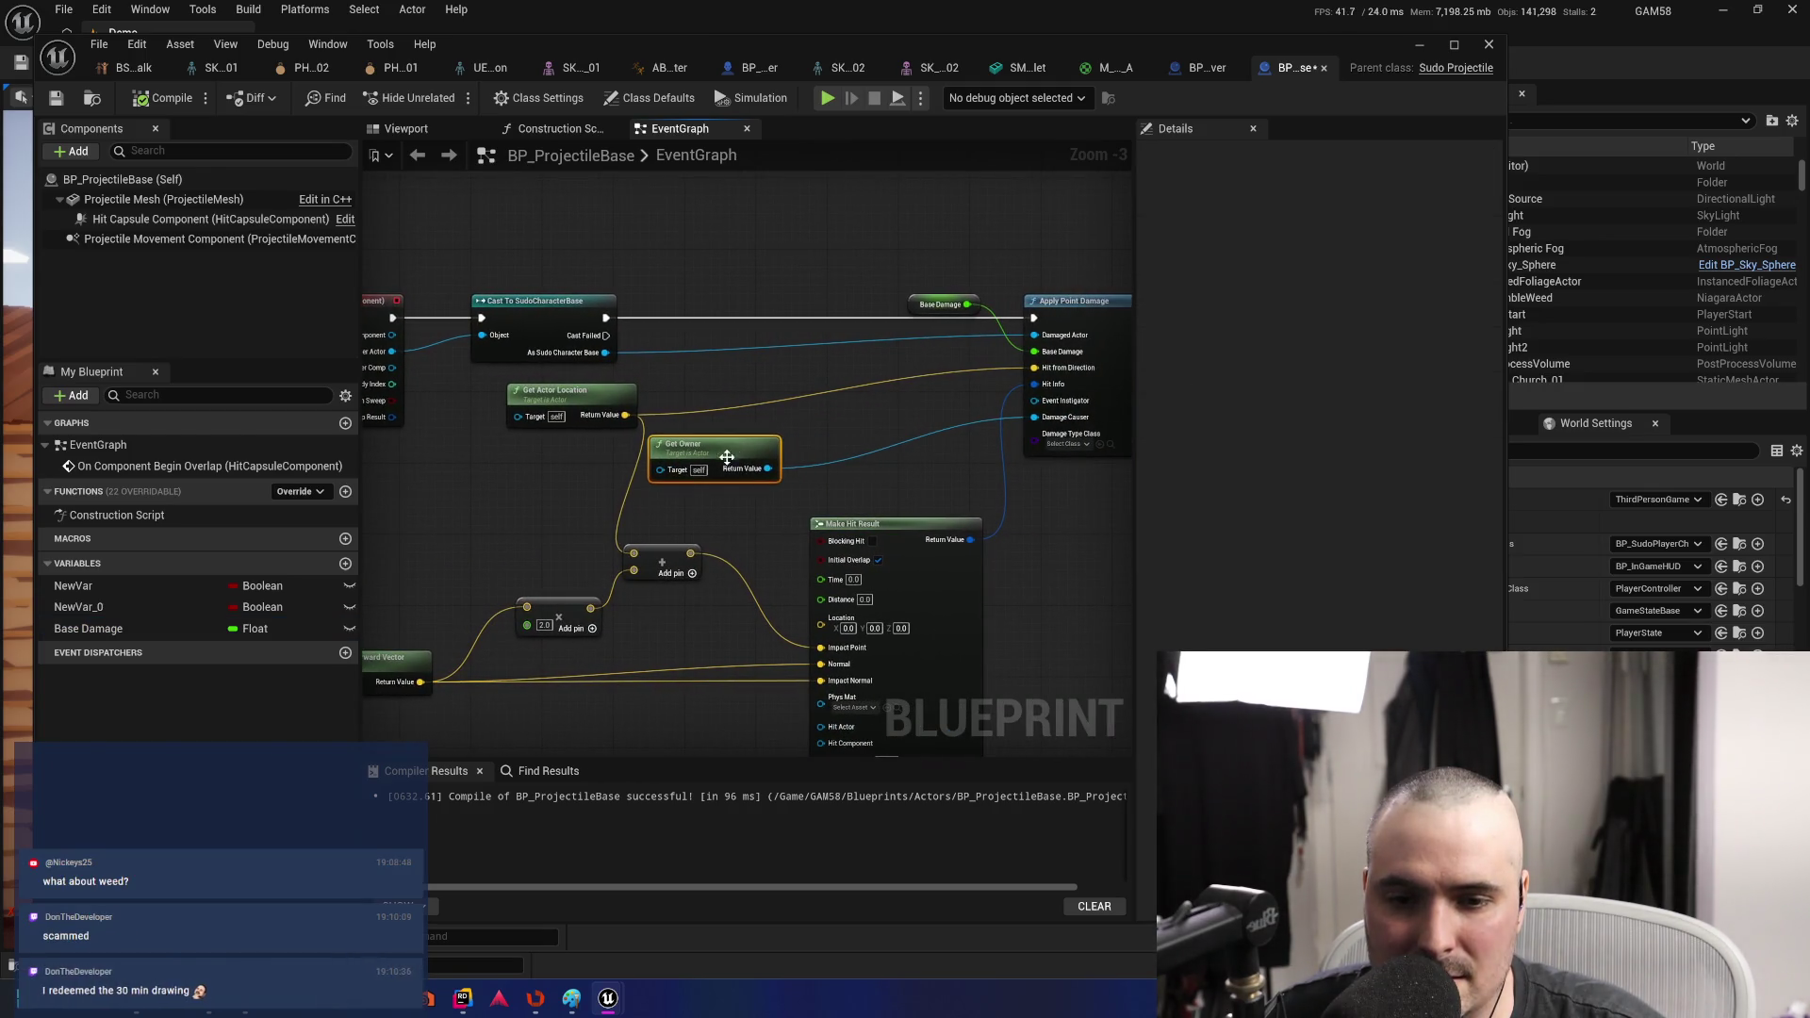
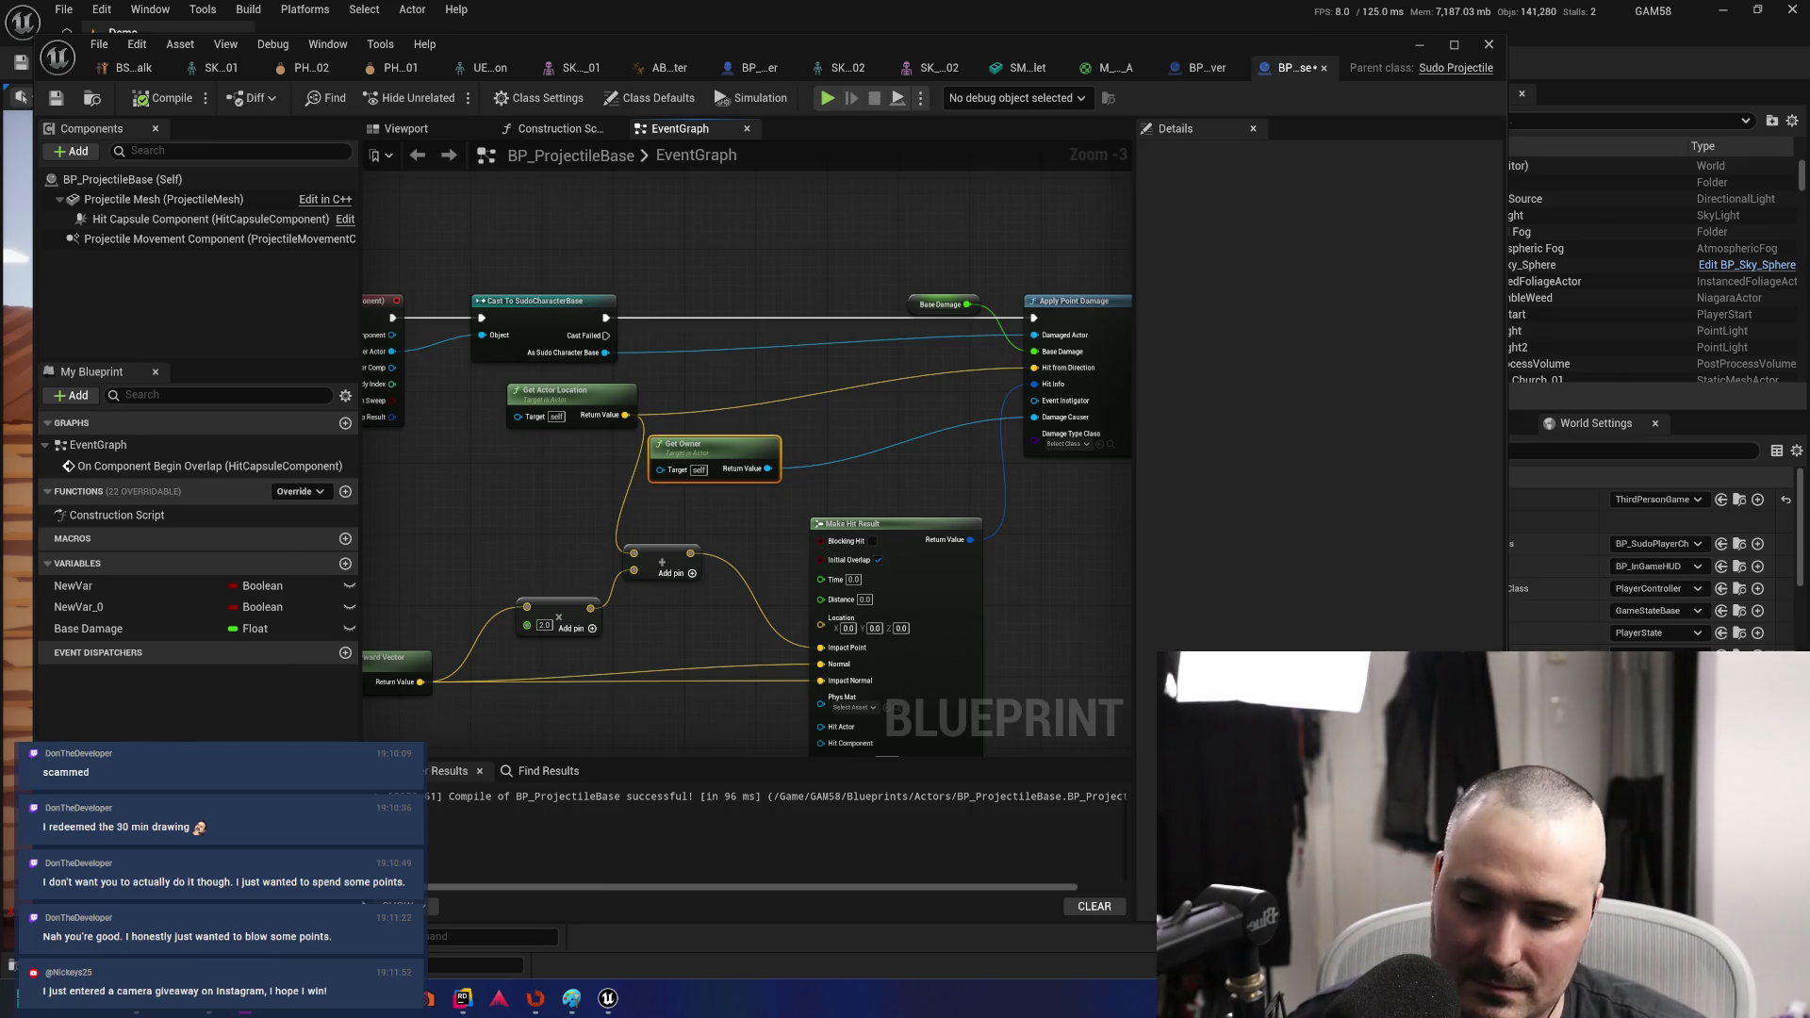
- Back in Edge, run a Google search for 'camera giveaway instagram'
{"action": "key", "text": "alt+Tab"}
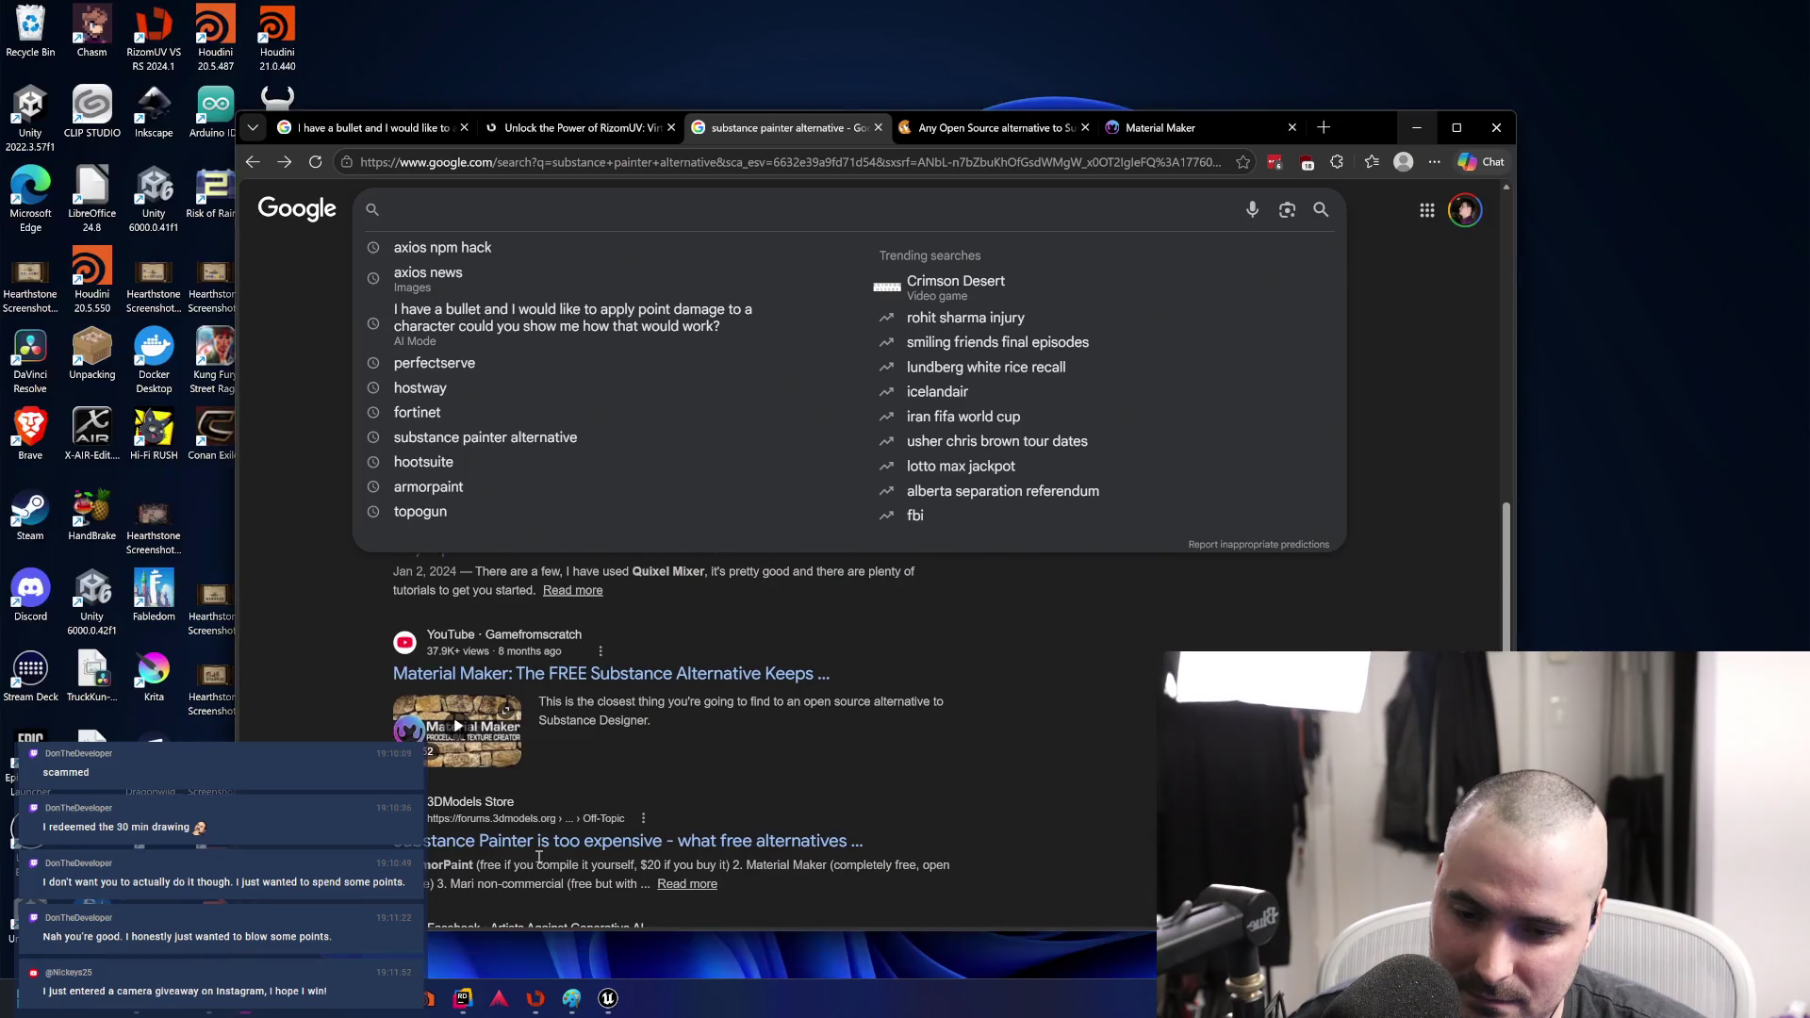
{"action": "key", "text": "ctrl+l"}
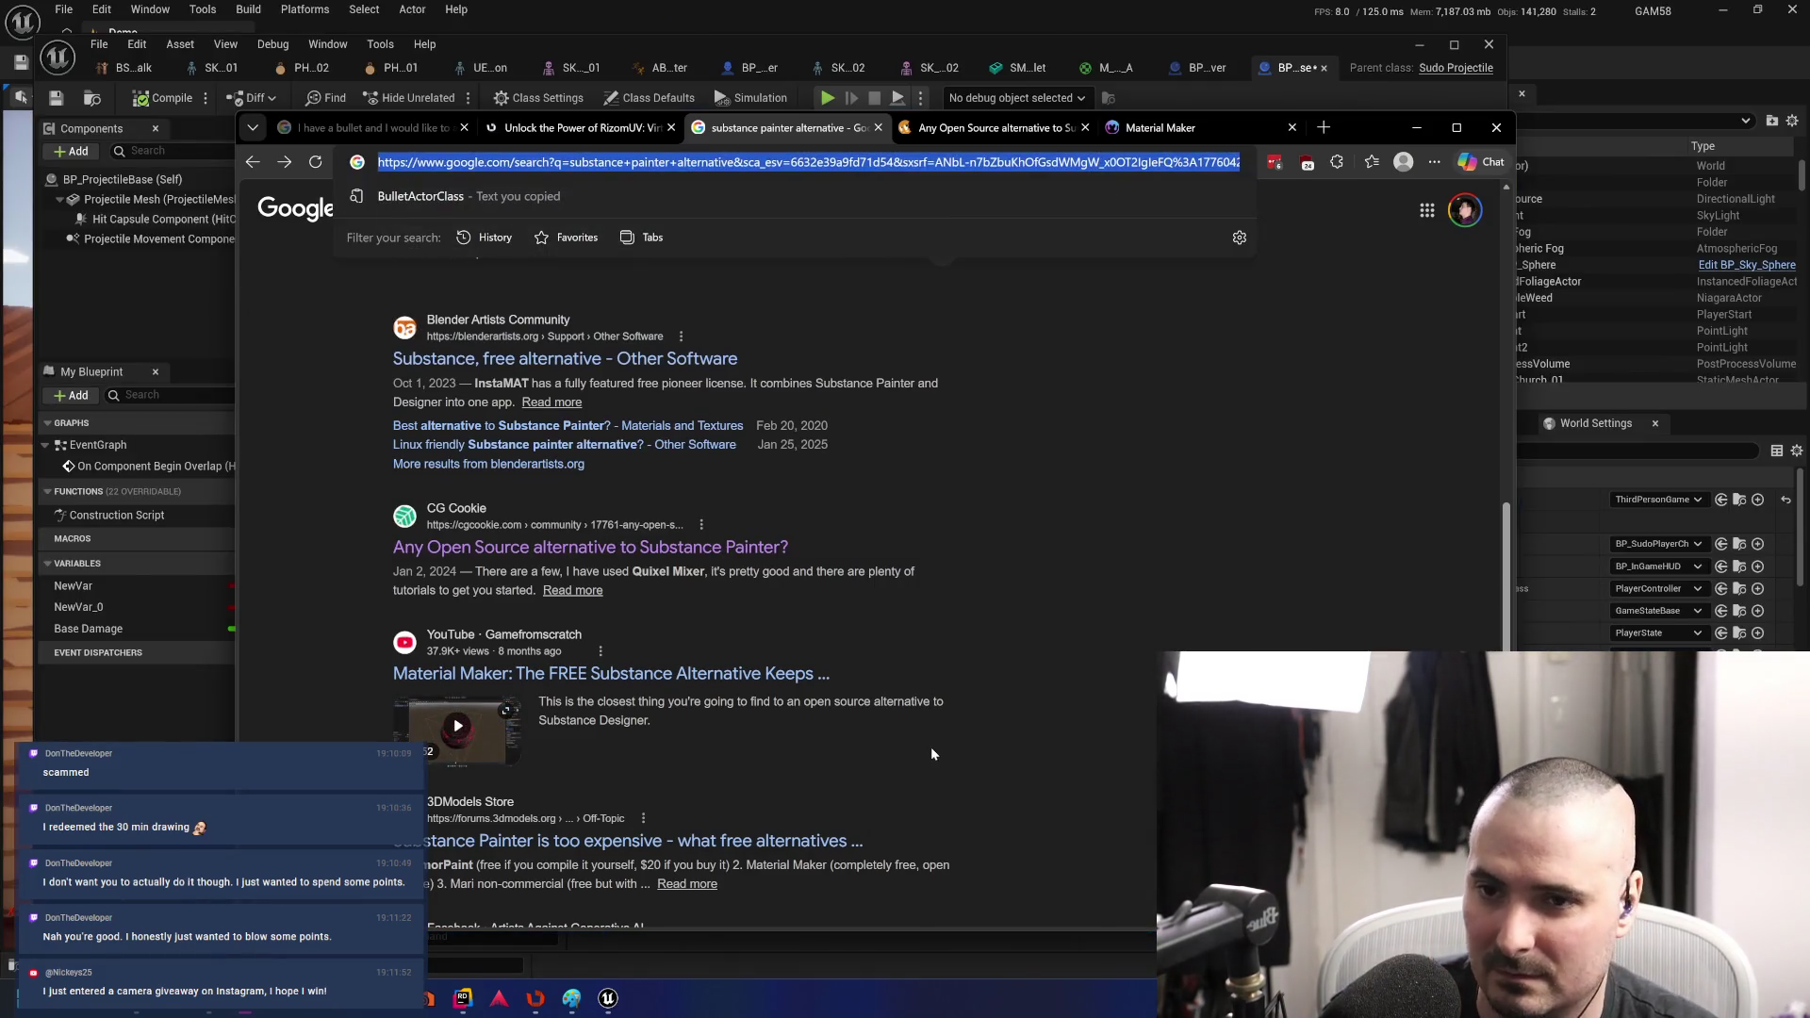
{"action": "type", "text": "camera giv"}
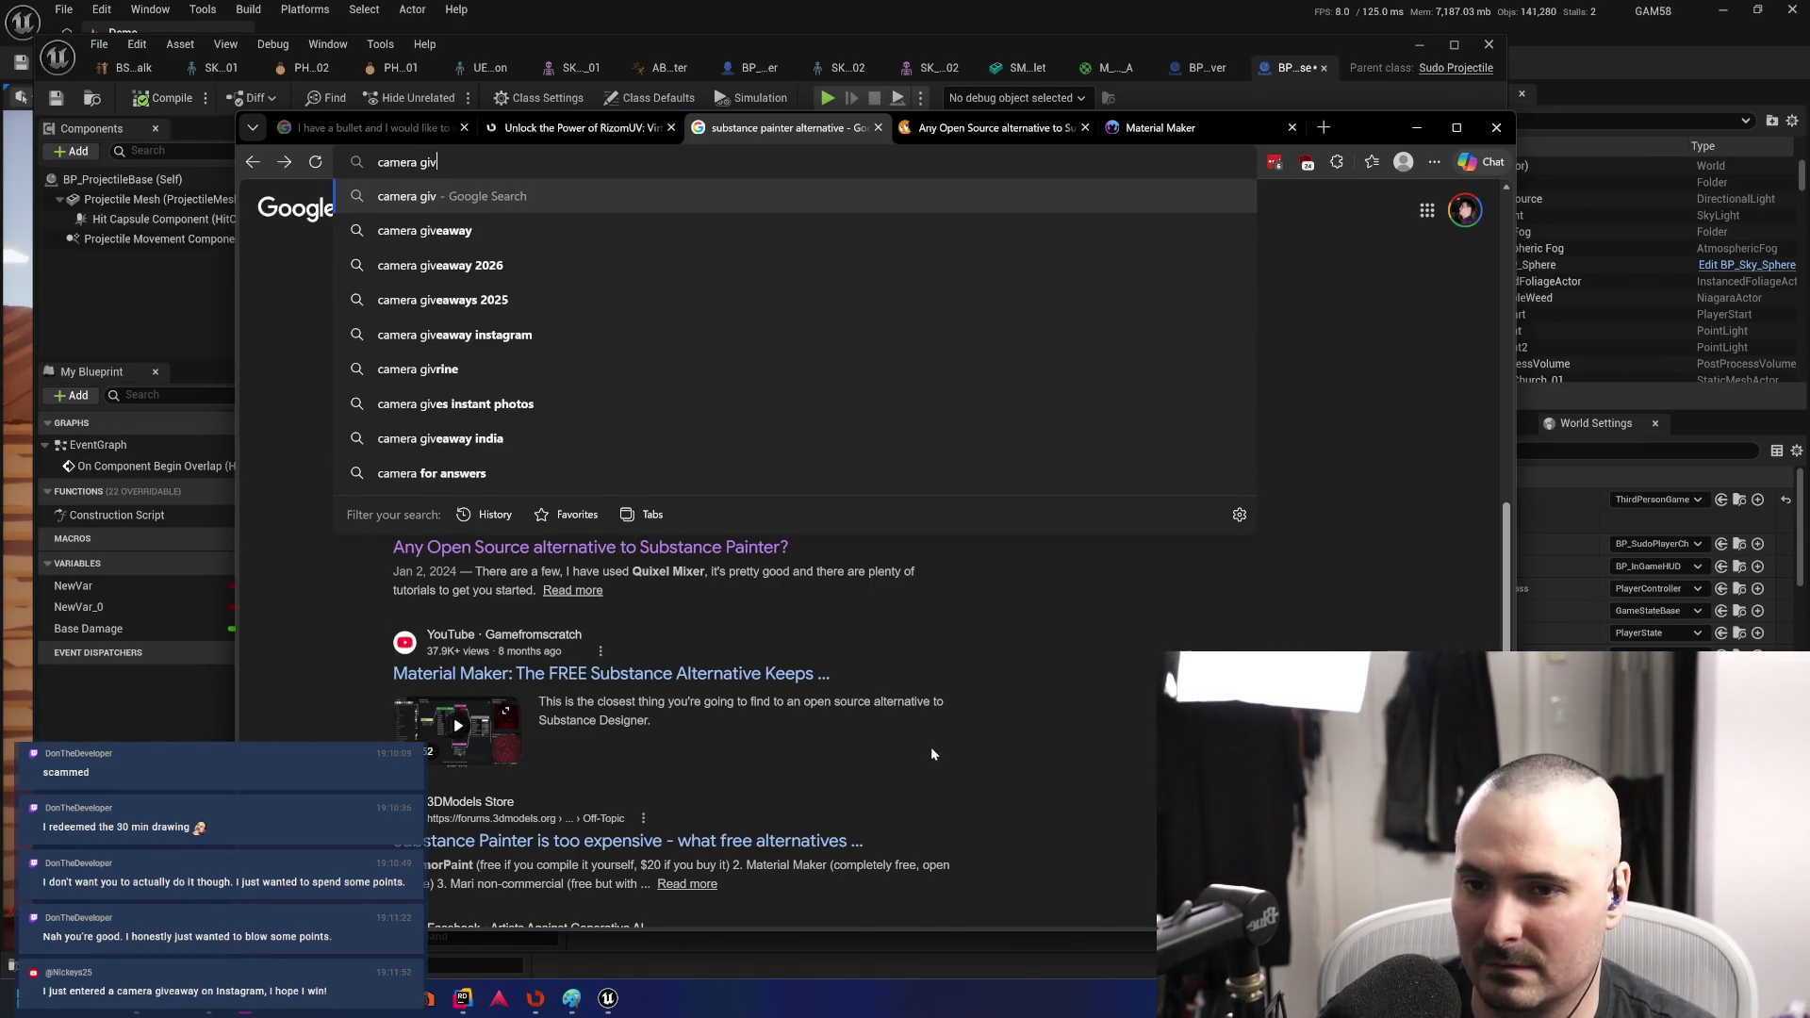
{"action": "type", "text": "eaway "}
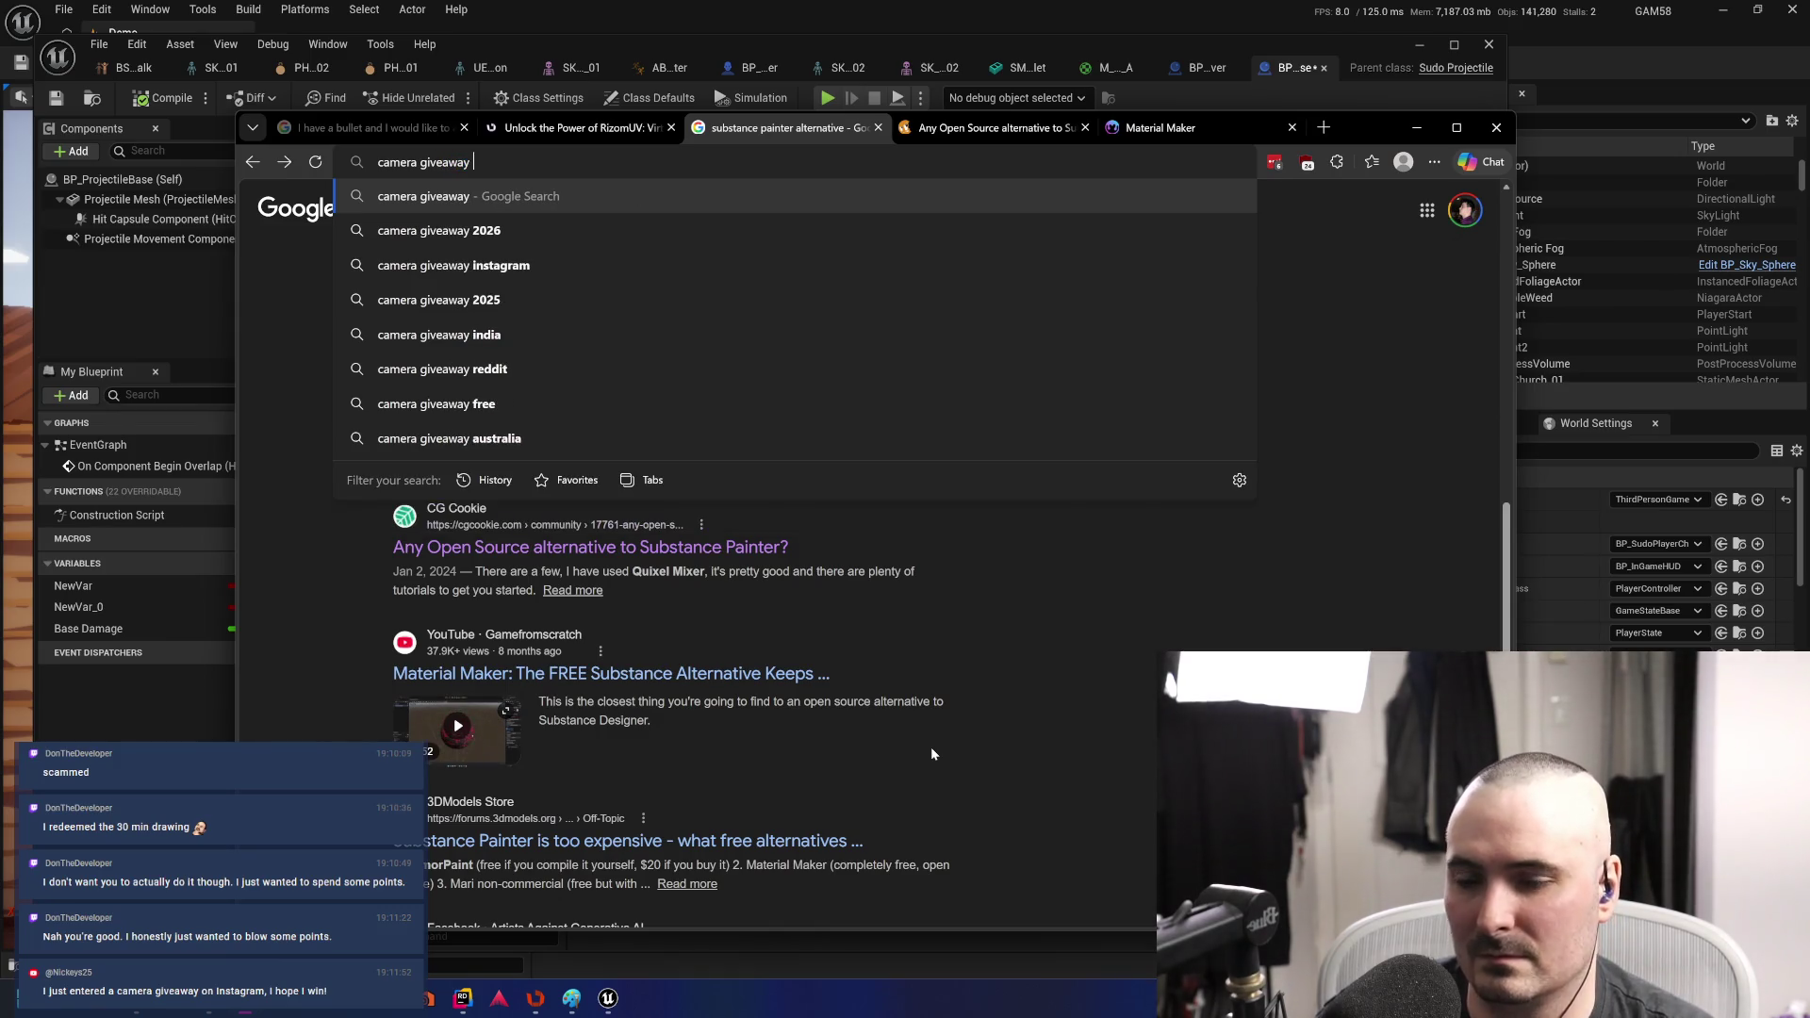
{"action": "type", "text": "instagram"}
{"action": "key", "text": "Return"}
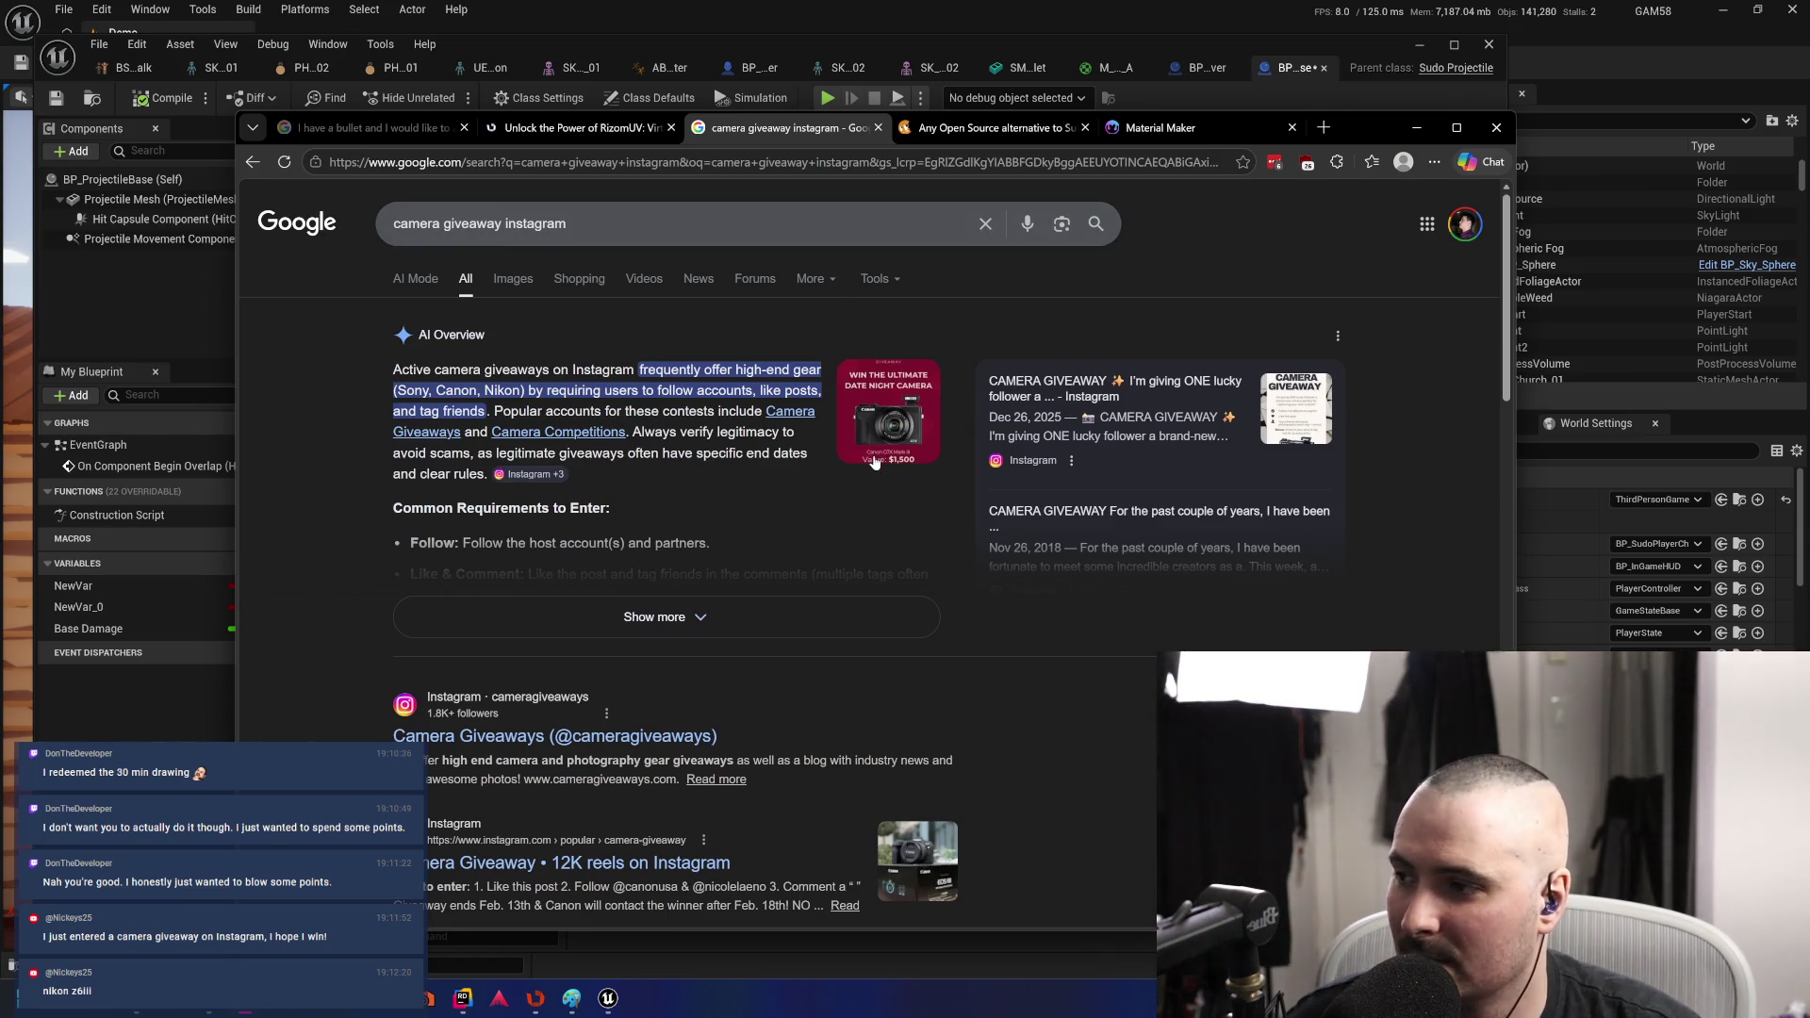
- Search Google for 'nikon z6iii', fixing the missing space, and view the image results
{"action": "left_click_drag", "start_coordinate": [571, 224], "coordinate": [250, 217]}
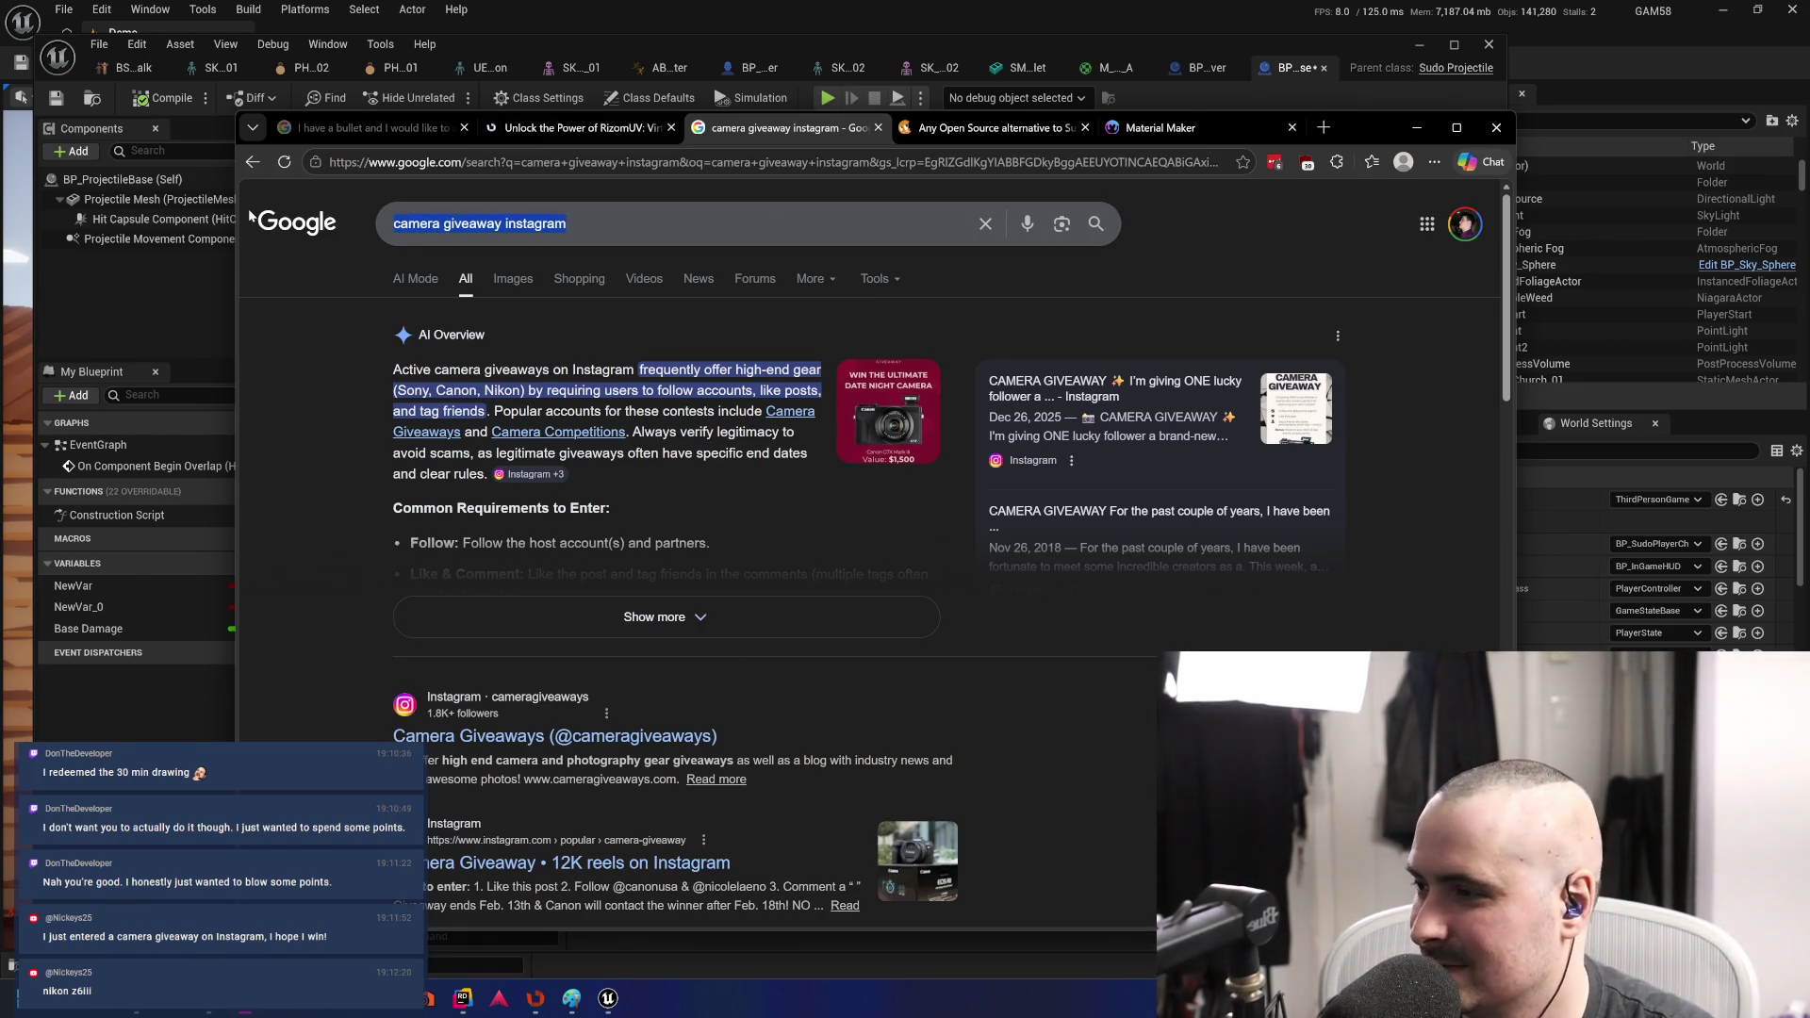
{"action": "type", "text": "nikonz"}
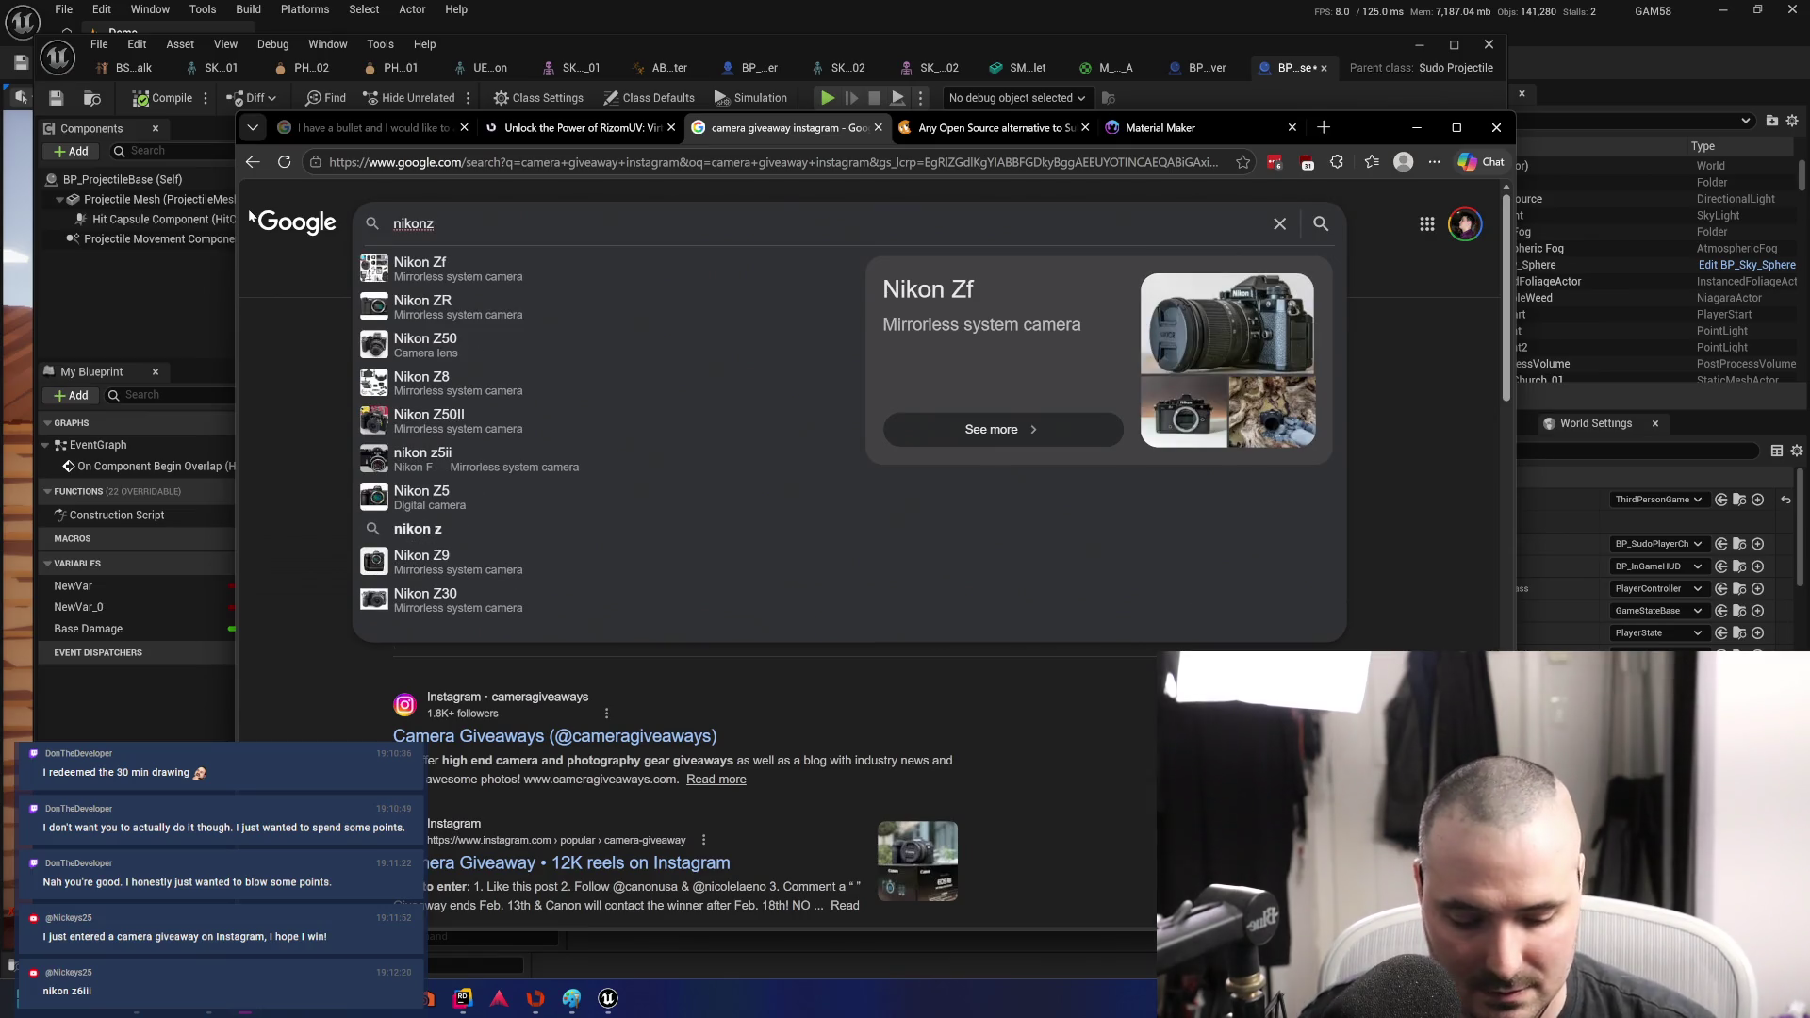
{"action": "type", "text": "6iii"}
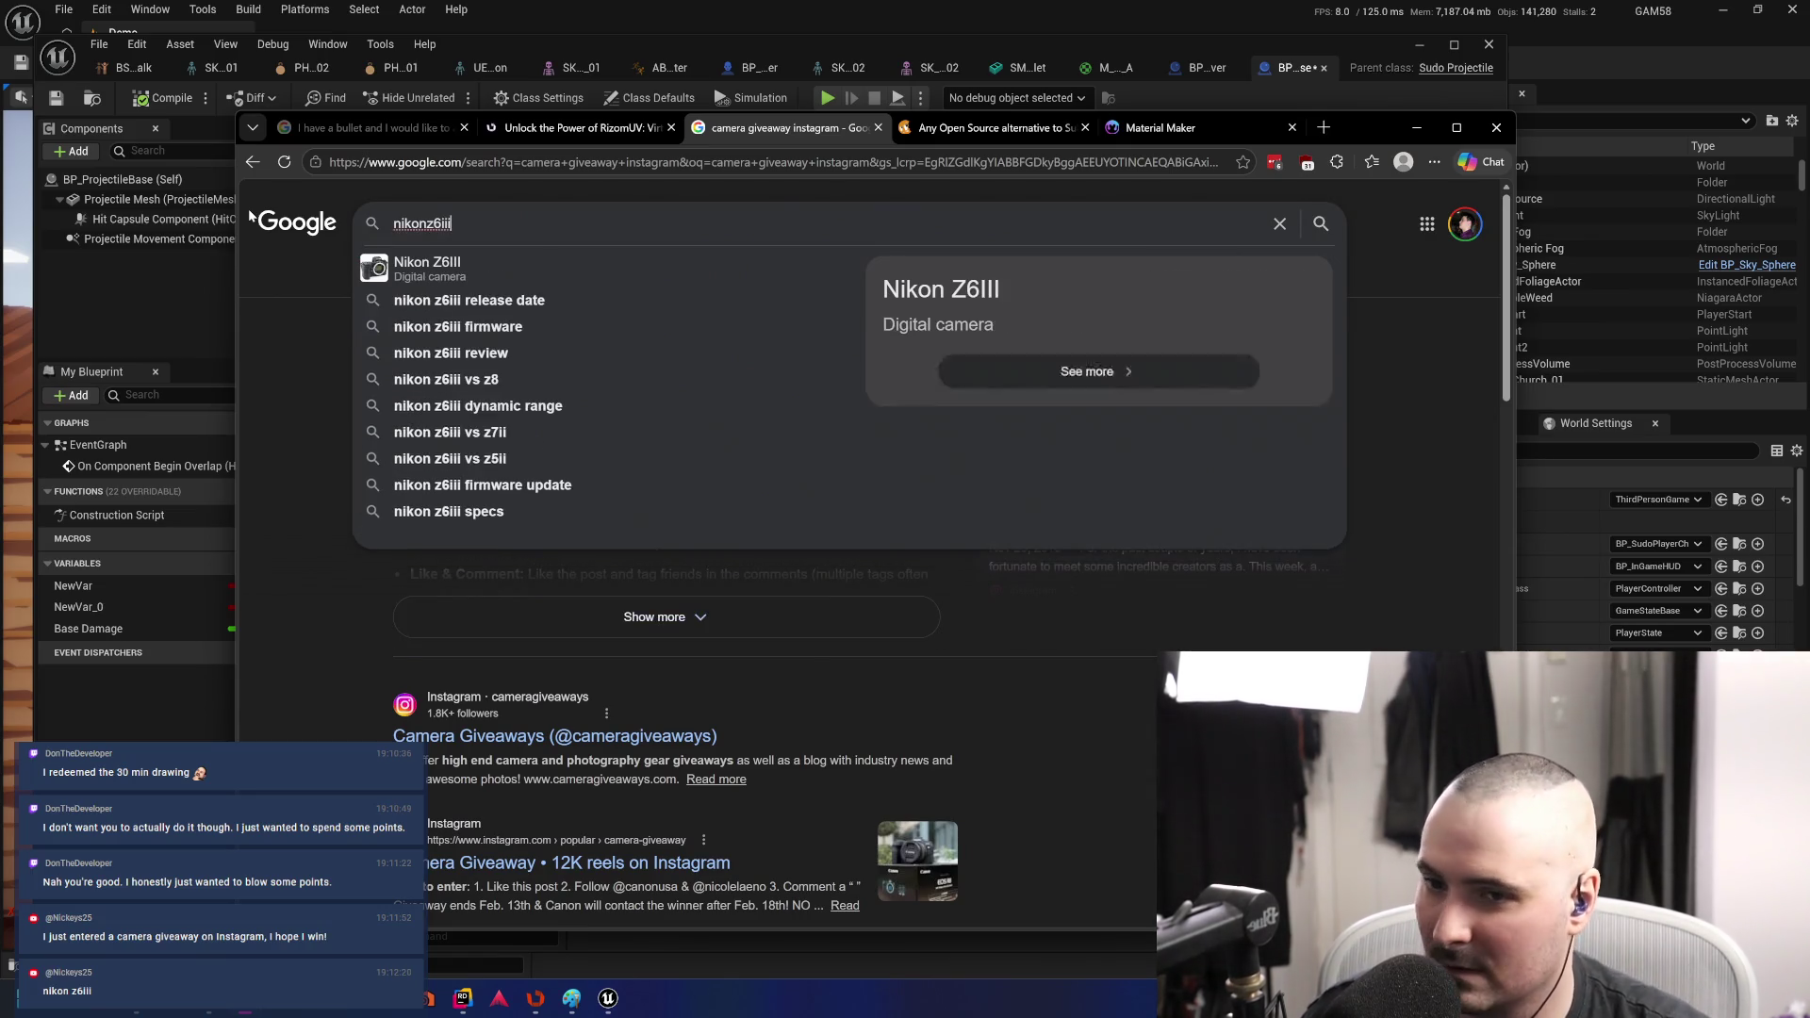
{"action": "key", "text": "Return"}
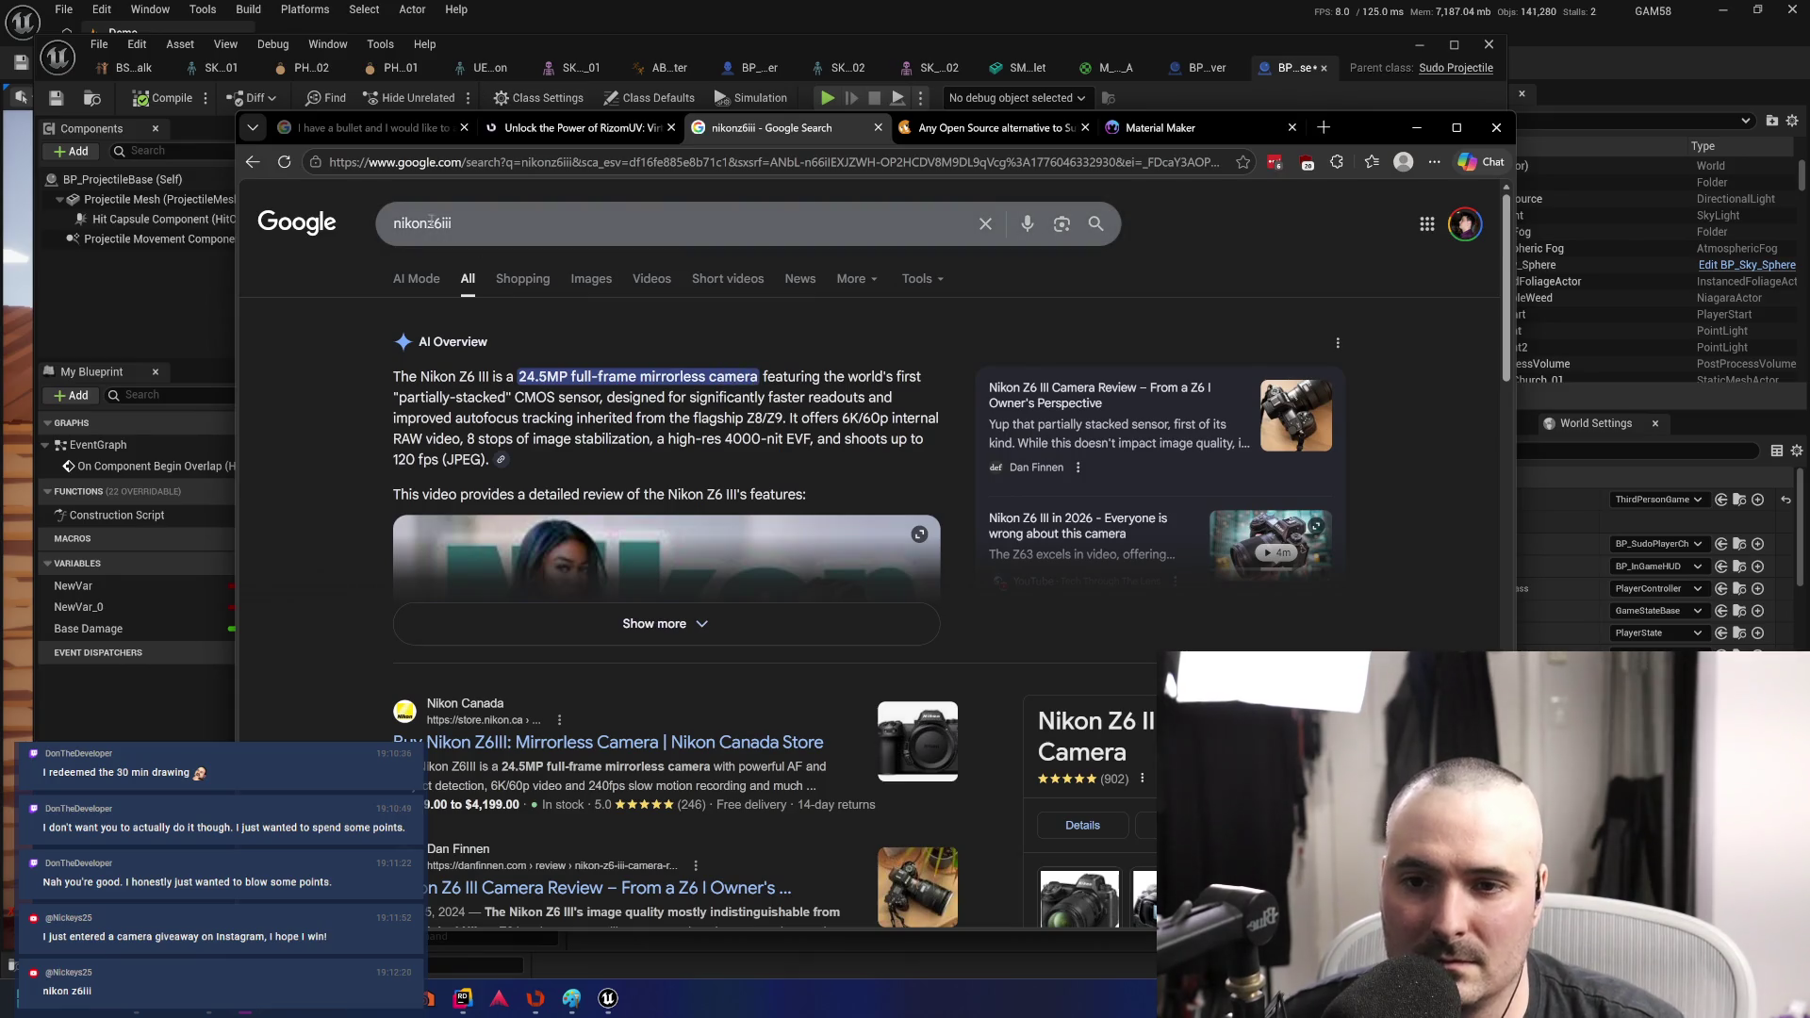
{"action": "left_click", "coordinate": [426, 223]}
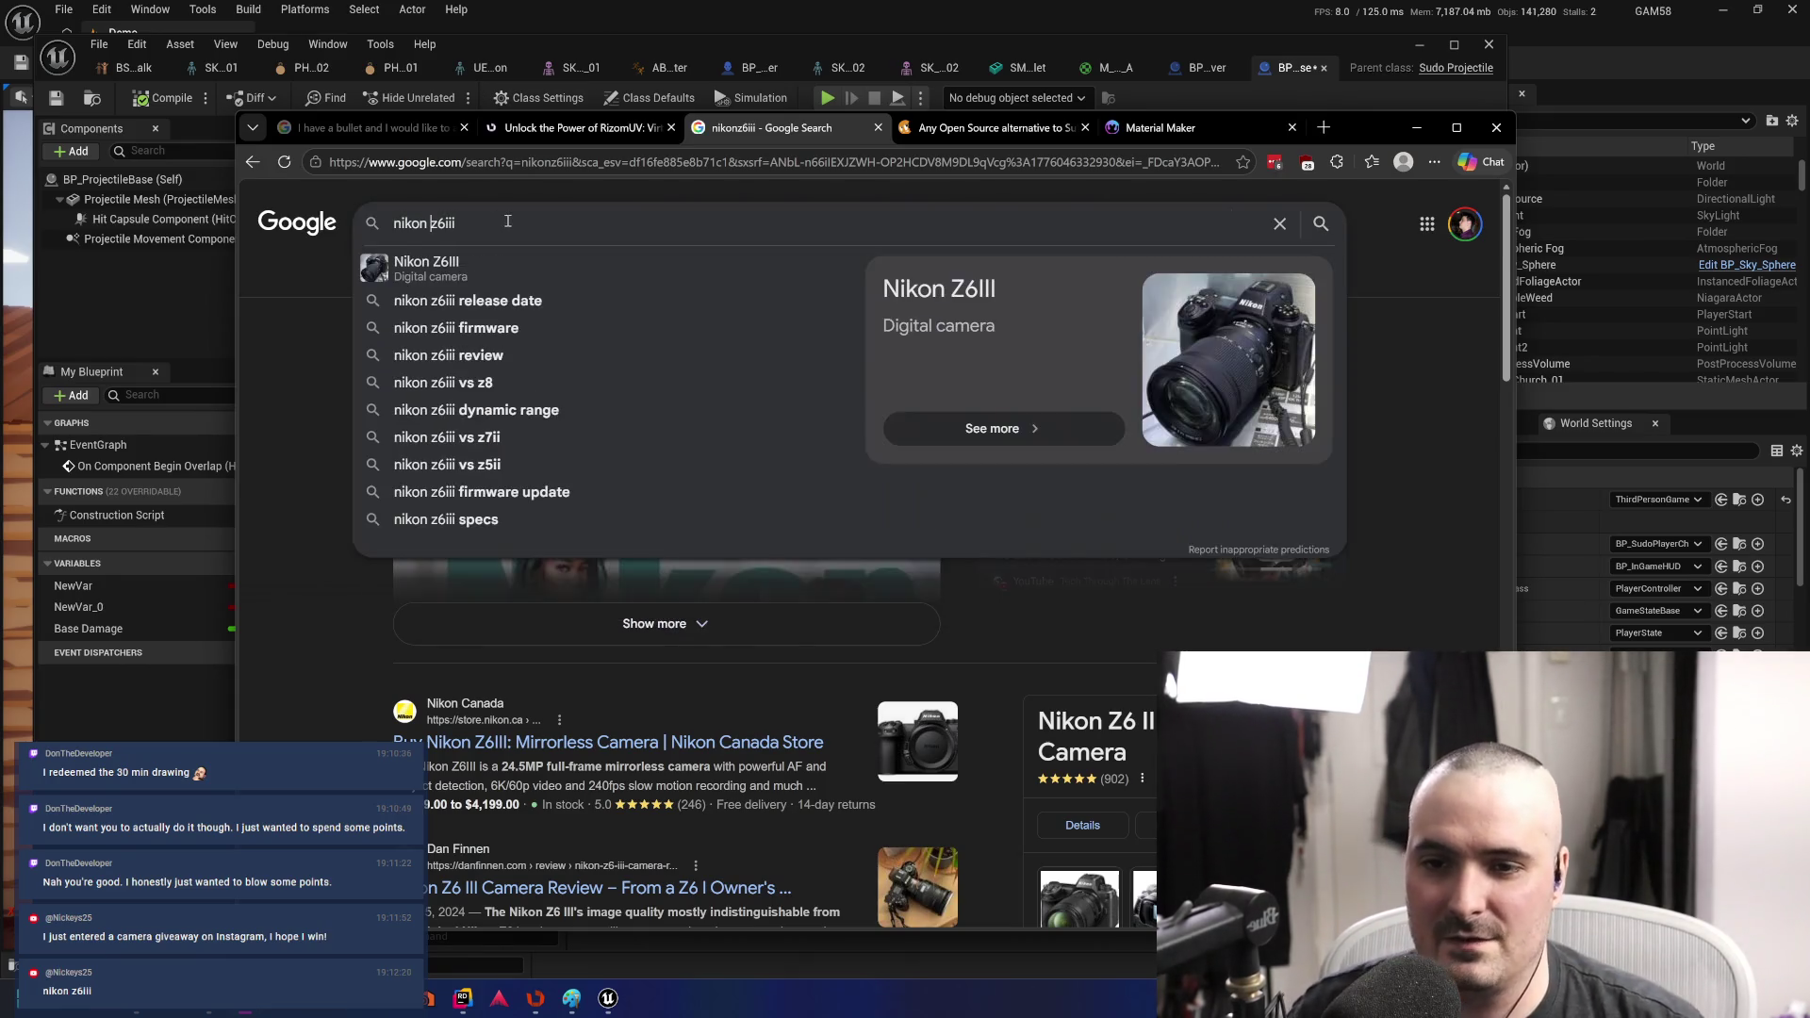
{"action": "key", "text": "Return"}
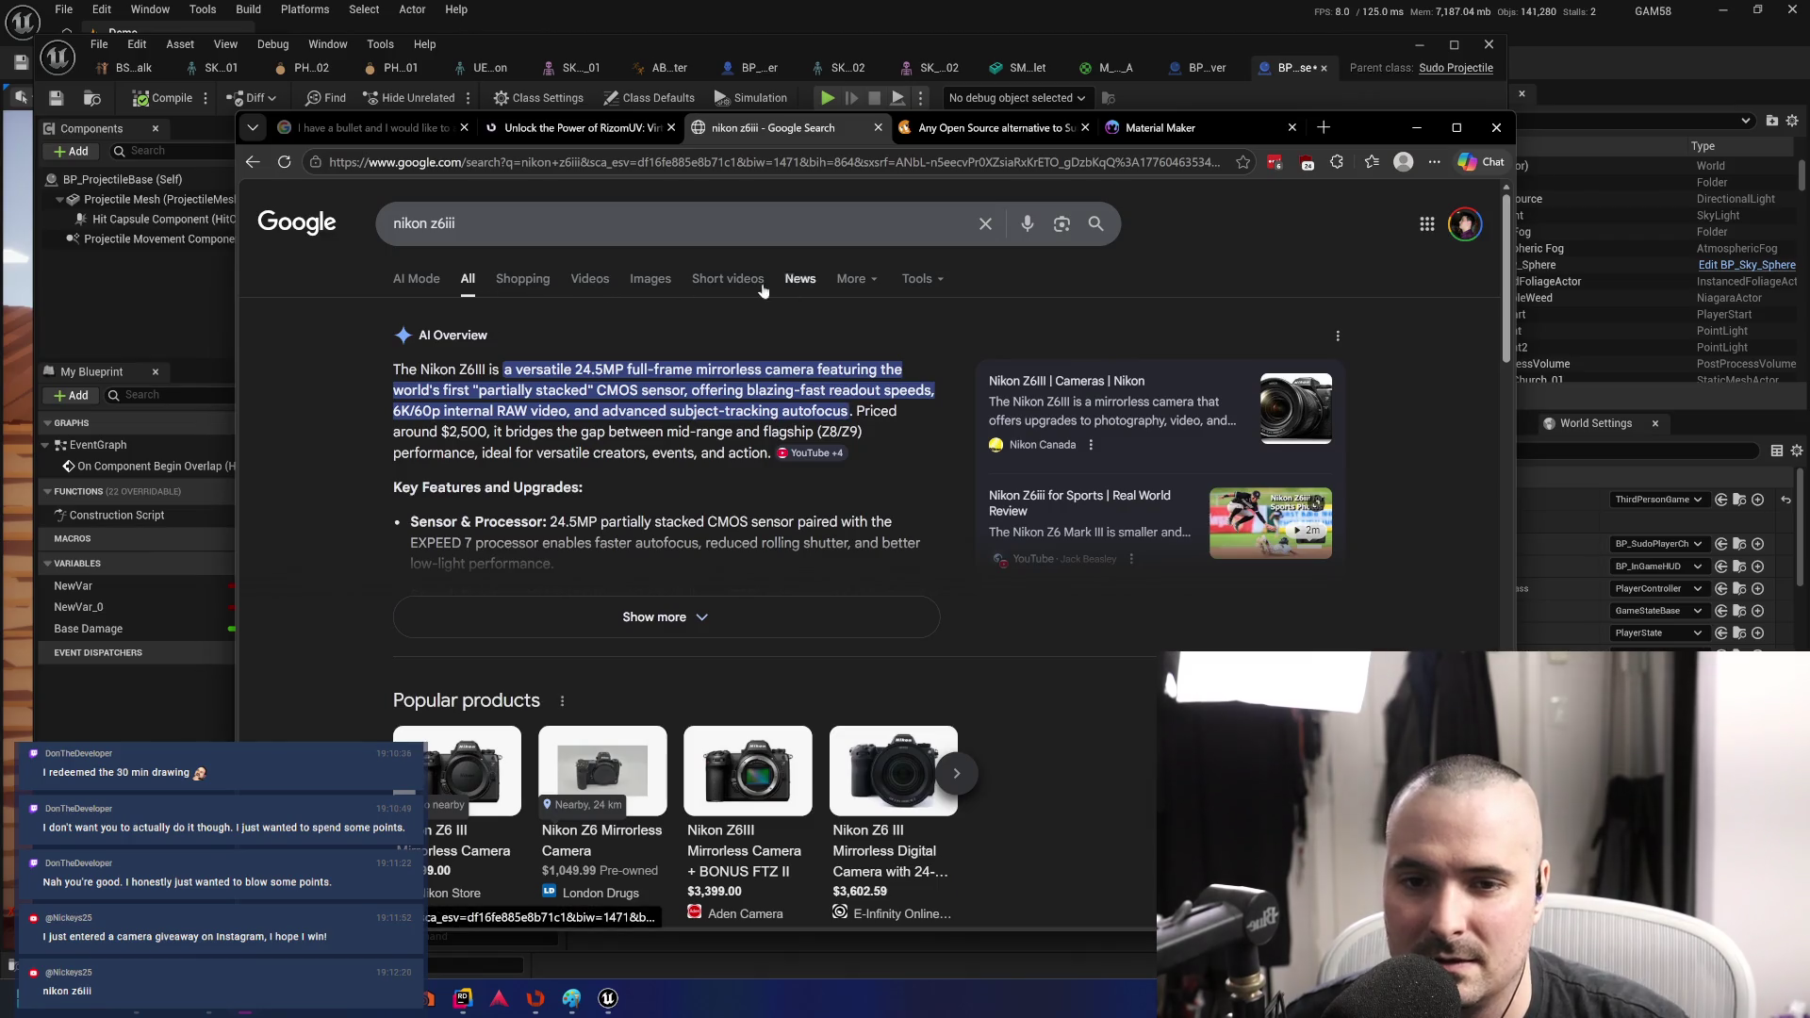
{"action": "left_click", "coordinate": [650, 279]}
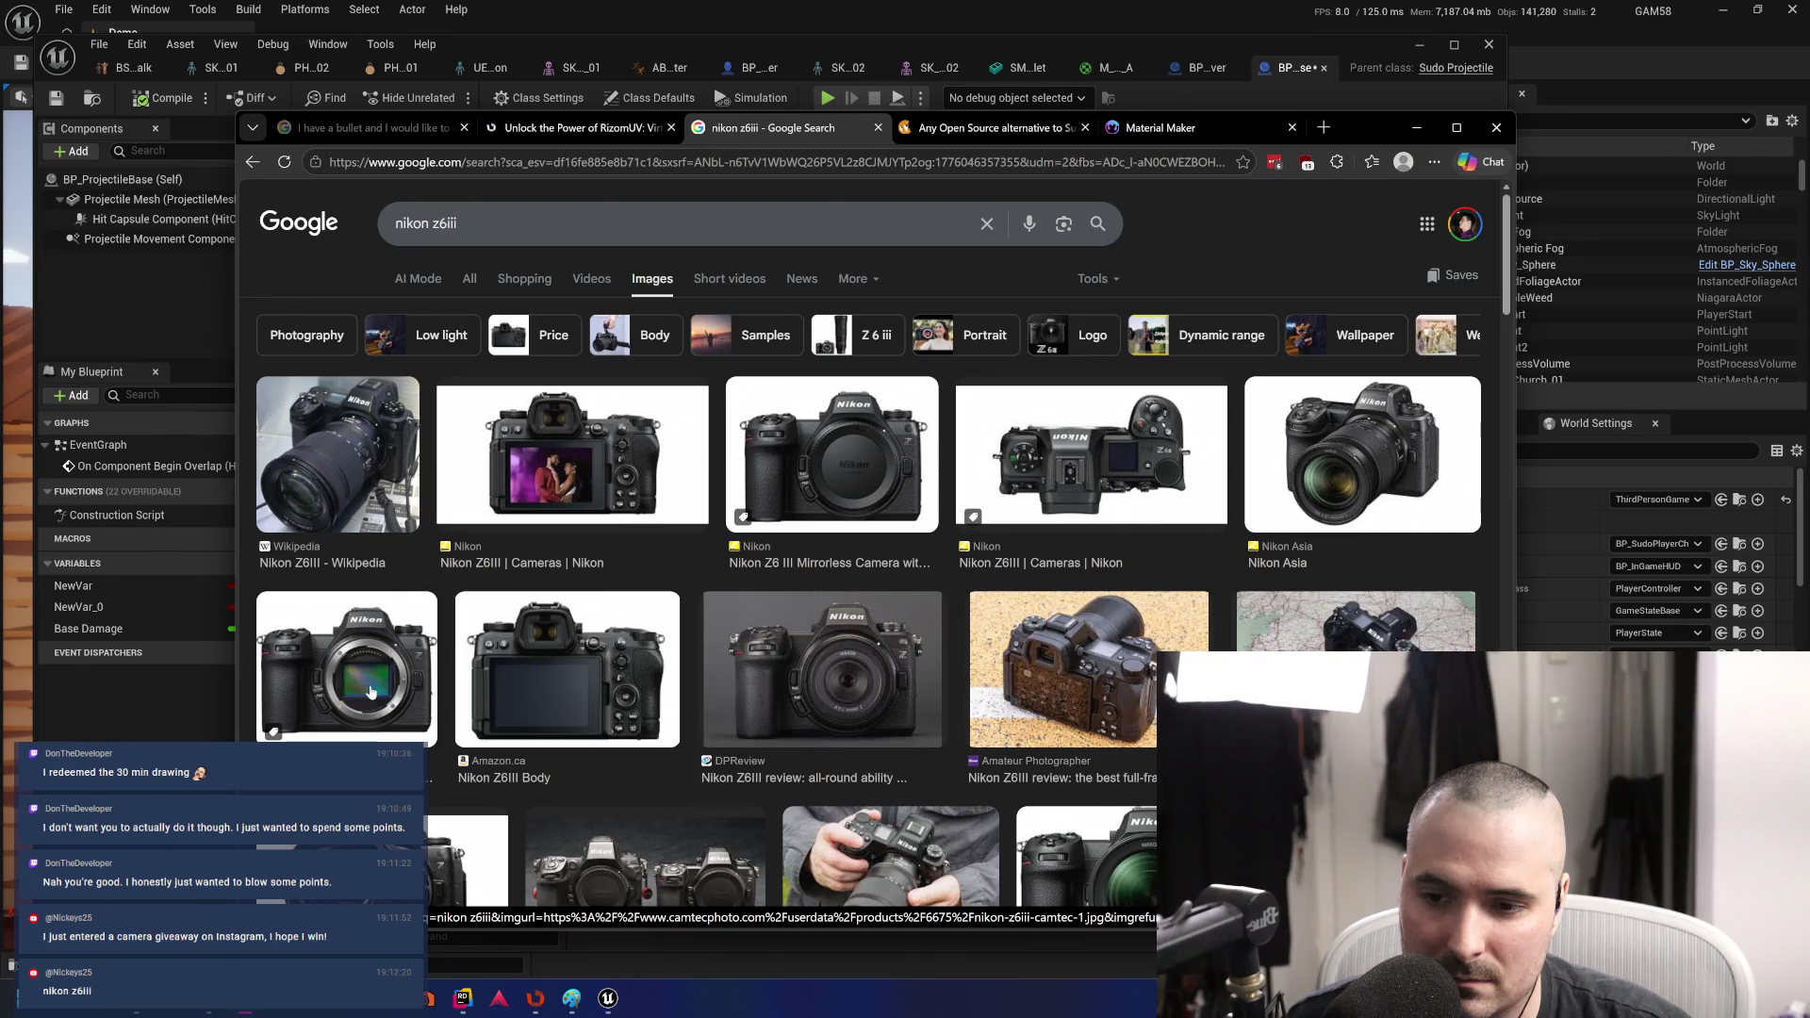
- Preview the Camtec Photo Nikon Z6 III image, then expand the AI Overview on All results
{"action": "left_click", "coordinate": [372, 689]}
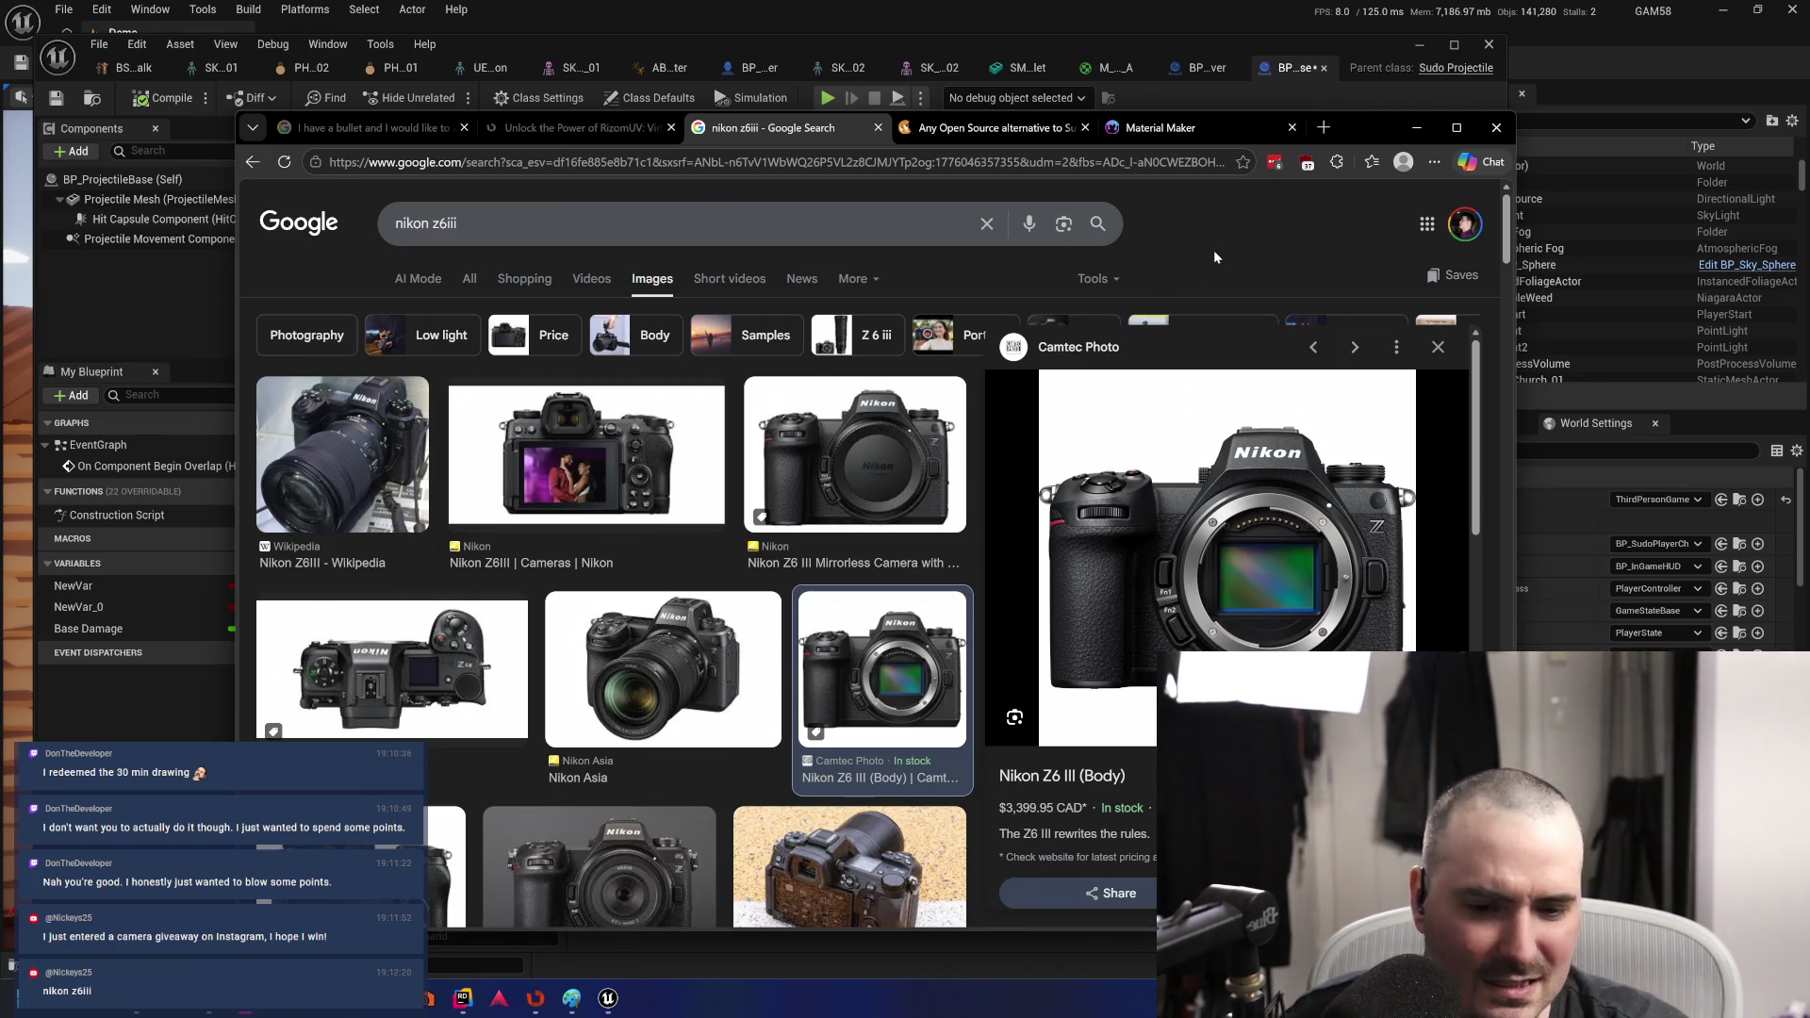
{"action": "left_click", "coordinate": [470, 279]}
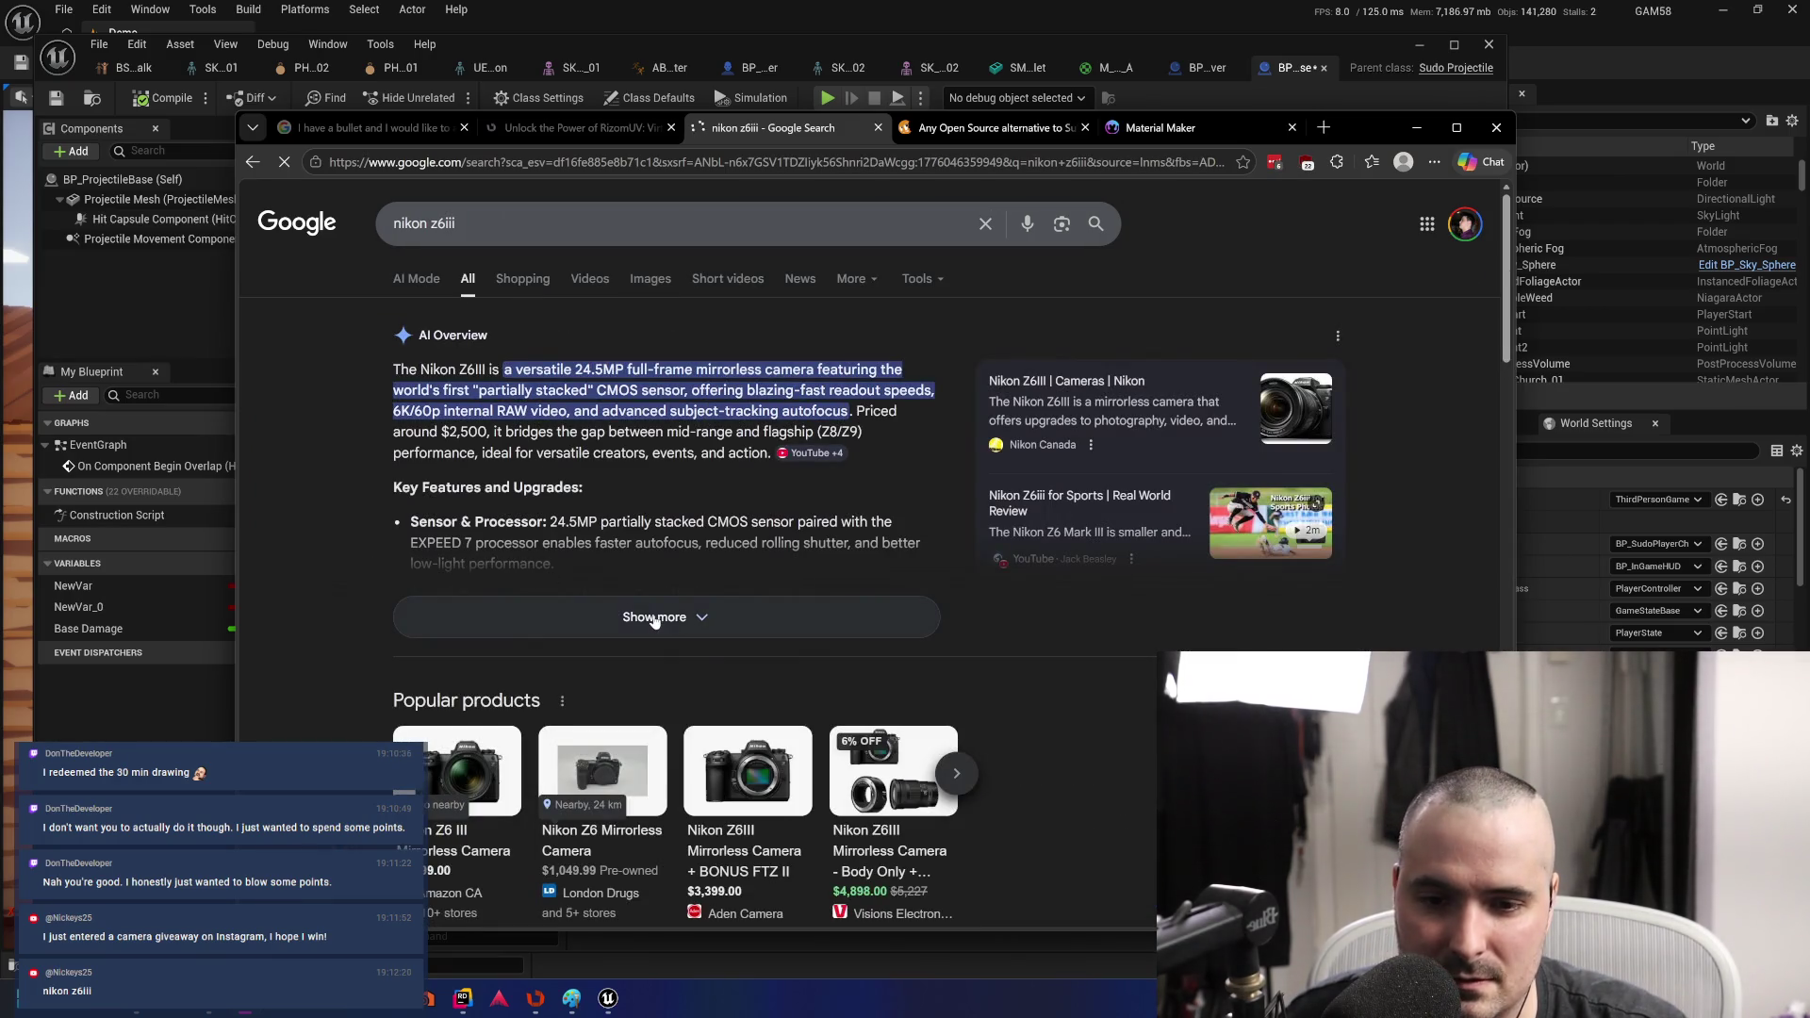
{"action": "left_click", "coordinate": [655, 618]}
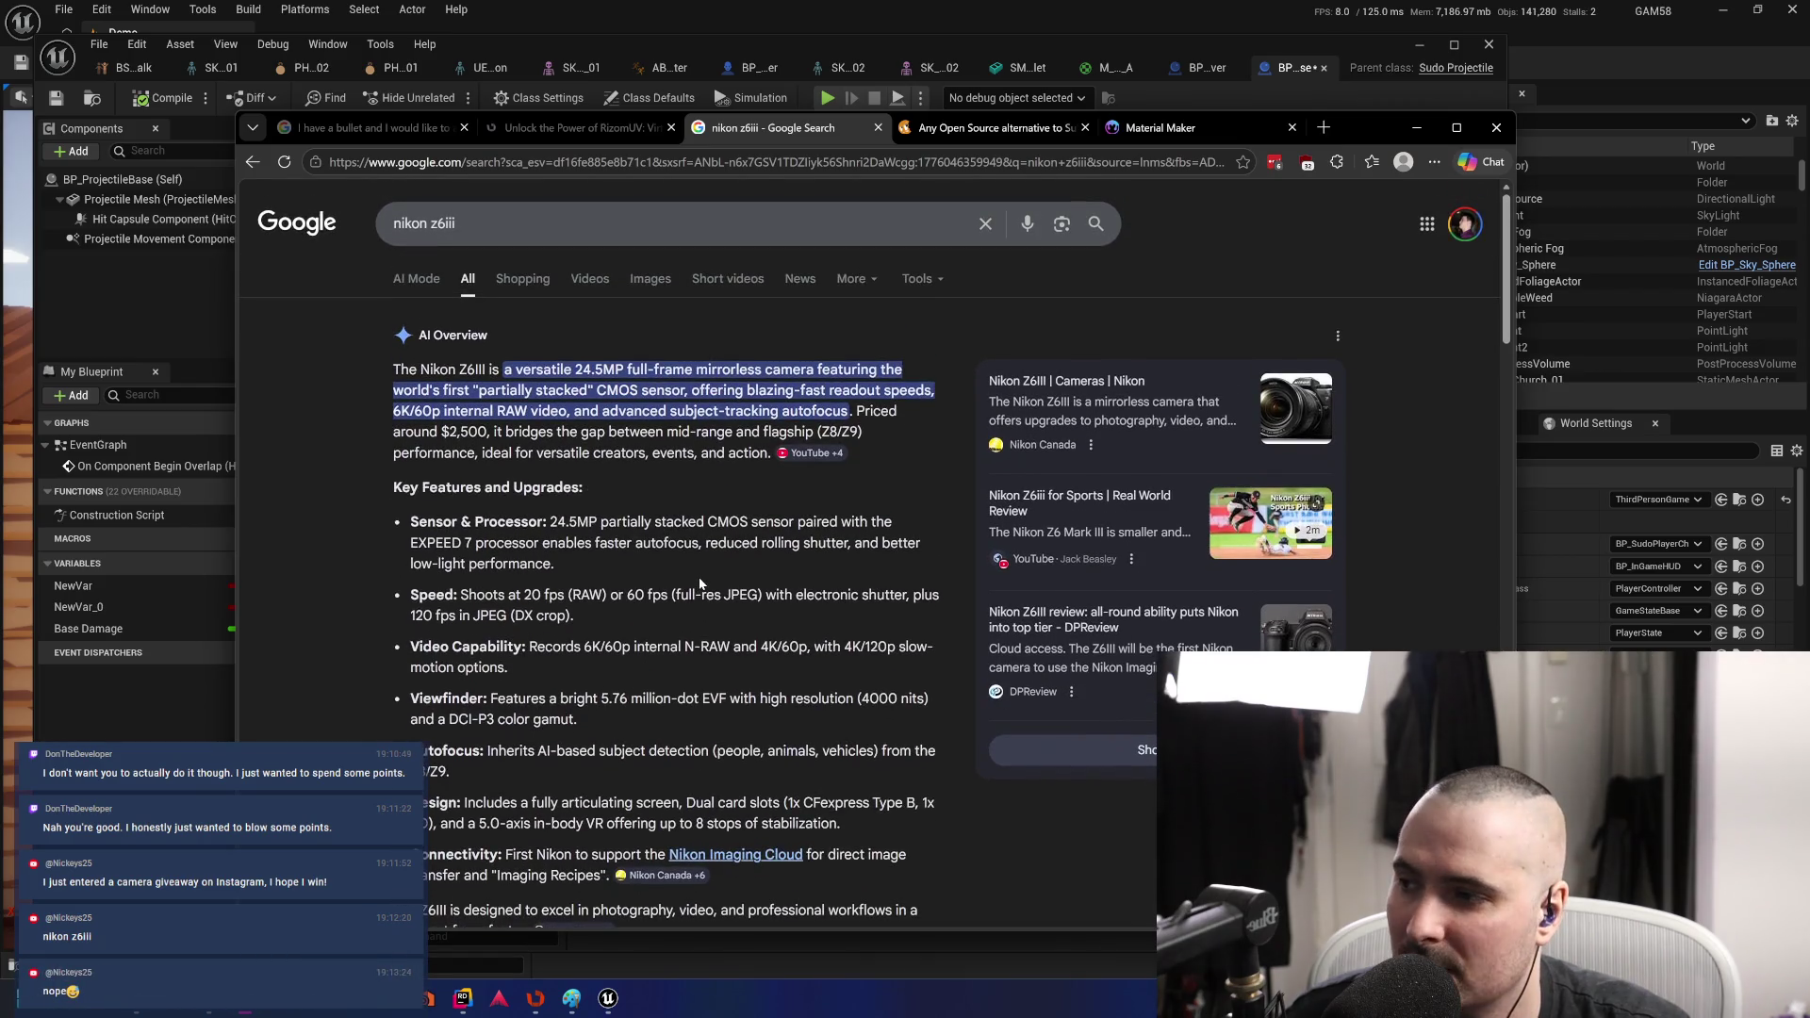
- Search 'is nikon z6iii full frame', highlight the yes answer, and view image results
{"action": "left_click", "coordinate": [520, 229]}
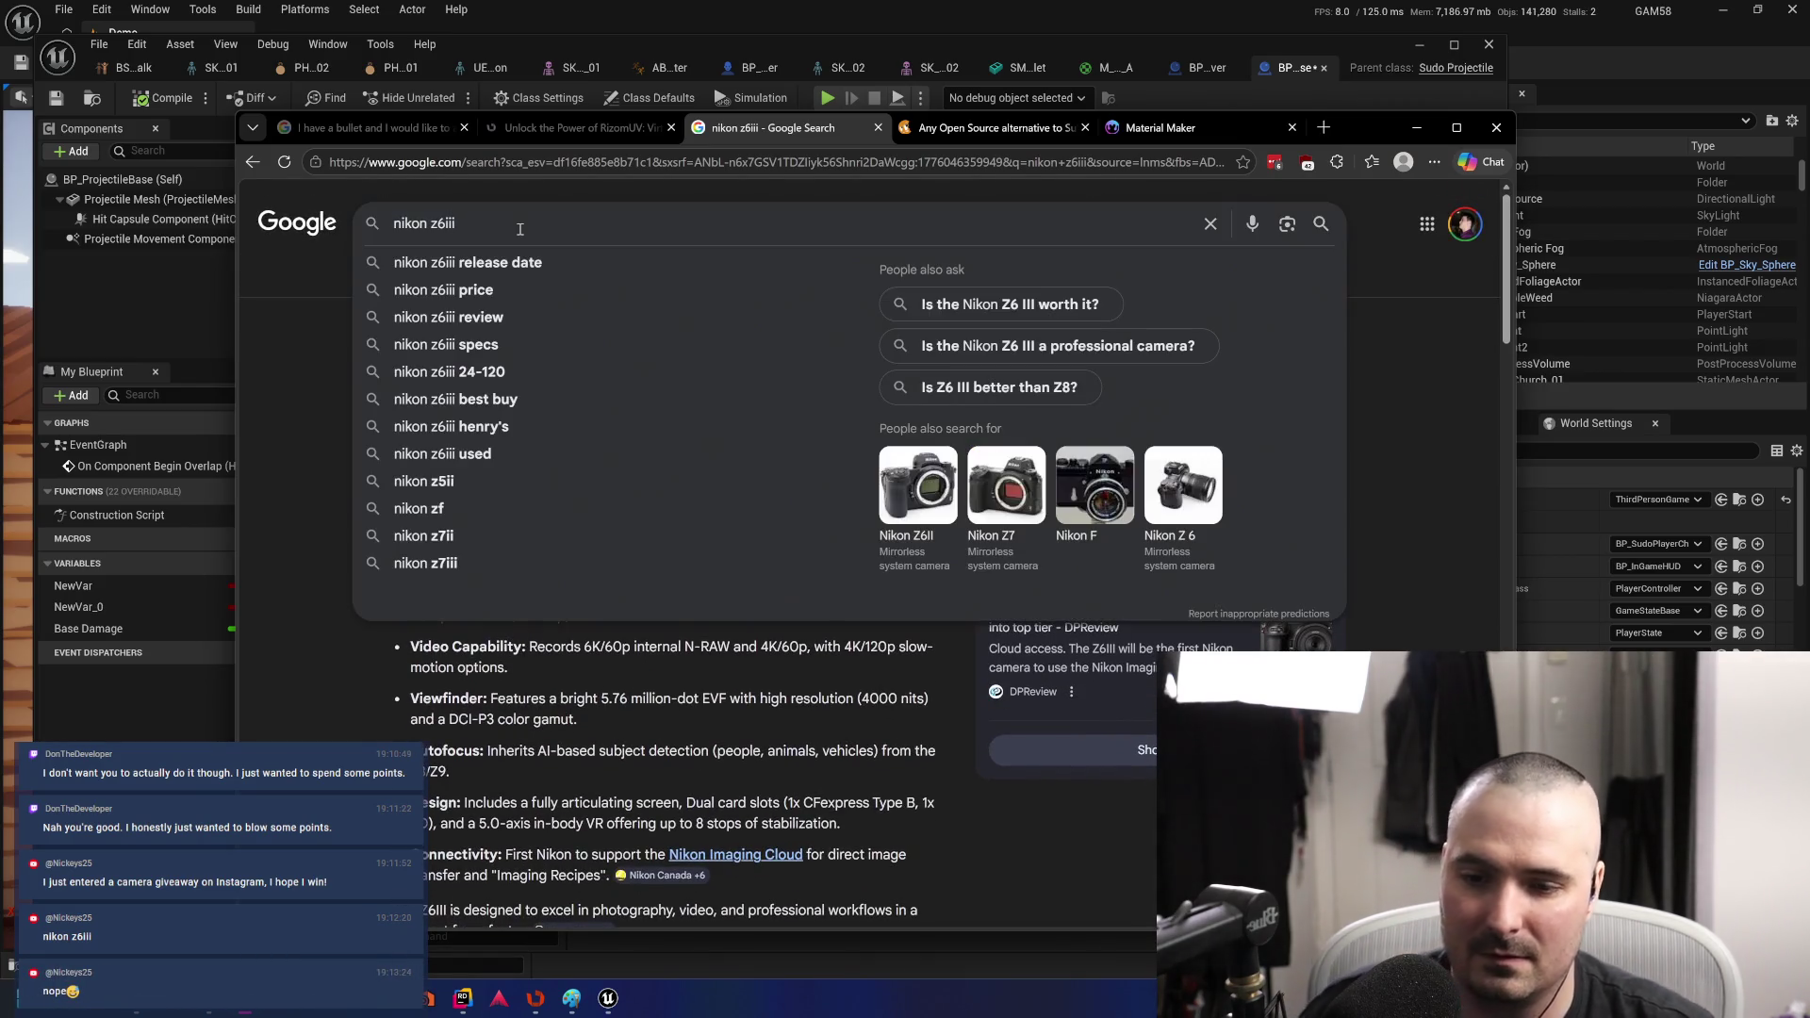
{"action": "type", "text": "is"}
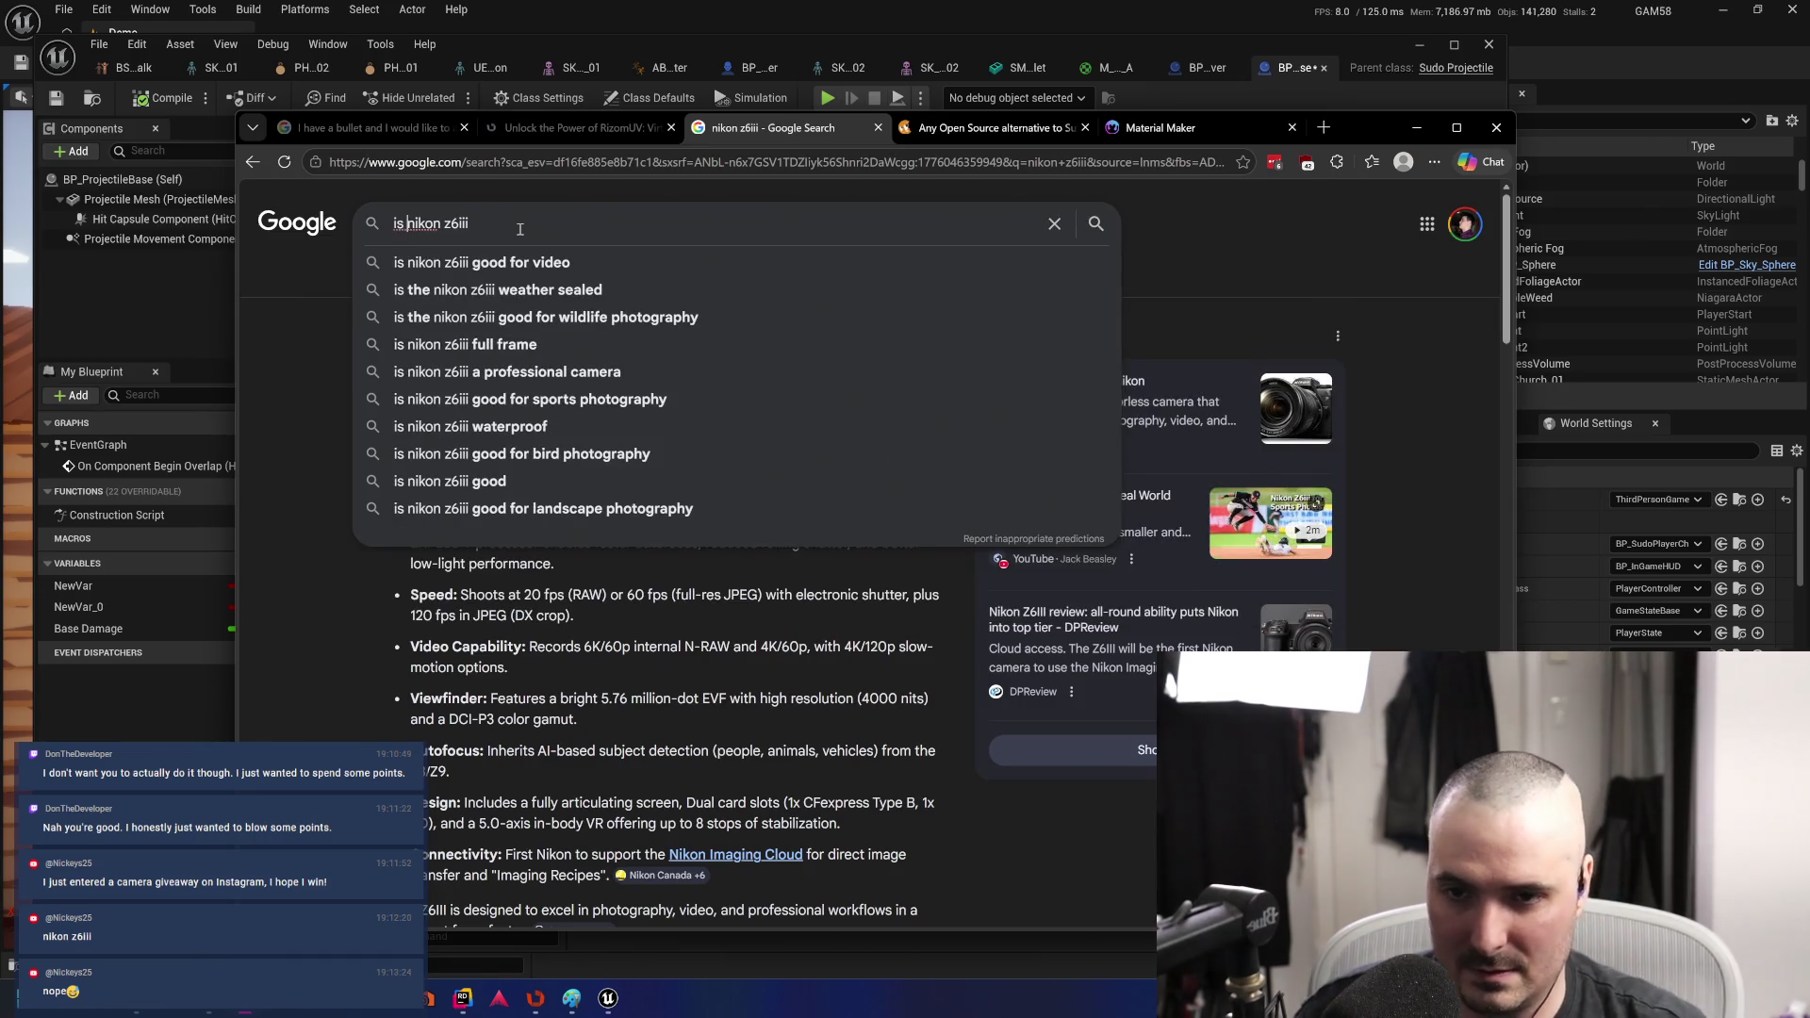
{"action": "key", "text": "End"}
{"action": "type", "text": "full frame"}
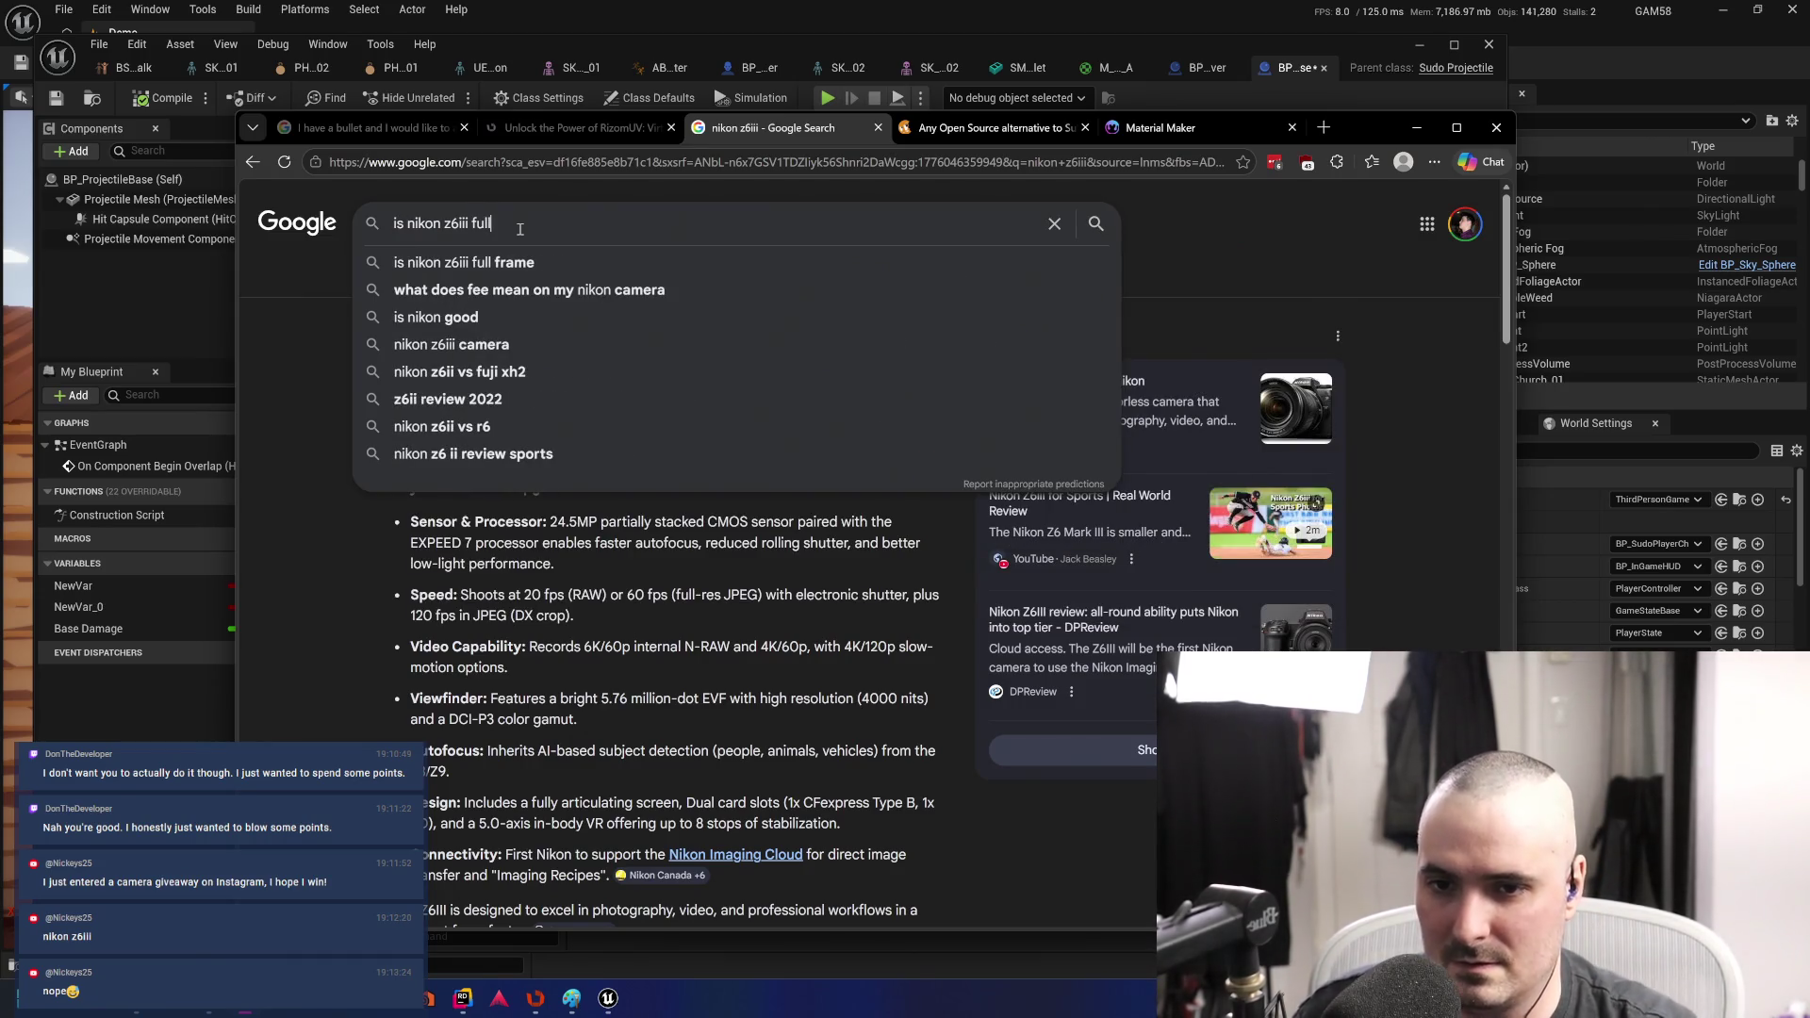
{"action": "key", "text": "Return"}
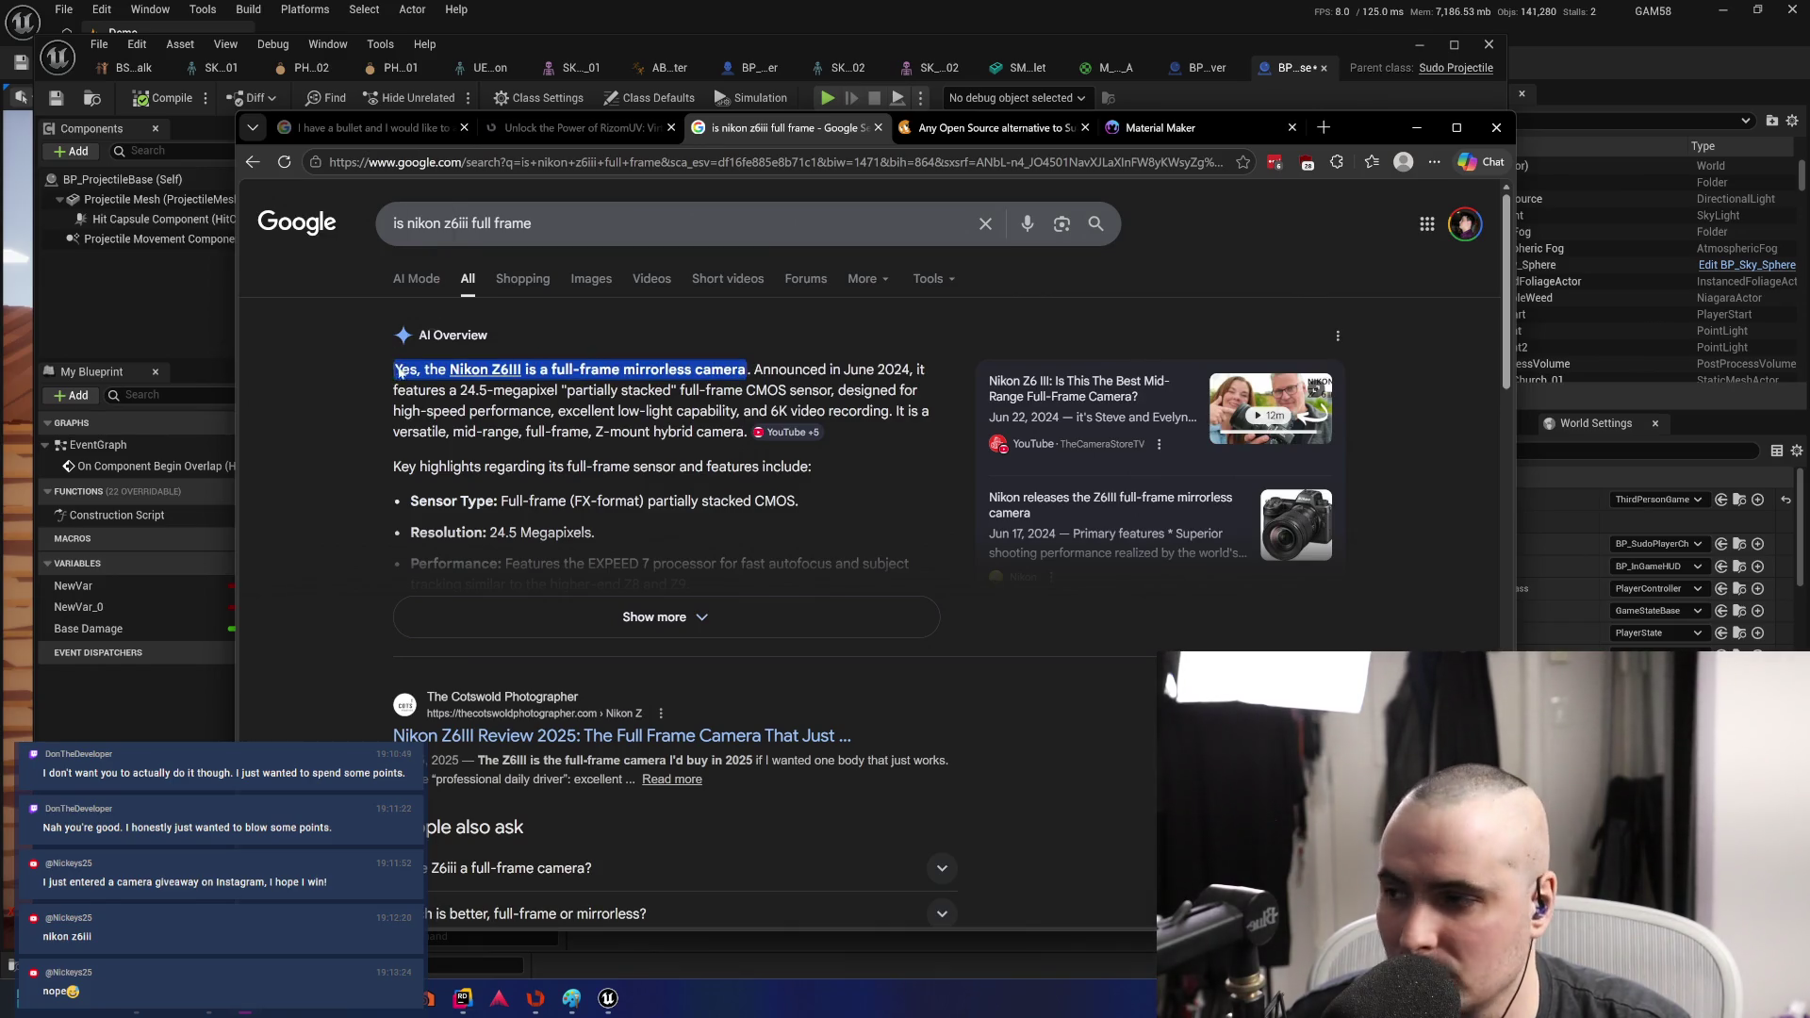
{"action": "left_click_drag", "start_coordinate": [399, 372], "coordinate": [395, 371]}
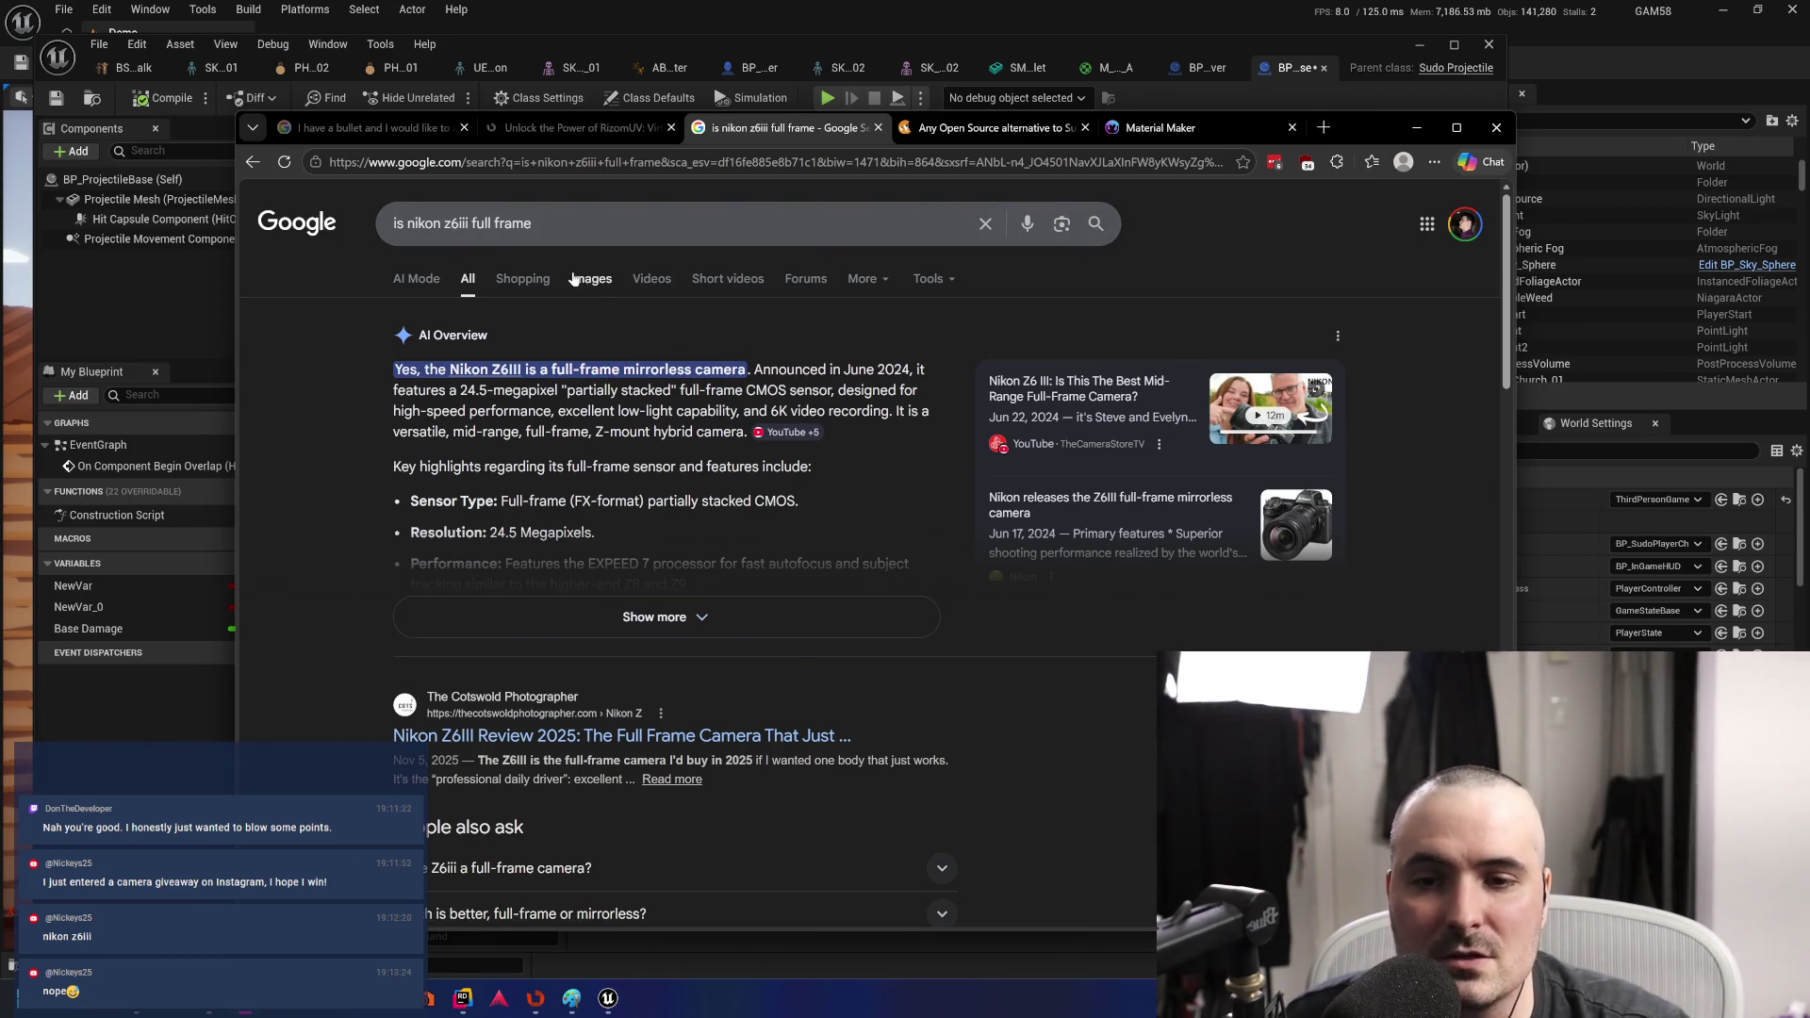
{"action": "left_click", "coordinate": [593, 288]}
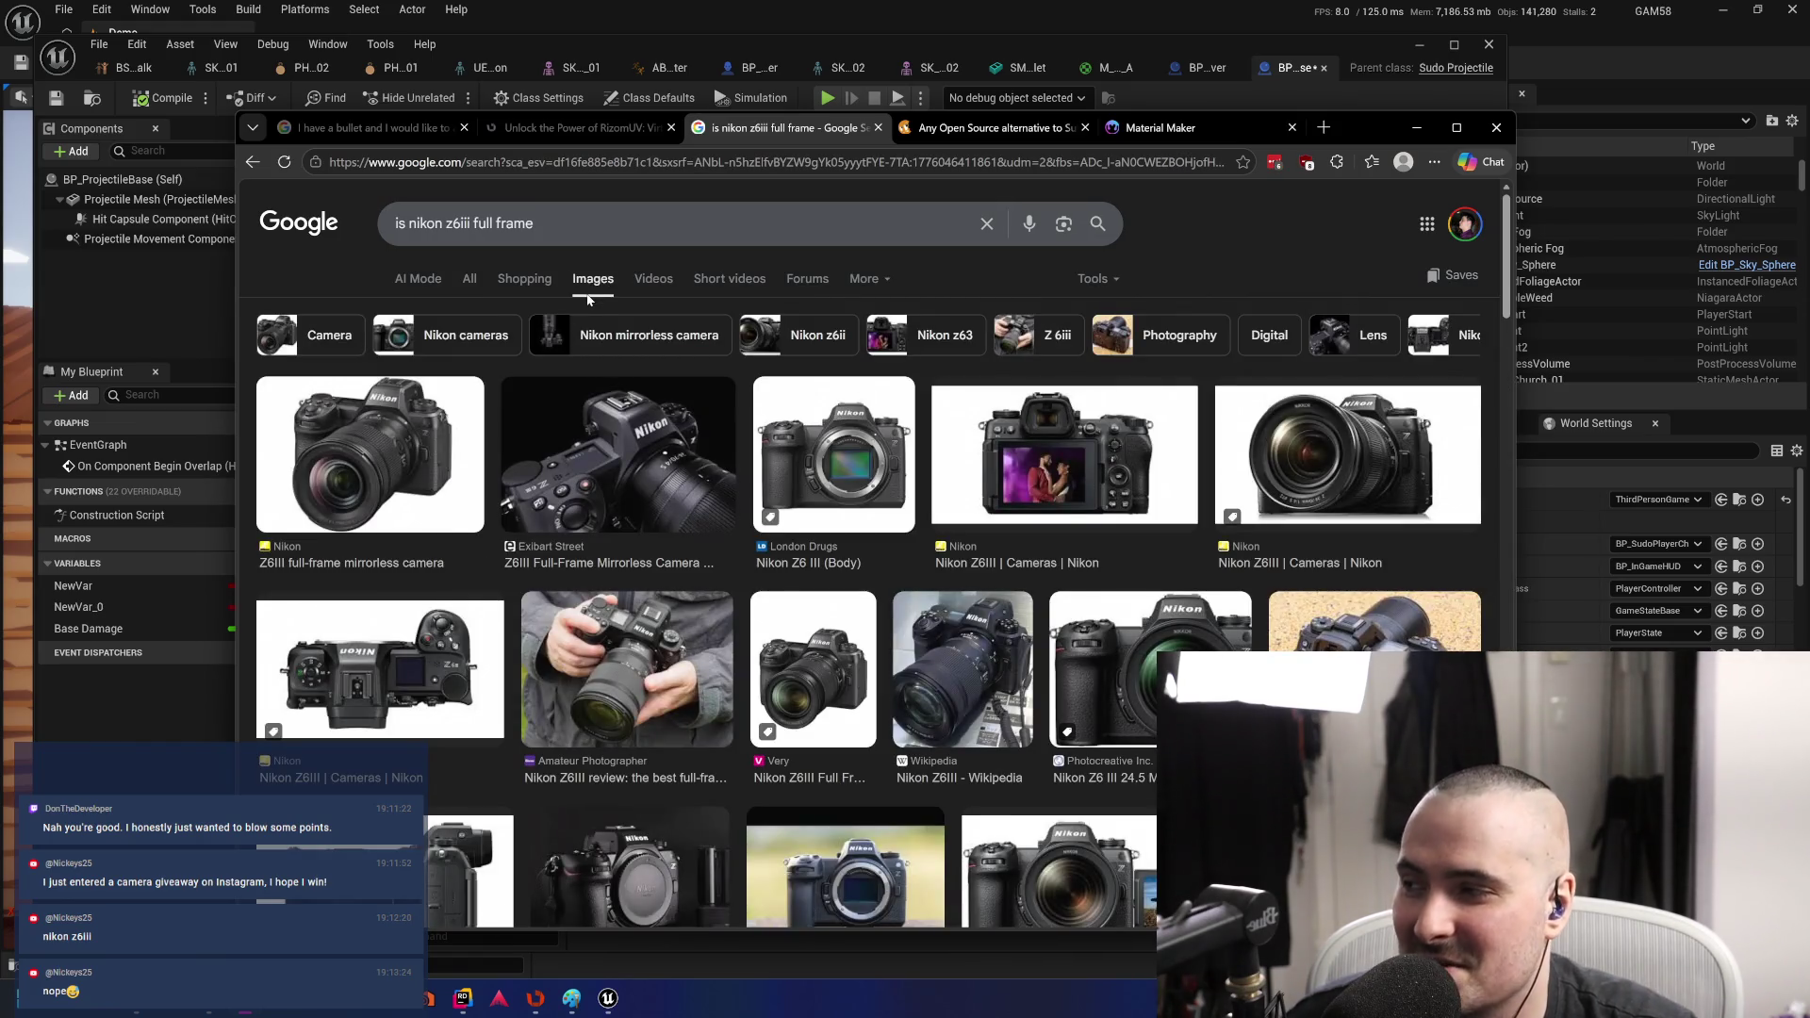
- Return to All results, then switch back to images for 'is nikon z6iii full frame' and select the query
{"action": "left_click", "coordinate": [467, 280]}
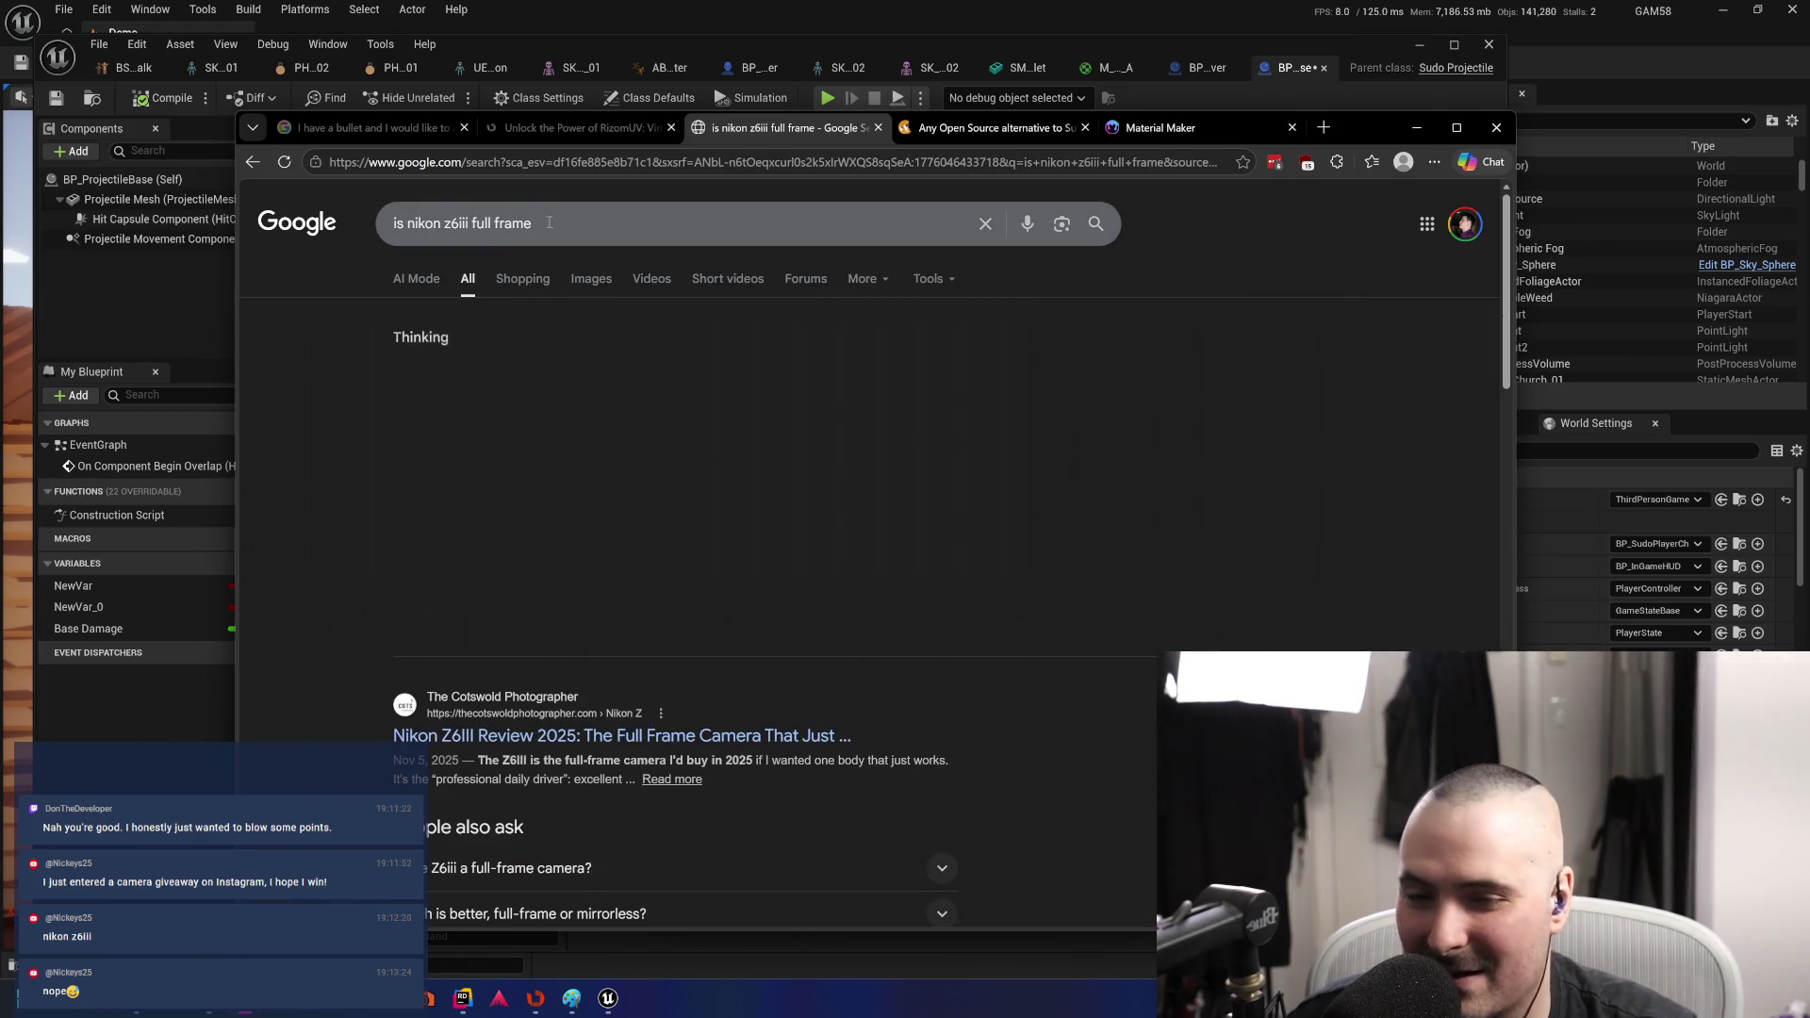
{"action": "left_click", "coordinate": [553, 223]}
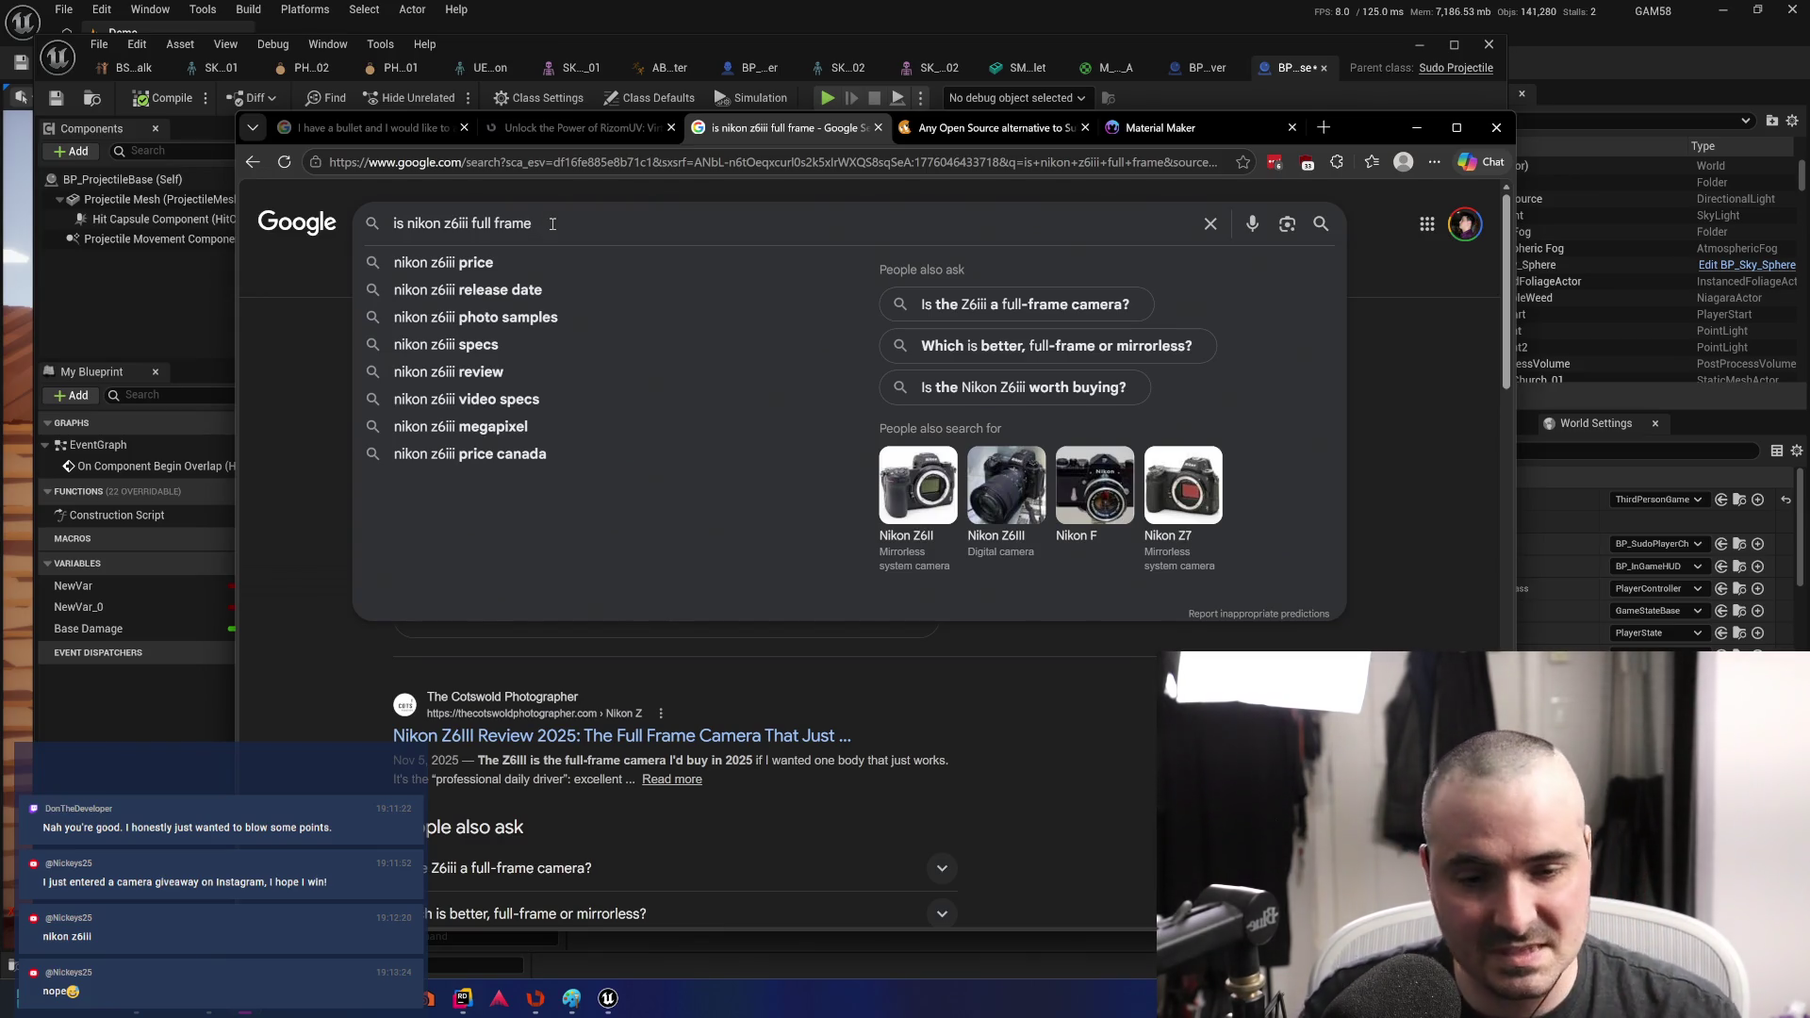
{"action": "left_click", "coordinate": [1004, 193]}
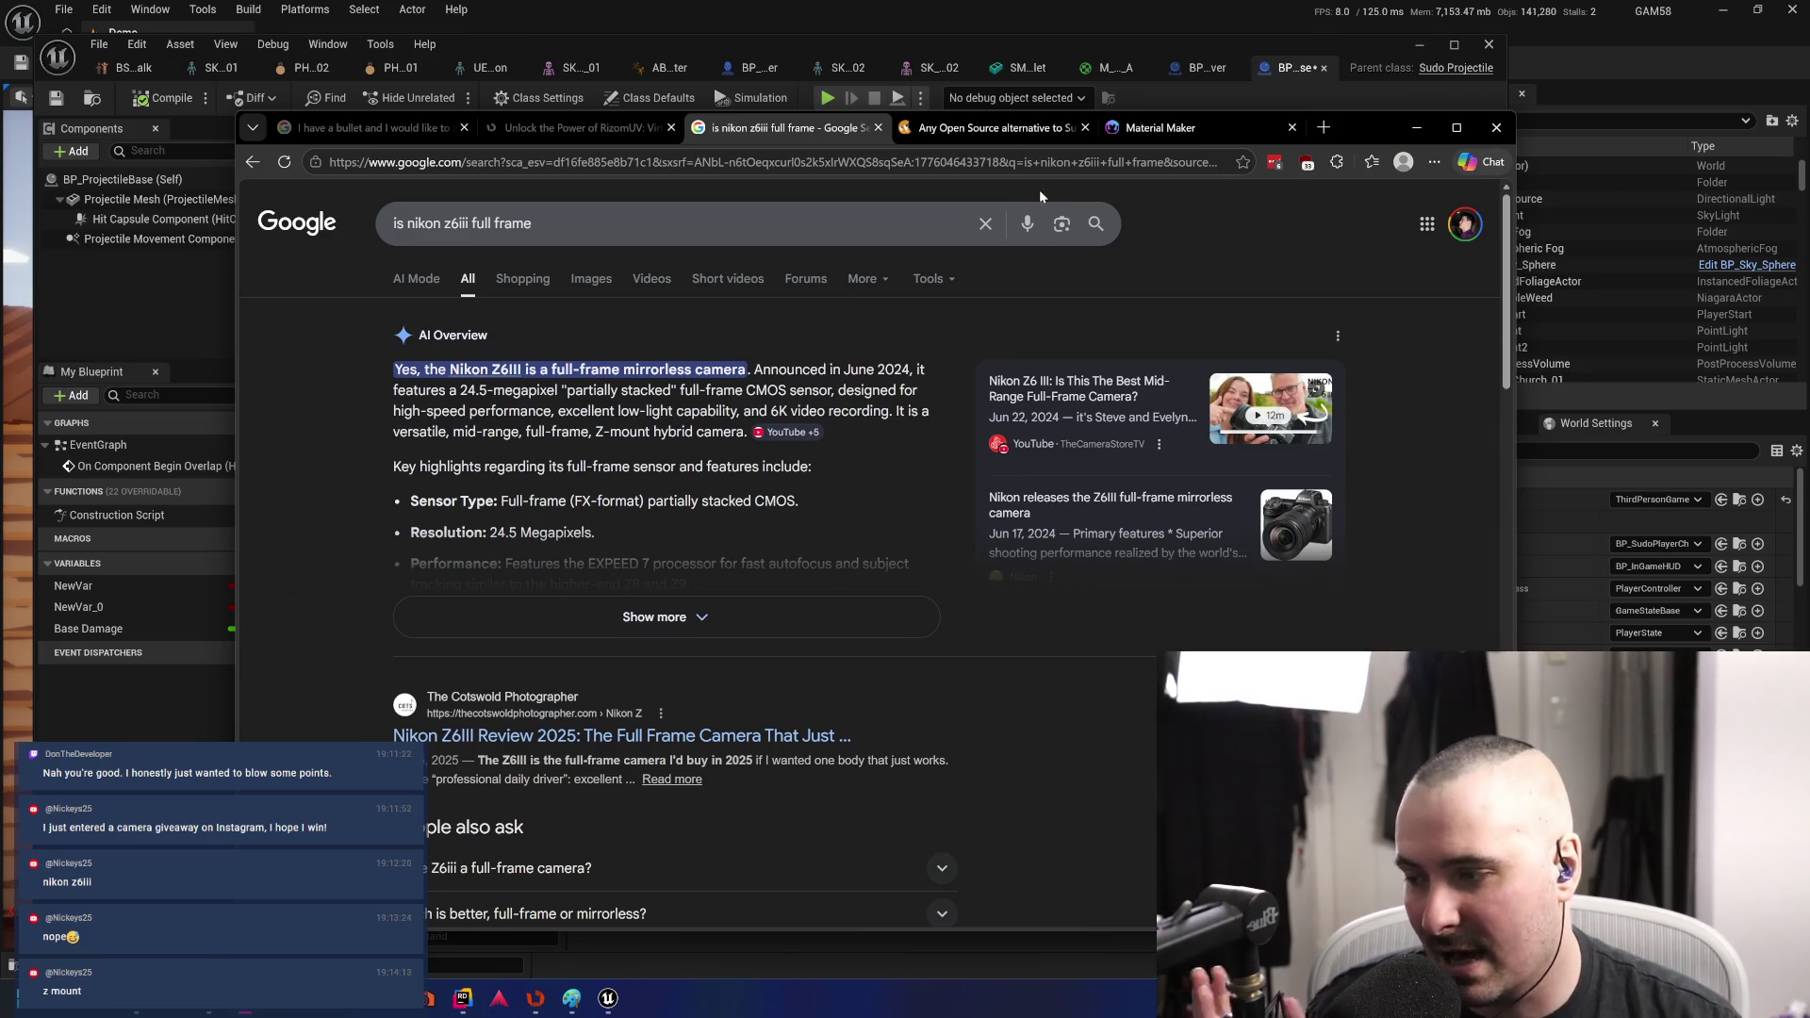
{"action": "left_click", "coordinate": [591, 278]}
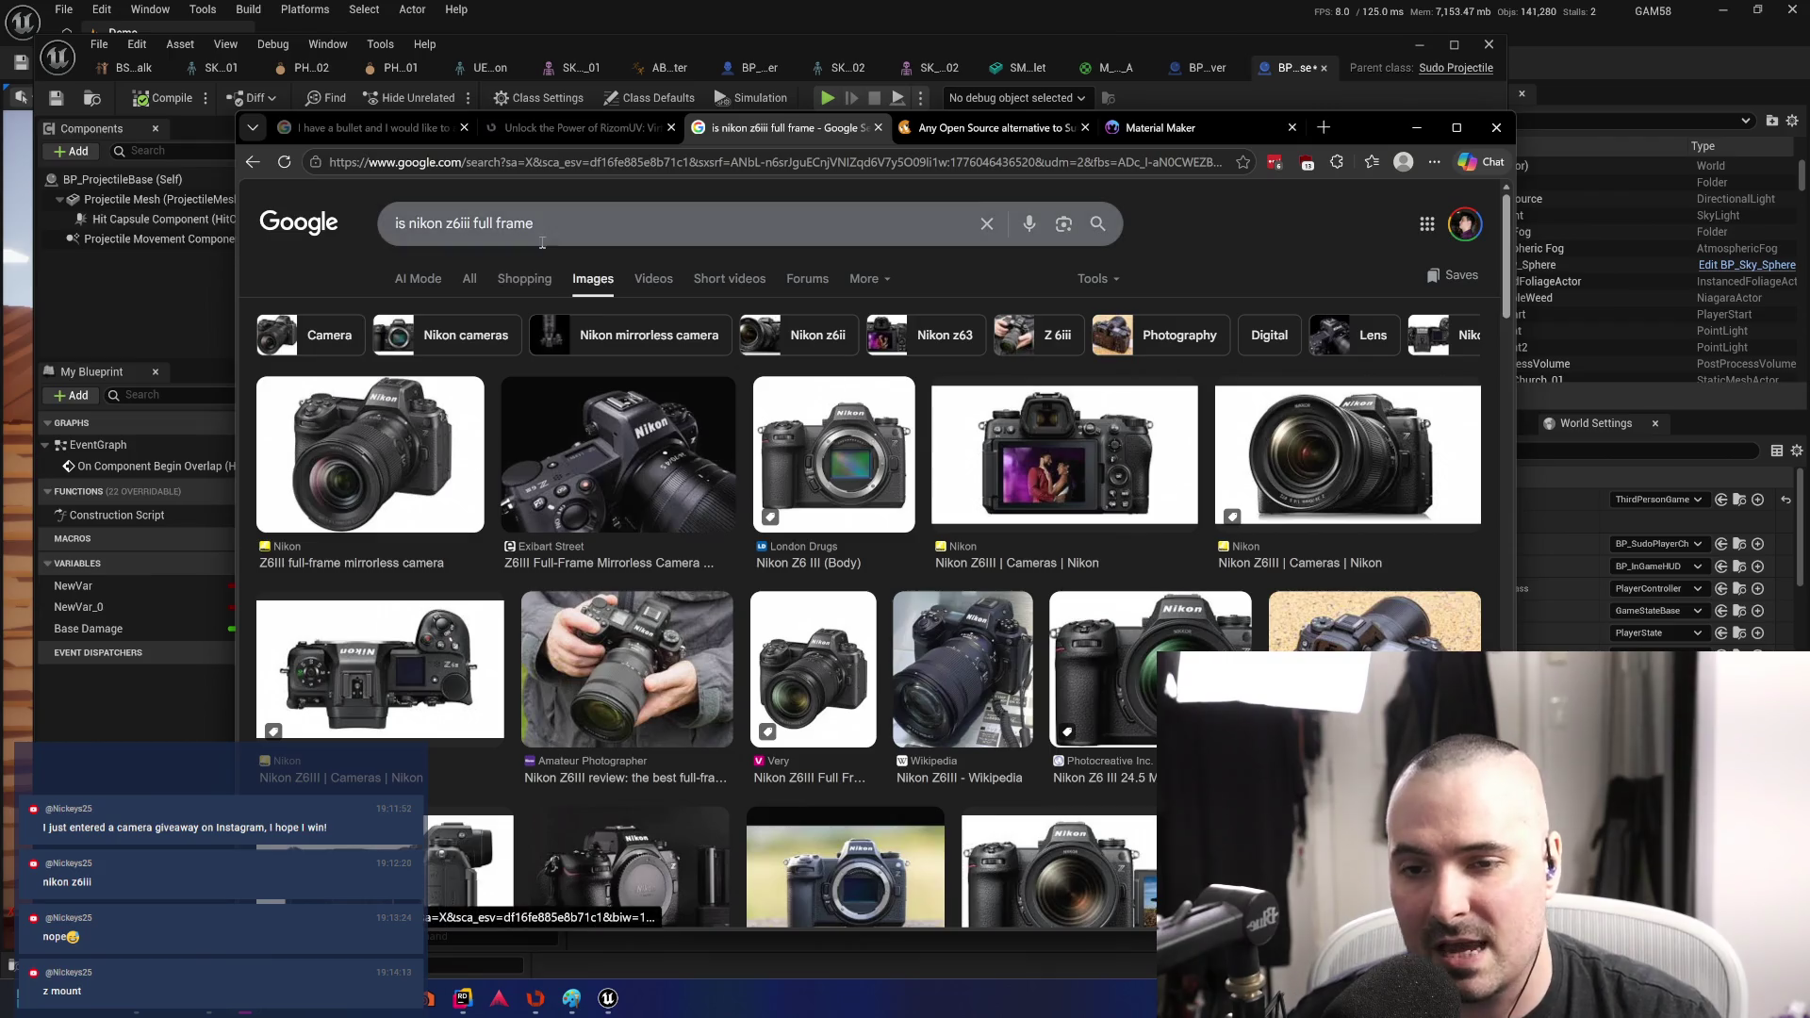
{"action": "triple_click", "coordinate": [462, 223]}
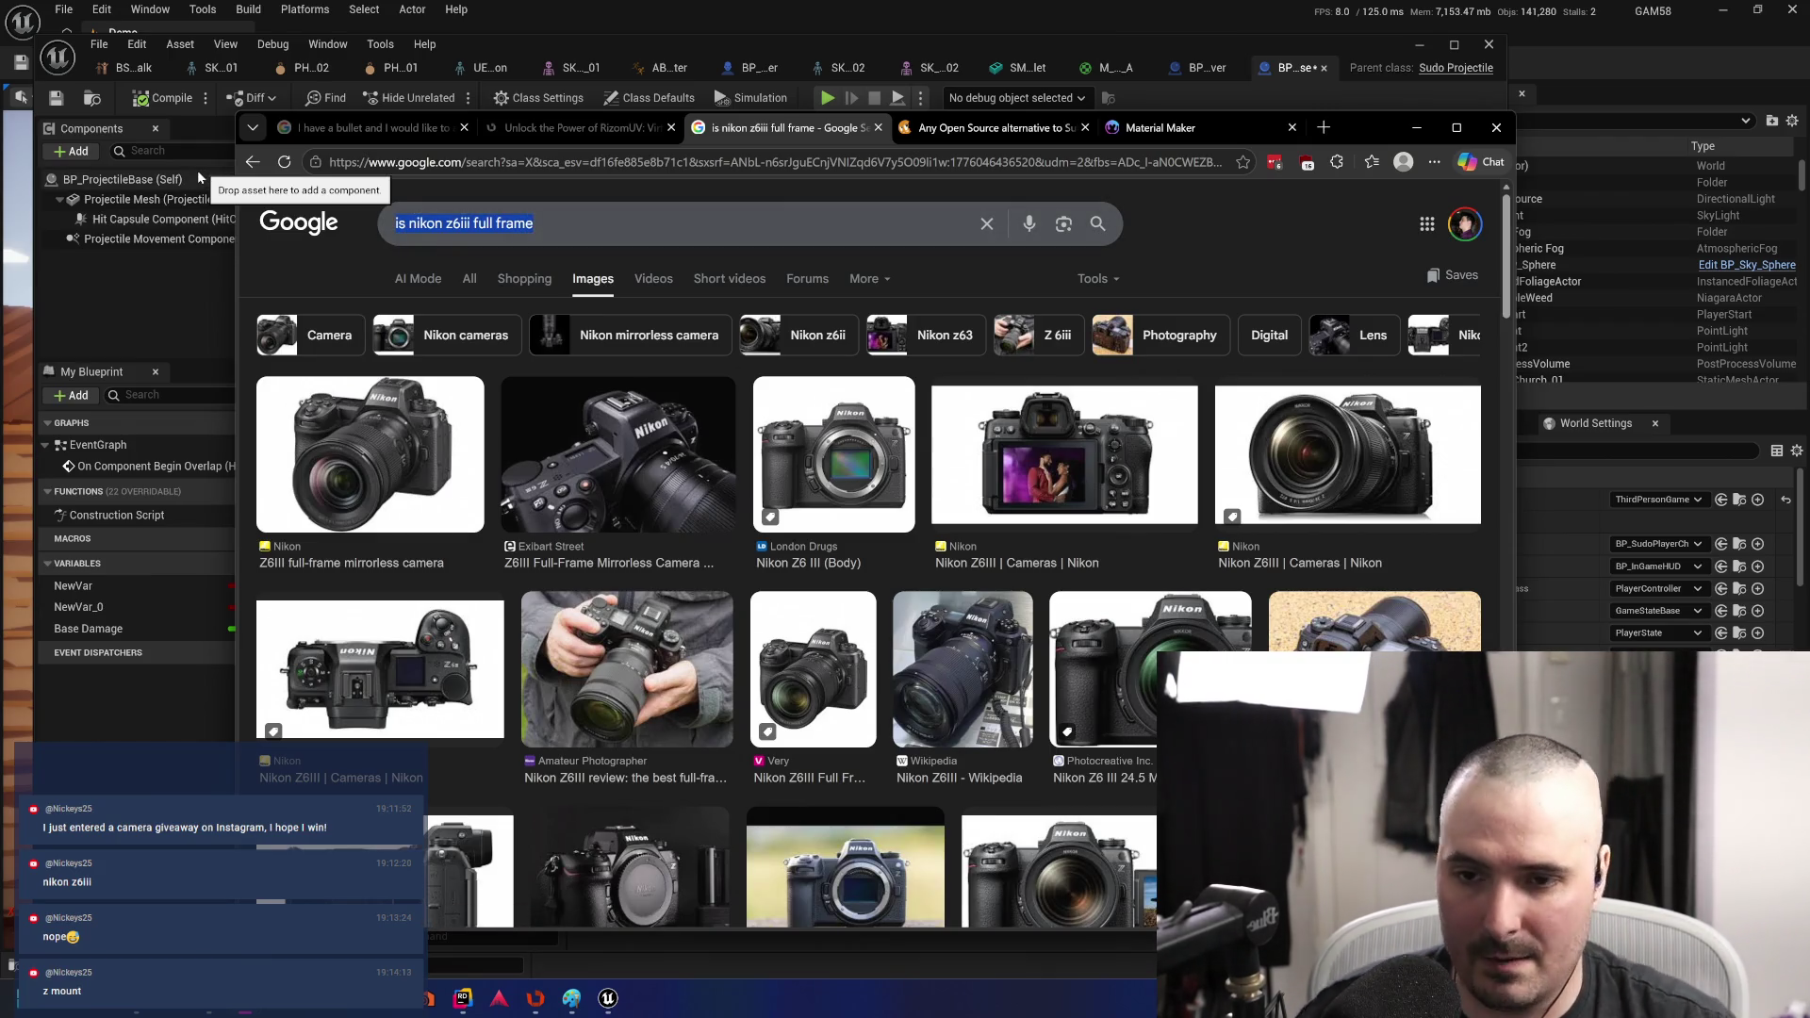
- Search for an APC lens versus full frame comparison
{"action": "type", "text": "apc la"}
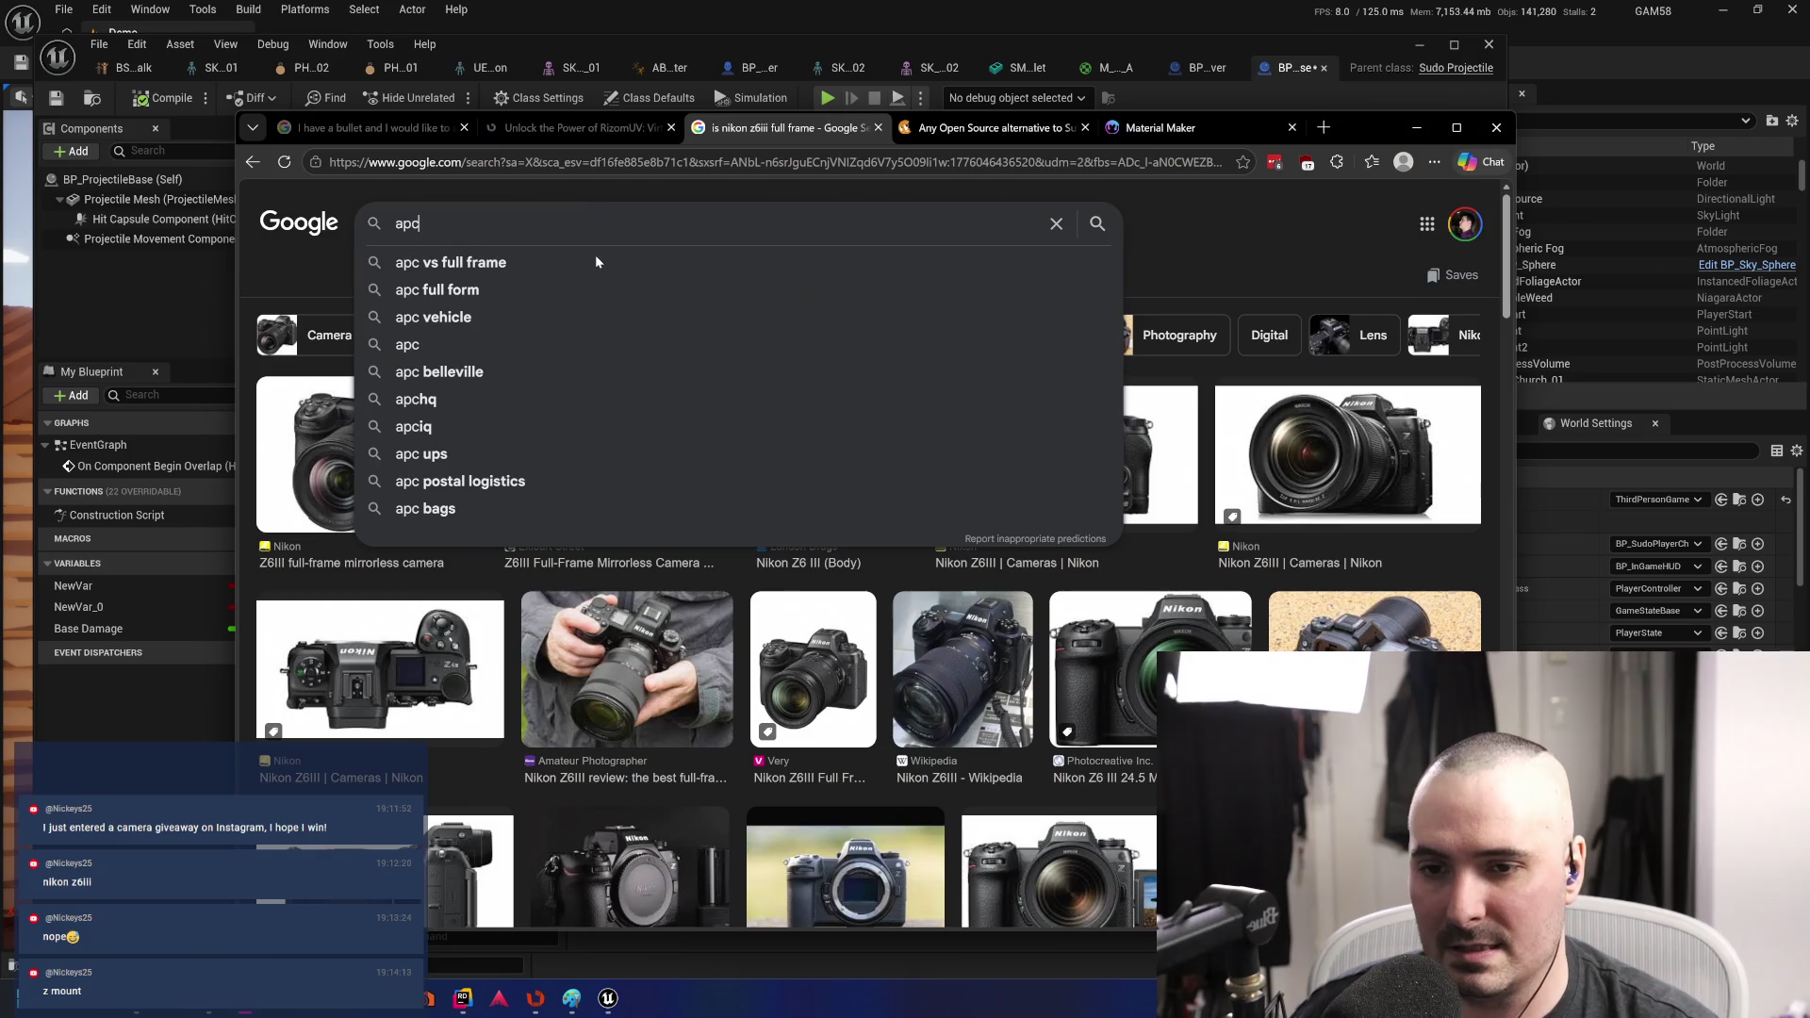
{"action": "key", "text": "BackSpace"}
{"action": "key", "text": "BackSpace"}
{"action": "key", "text": "BackSpace"}
{"action": "type", "text": "l"}
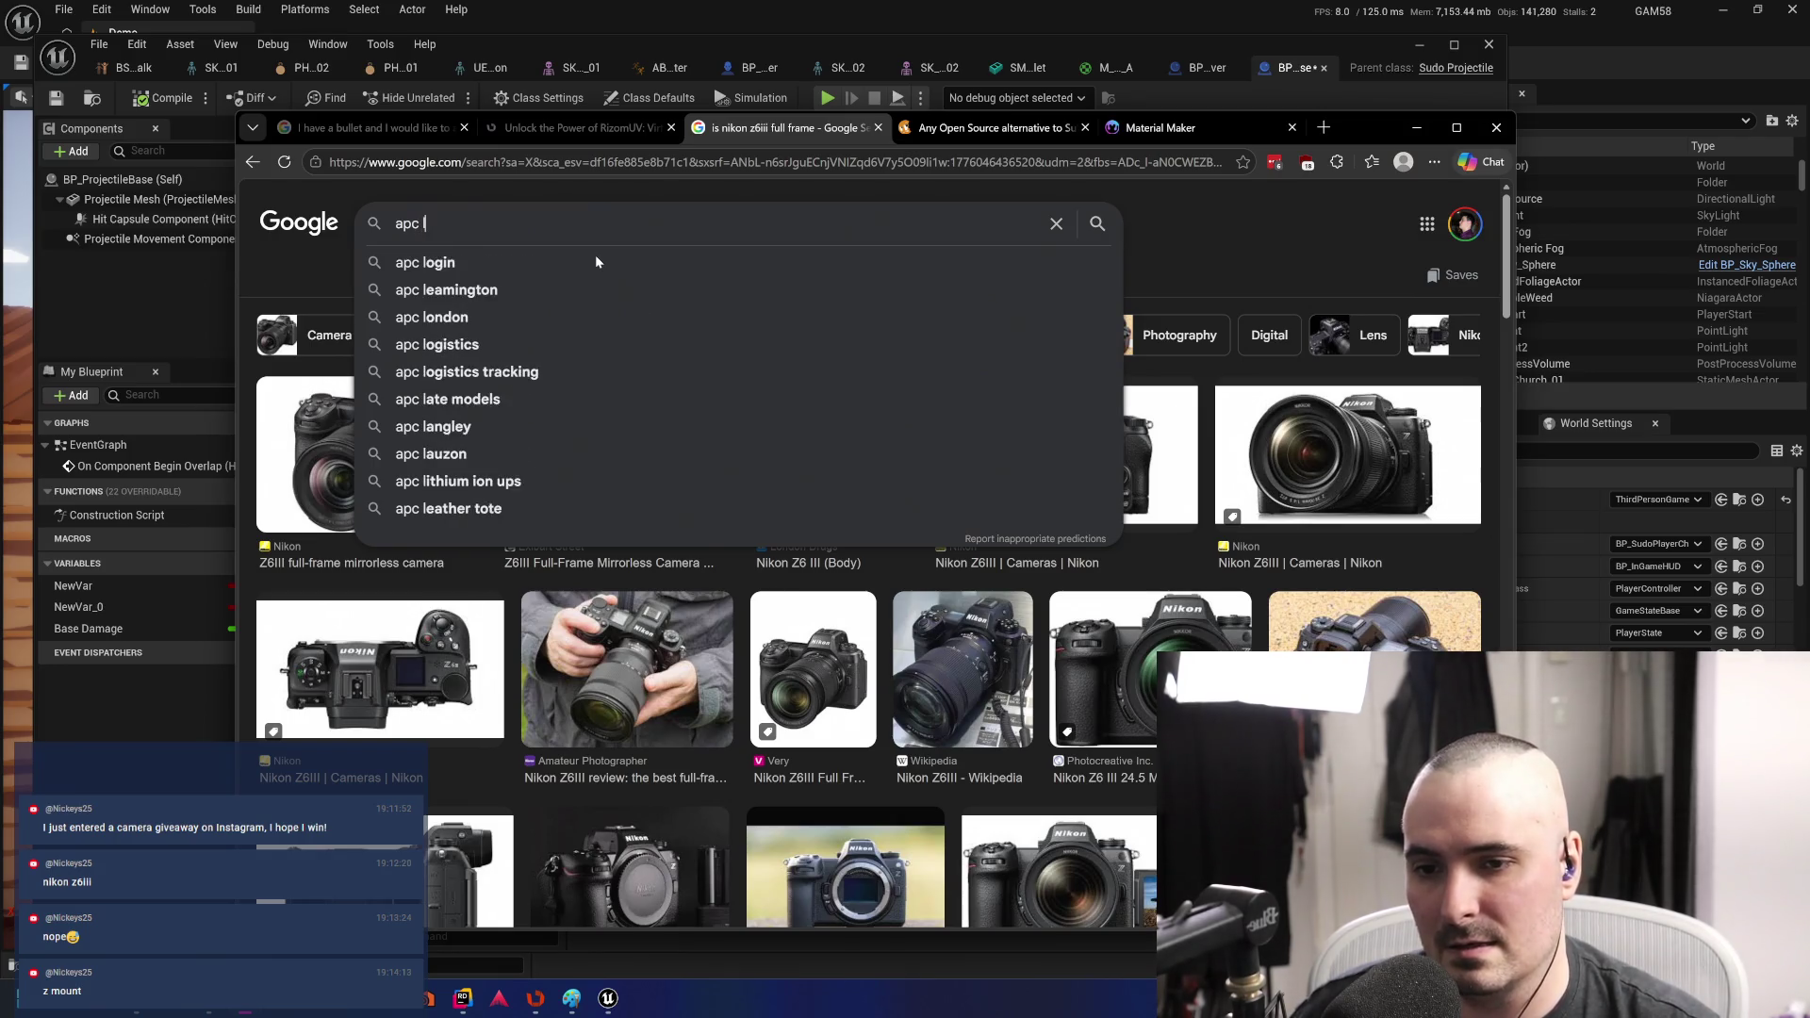
{"action": "type", "text": "esns vs ful"}
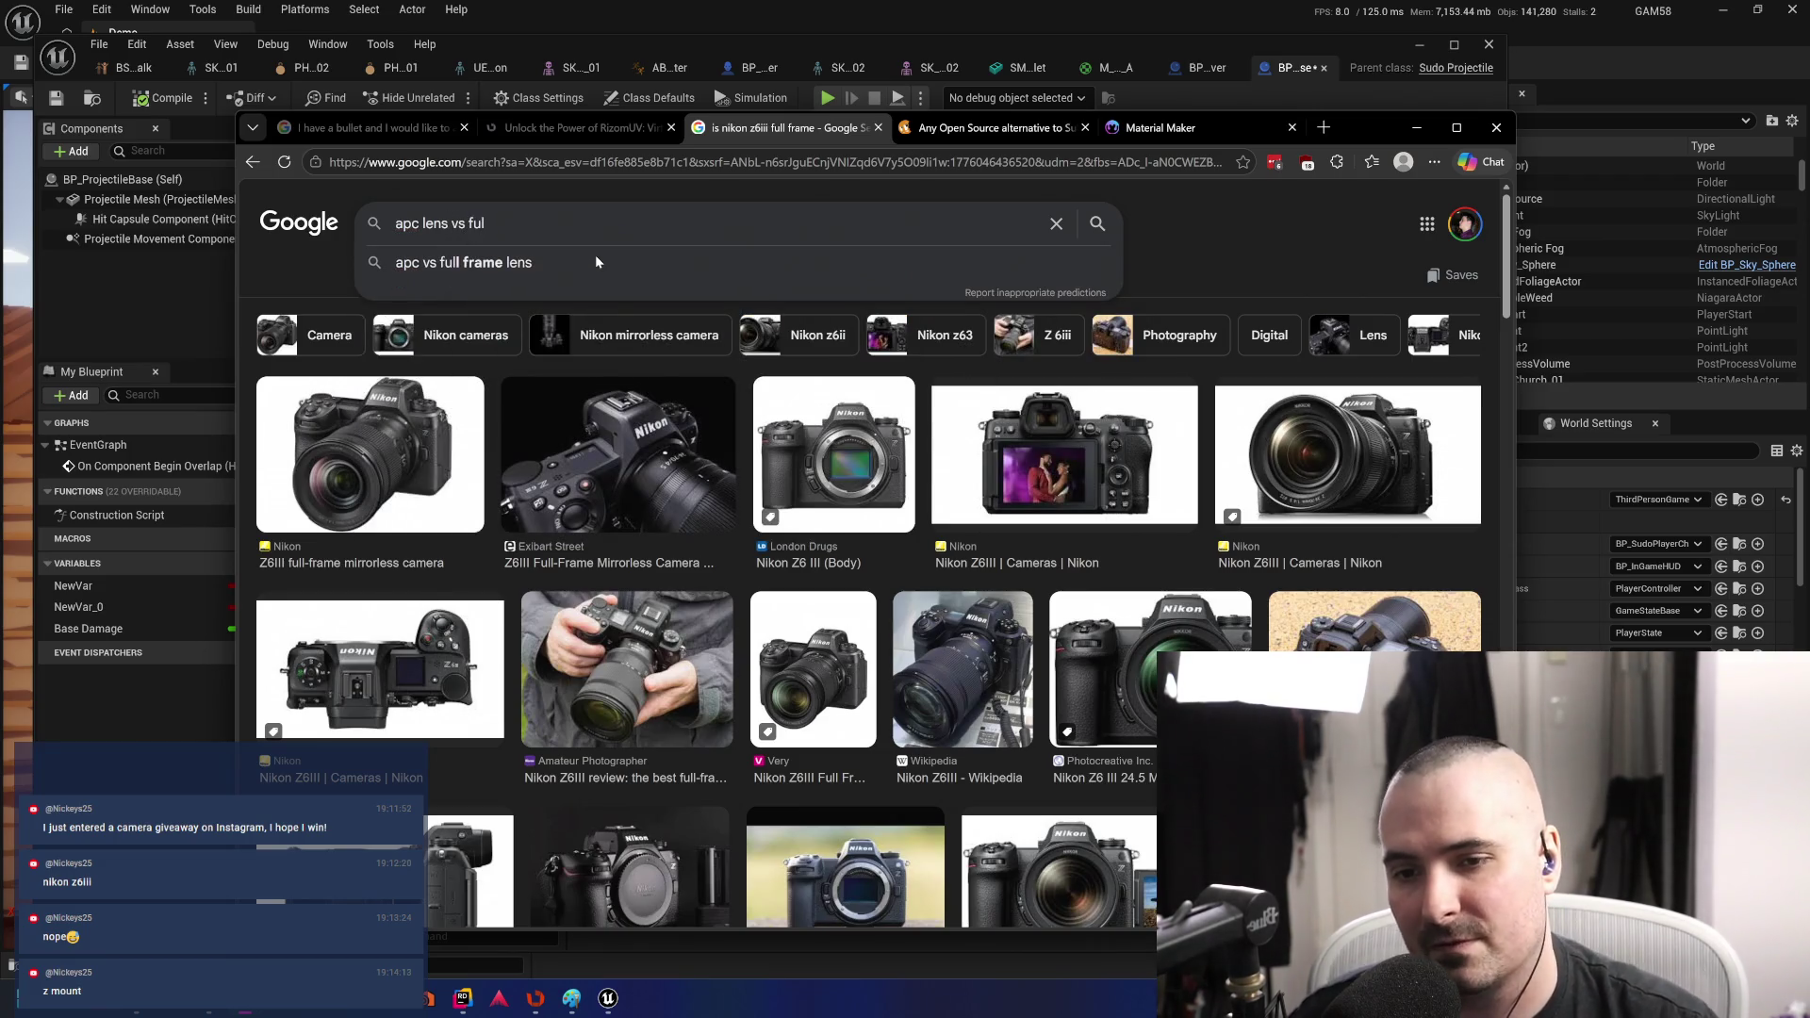
{"action": "key", "text": "Return"}
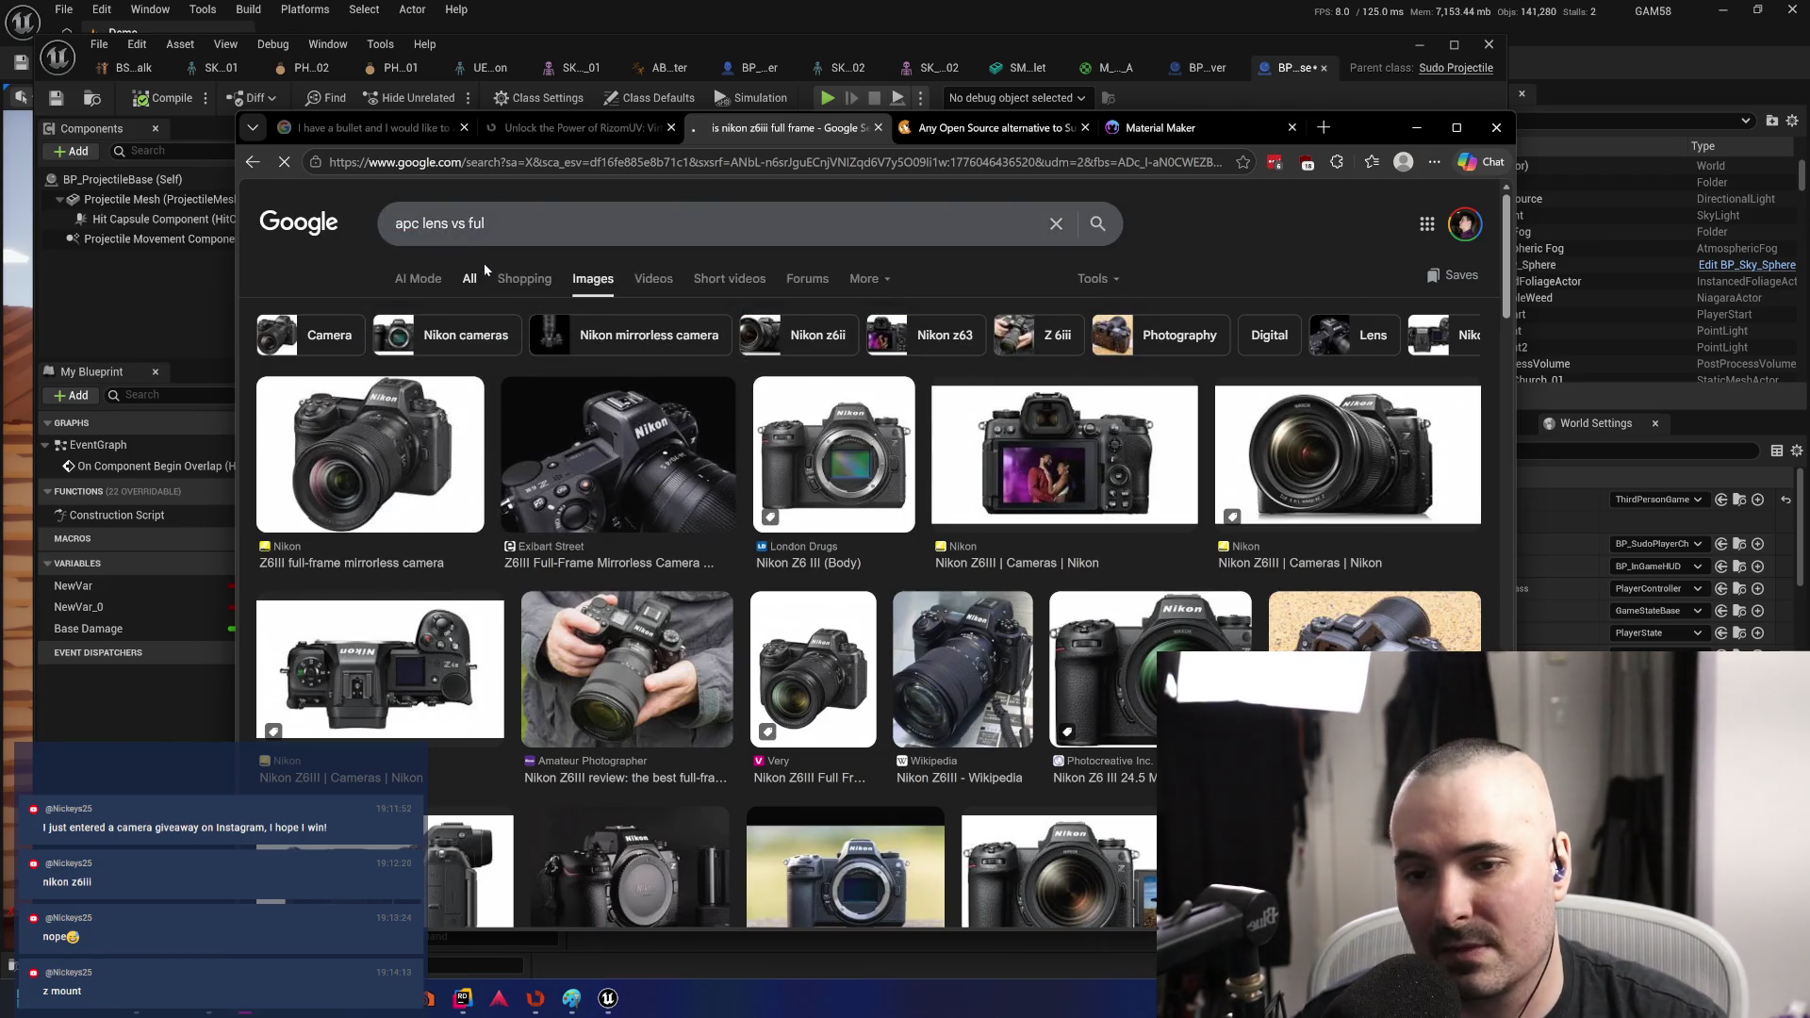
- Trim the query to 'apc vs full frame', search again, and preview the Shutterbug sensor-types image
{"action": "left_click_drag", "start_coordinate": [529, 224], "coordinate": [500, 225]}
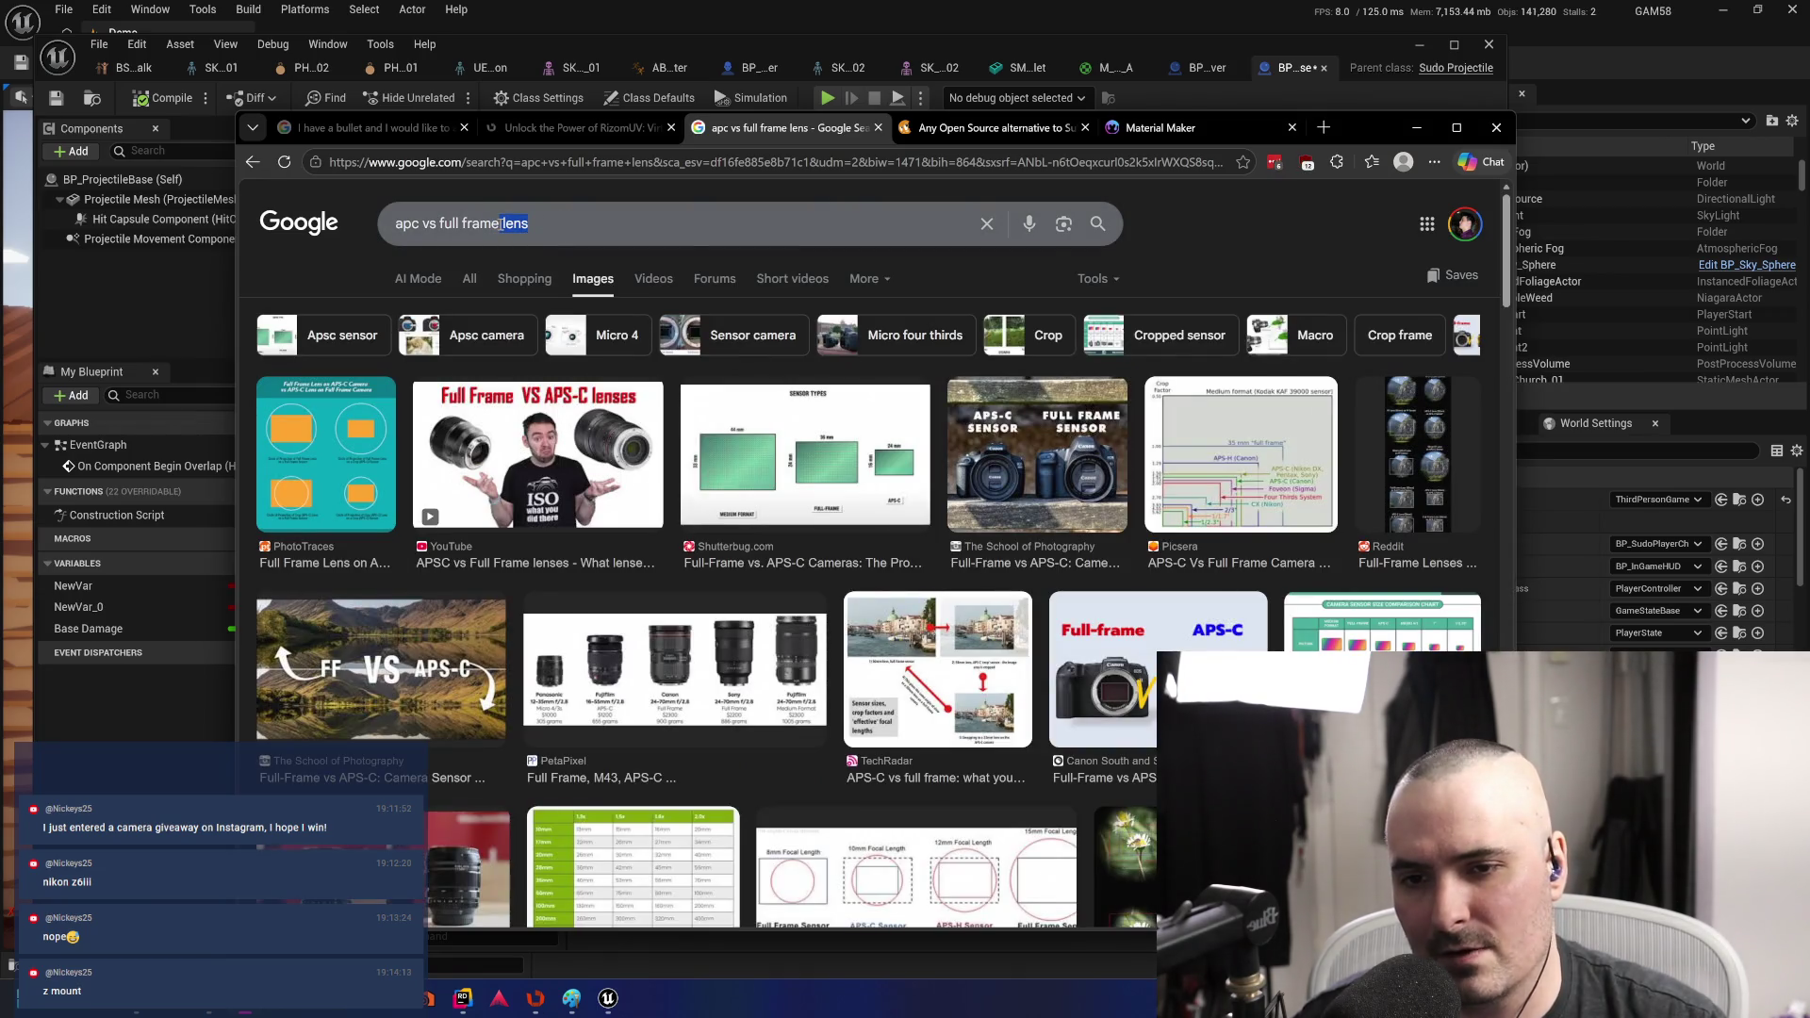
{"action": "key", "text": "BackSpace"}
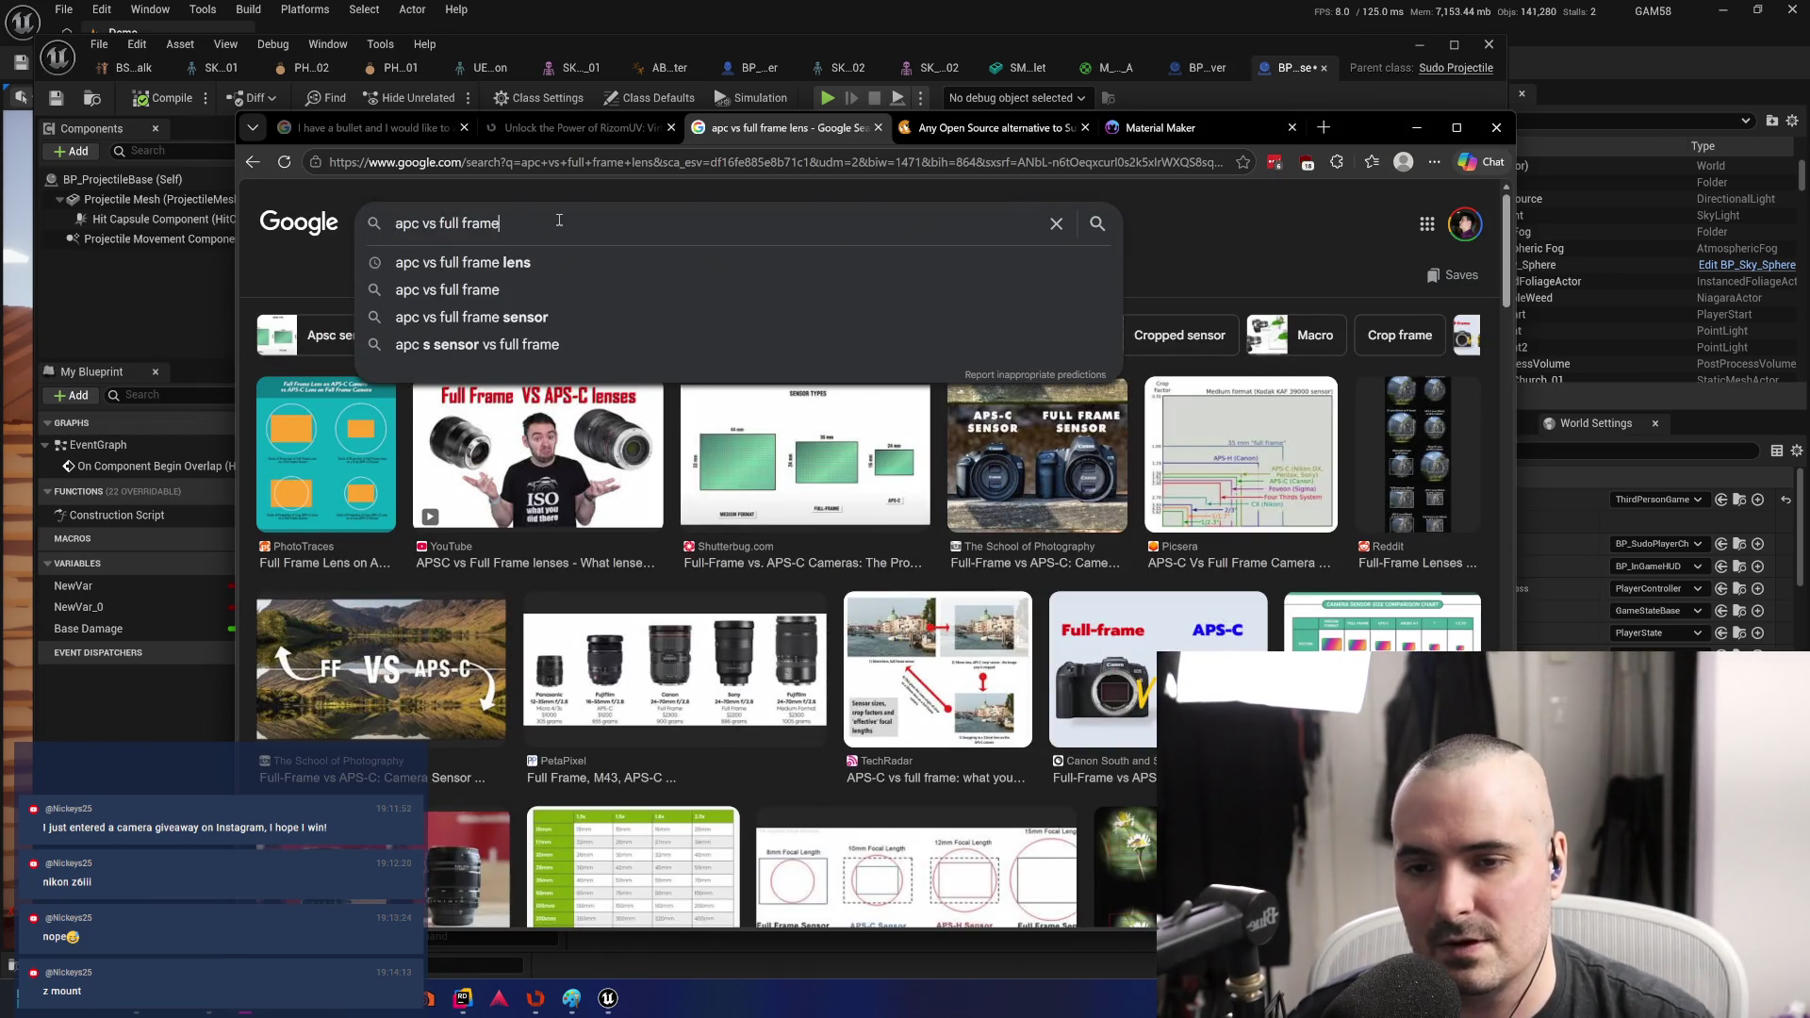
{"action": "key", "text": "Return"}
{"action": "left_click", "coordinate": [677, 460]}
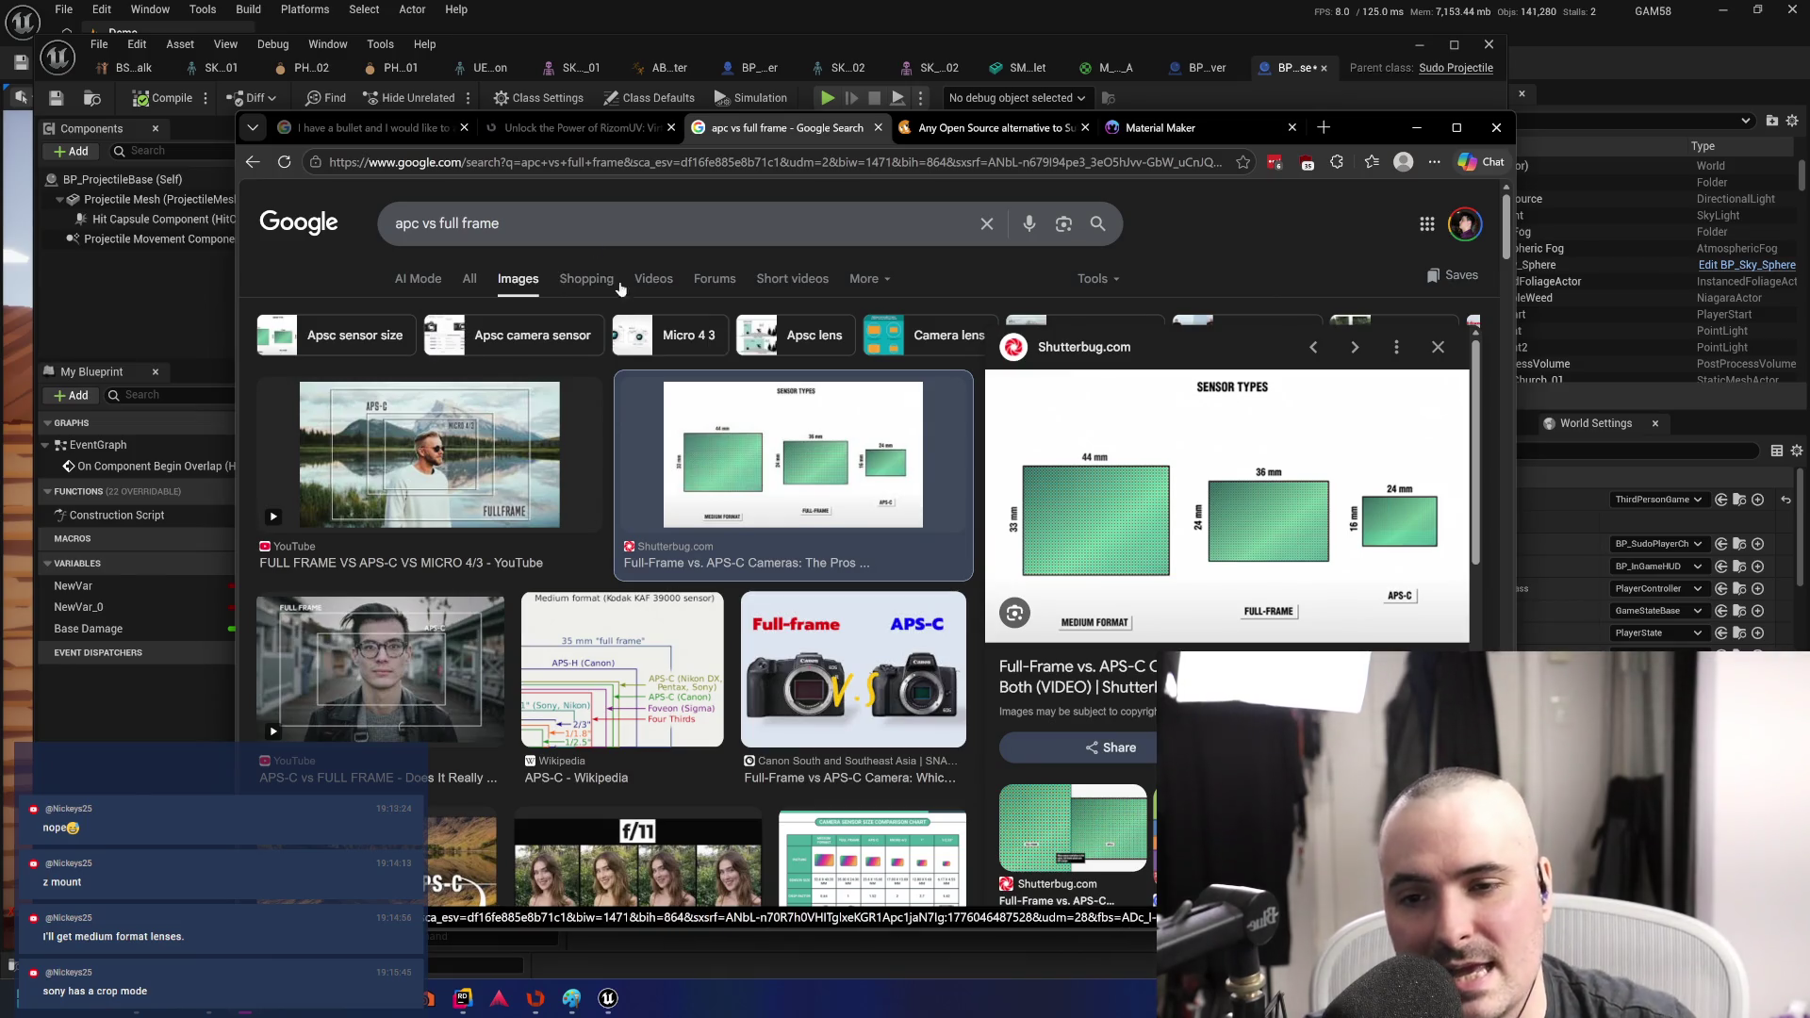
- Preview The Slanted Lens depth-of-field sensor comparison image from the results
{"action": "left_click", "coordinate": [582, 214]}
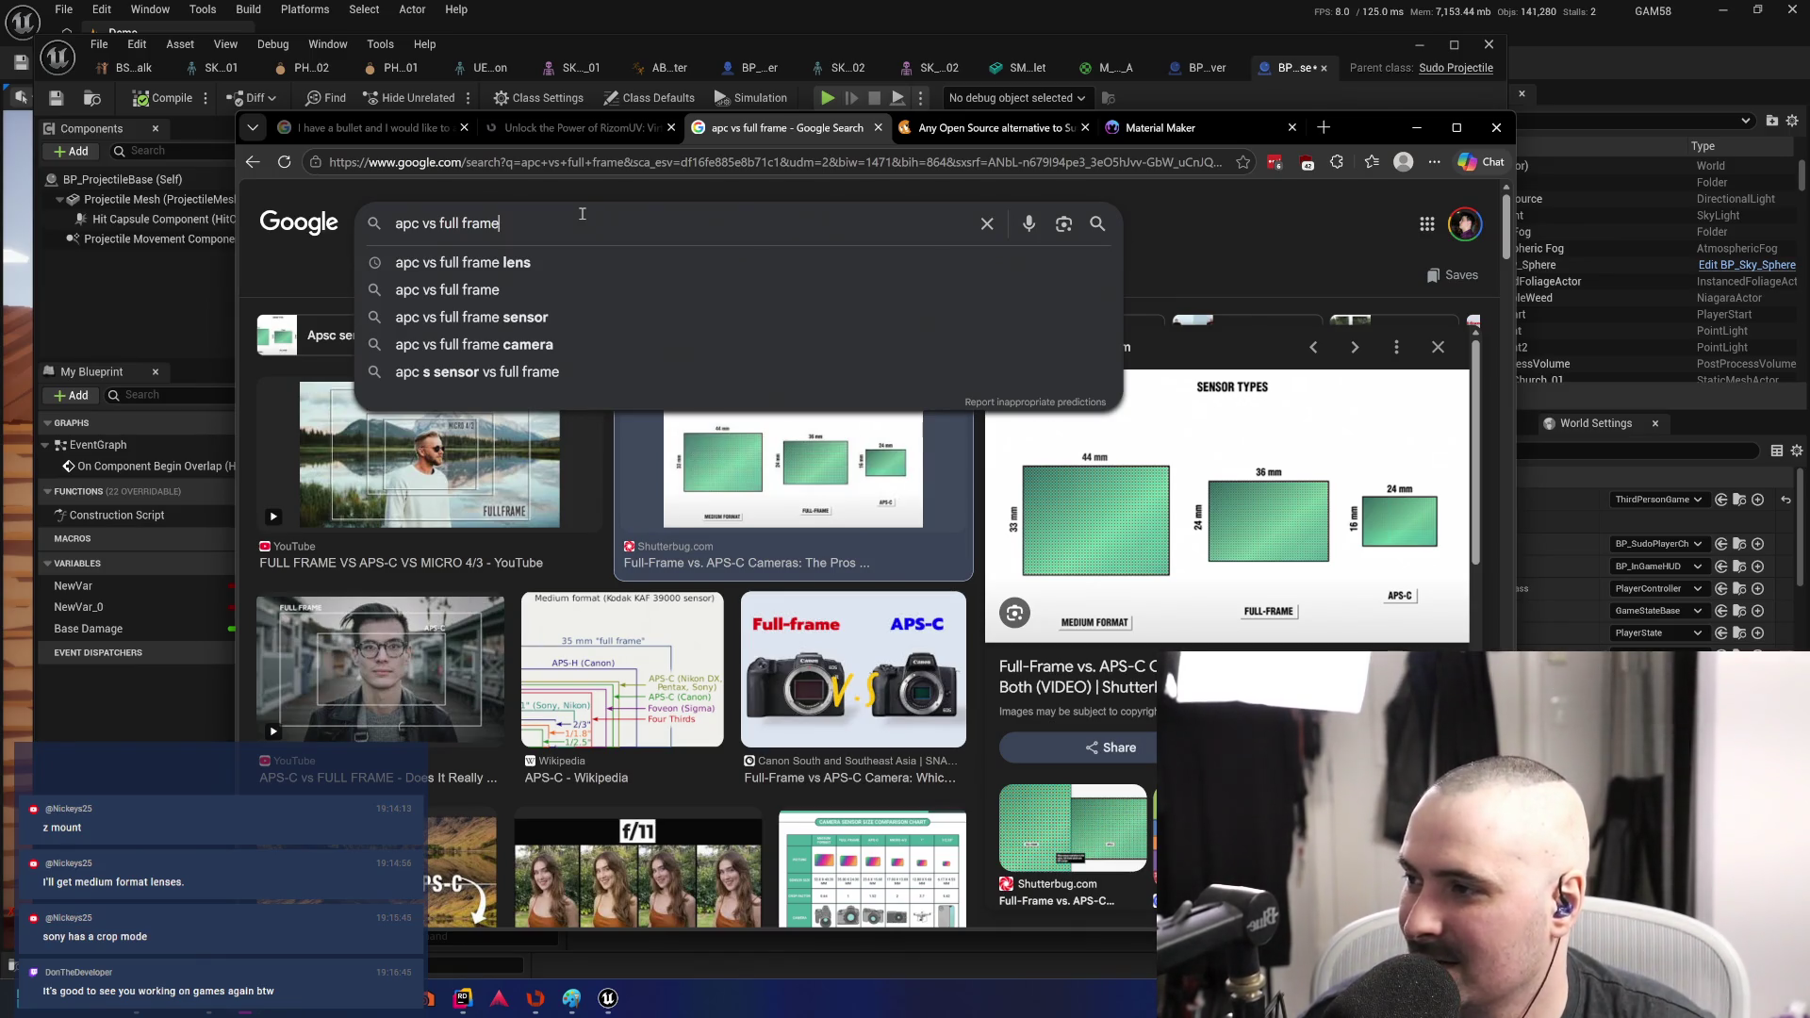
{"action": "left_click", "coordinate": [1273, 252]}
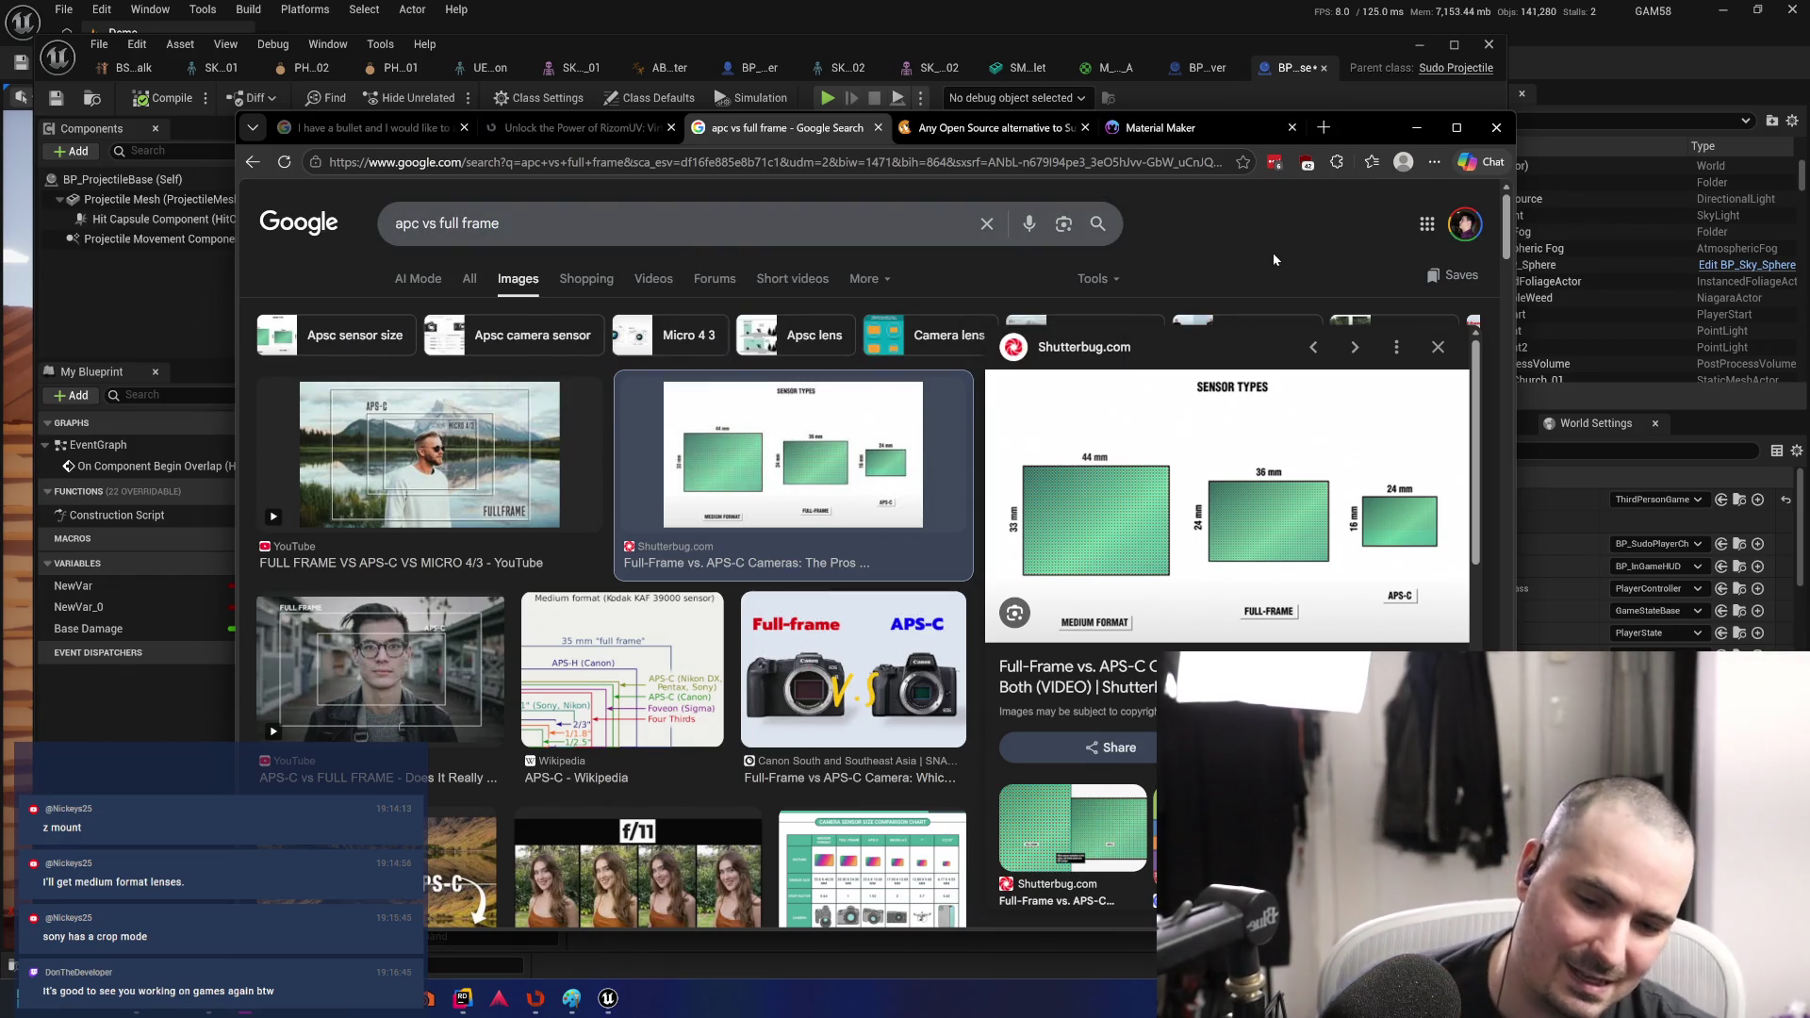
{"action": "scroll", "coordinate": [1273, 252], "scroll_direction": "down", "scroll_amount": 2}
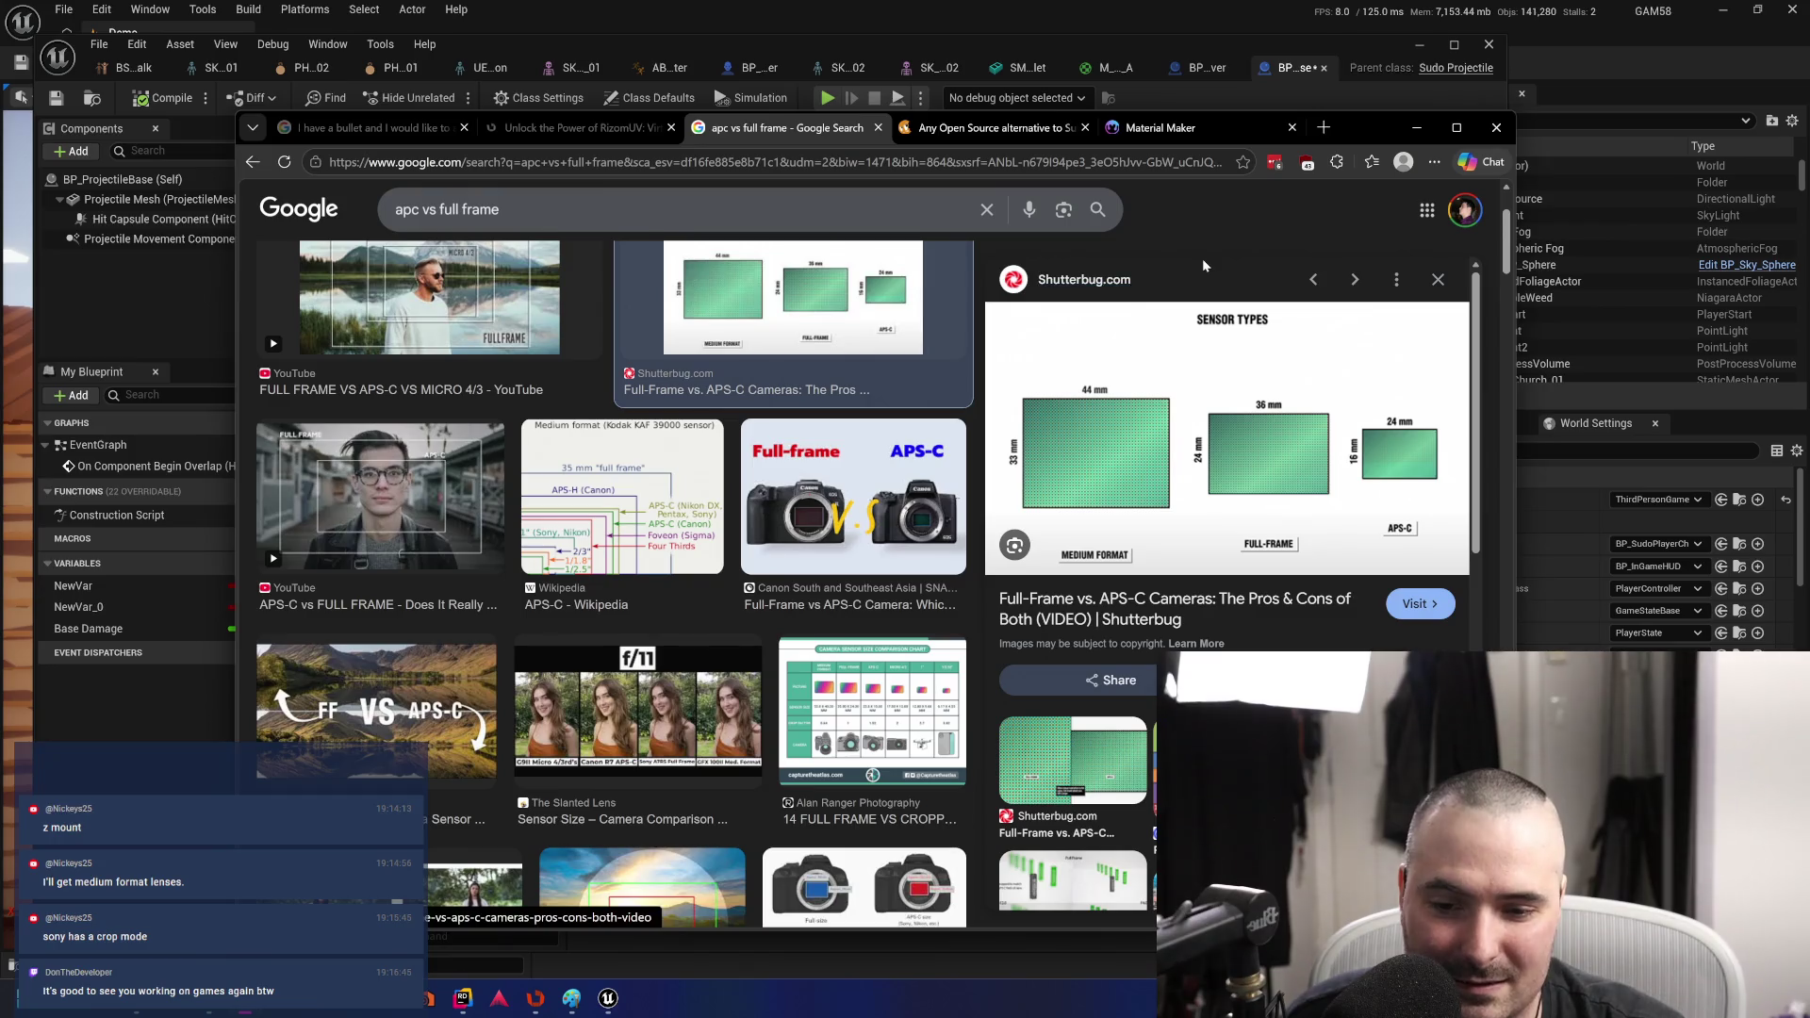
{"action": "left_click", "coordinate": [719, 709]}
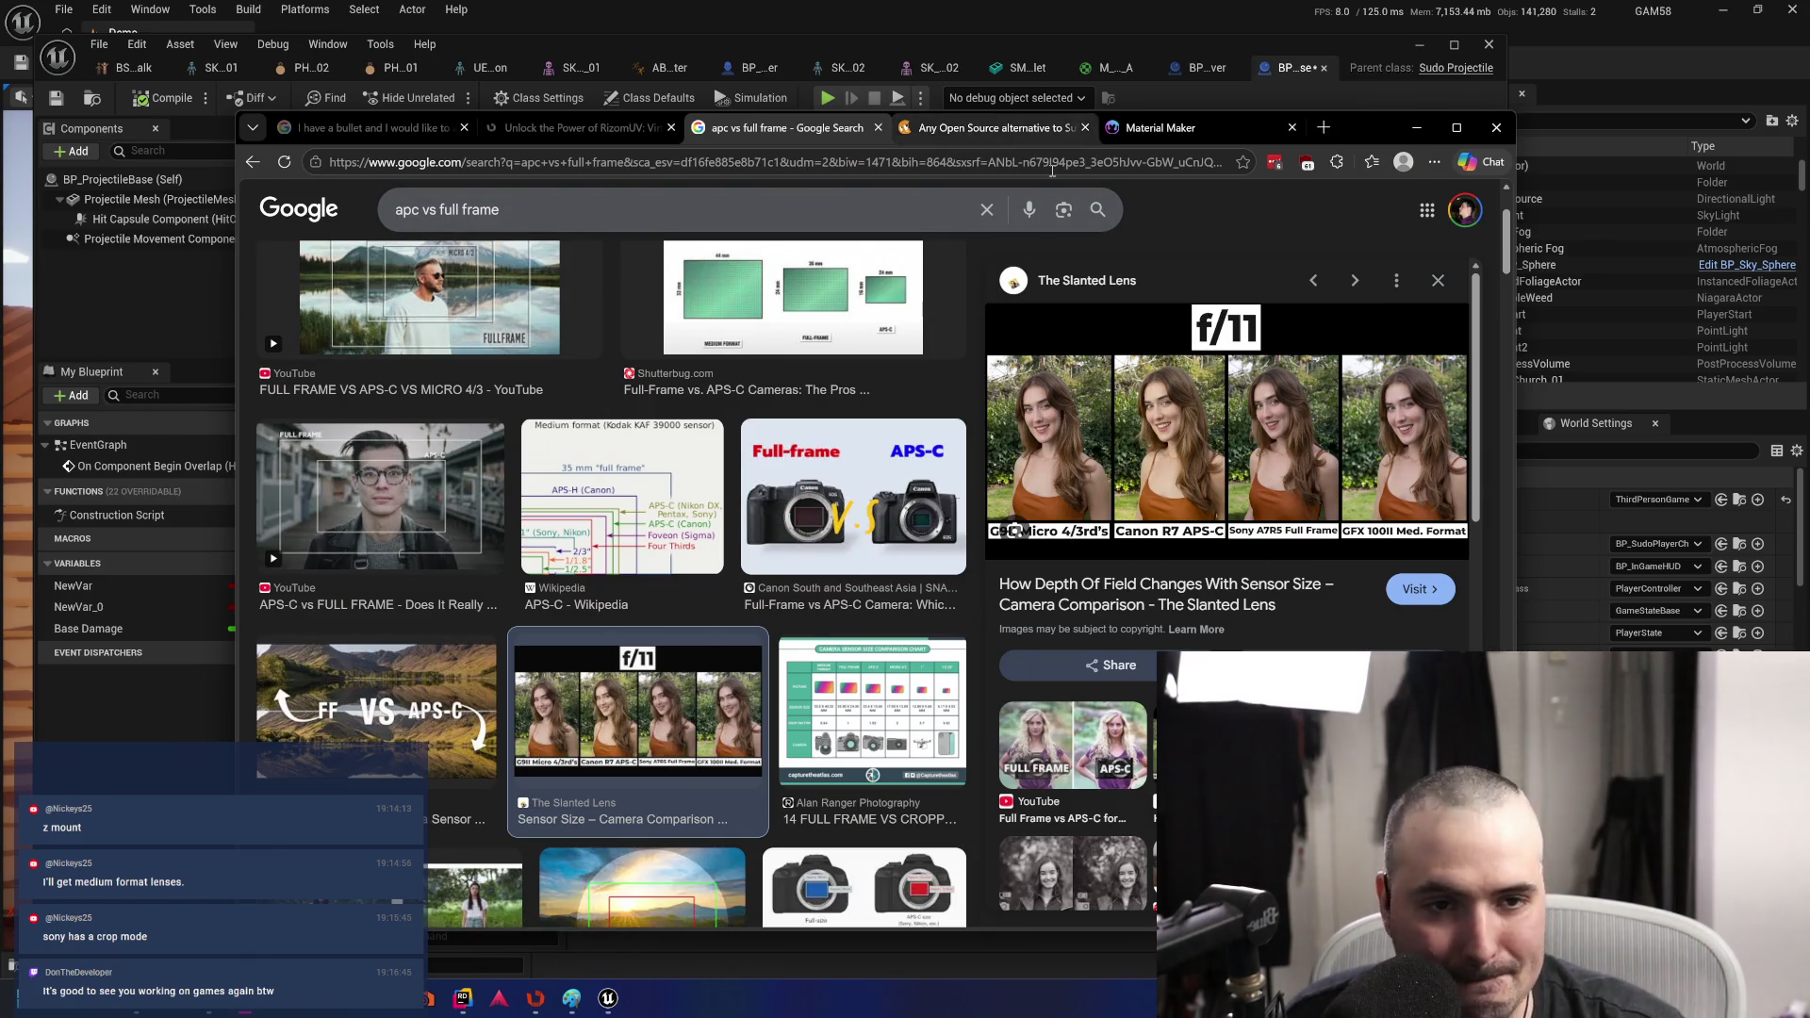
- Glance at the Material Maker and forum tabs, then return to the 'apc vs full frame' images
{"action": "left_click", "coordinate": [1160, 128]}
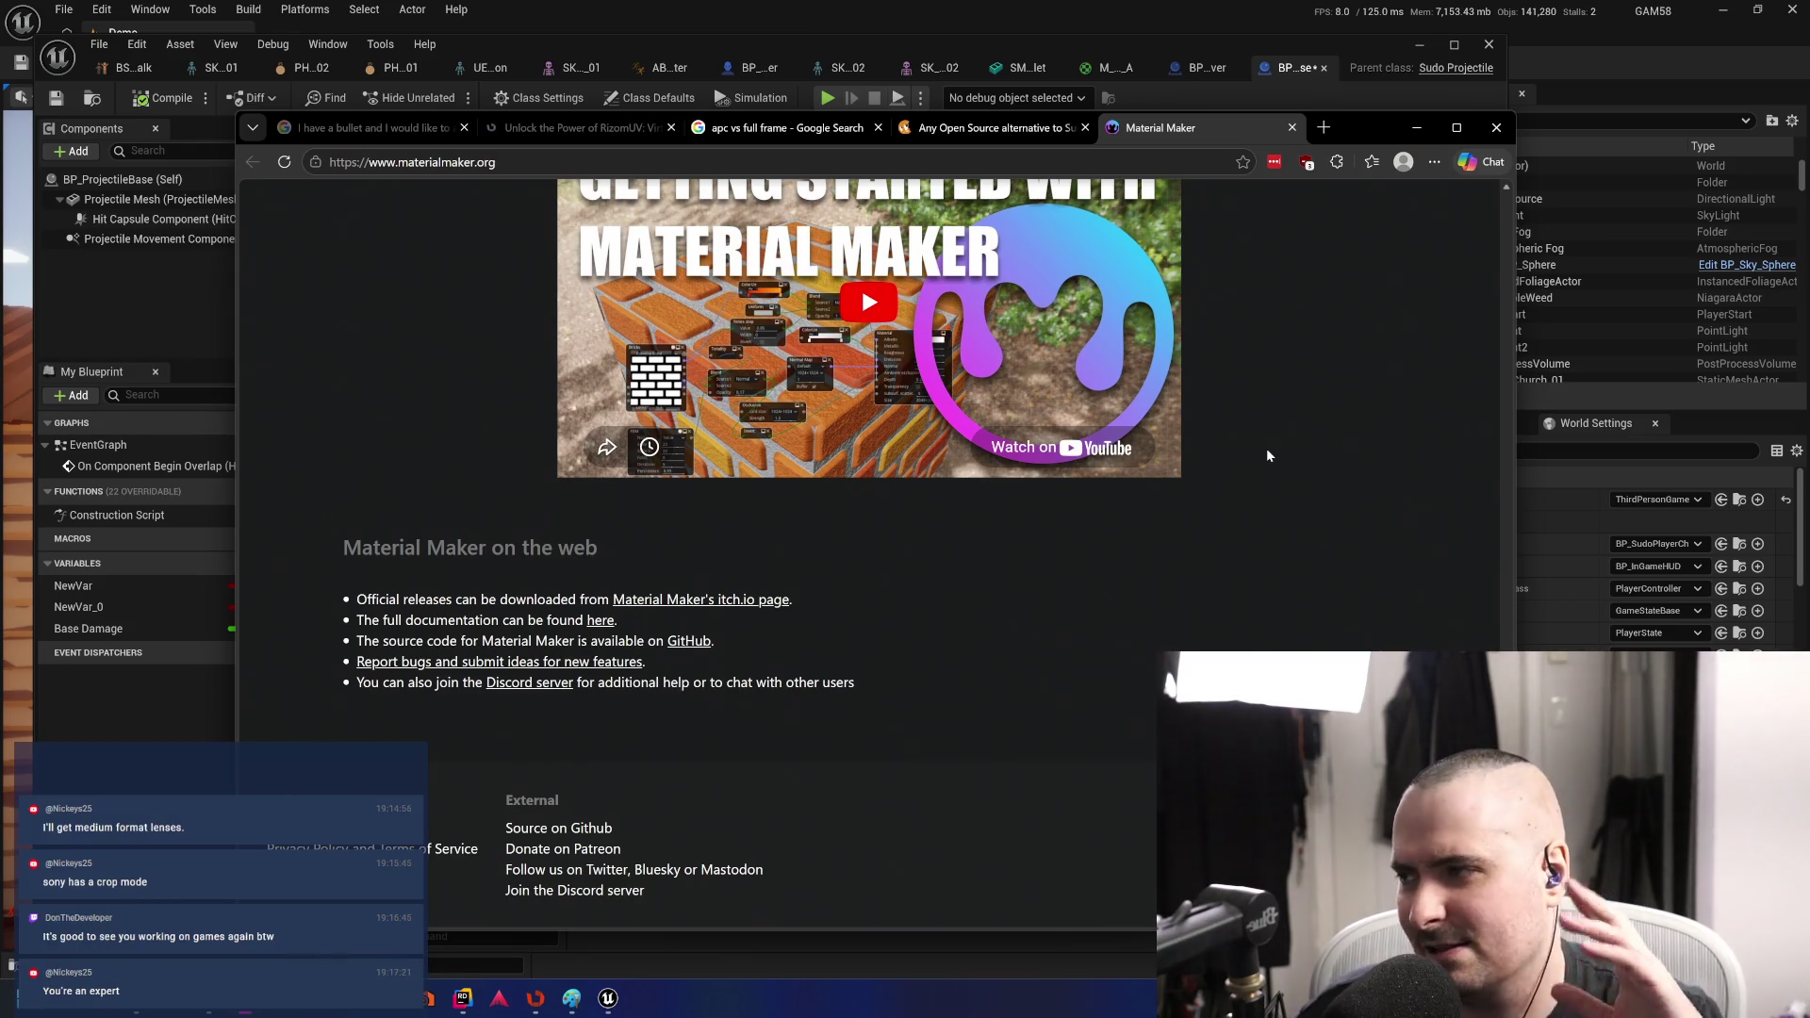
{"action": "left_click", "coordinate": [992, 129]}
{"action": "left_click", "coordinate": [804, 129]}
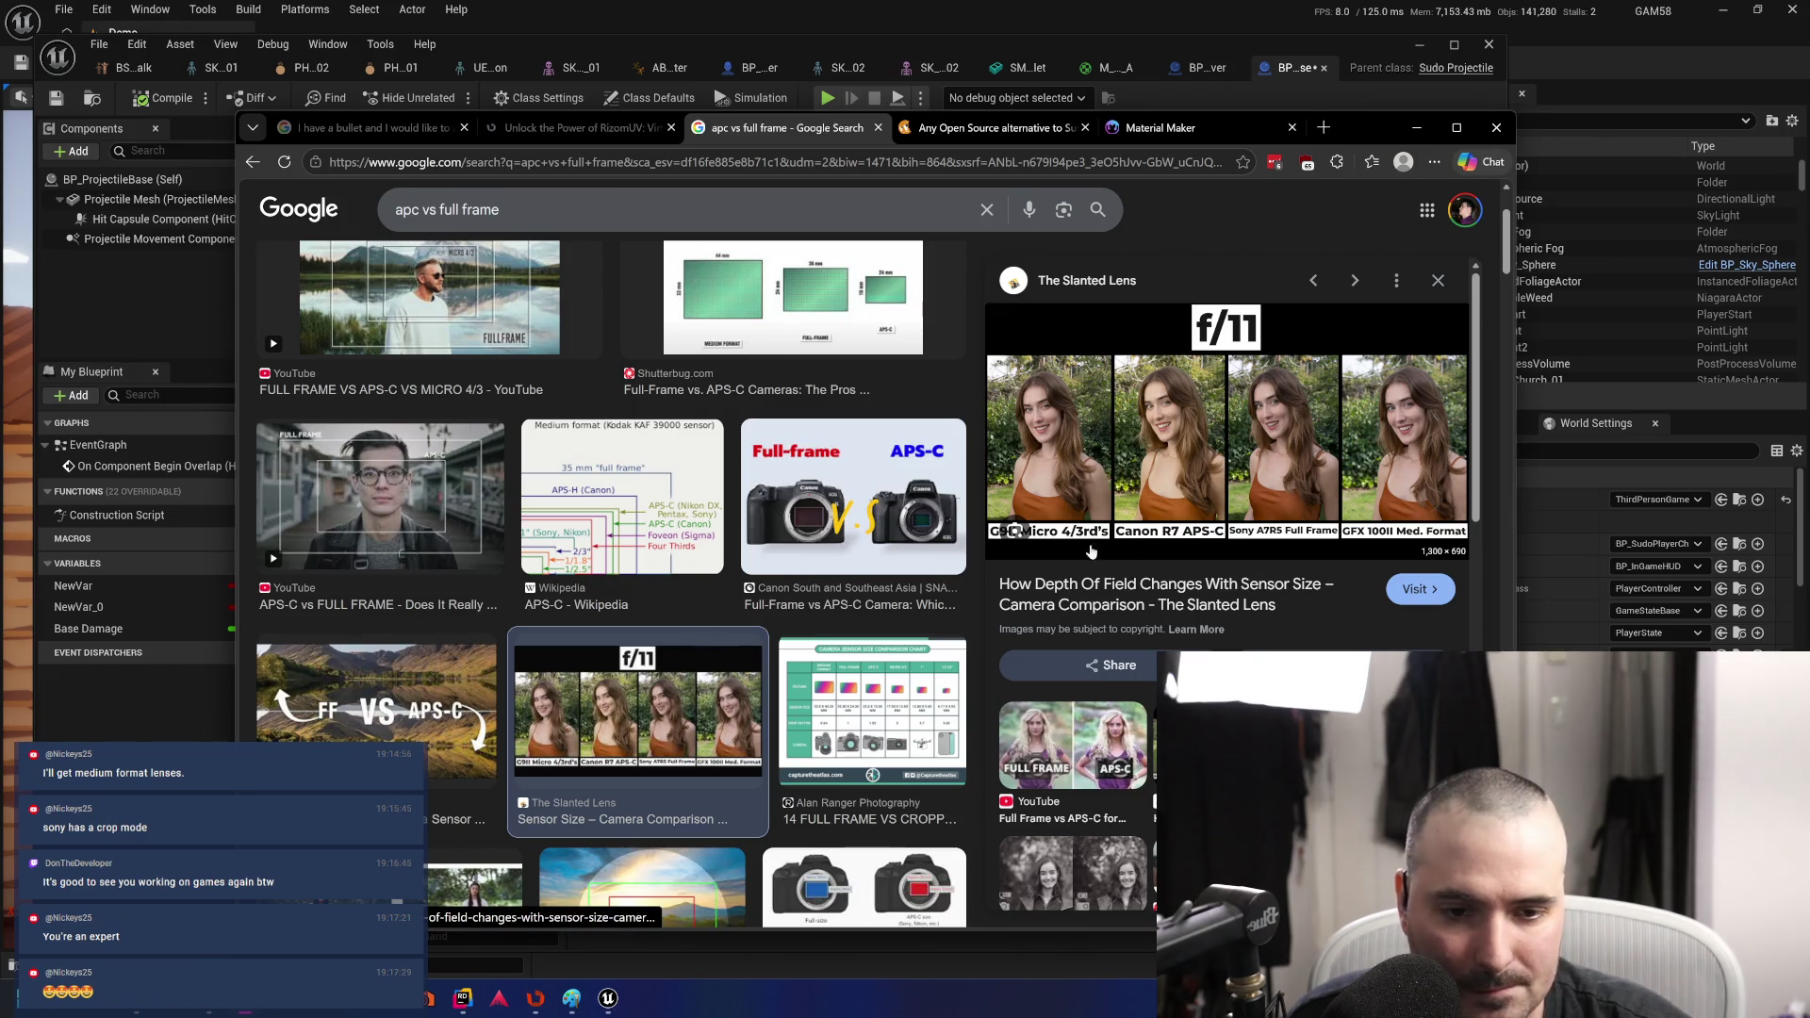
{"action": "scroll", "coordinate": [1100, 702], "scroll_direction": "down", "scroll_amount": 6}
{"action": "scroll", "coordinate": [1139, 697], "scroll_direction": "up", "scroll_amount": 6}
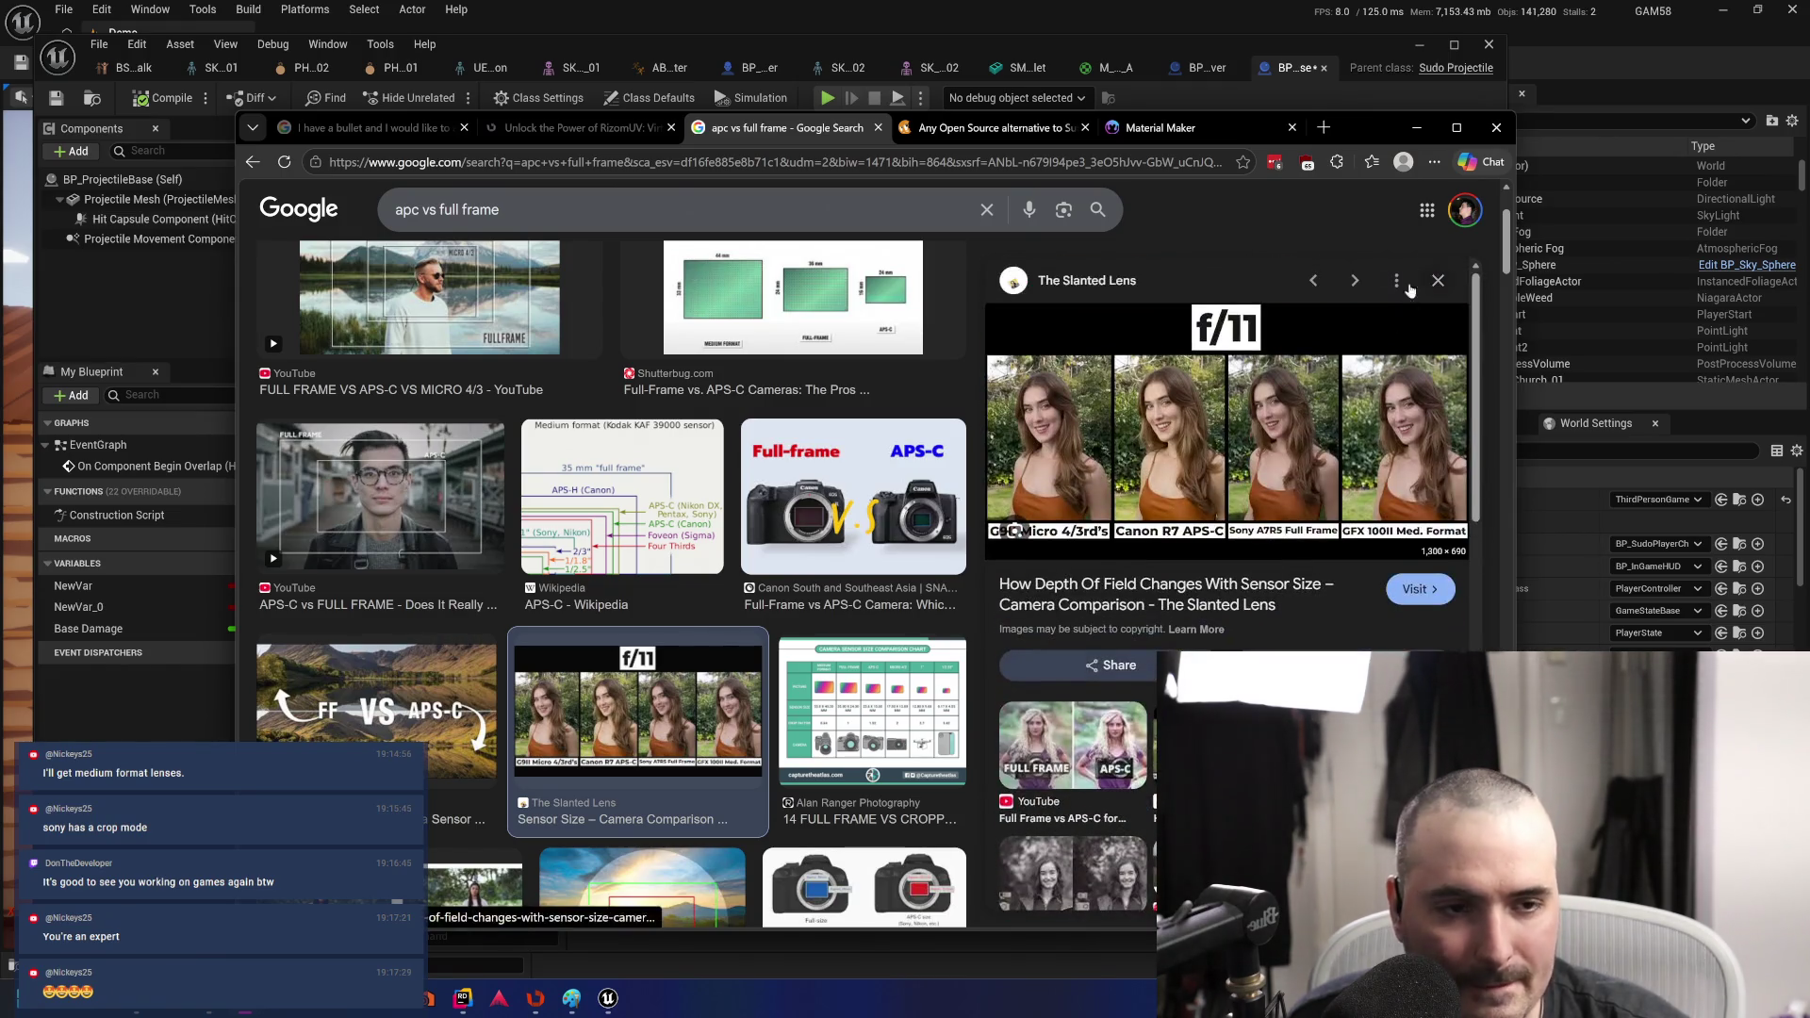
- Minimize Edge and pan the EventGraph to show Apply Point Damage, Cast and Get Actor Location
{"action": "left_click", "coordinate": [1415, 128]}
{"action": "mouse_move", "coordinate": [842, 426]}
{"action": "left_mouse_down"}
{"action": "mouse_move", "coordinate": [780, 323]}
{"action": "mouse_move", "coordinate": [607, 364]}
{"action": "mouse_move", "coordinate": [1002, 376]}
{"action": "mouse_move", "coordinate": [914, 452]}
{"action": "left_mouse_up"}
{"action": "mouse_move", "coordinate": [743, 534]}
{"action": "left_mouse_down"}
{"action": "mouse_move", "coordinate": [881, 444]}
{"action": "mouse_move", "coordinate": [675, 425]}
{"action": "mouse_move", "coordinate": [812, 553]}
{"action": "mouse_move", "coordinate": [858, 513]}
{"action": "left_mouse_up"}
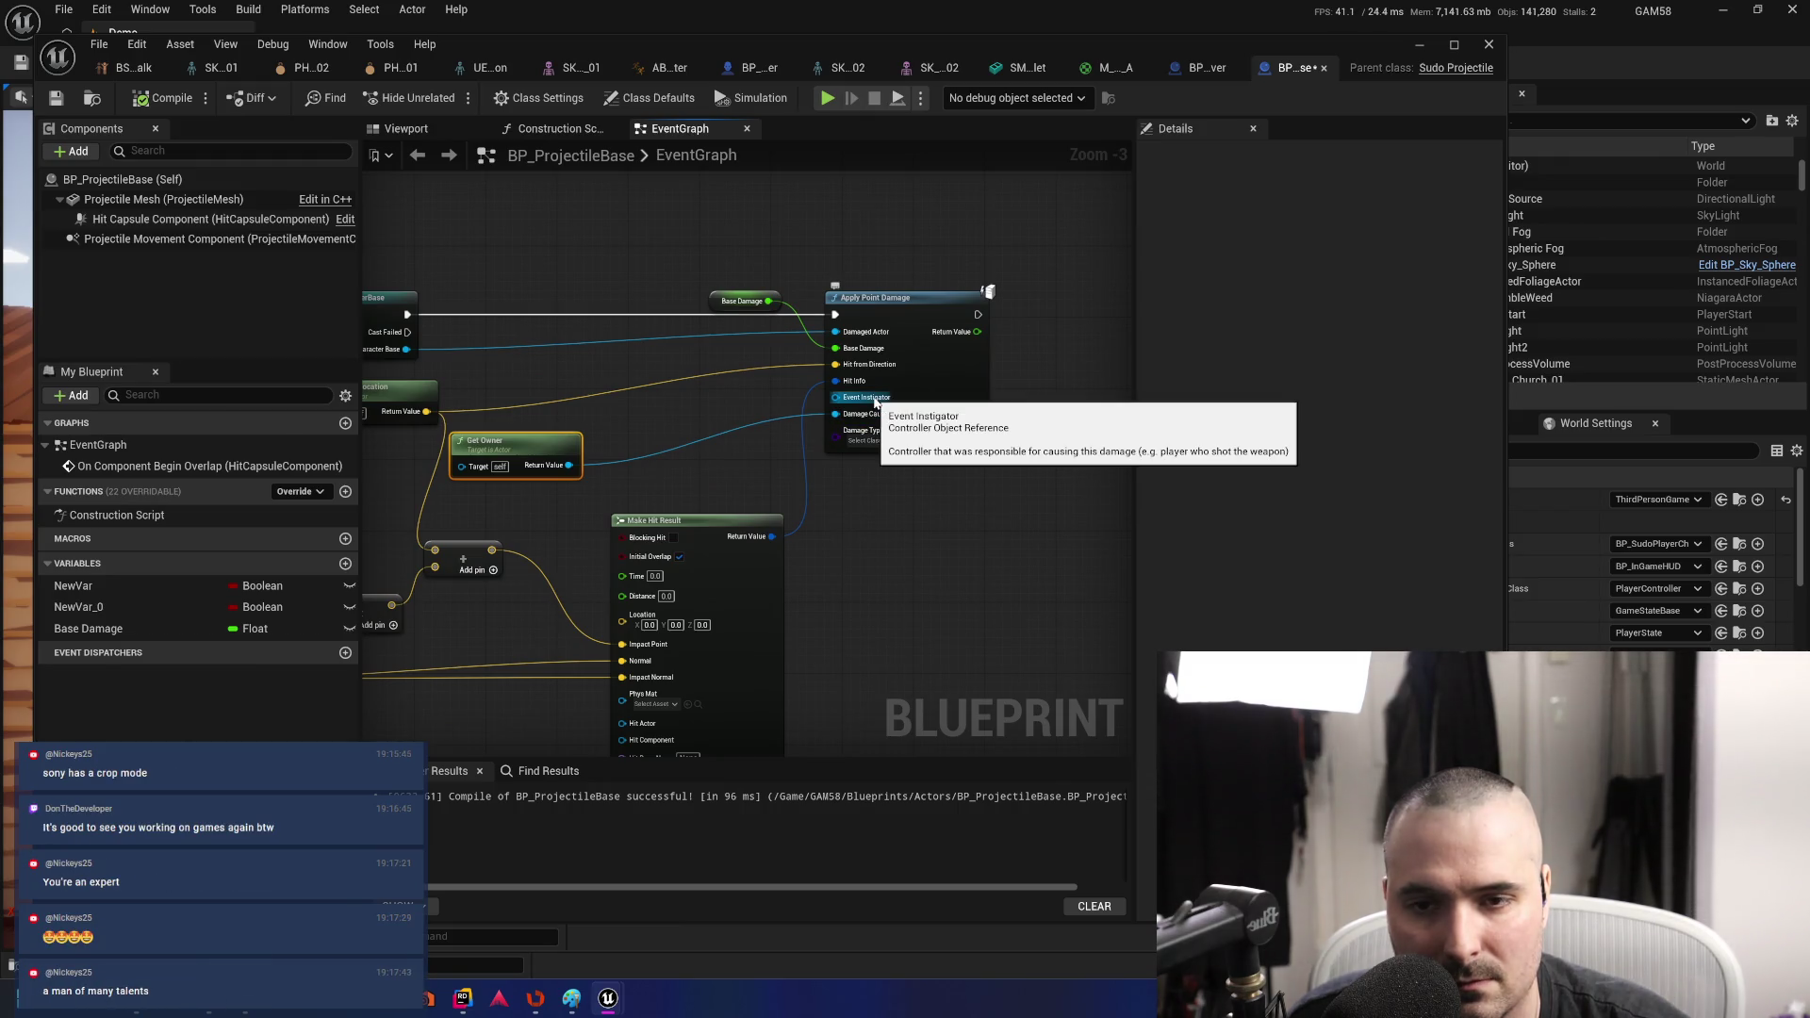
{"action": "mouse_move", "coordinate": [880, 521]}
{"action": "left_mouse_down"}
{"action": "mouse_move", "coordinate": [1046, 565]}
{"action": "mouse_move", "coordinate": [979, 495]}
{"action": "mouse_move", "coordinate": [981, 519]}
{"action": "mouse_move", "coordinate": [822, 517]}
{"action": "left_mouse_up"}
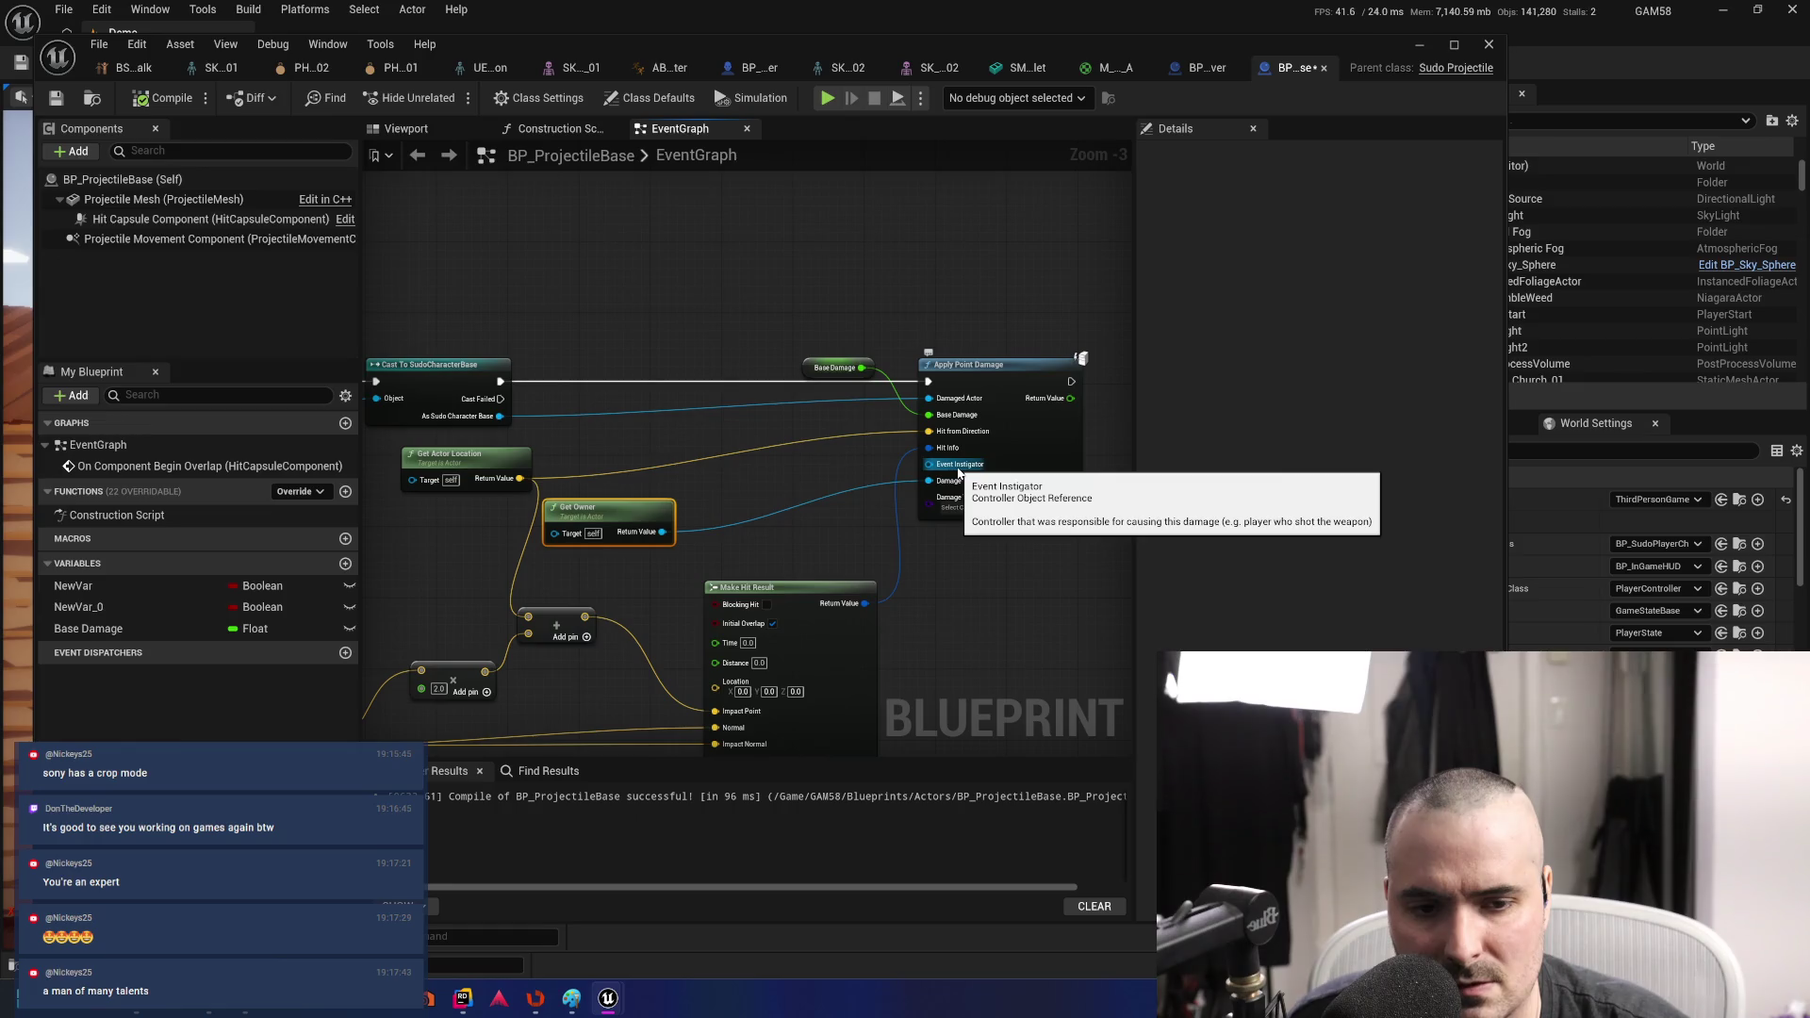
- Cancel a wire dragged from Get Owner, then move the Get Owner node up and right
{"action": "left_click_drag", "start_coordinate": [663, 532], "coordinate": [745, 489]}
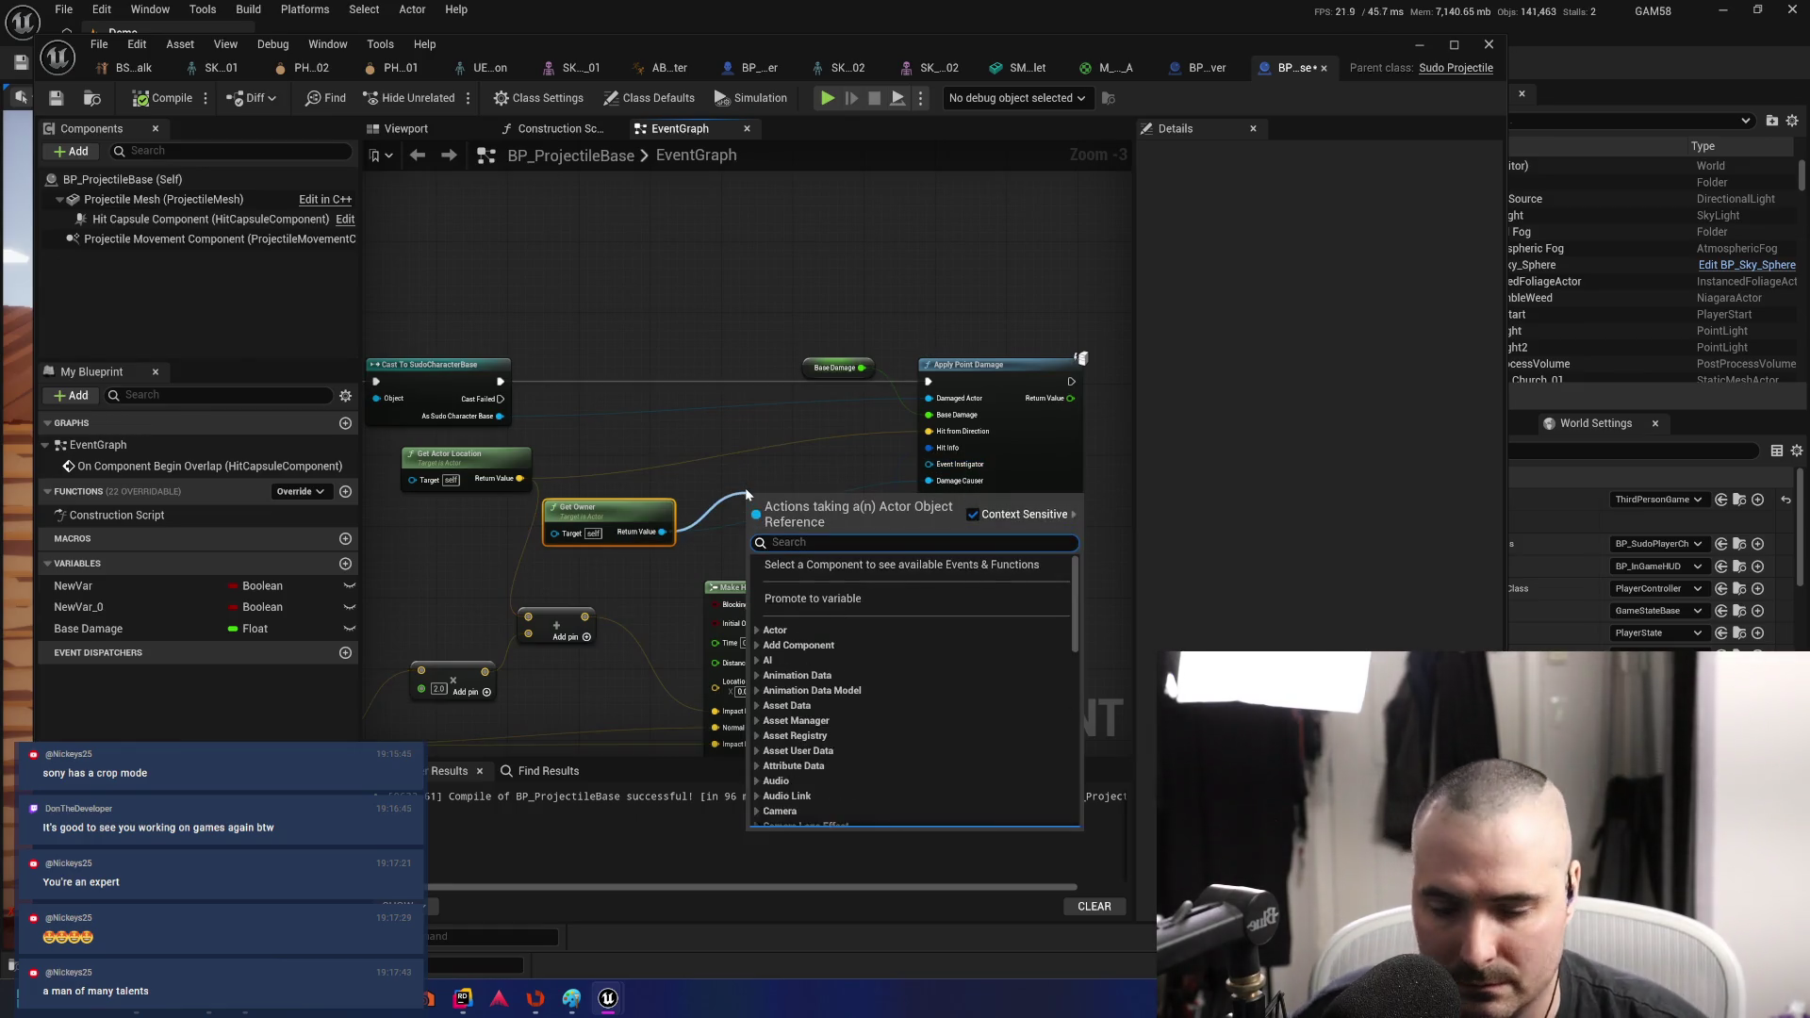
{"action": "type", "text": "get"}
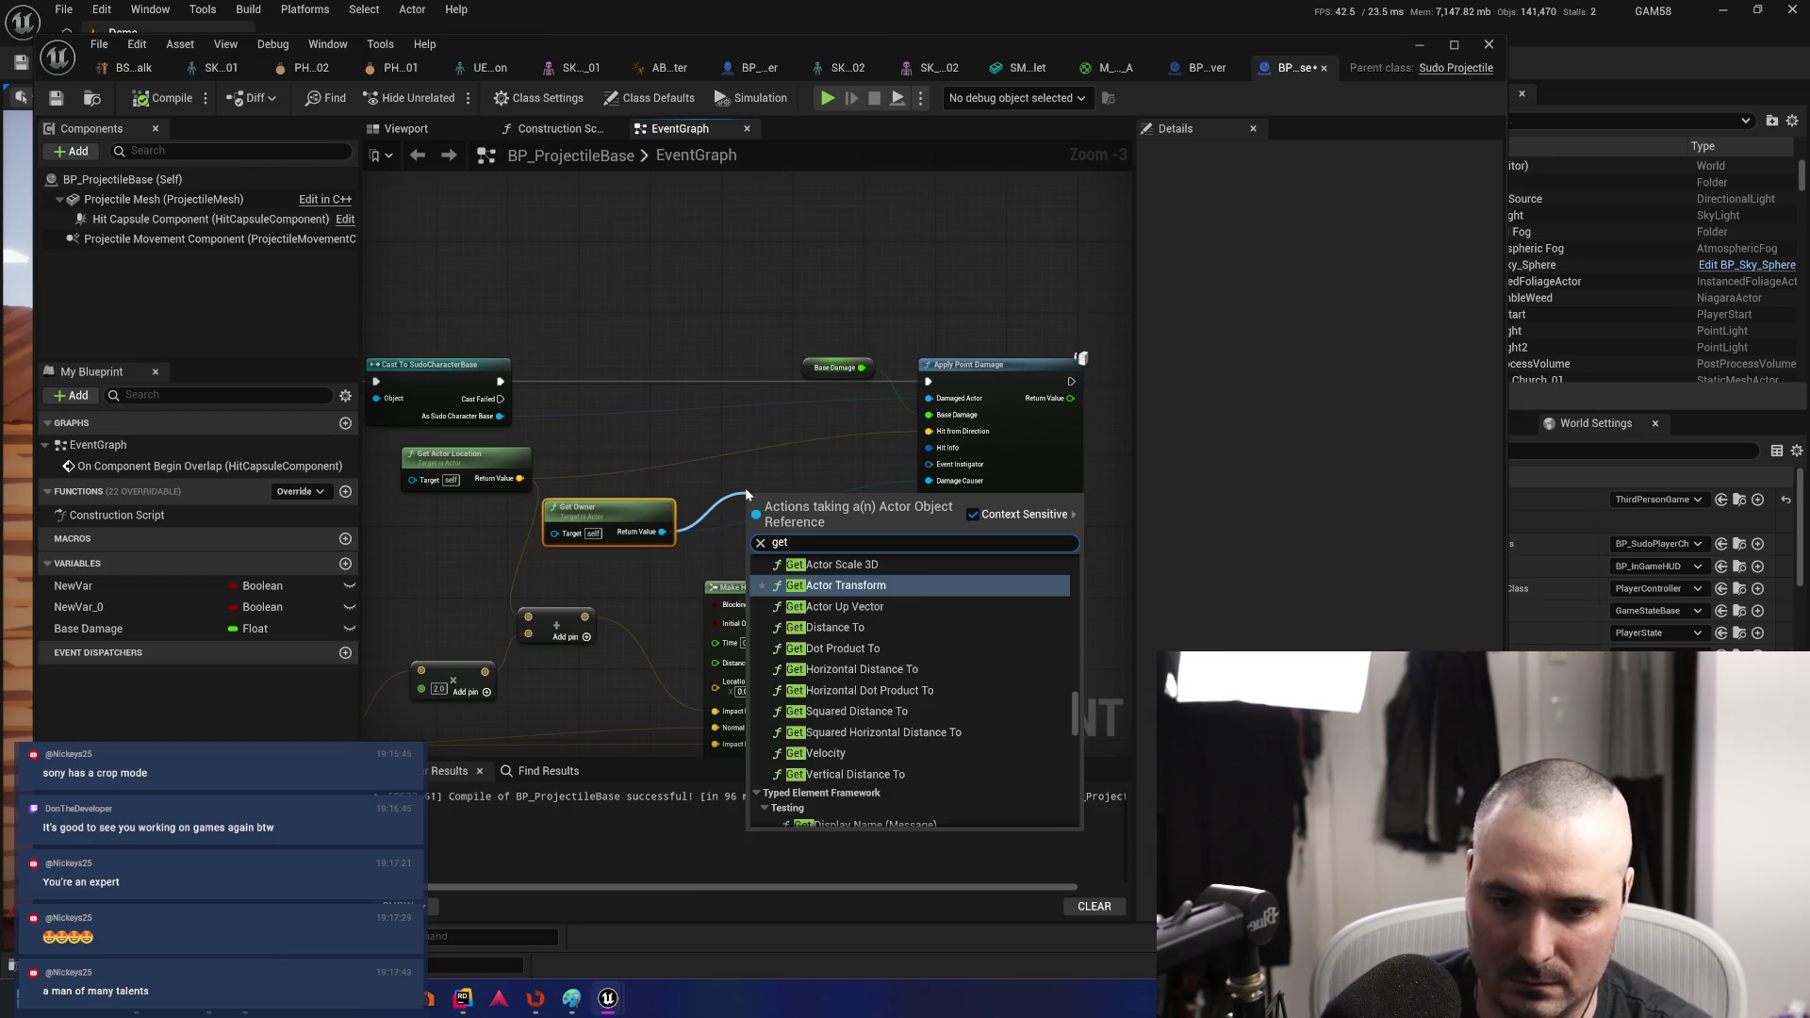
{"action": "type", "text": " cont"}
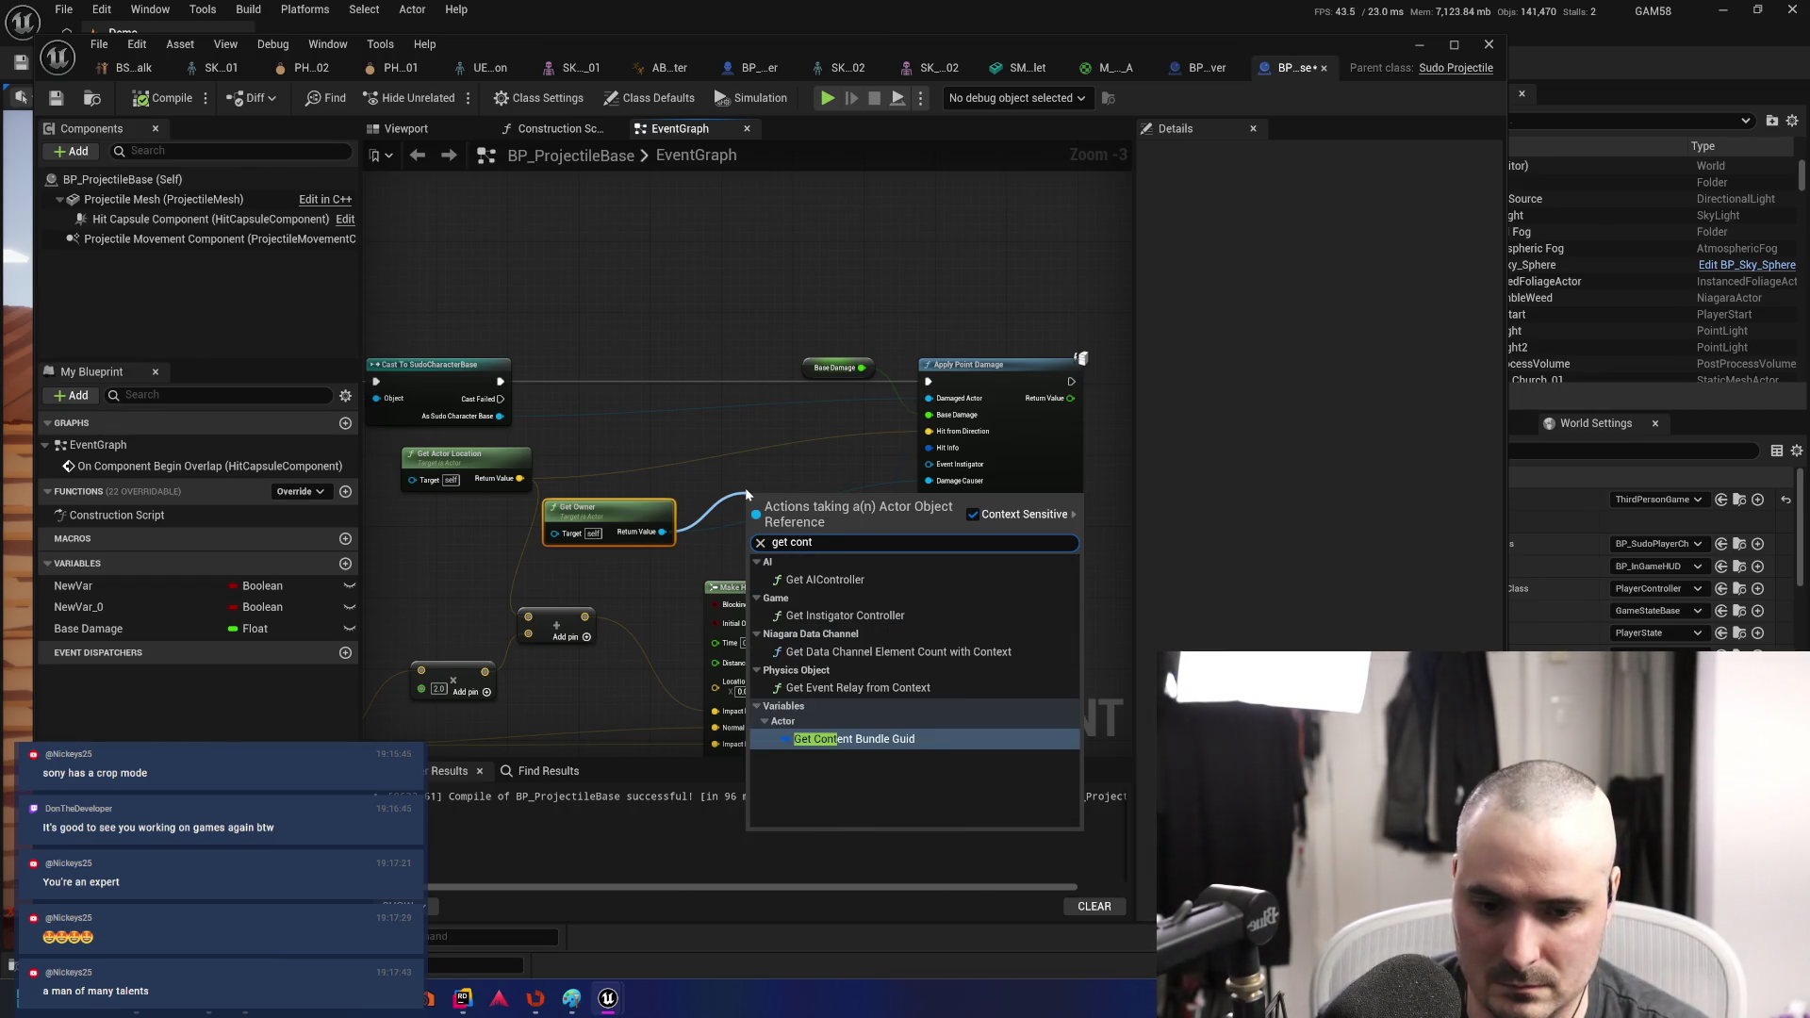
{"action": "key", "text": "Escape"}
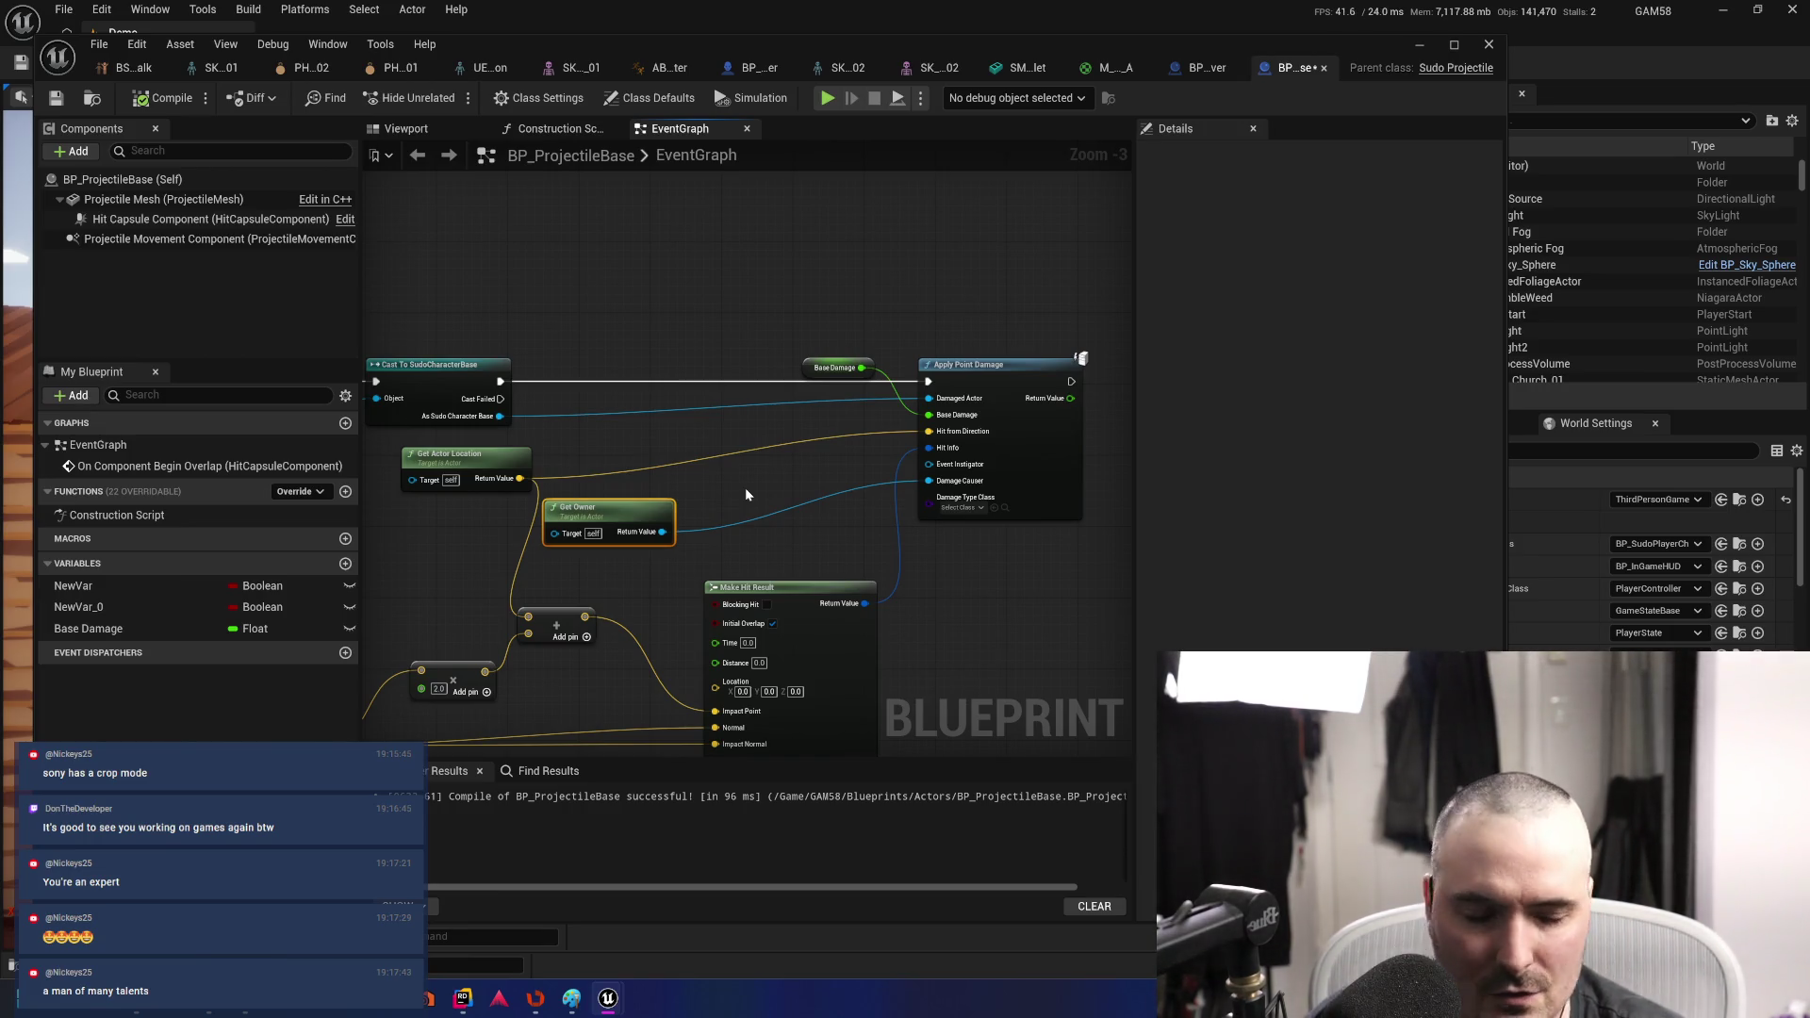
{"action": "left_click_drag", "start_coordinate": [630, 519], "coordinate": [749, 489]}
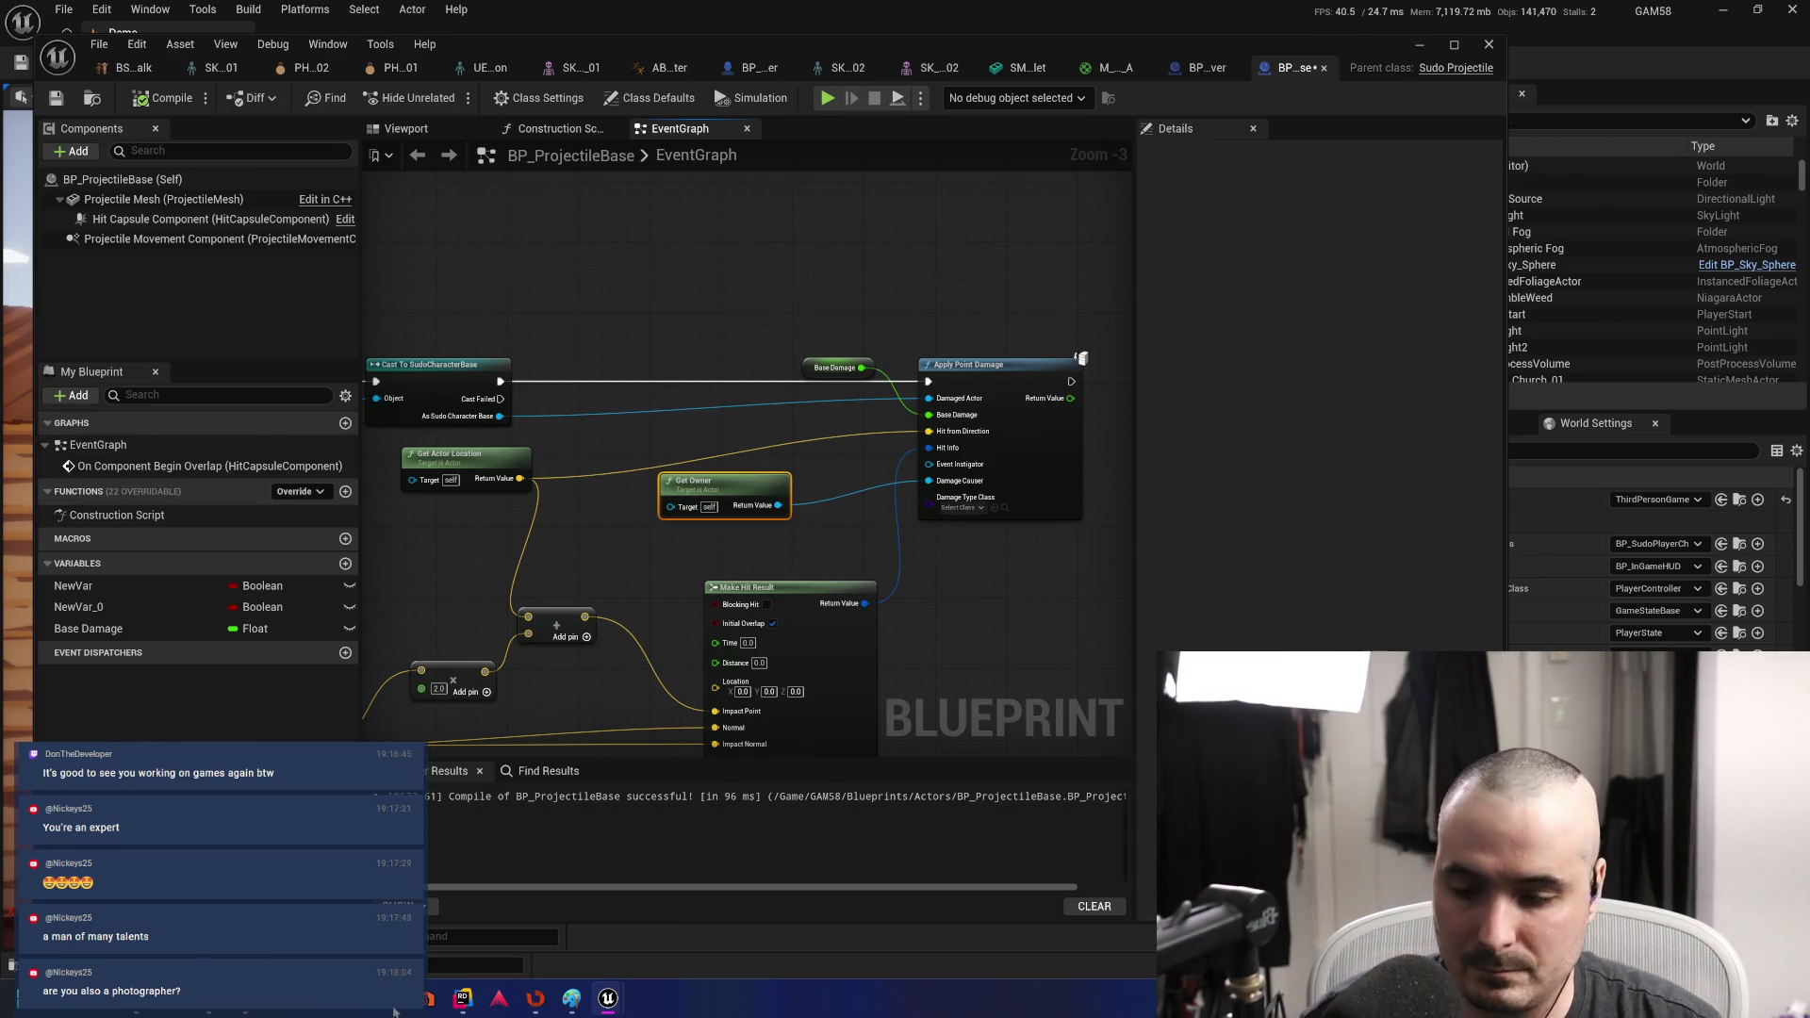
- In a new Edge tab, search 'canon 90d' and view the image results
{"action": "left_click", "coordinate": [250, 1011]}
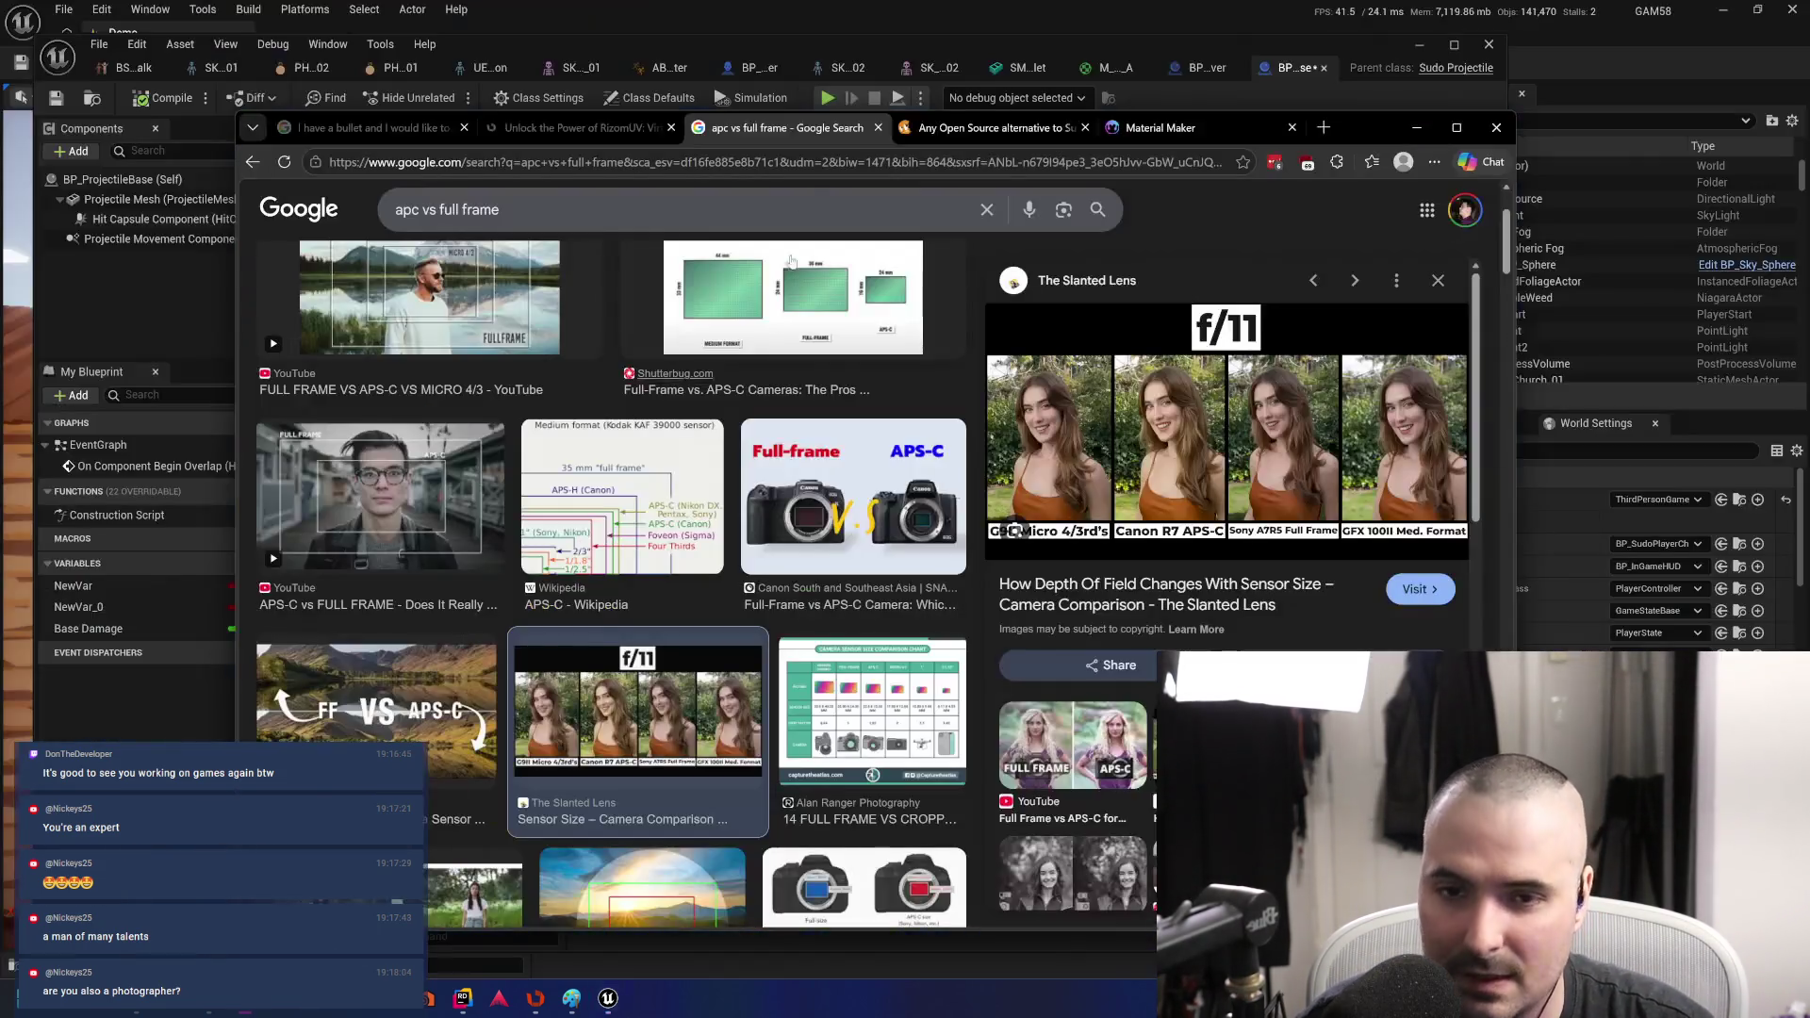
{"action": "left_click", "coordinate": [1323, 128]}
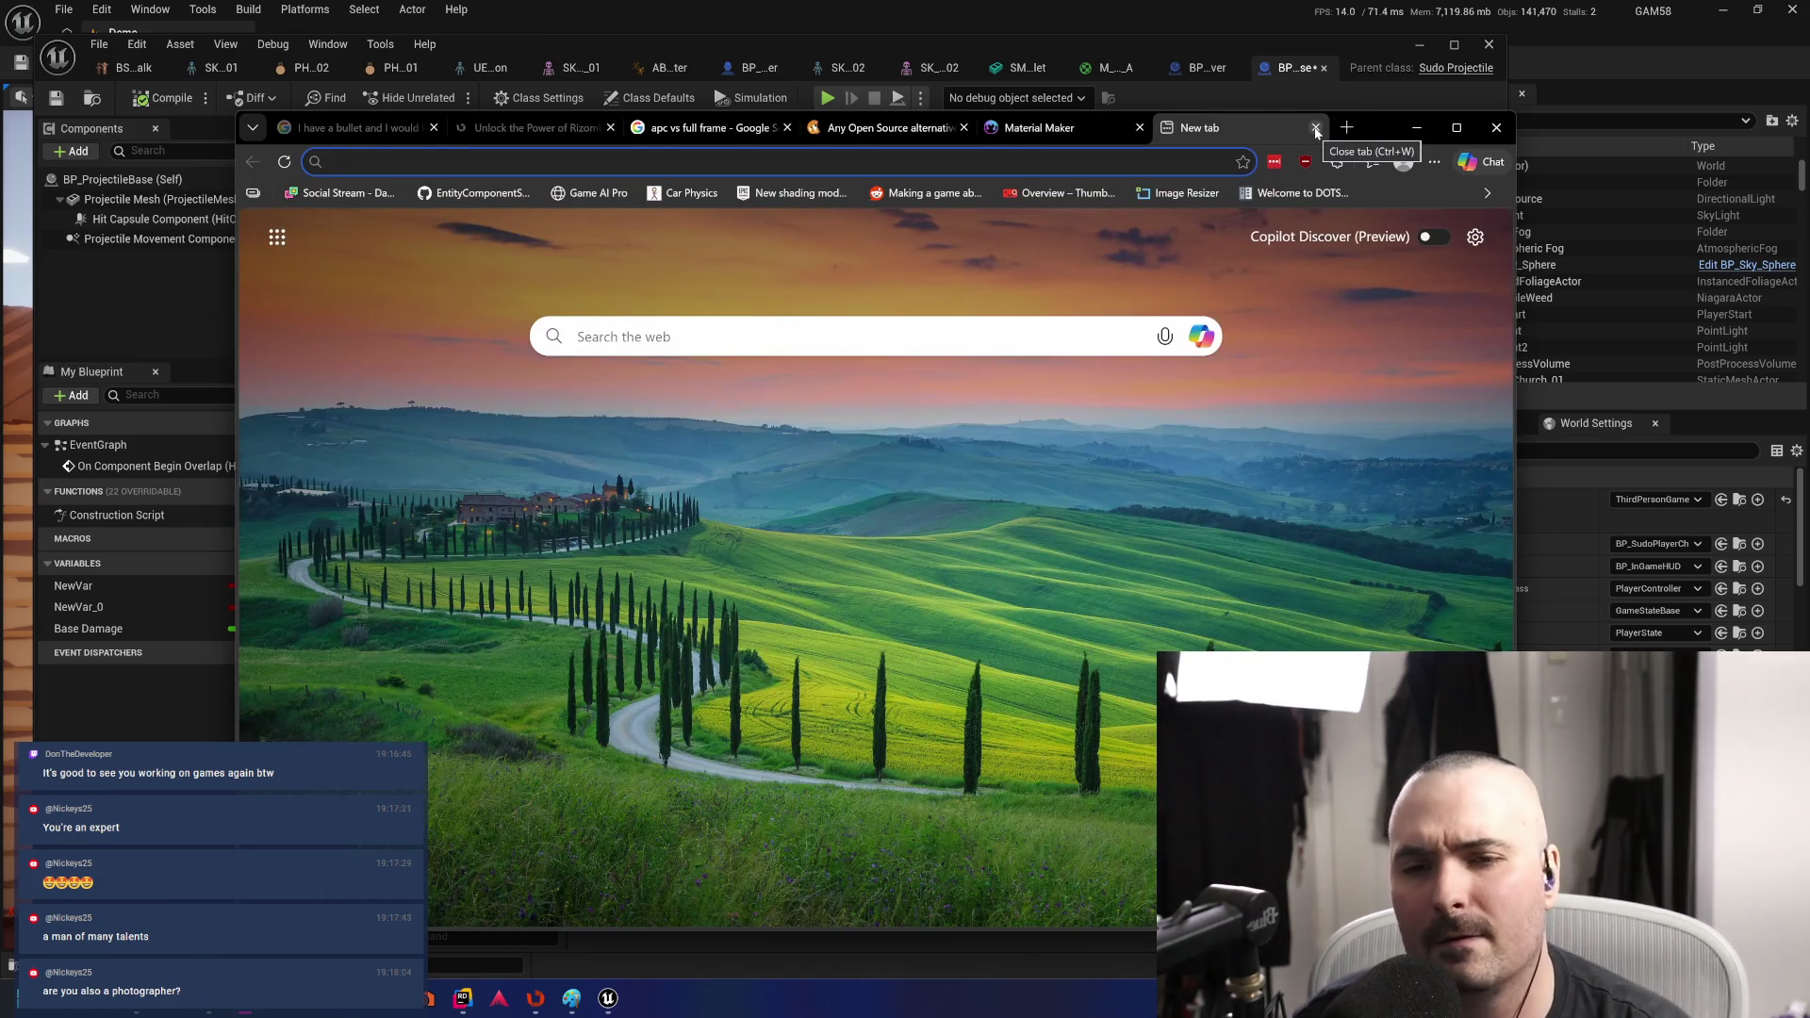
{"action": "type", "text": "canon"}
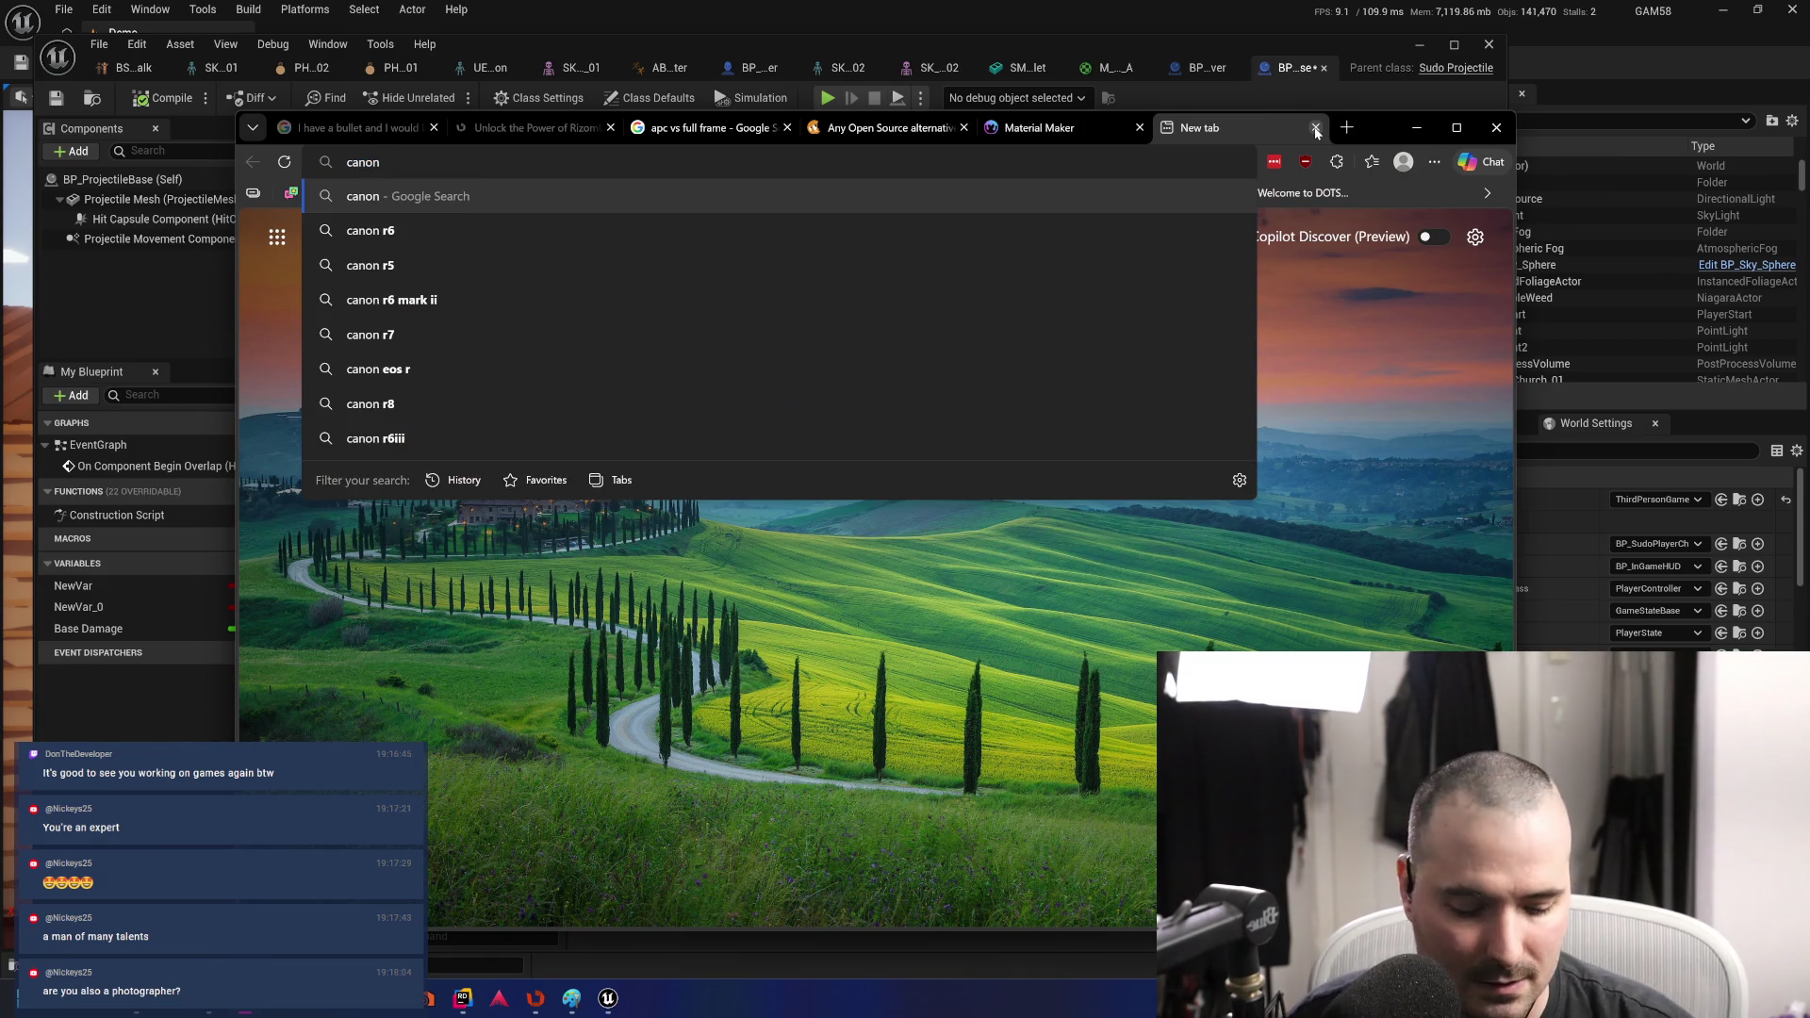
{"action": "type", "text": " 90d"}
{"action": "key", "text": "Return"}
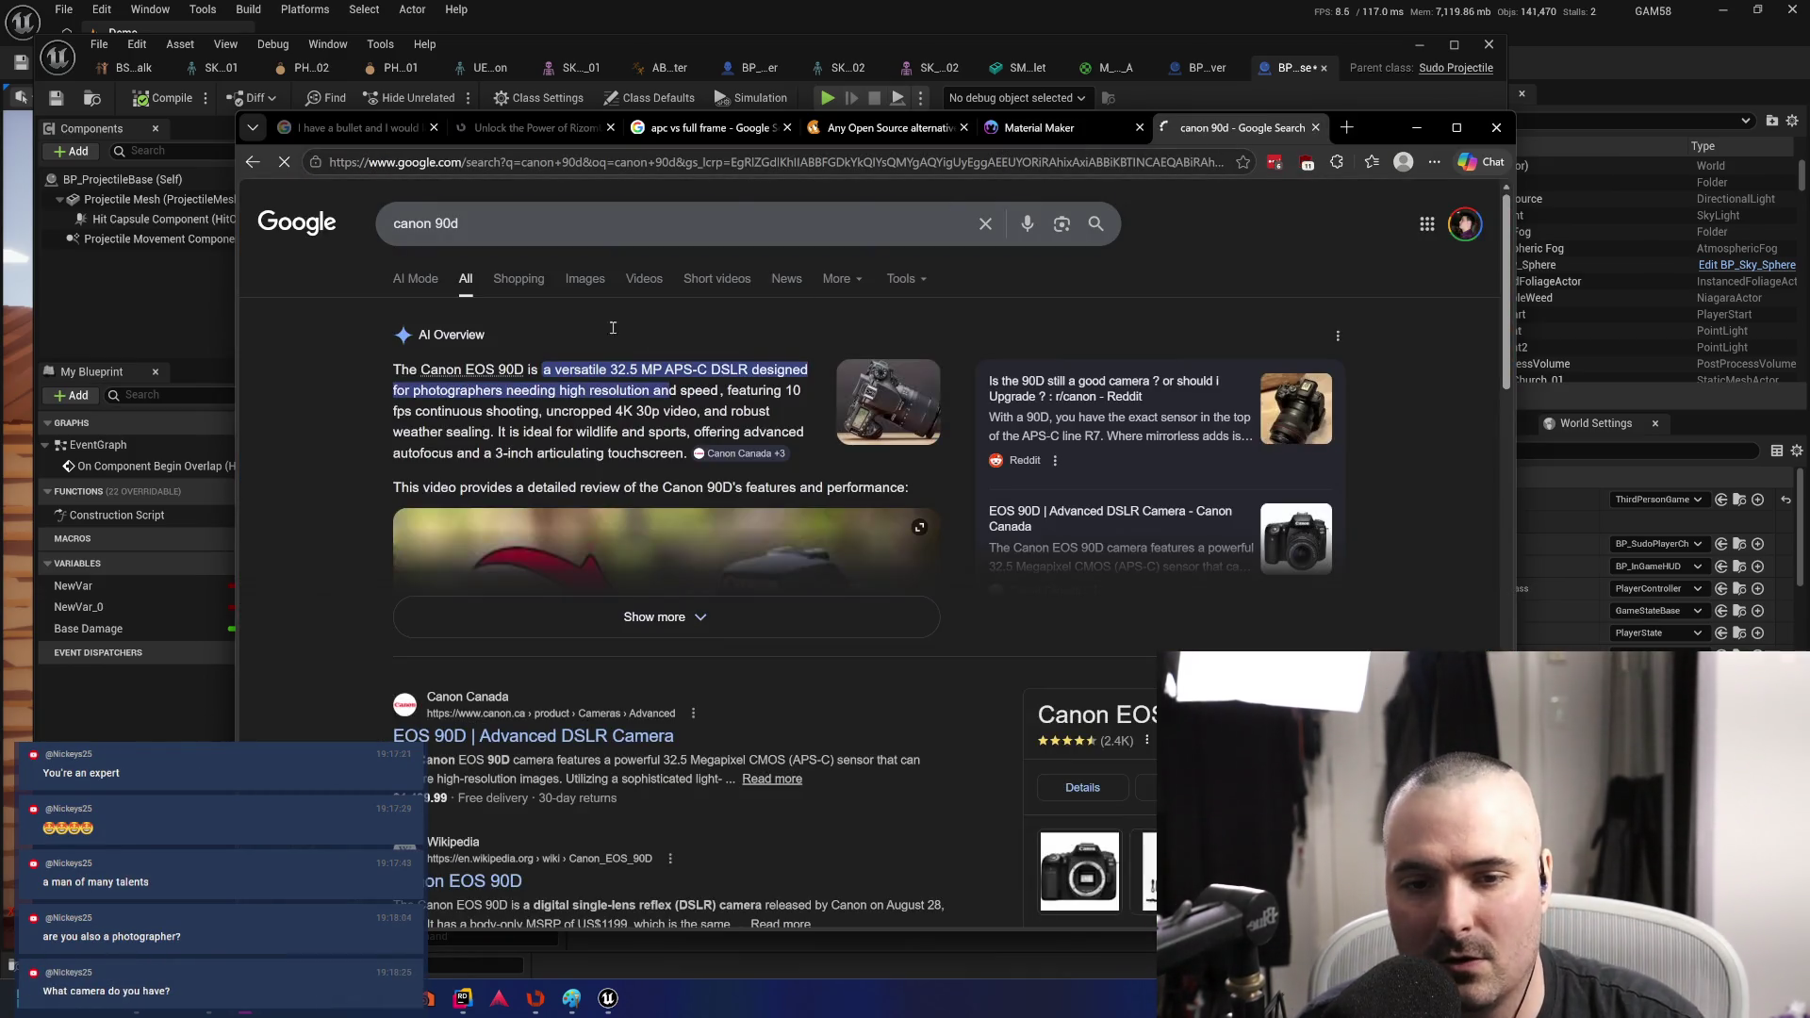
{"action": "left_click", "coordinate": [582, 278]}
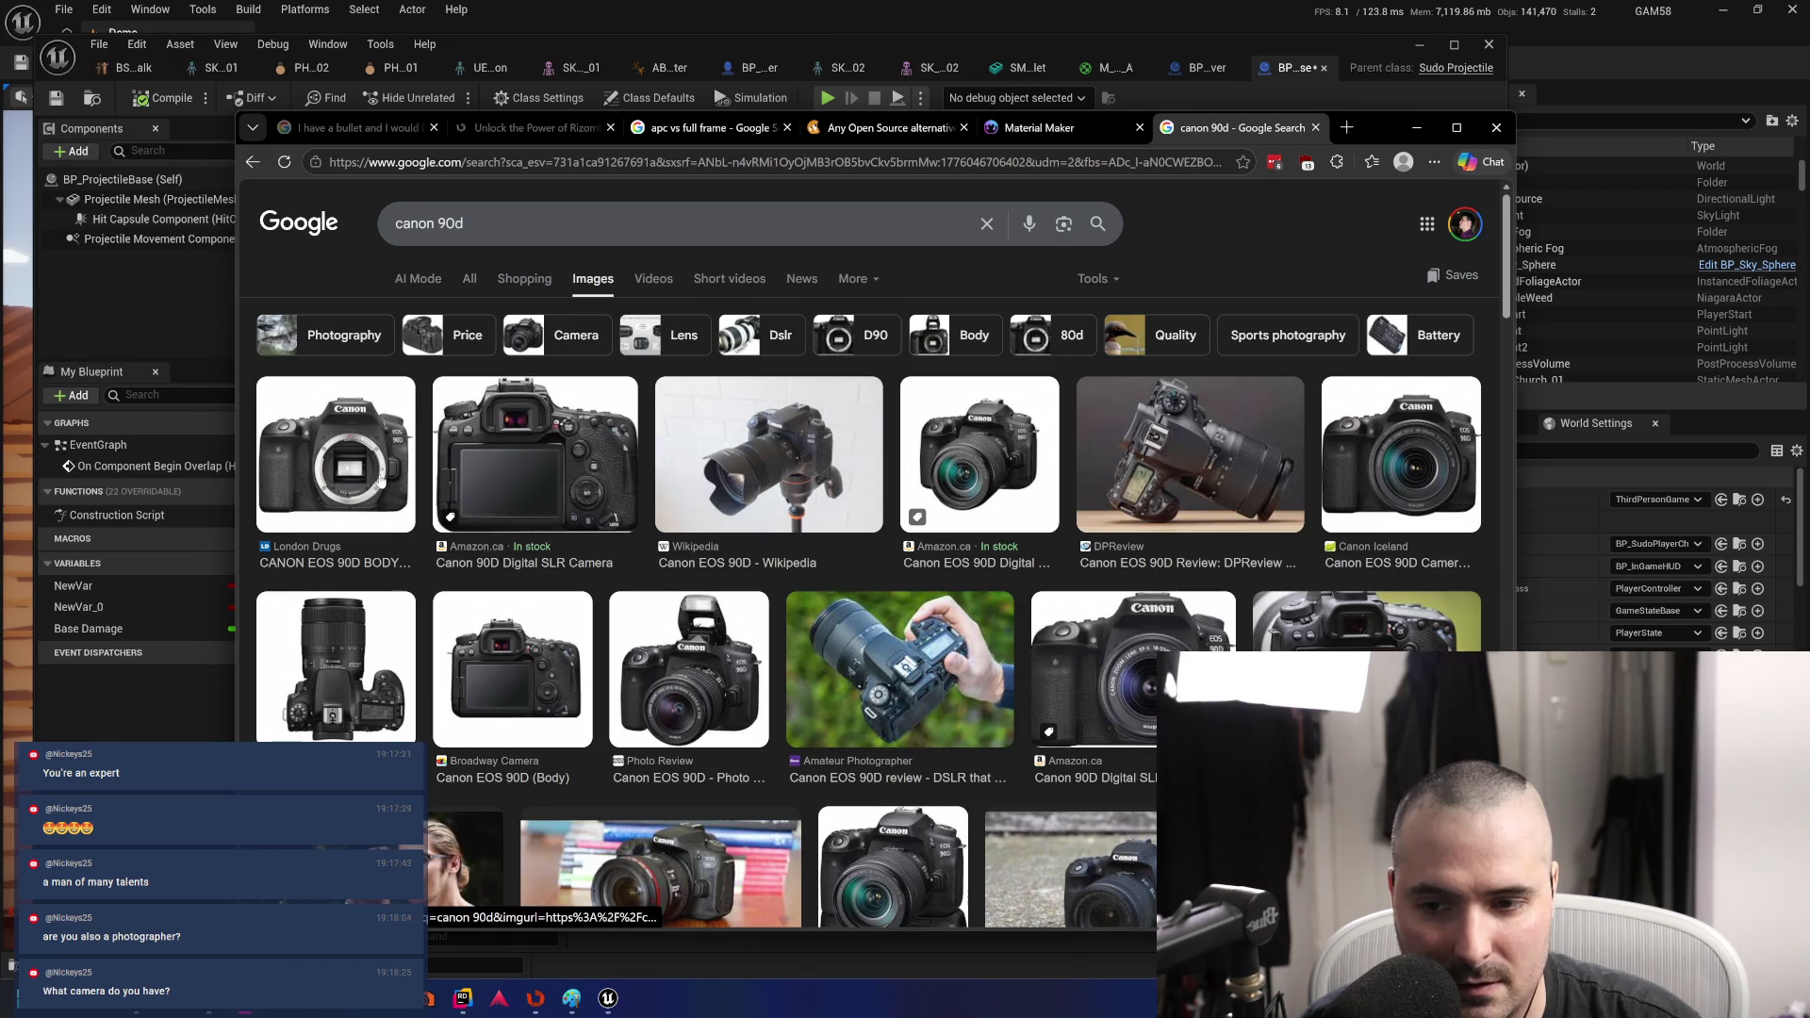
- Preview the London Drugs Canon EOS 90D Body image, then select the 'canon 90d' query
{"action": "left_click", "coordinate": [335, 452]}
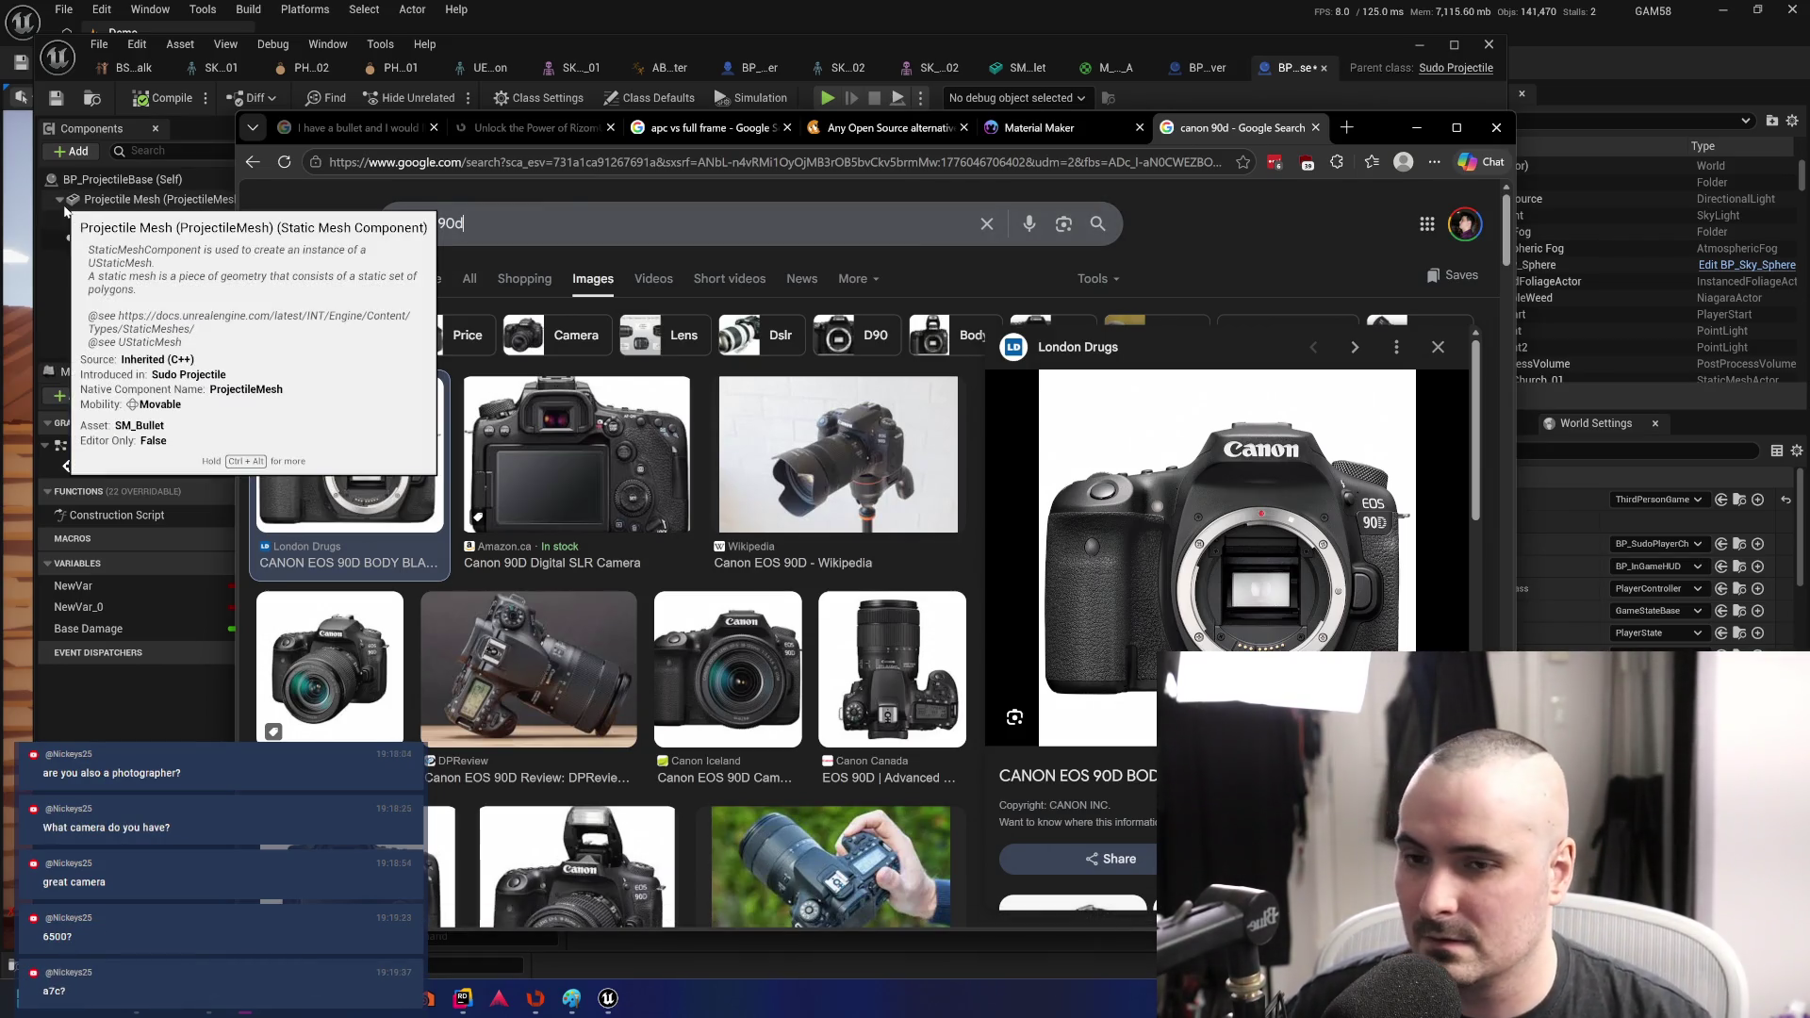
{"action": "left_click", "coordinate": [504, 224]}
{"action": "left_click_drag", "start_coordinate": [503, 224], "coordinate": [381, 216]}
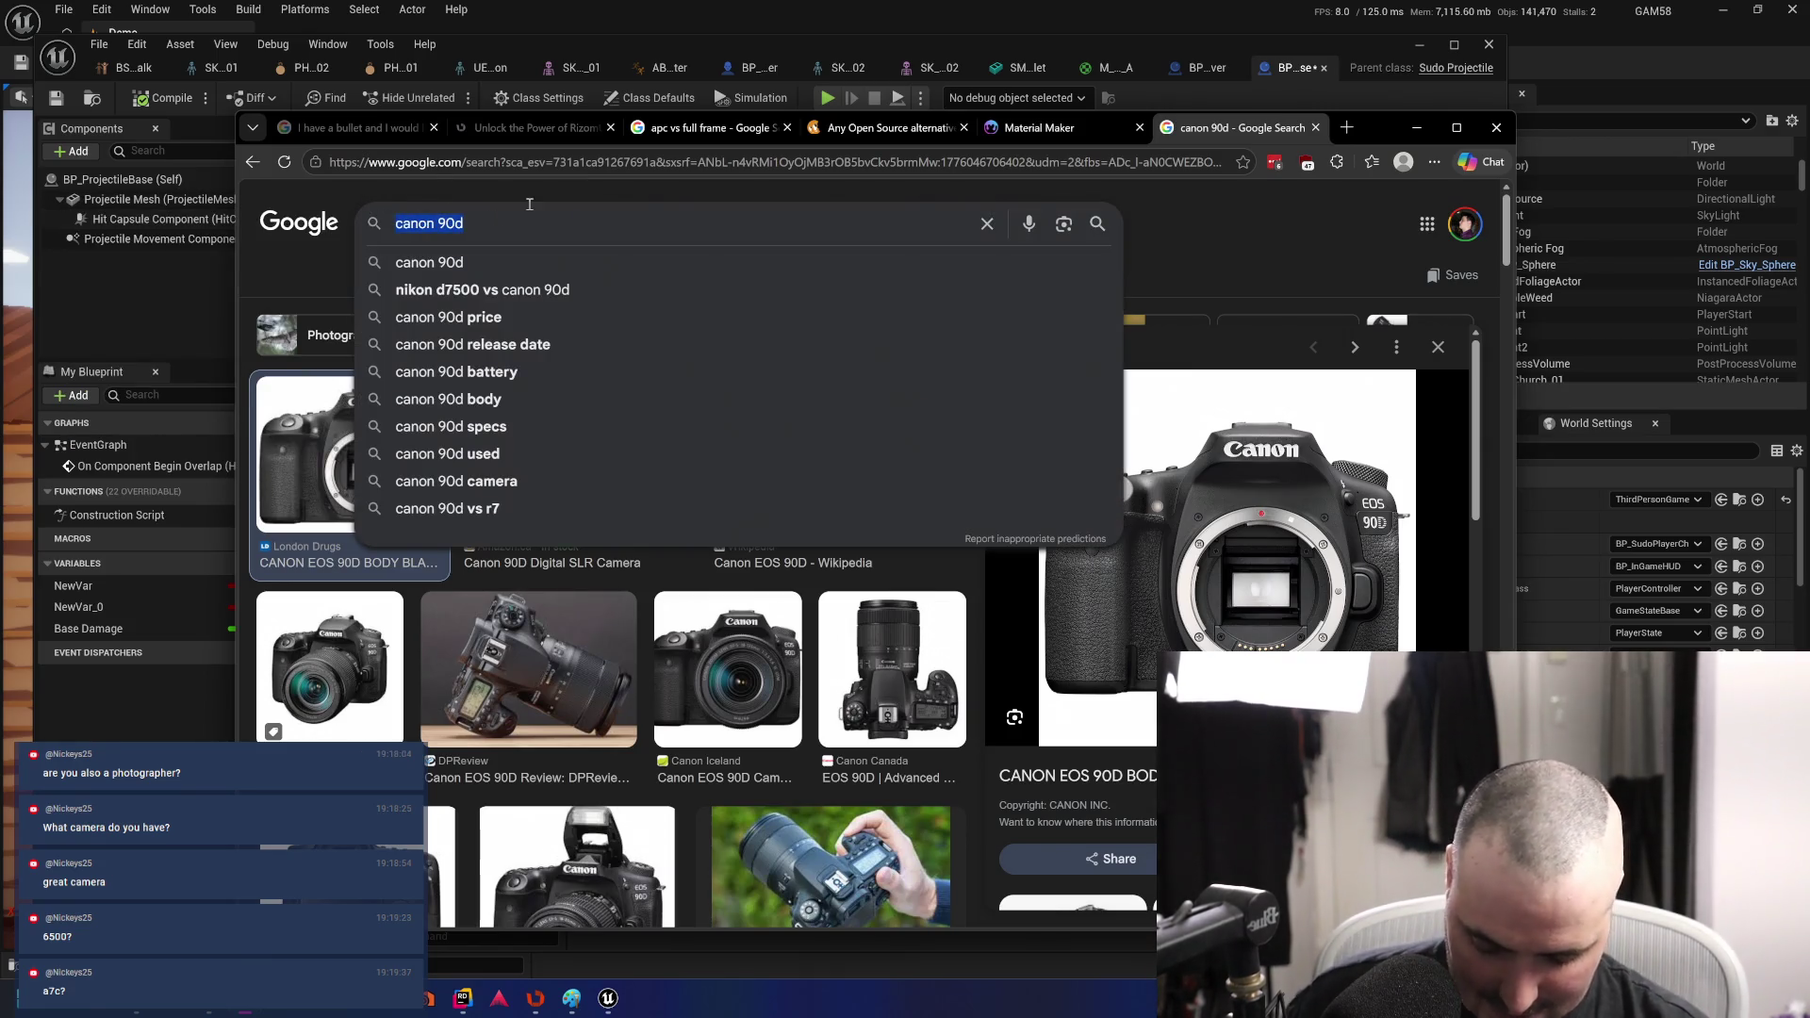
- Show image results for the a6700 and preview the Vistek Sony Alpha A6700 listing
{"action": "type", "text": "a67"}
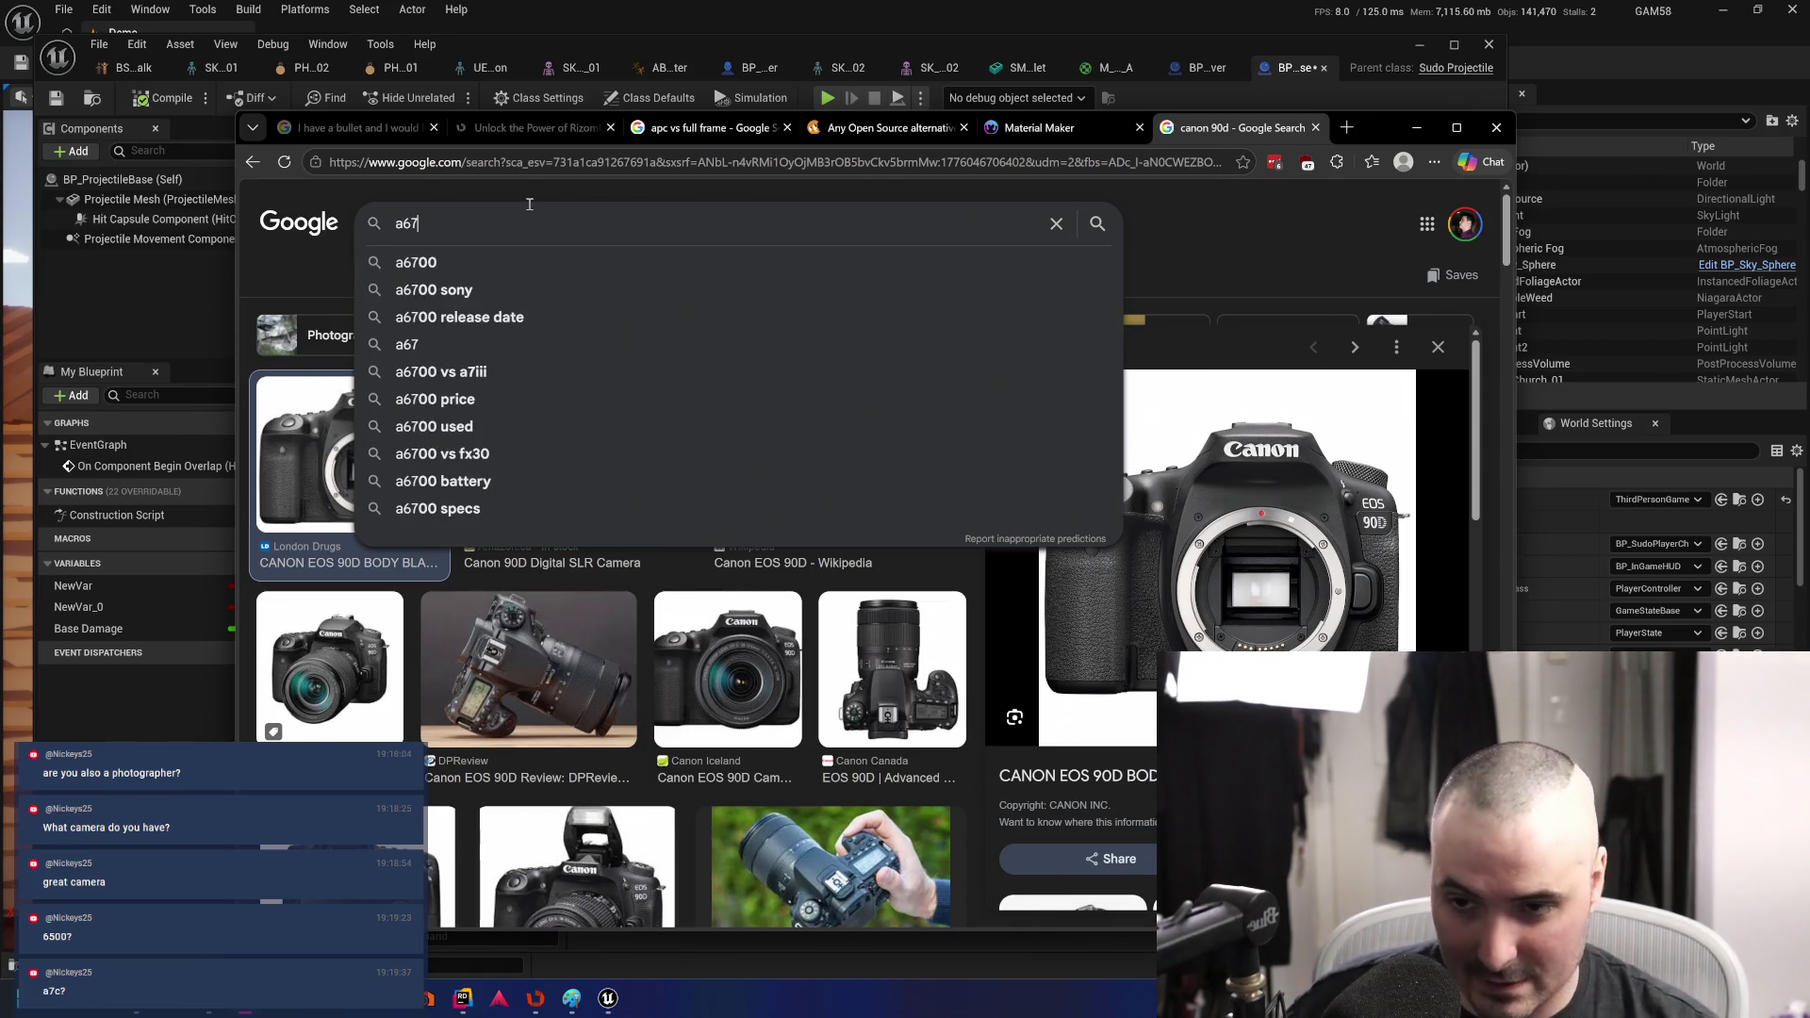
{"action": "left_click", "coordinate": [447, 262]}
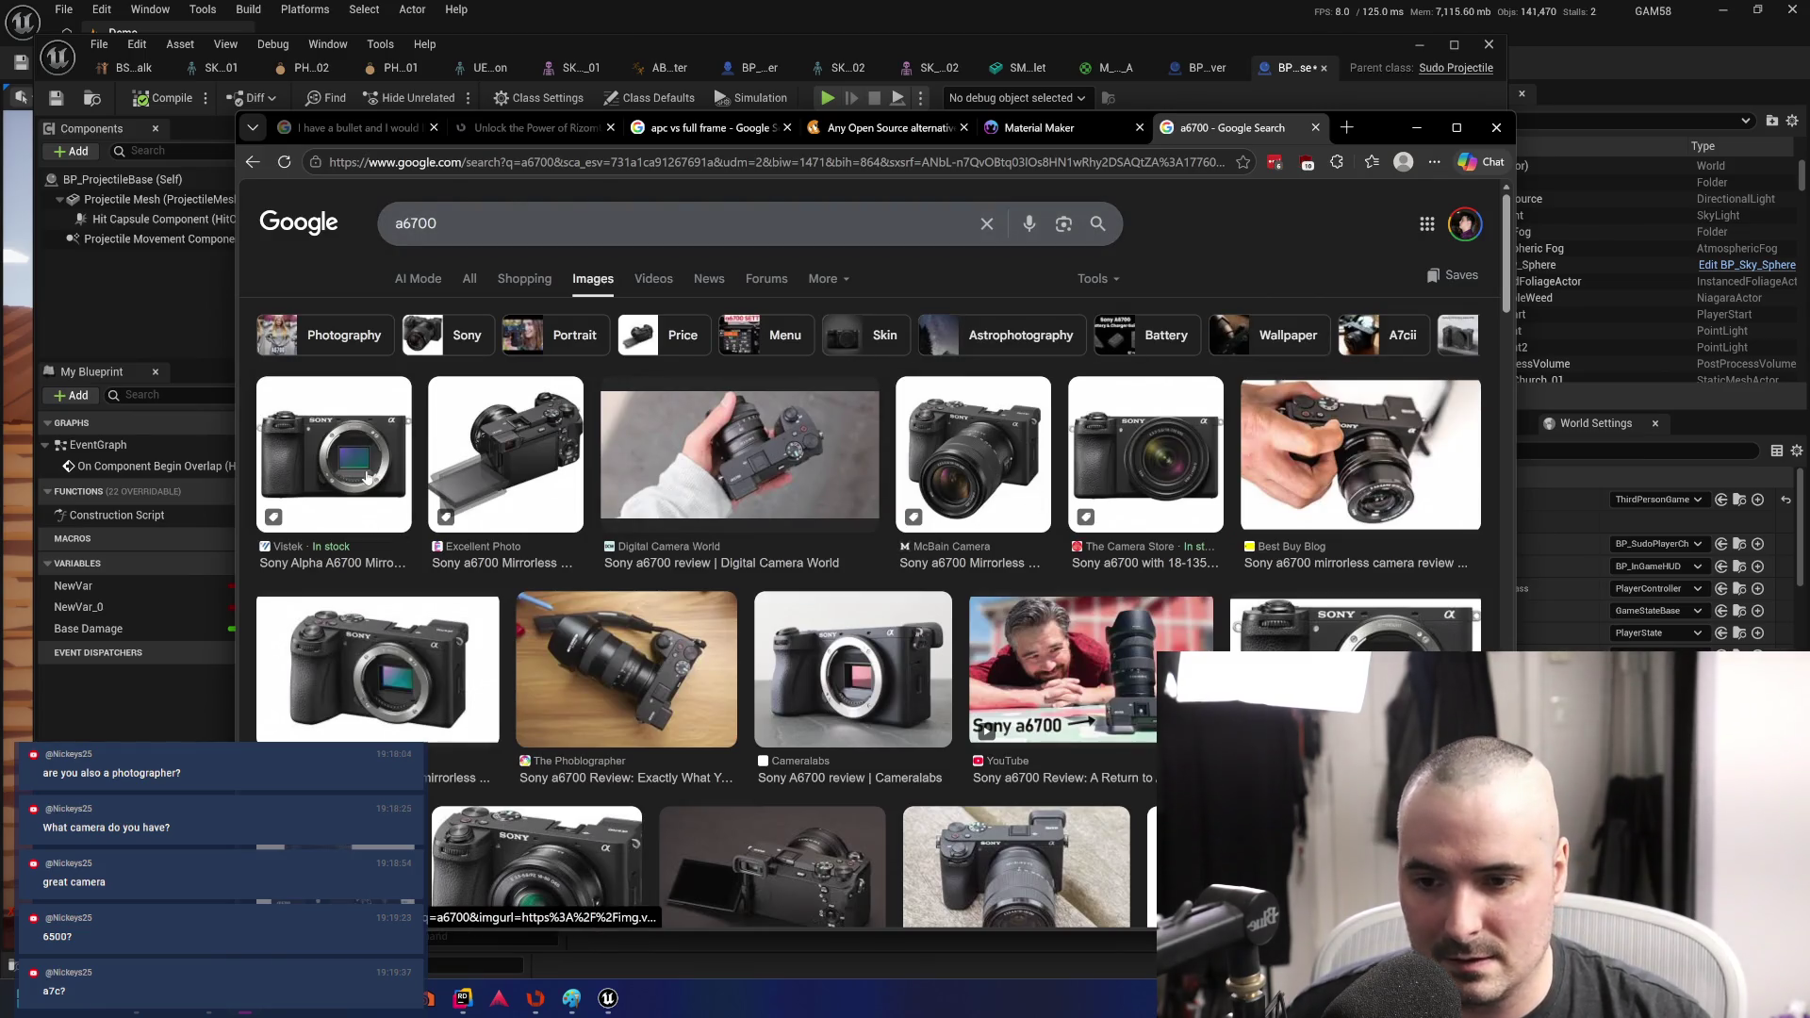
{"action": "left_click", "coordinate": [365, 478]}
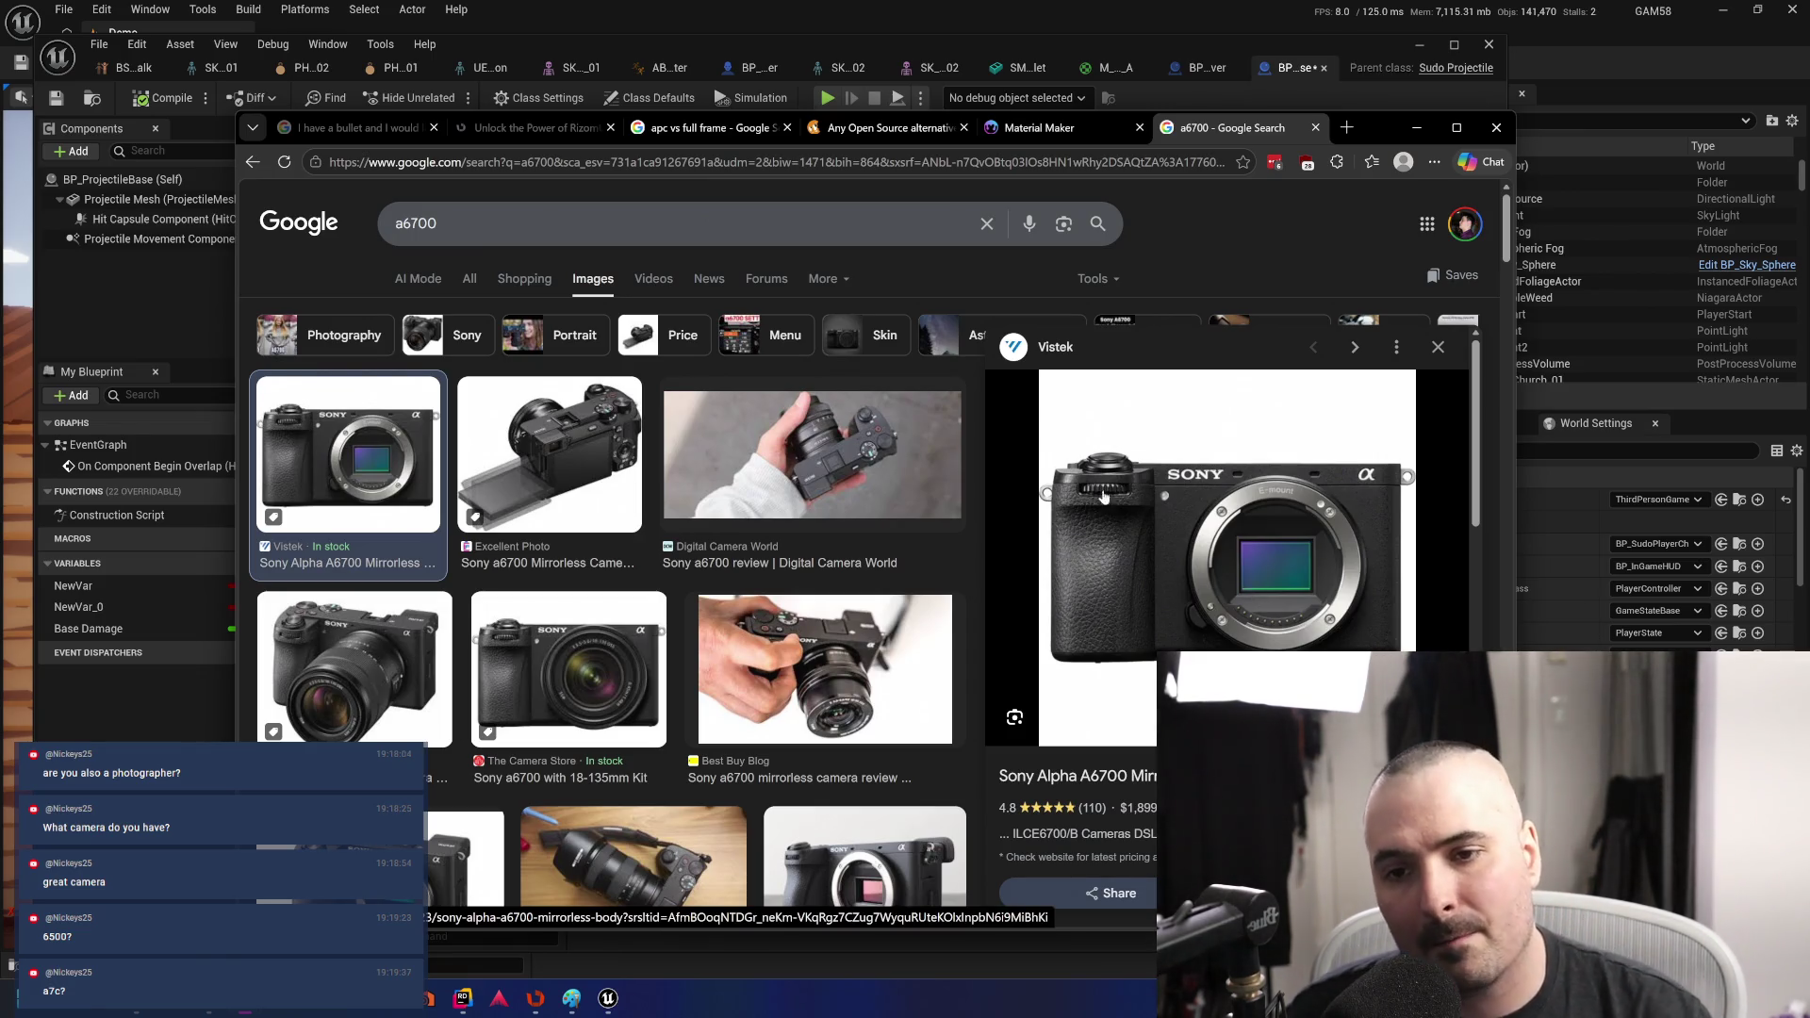
- Search images for 'sony E4/pz 10-20' and preview the London Drugs lens listing
{"action": "double_click", "coordinate": [416, 223]}
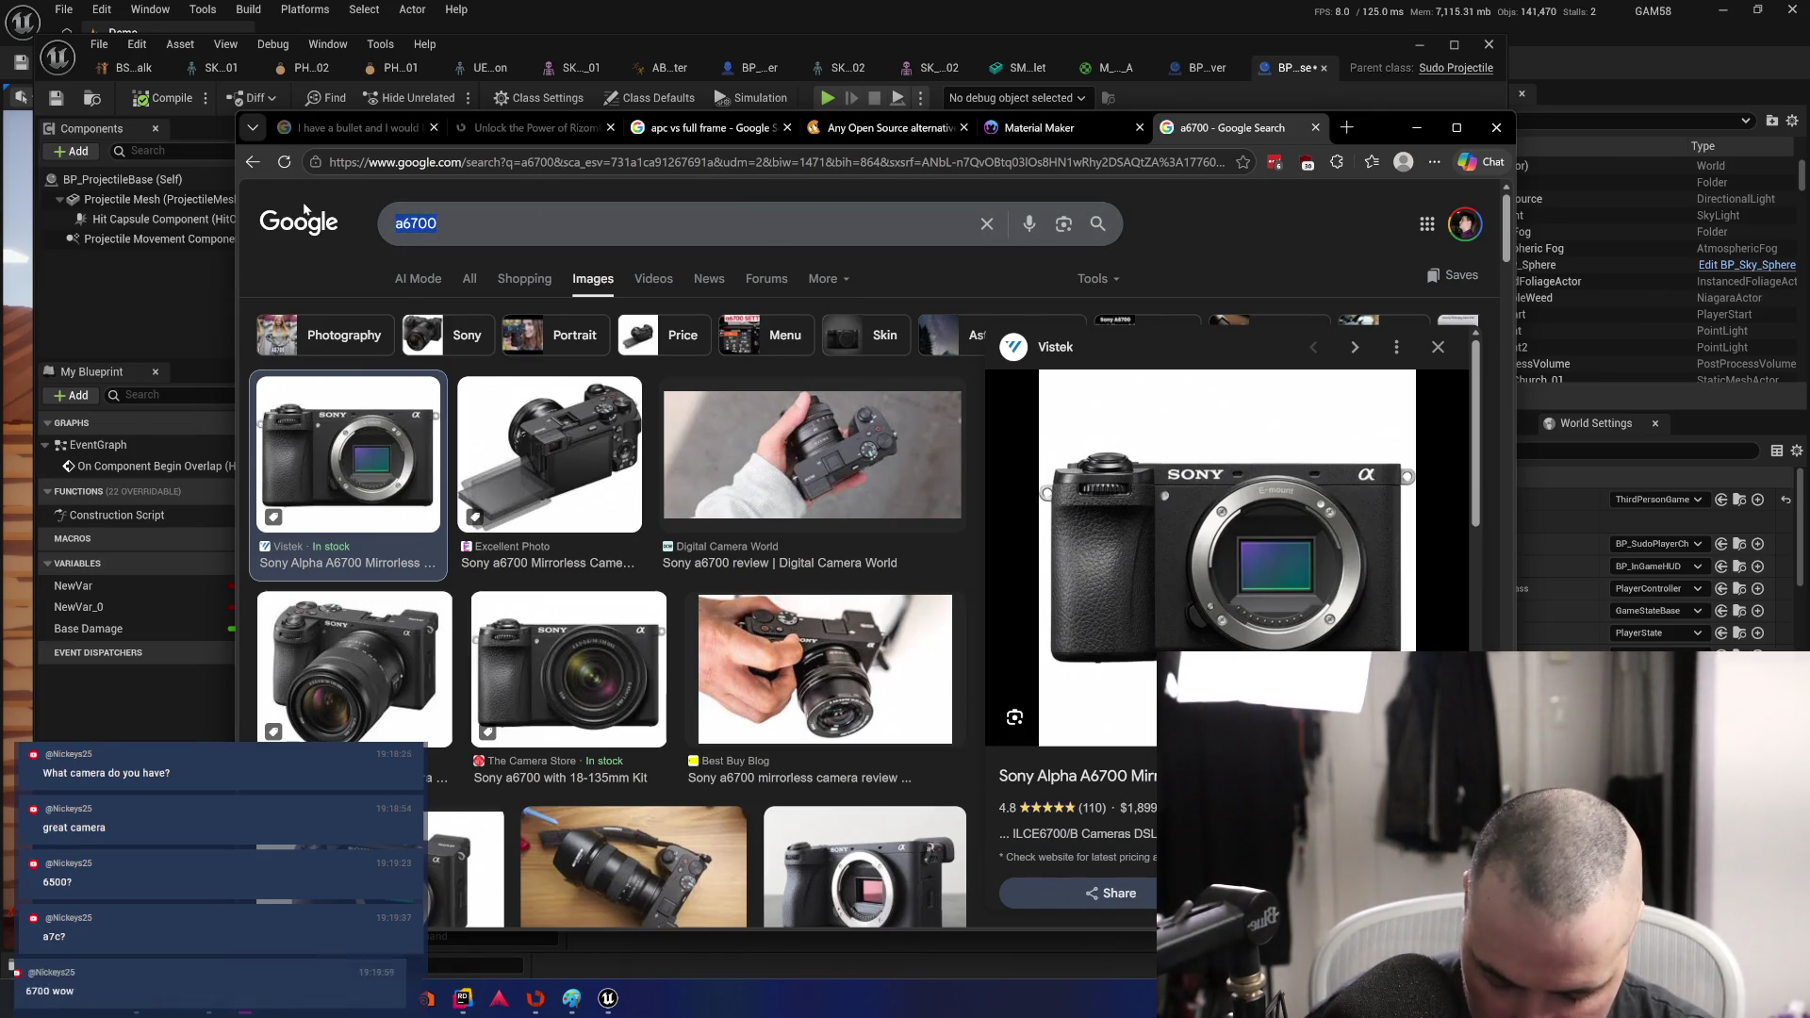
{"action": "type", "text": "sony "}
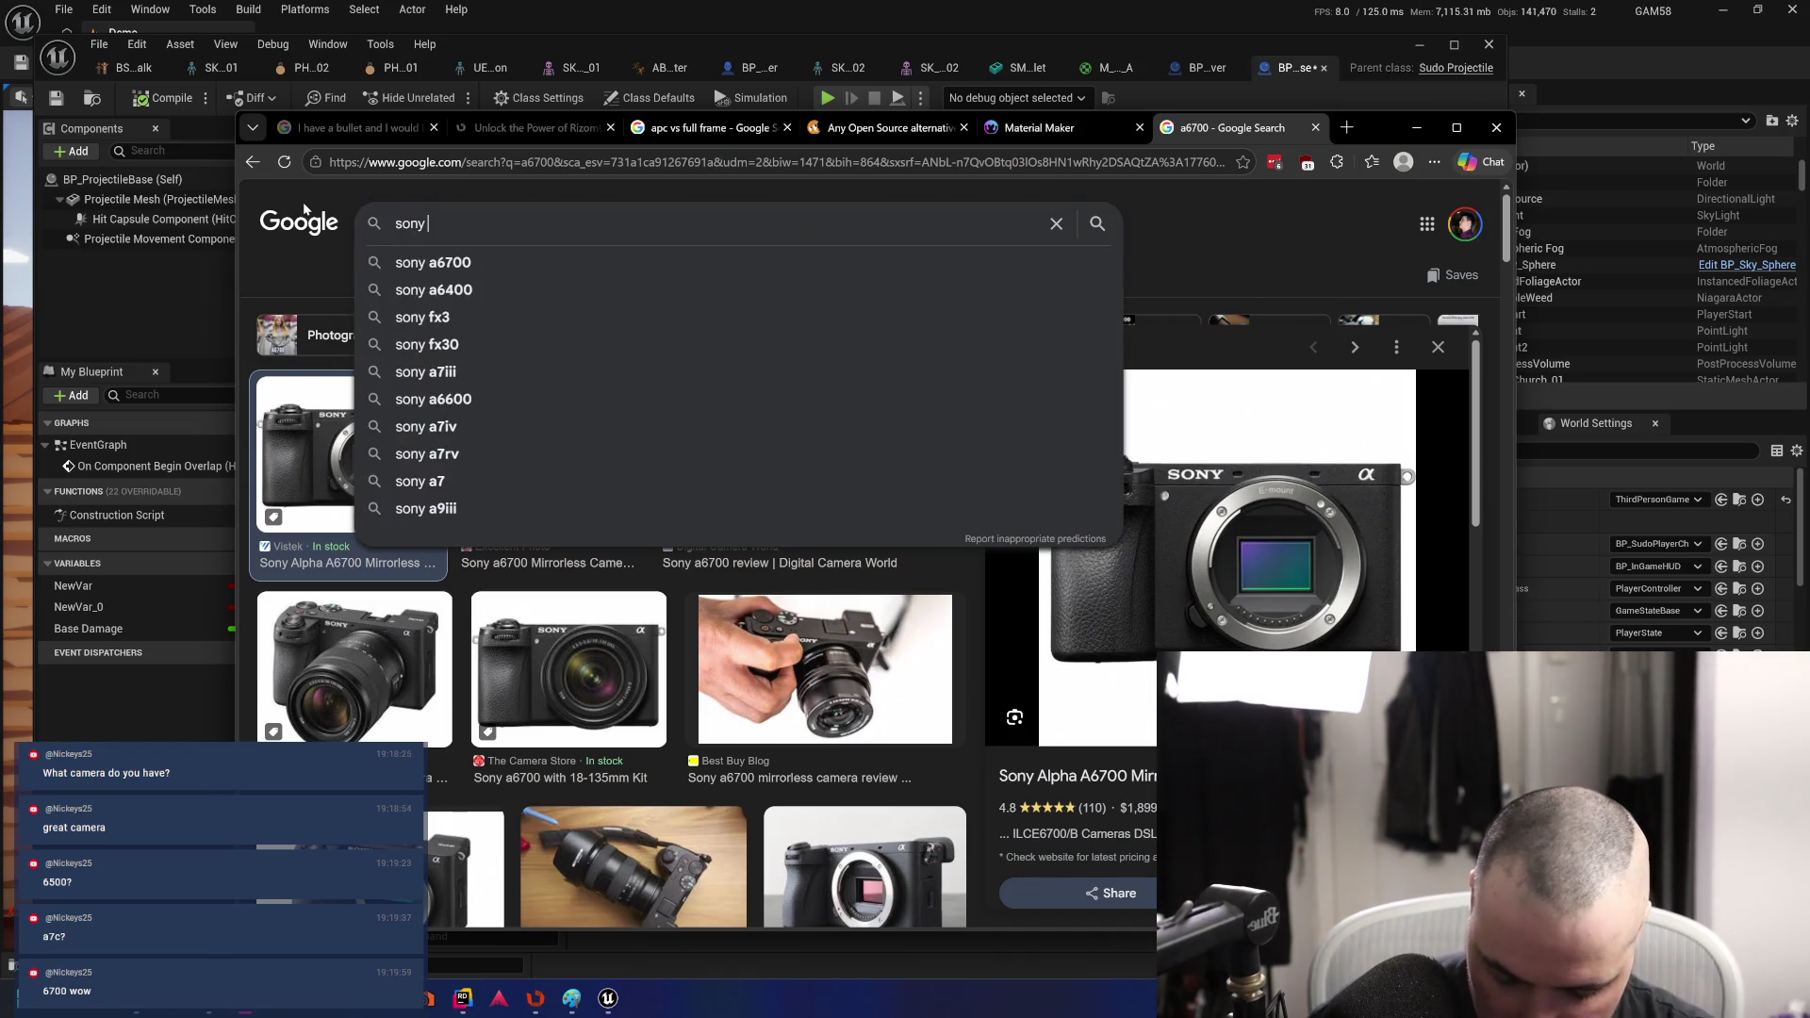
{"action": "type", "text": "E4"}
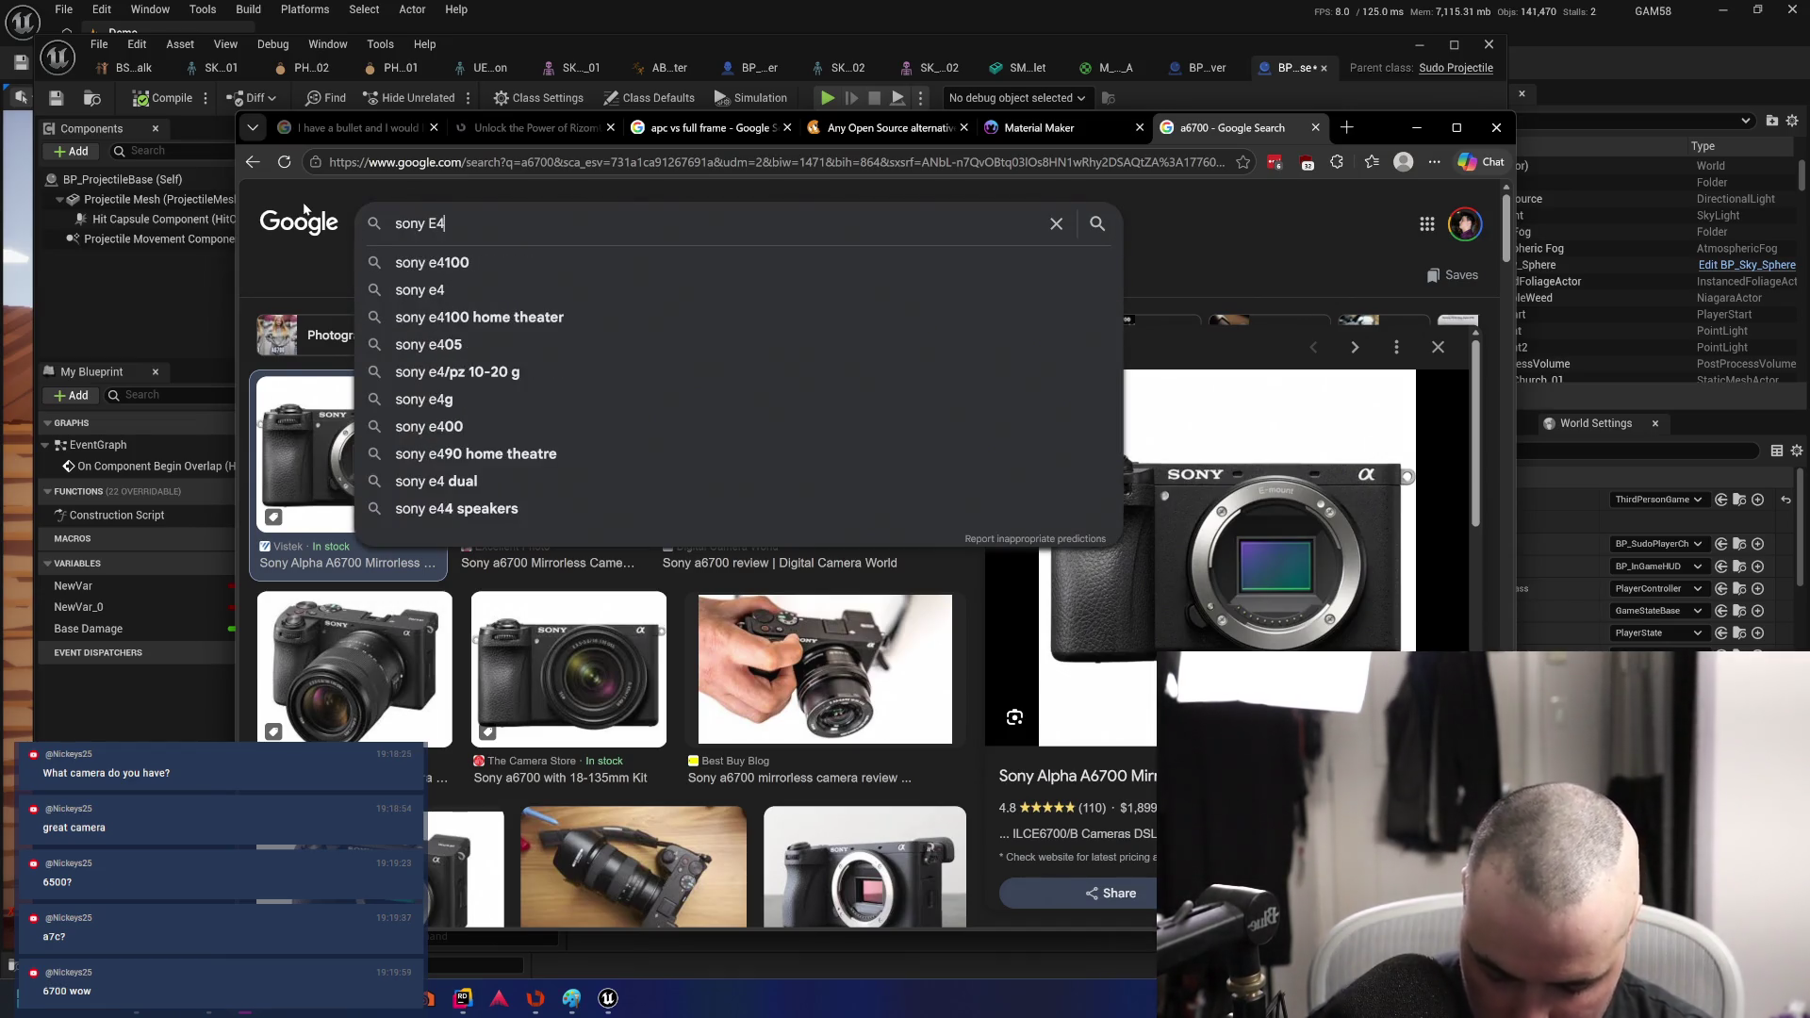
{"action": "type", "text": "/pz"}
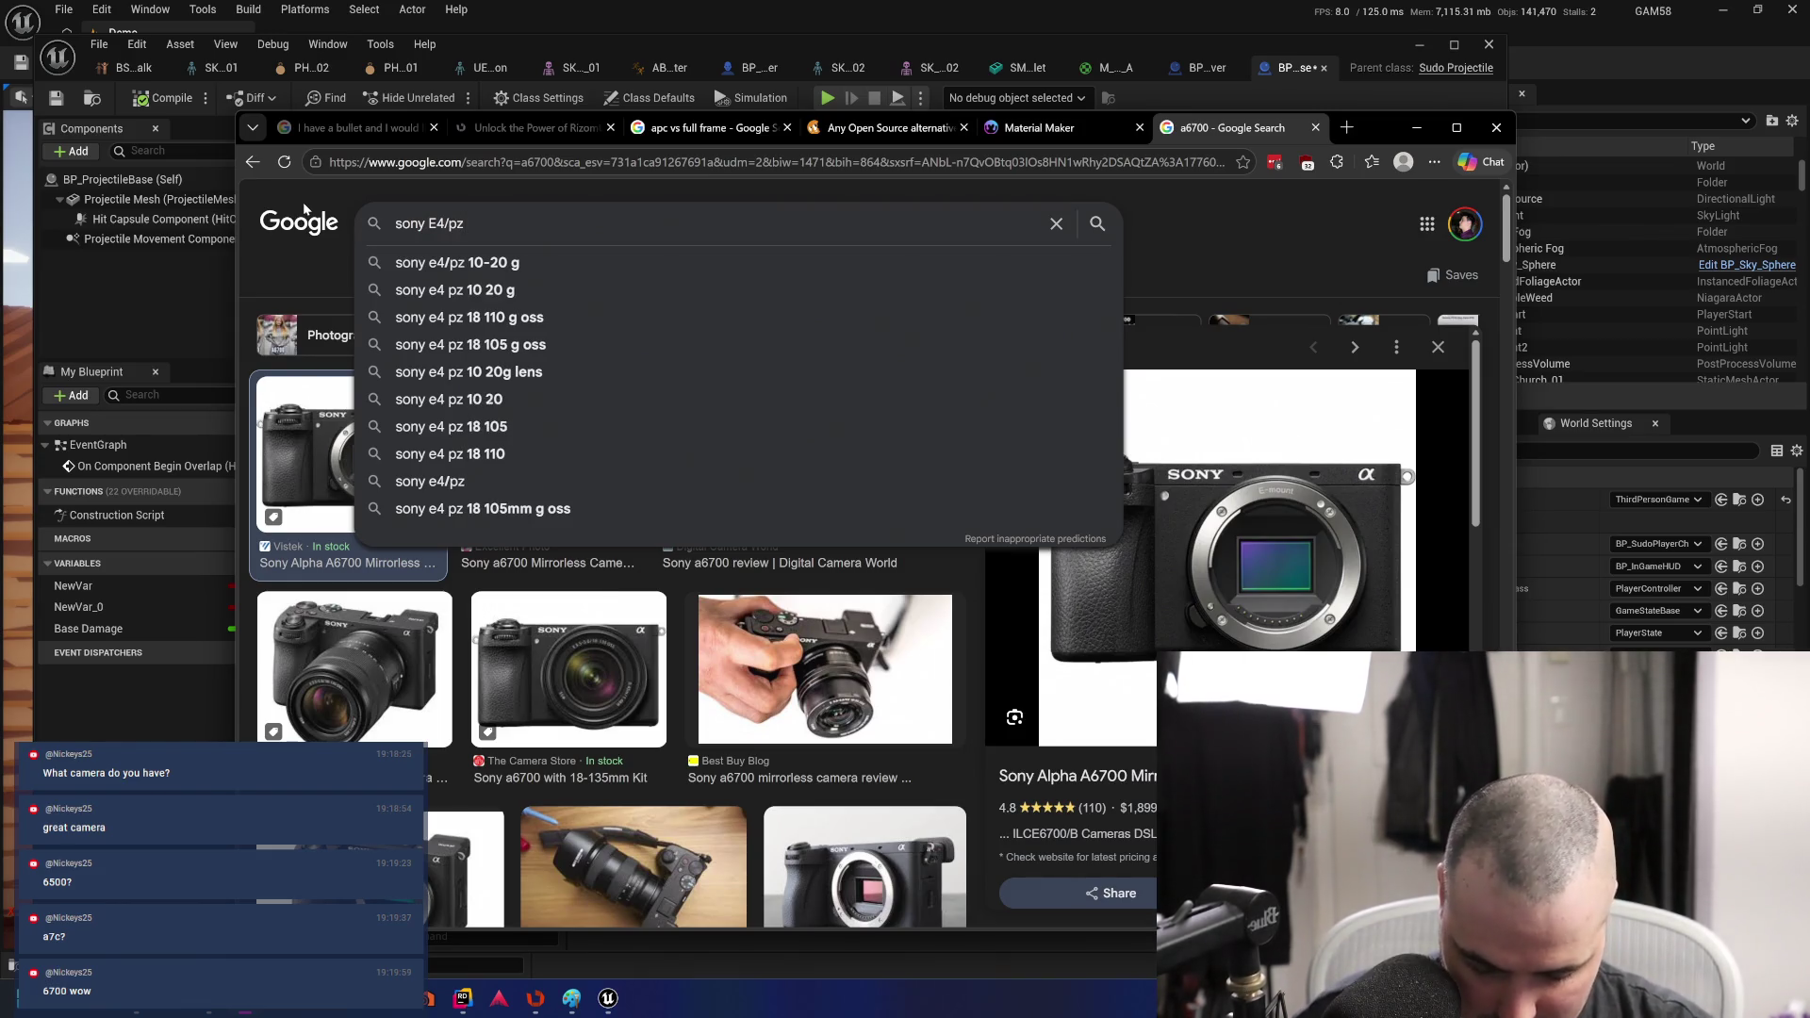
{"action": "type", "text": " 10-20"}
{"action": "key", "text": "Return"}
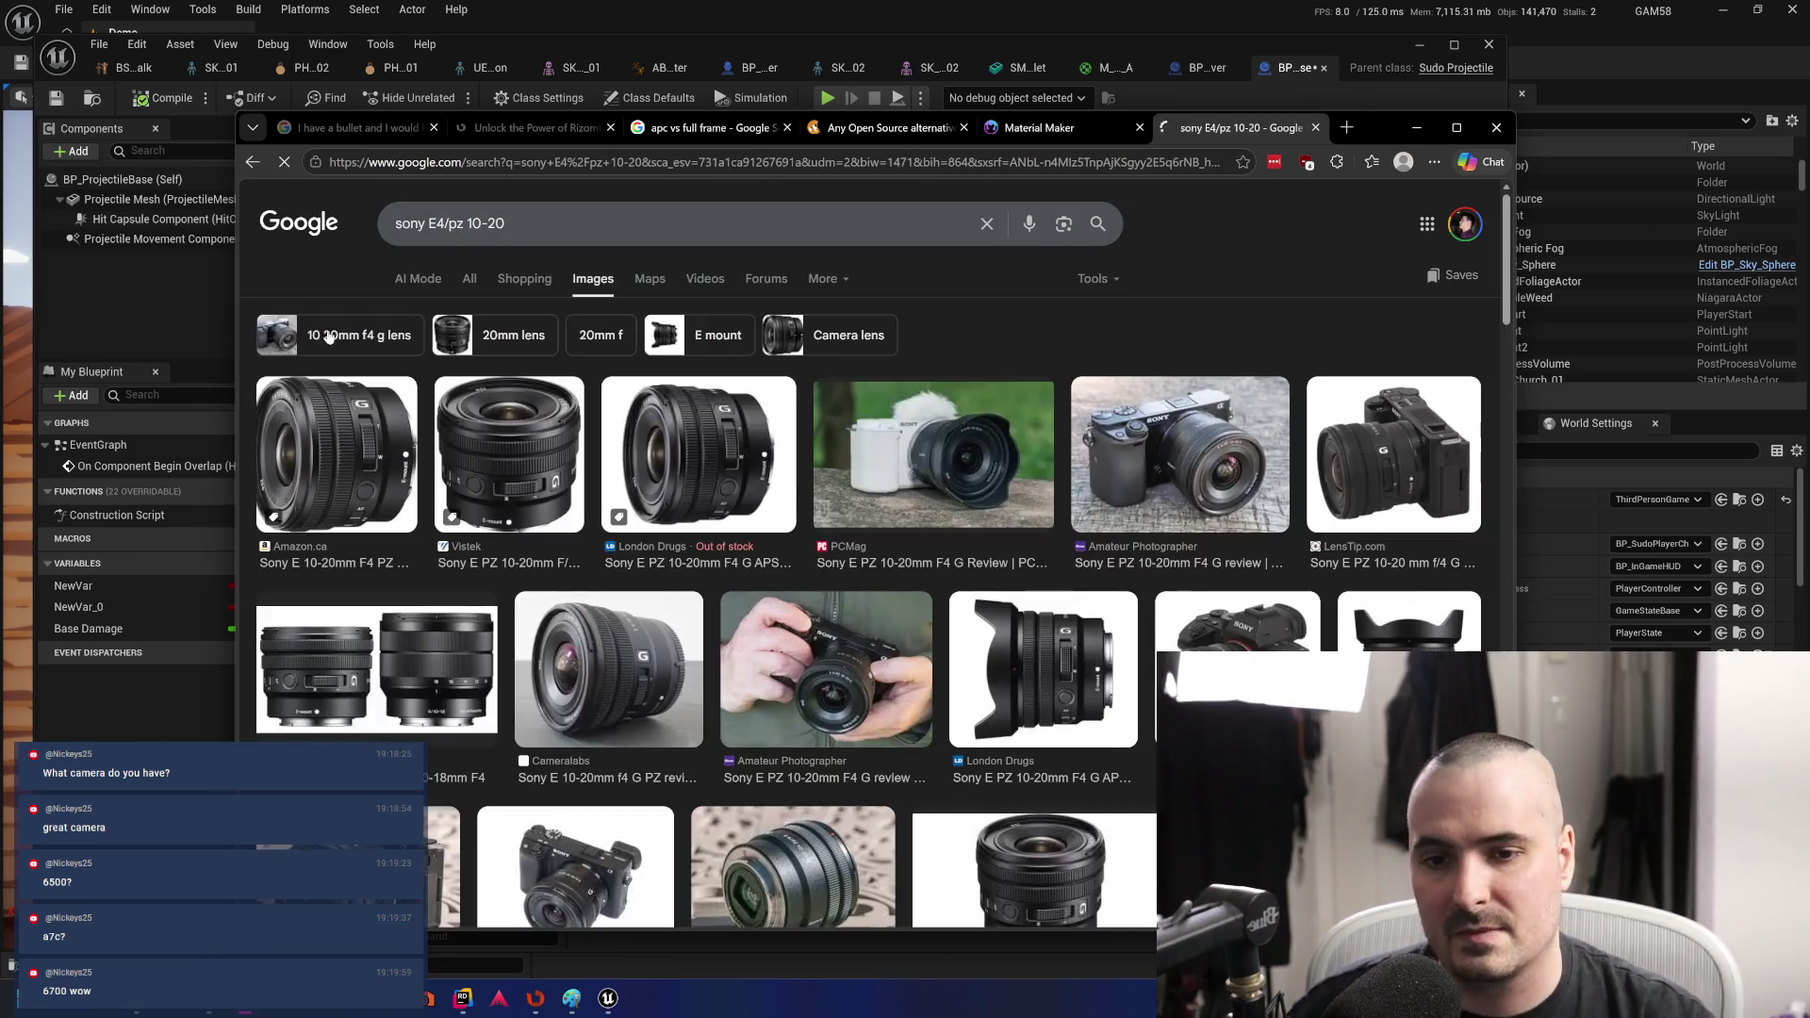
{"action": "left_click", "coordinate": [686, 453]}
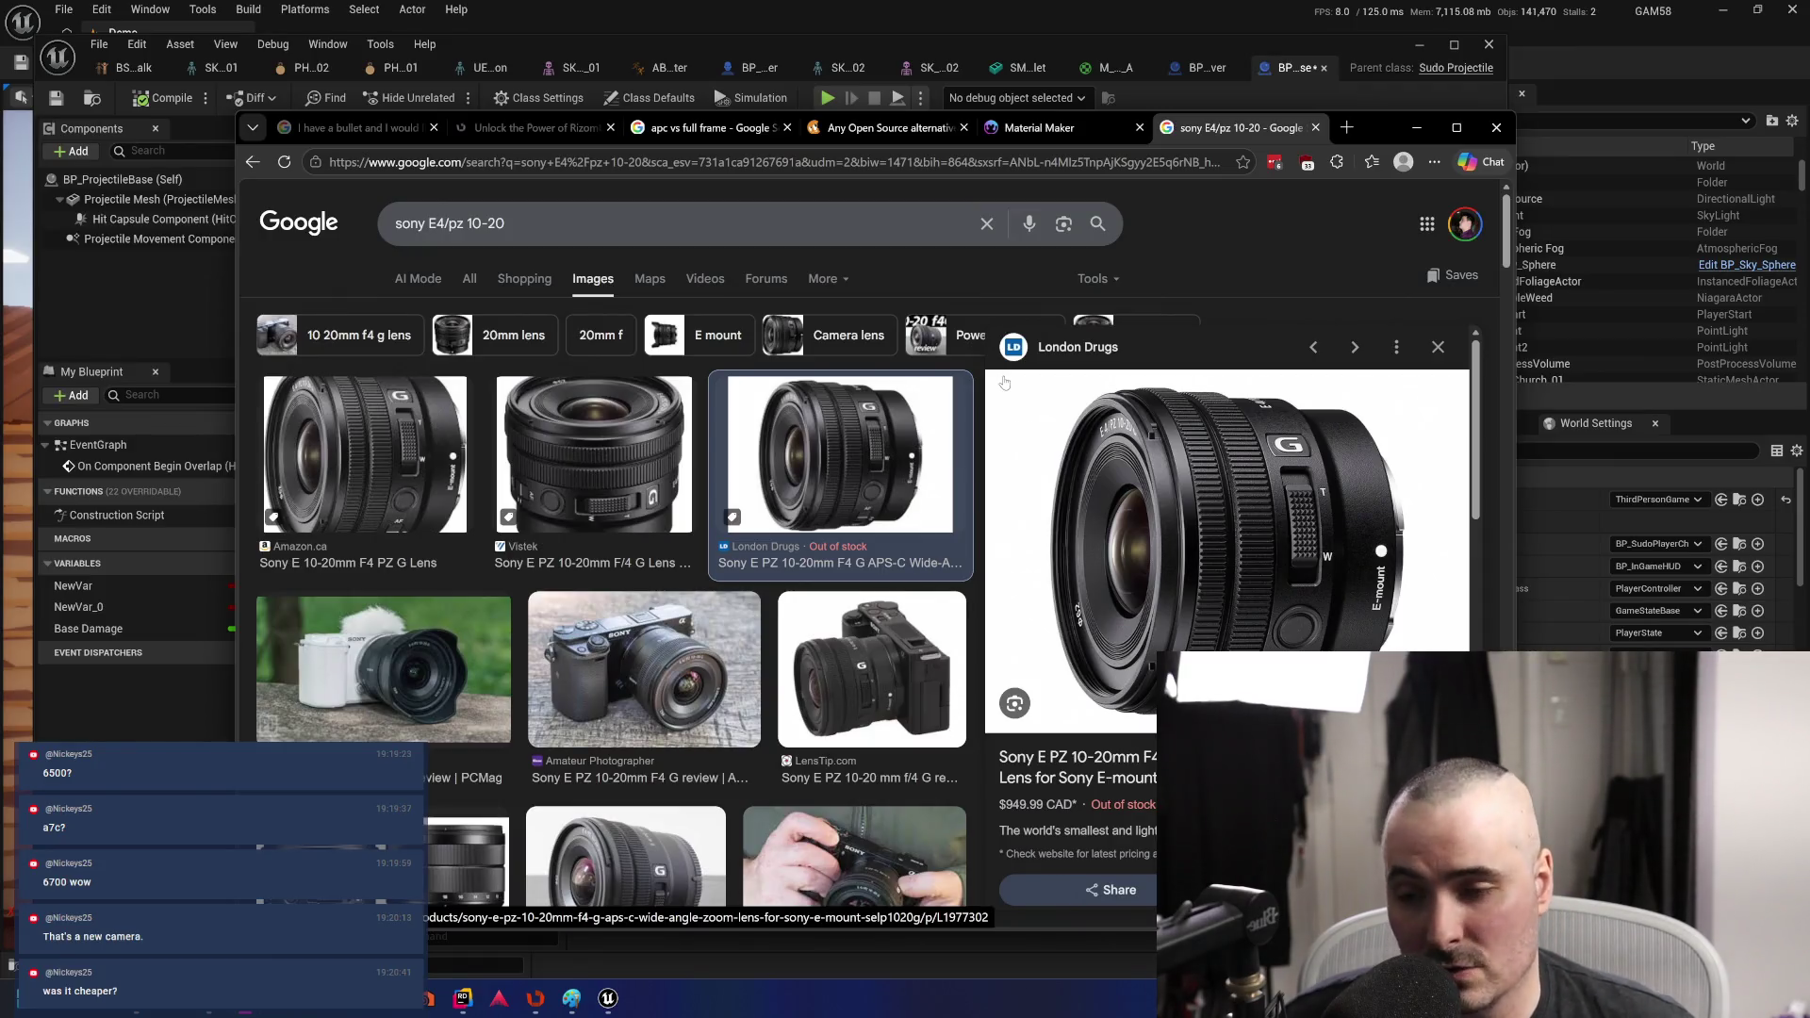
- Search 'canon 90d' in a new Edge tab and scroll past the AI Overview
{"action": "left_click", "coordinate": [1347, 129]}
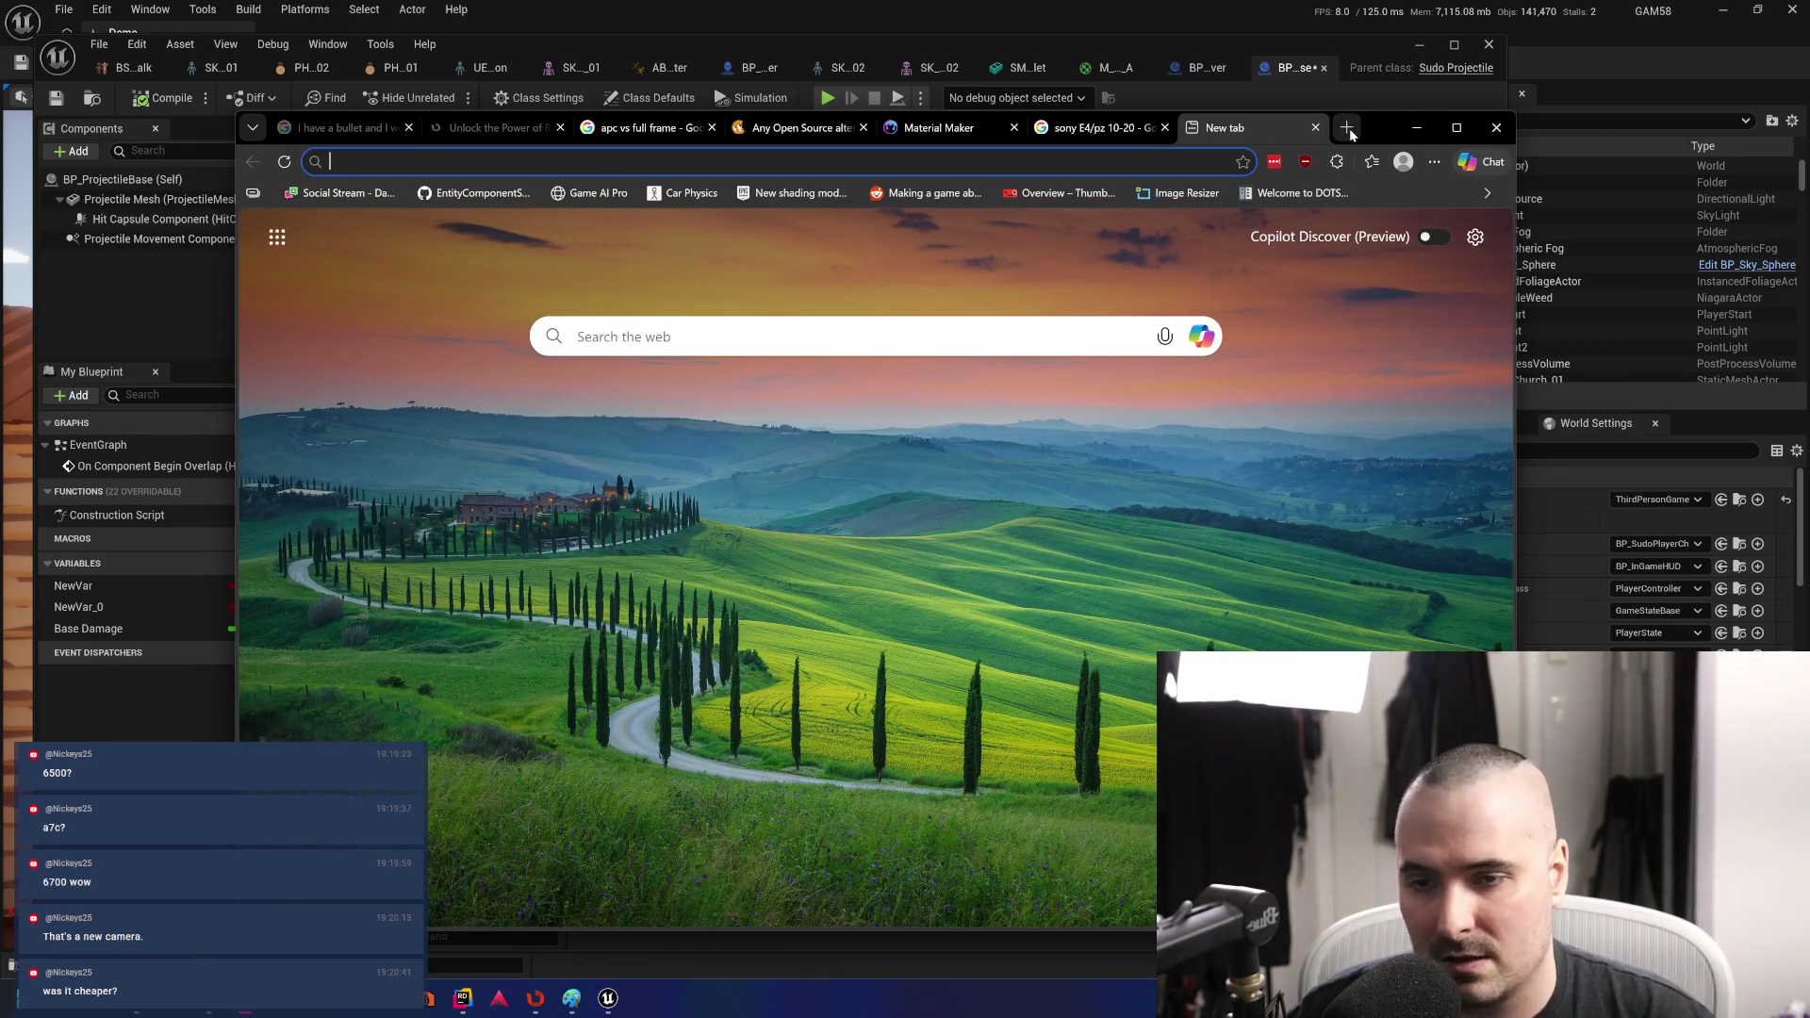
{"action": "type", "text": "canon 90d"}
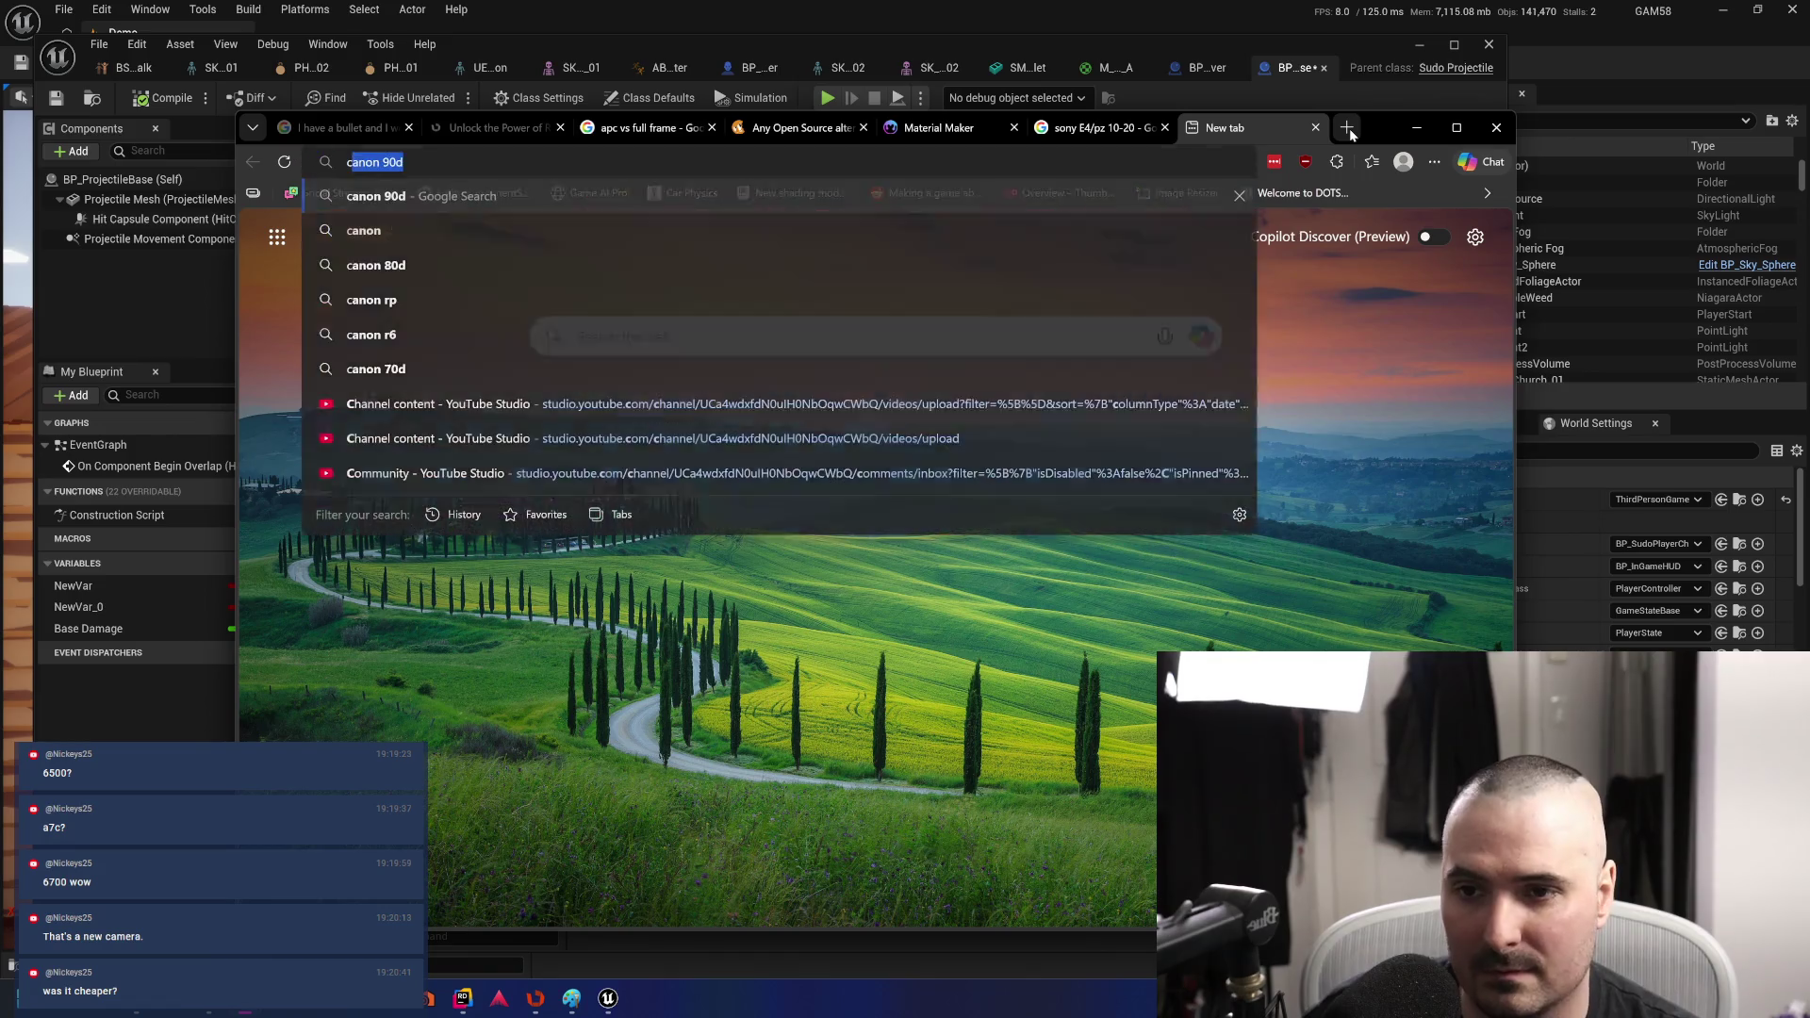
{"action": "key", "text": "Return"}
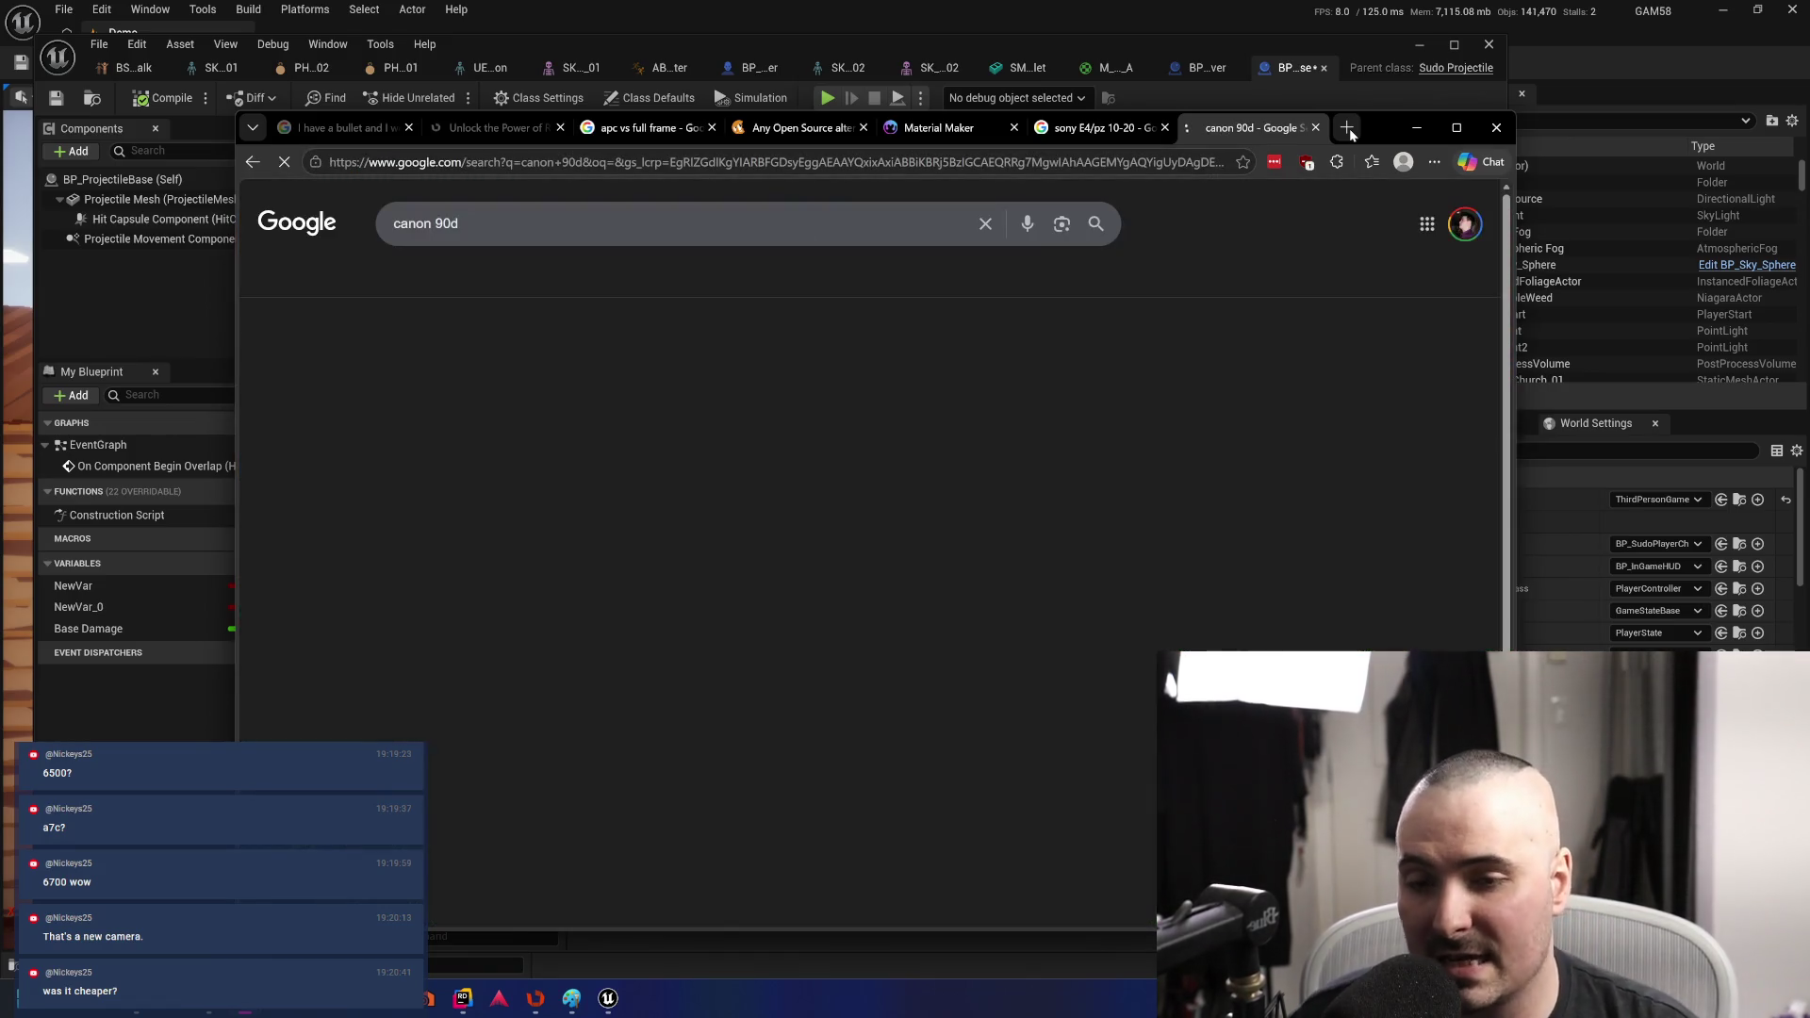
{"action": "scroll", "coordinate": [590, 742], "scroll_direction": "down", "scroll_amount": 2}
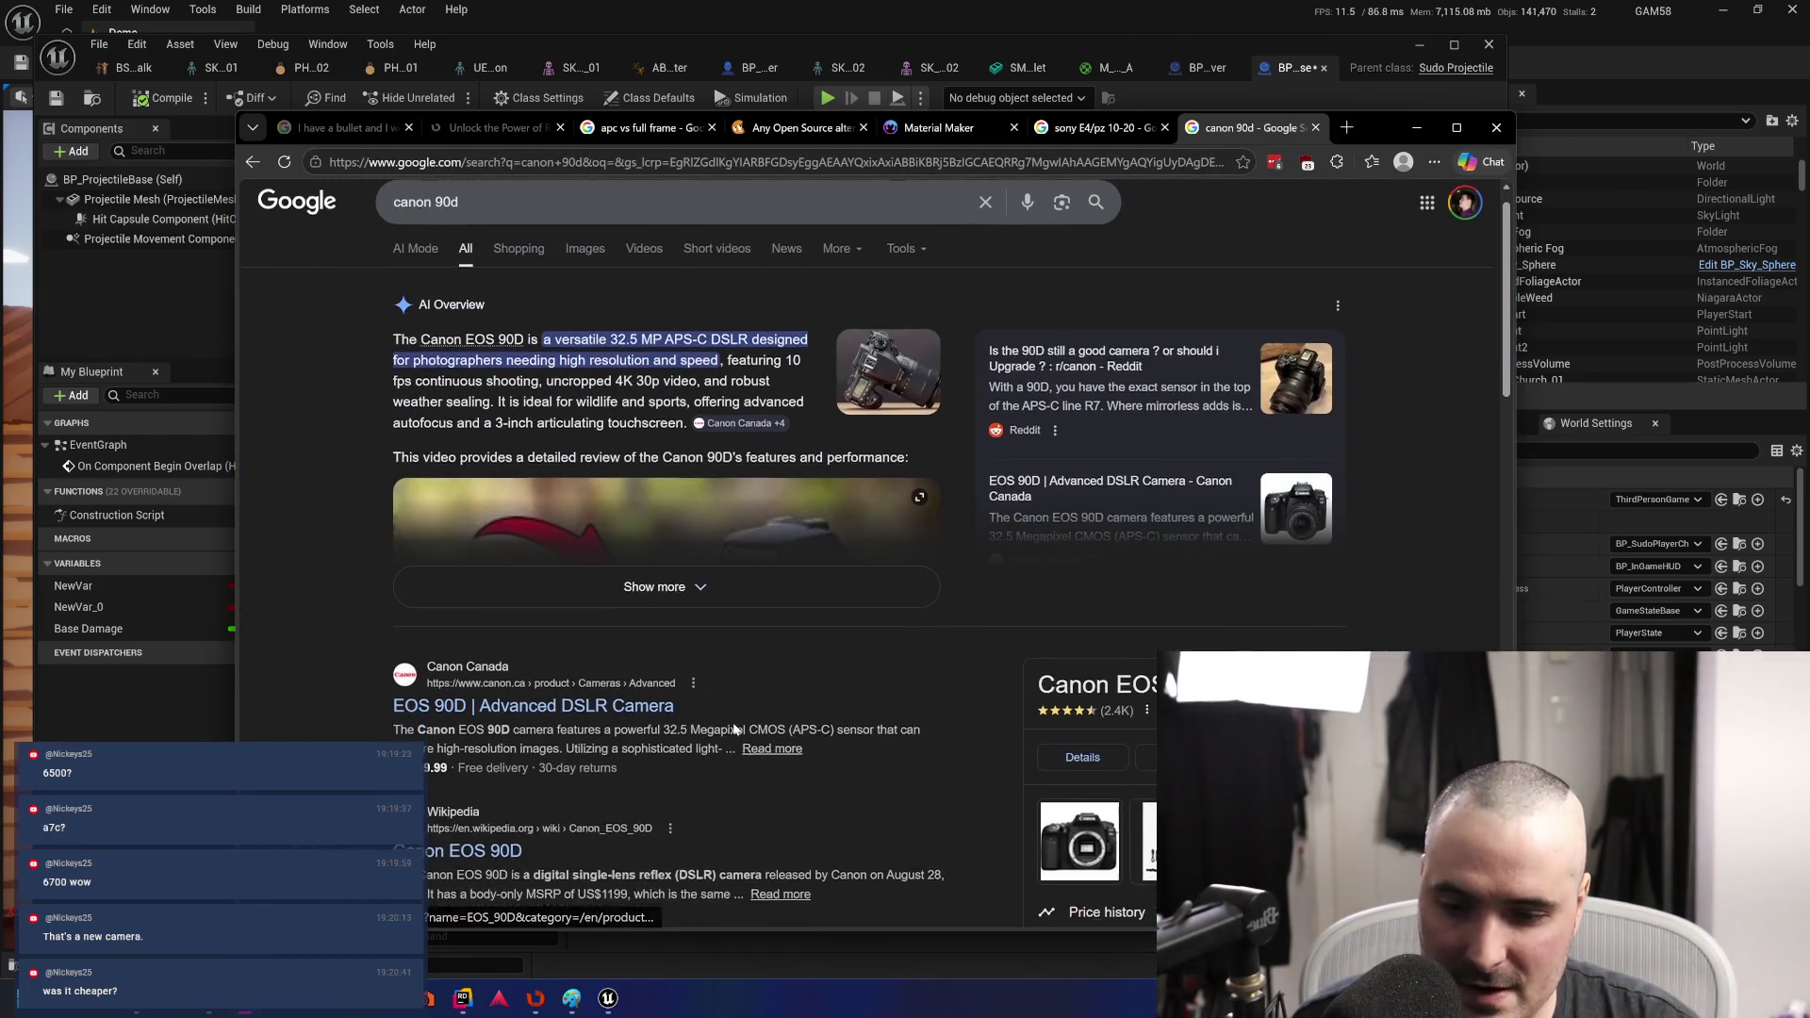
- Open the Canon EOS 90D Wikipedia article and skim its opening sections
{"action": "left_click", "coordinate": [485, 702]}
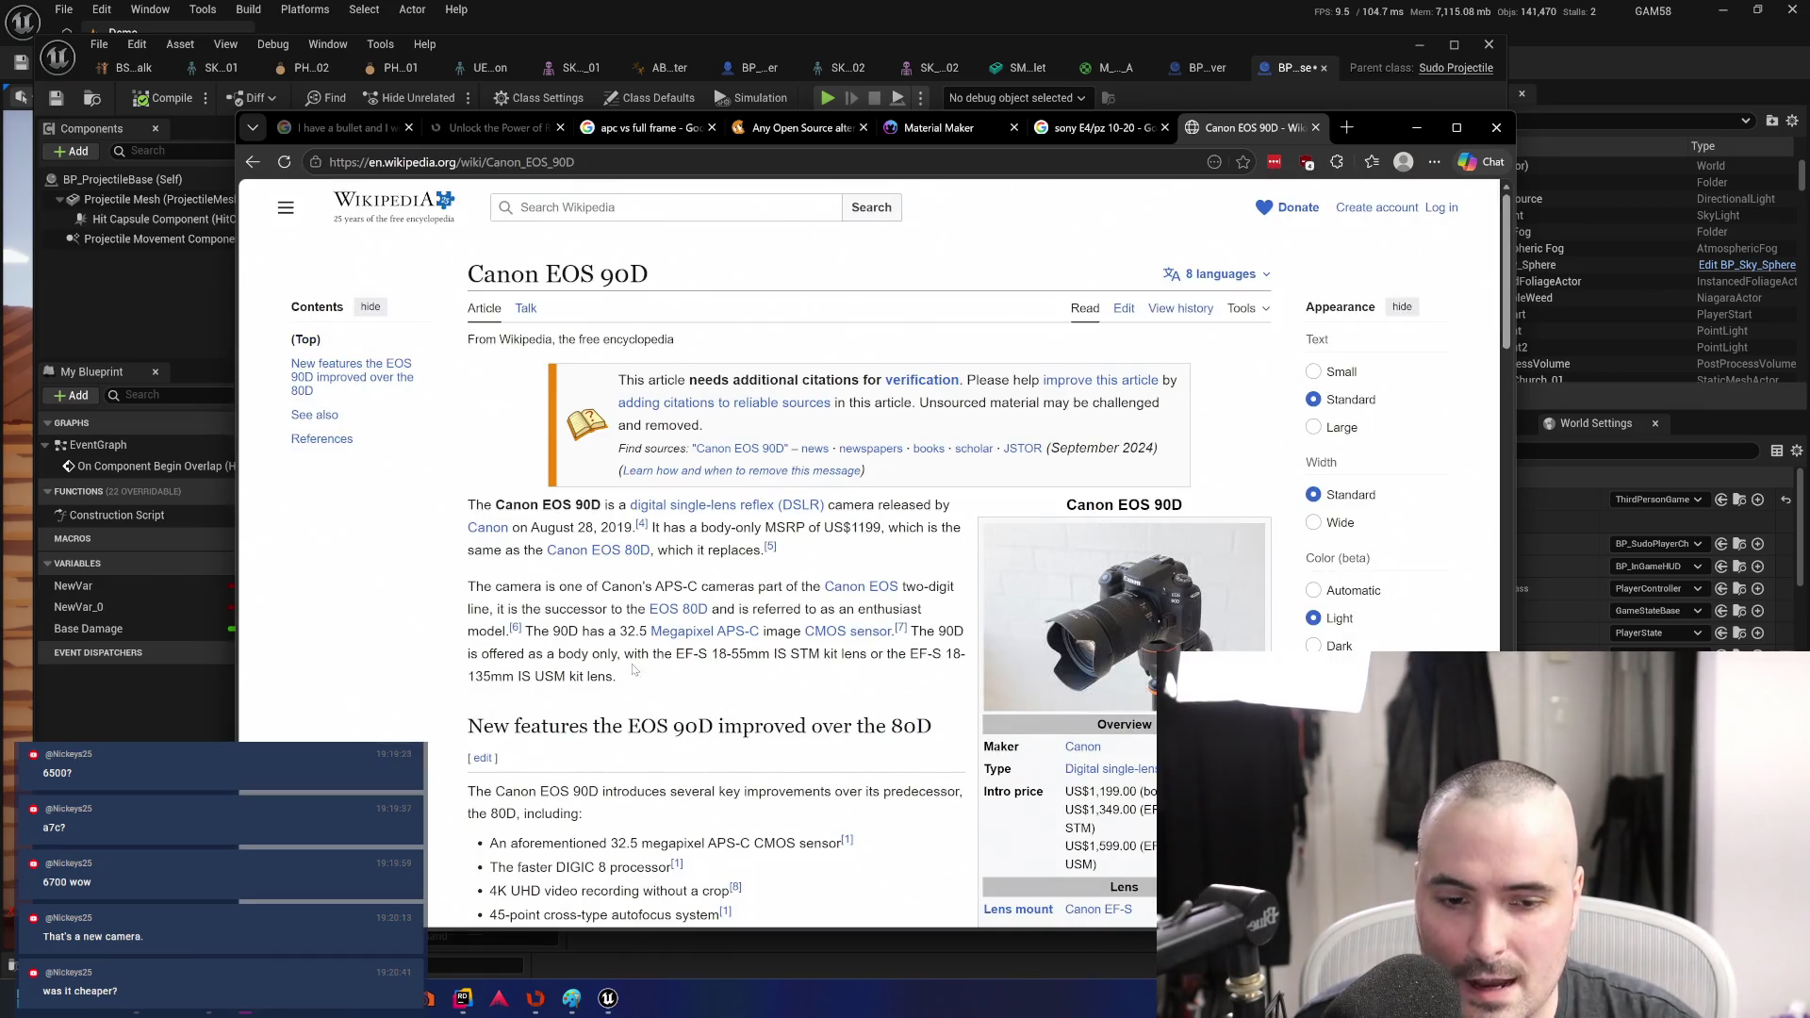
{"action": "scroll", "coordinate": [853, 548], "scroll_direction": "down", "scroll_amount": 5}
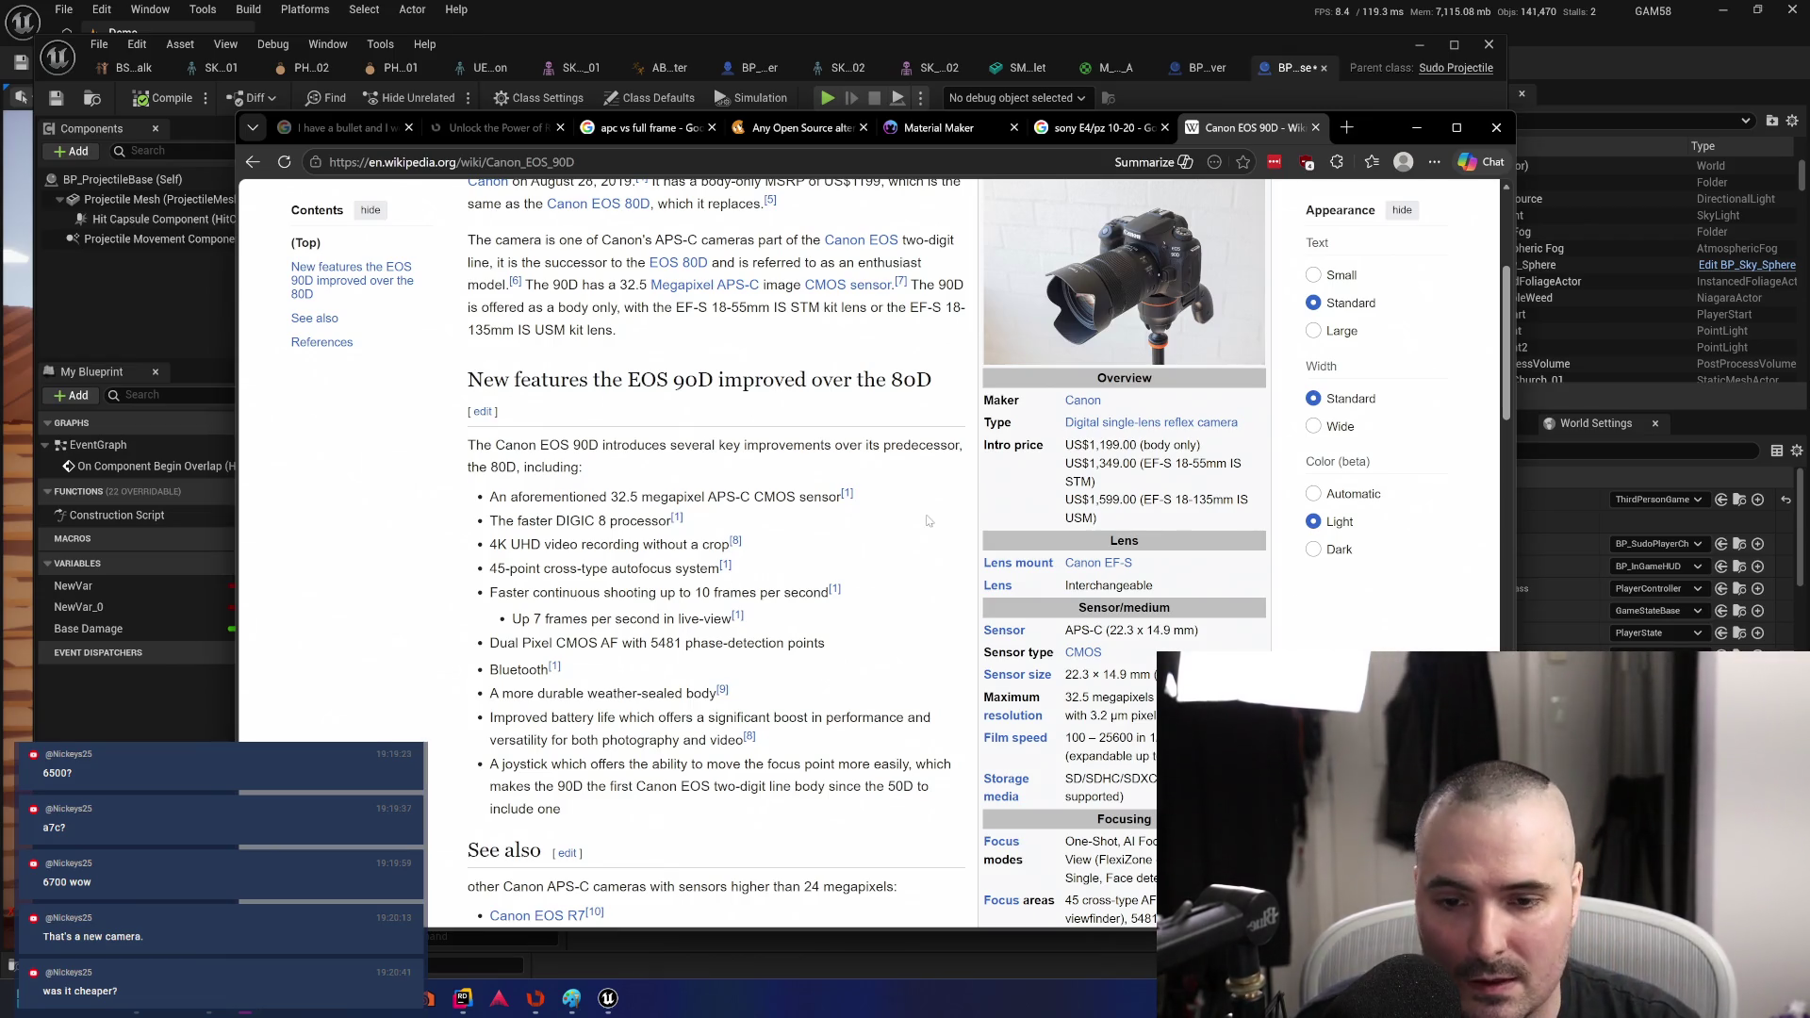
{"action": "scroll", "coordinate": [1251, 592], "scroll_direction": "down", "scroll_amount": 10}
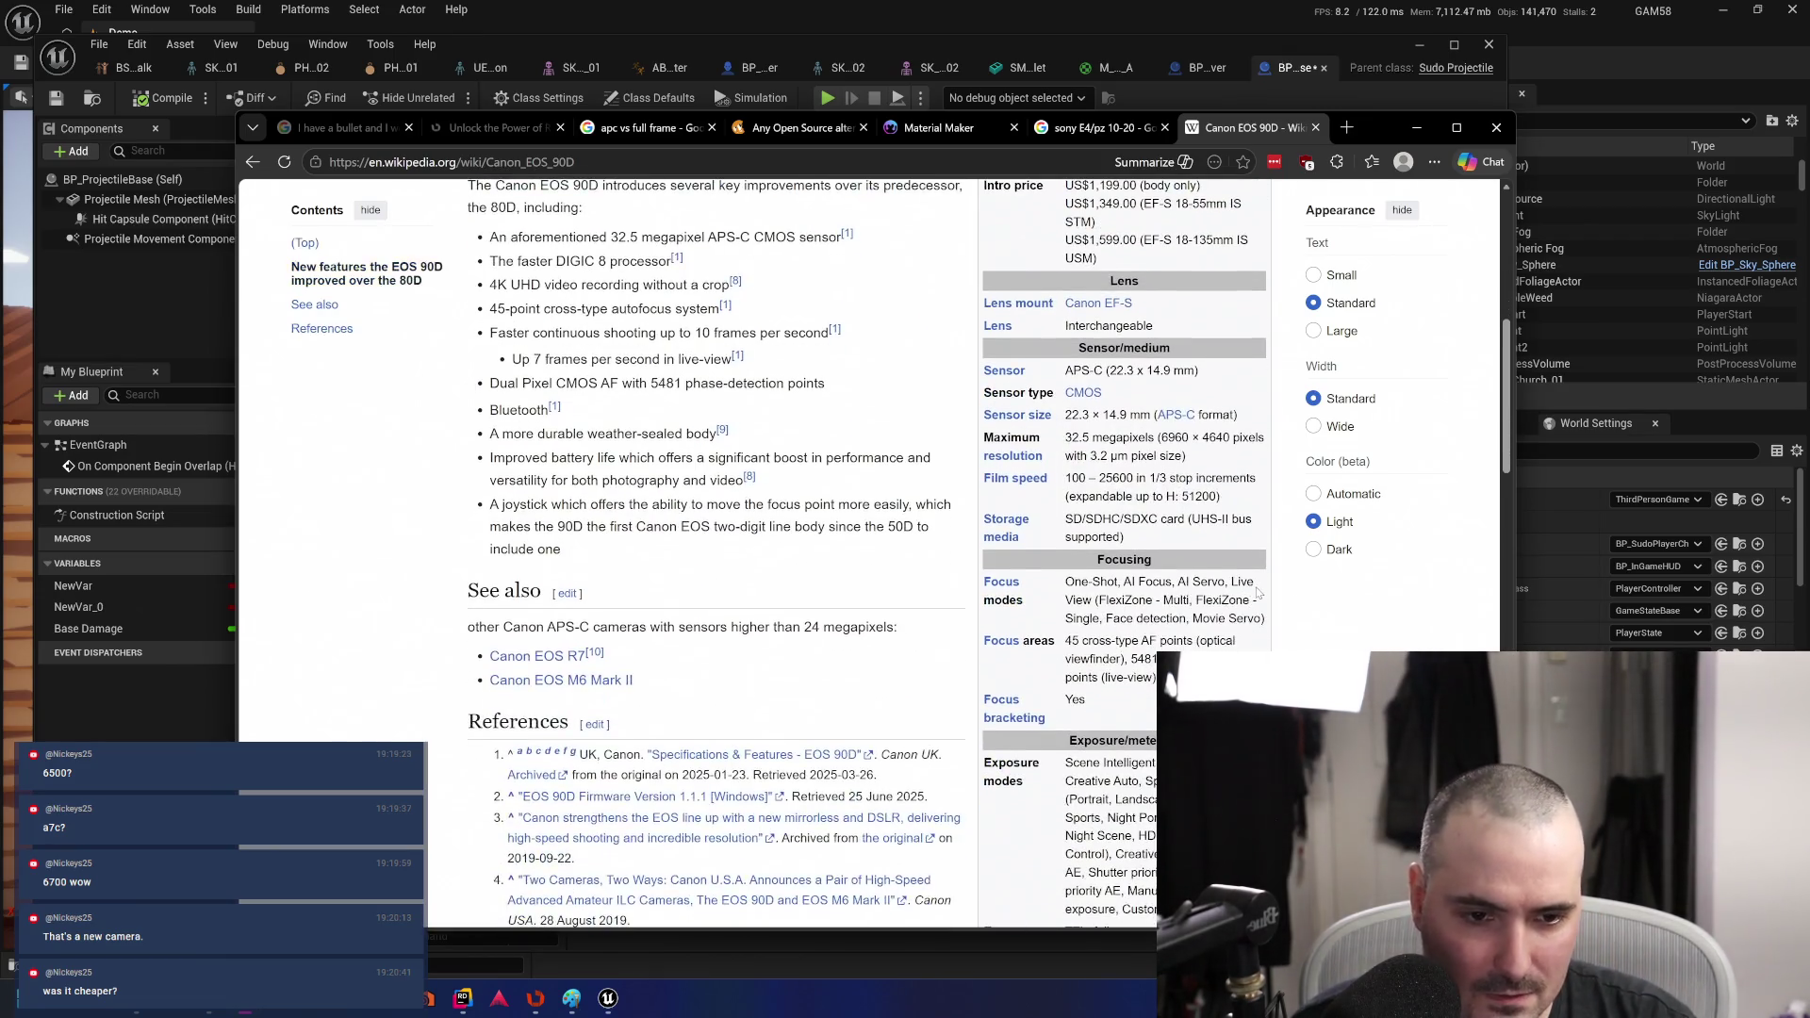
{"action": "scroll", "coordinate": [1257, 591], "scroll_direction": "down", "scroll_amount": 7}
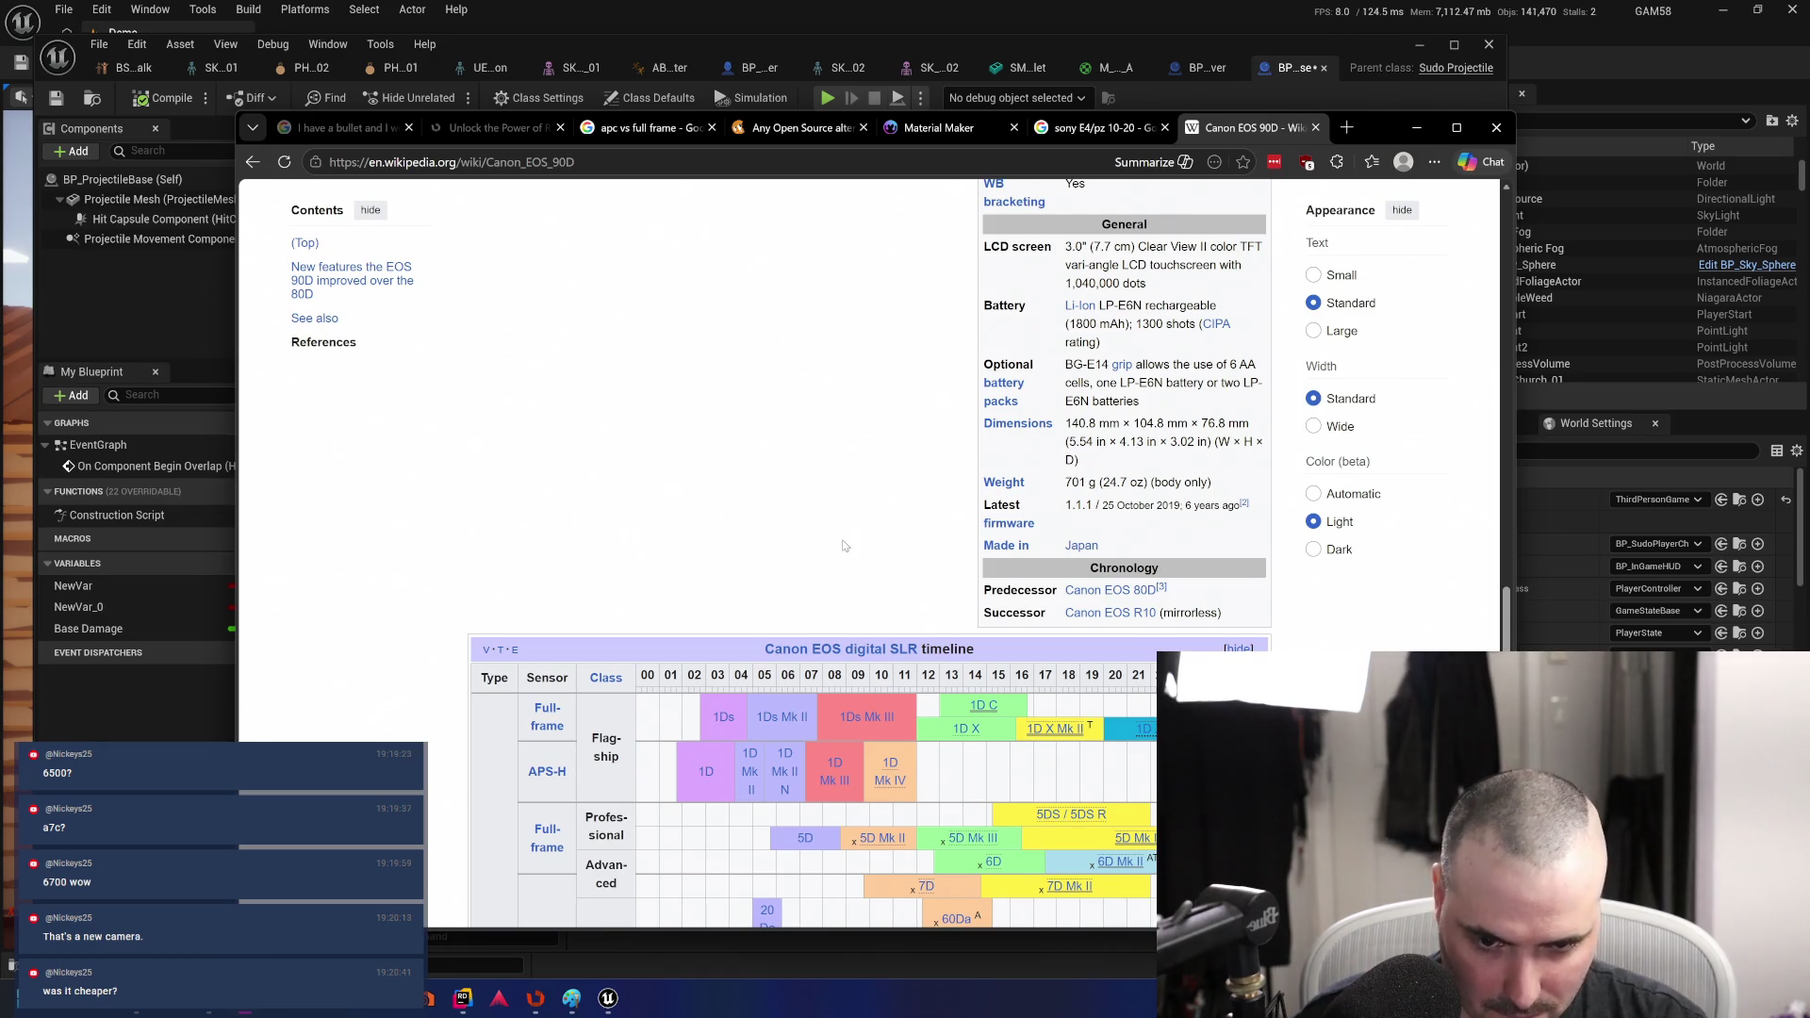
{"action": "scroll", "coordinate": [843, 546], "scroll_direction": "up", "scroll_amount": 15}
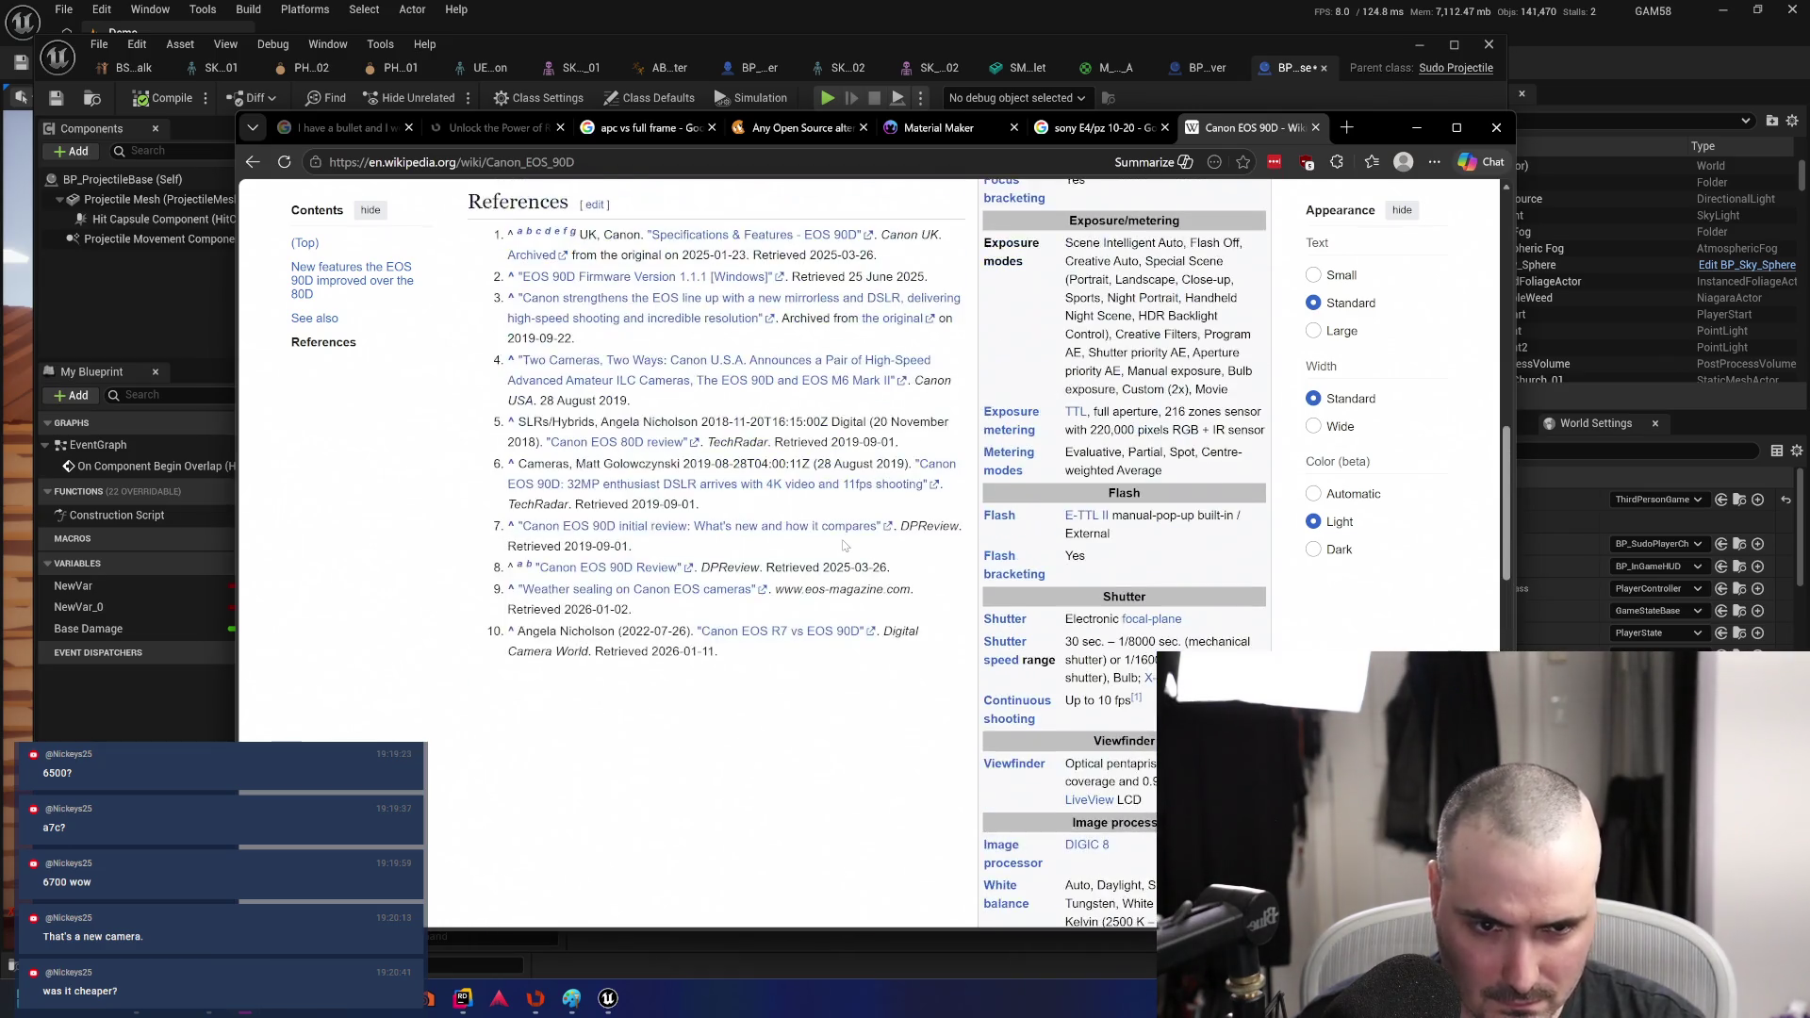
{"action": "scroll", "coordinate": [844, 546], "scroll_direction": "up", "scroll_amount": 1}
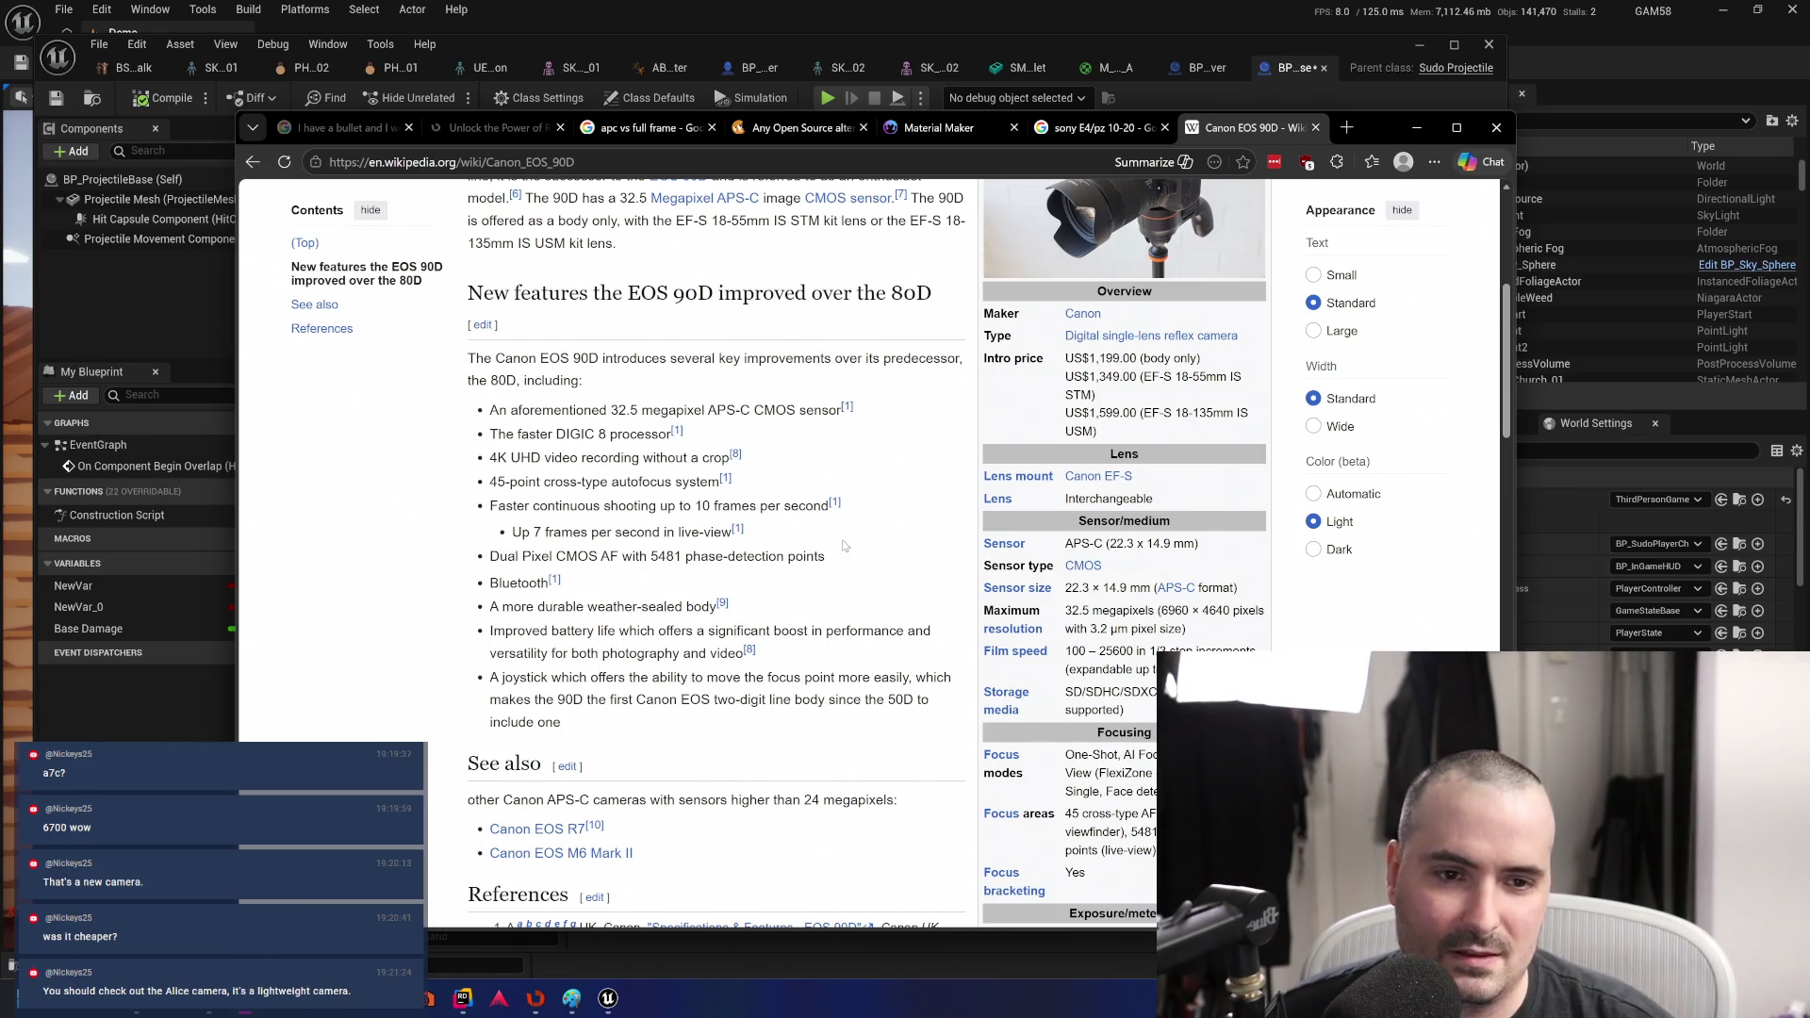
- Scroll to the list of new features the EOS 90D improved over the 80D
{"action": "scroll", "coordinate": [821, 512], "scroll_direction": "down", "scroll_amount": 6}
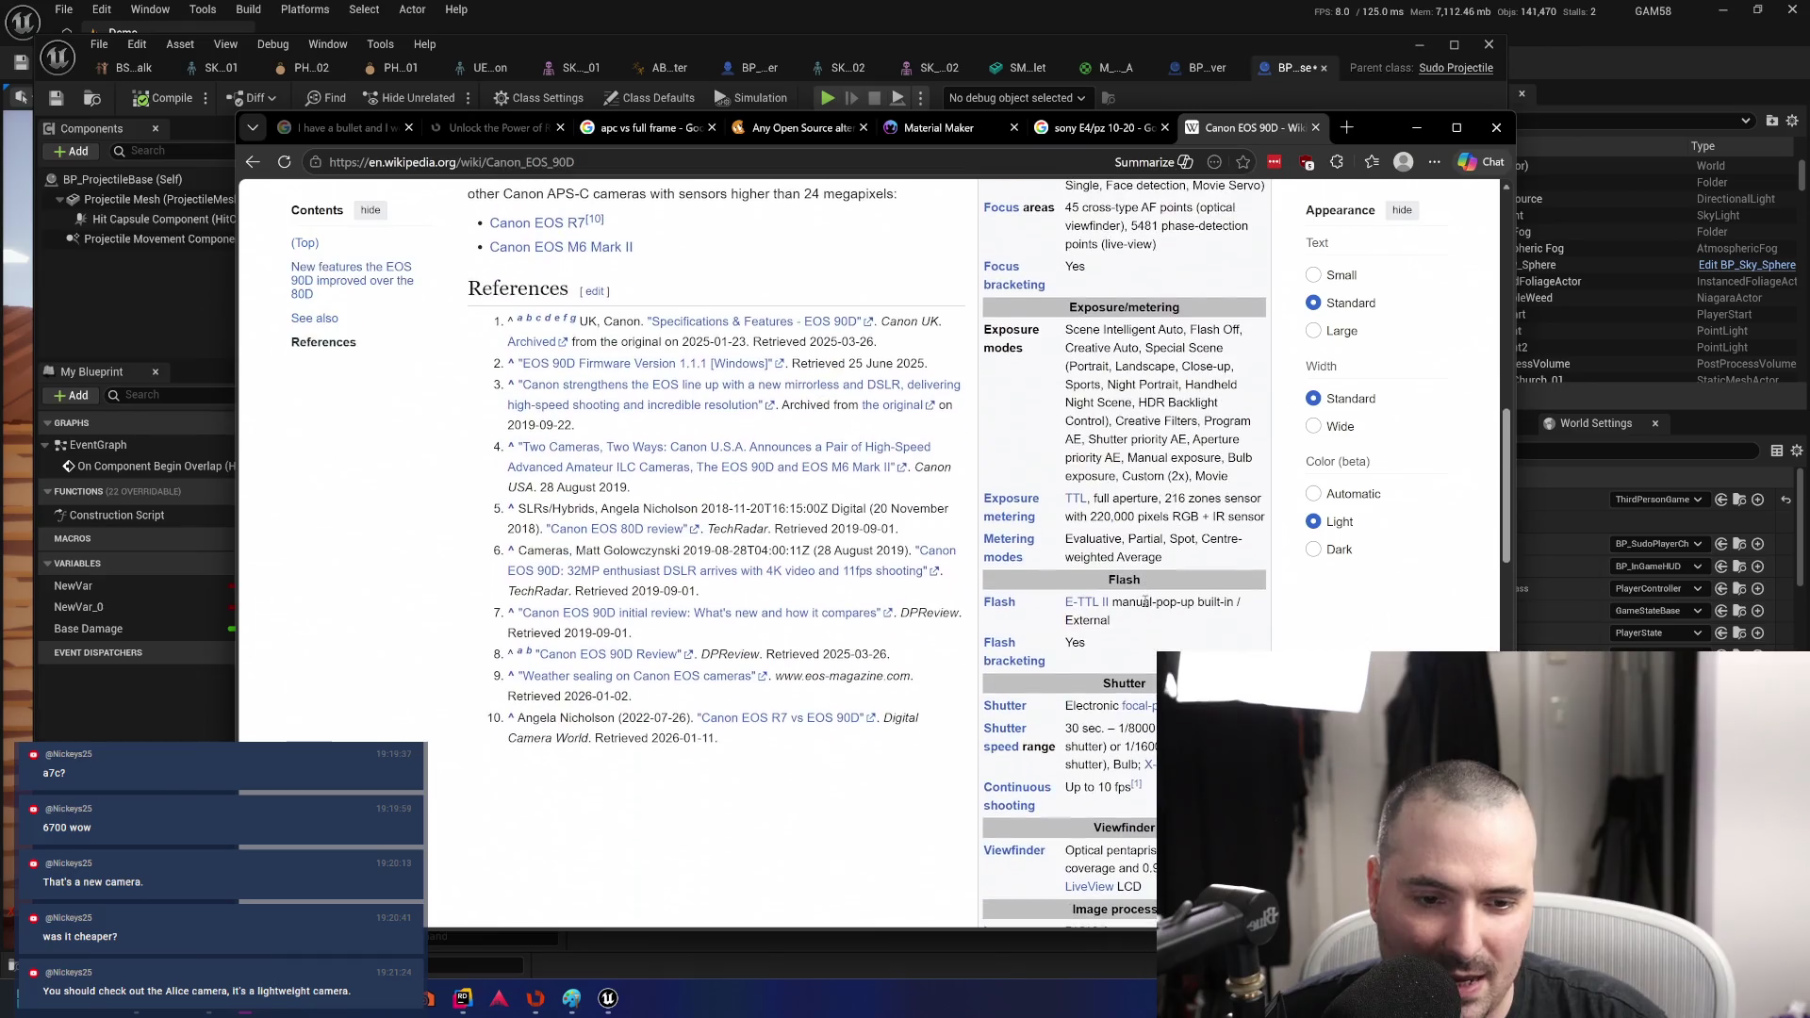
{"action": "scroll", "coordinate": [1145, 602], "scroll_direction": "down", "scroll_amount": 4}
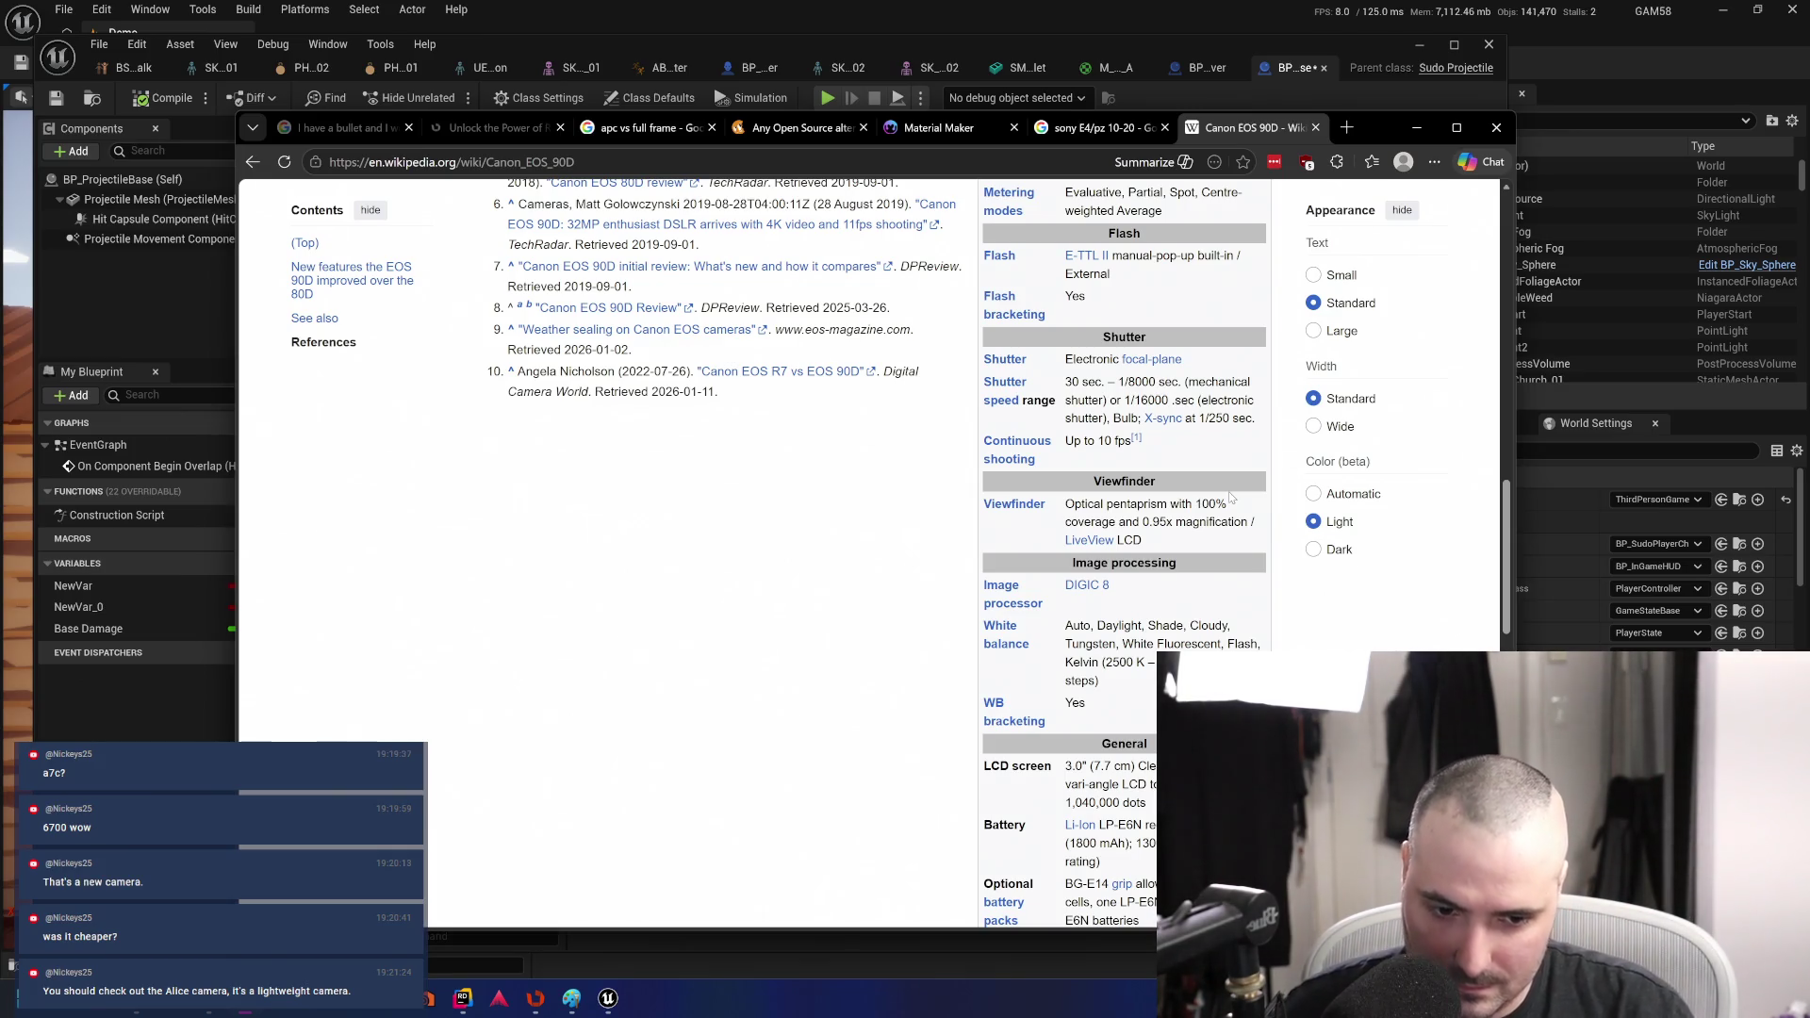
{"action": "scroll", "coordinate": [1230, 497], "scroll_direction": "down", "scroll_amount": 6}
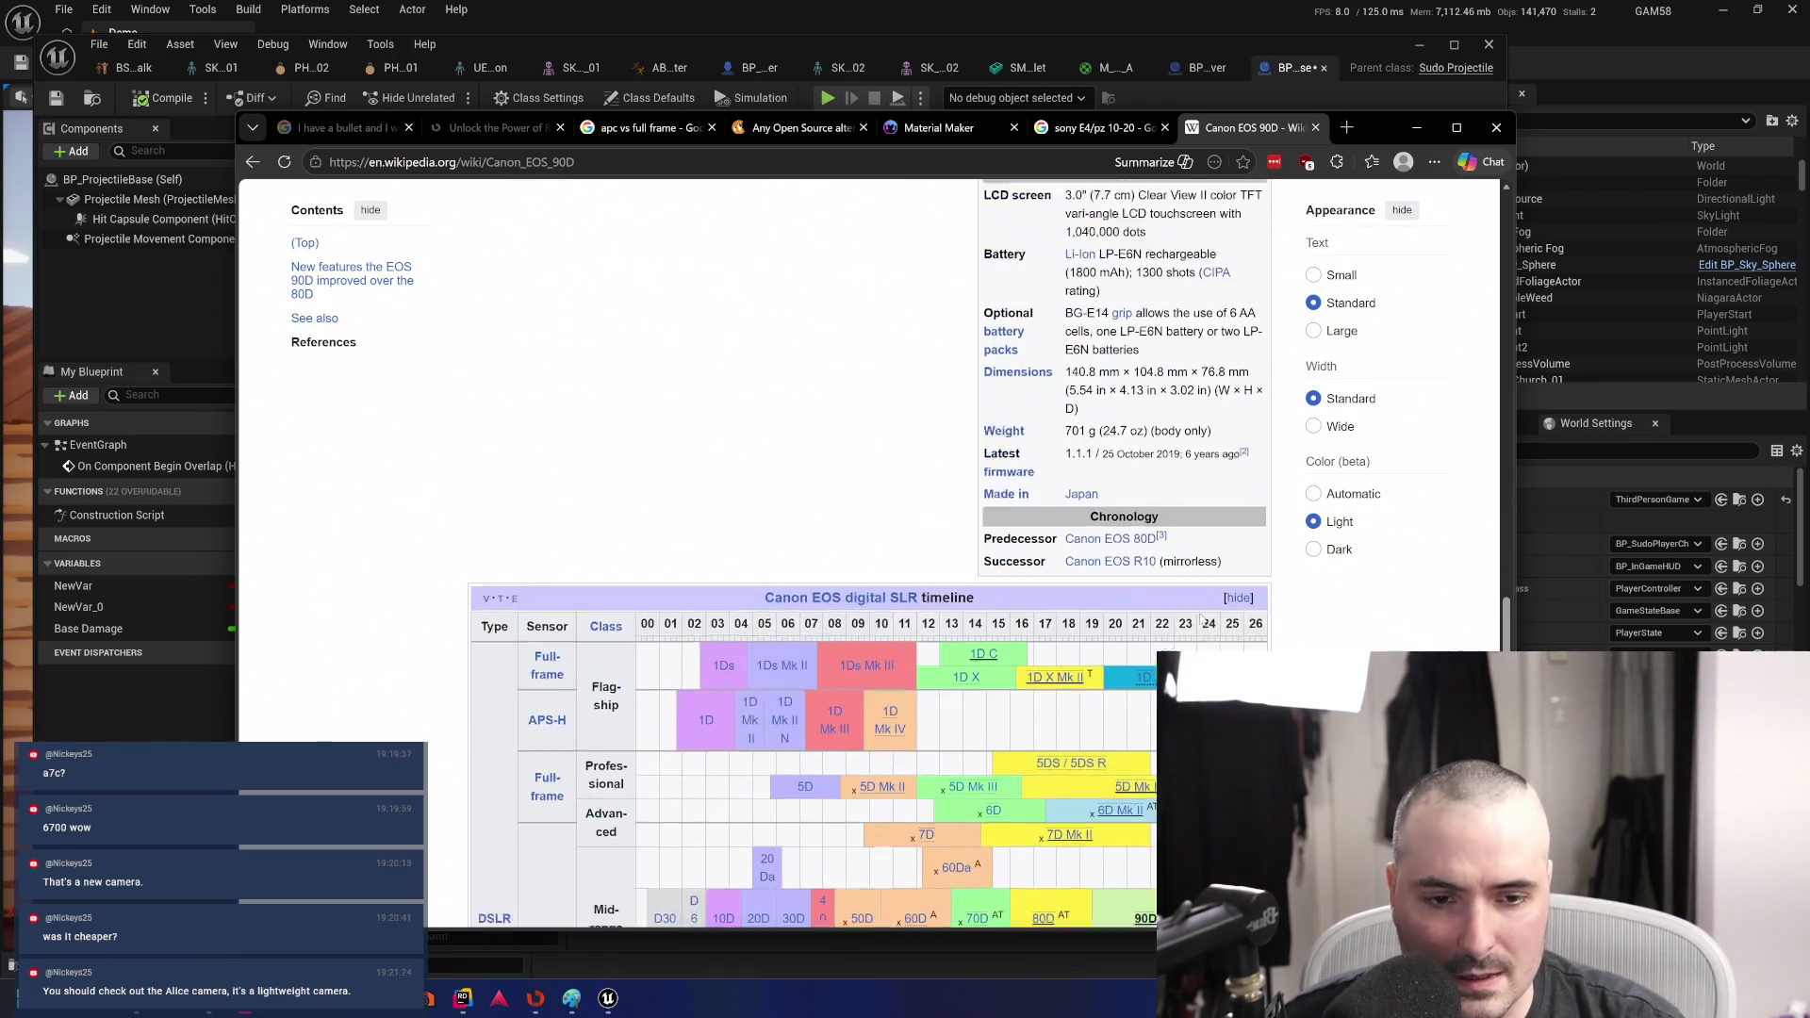
{"action": "scroll", "coordinate": [1202, 617], "scroll_direction": "down", "scroll_amount": 2}
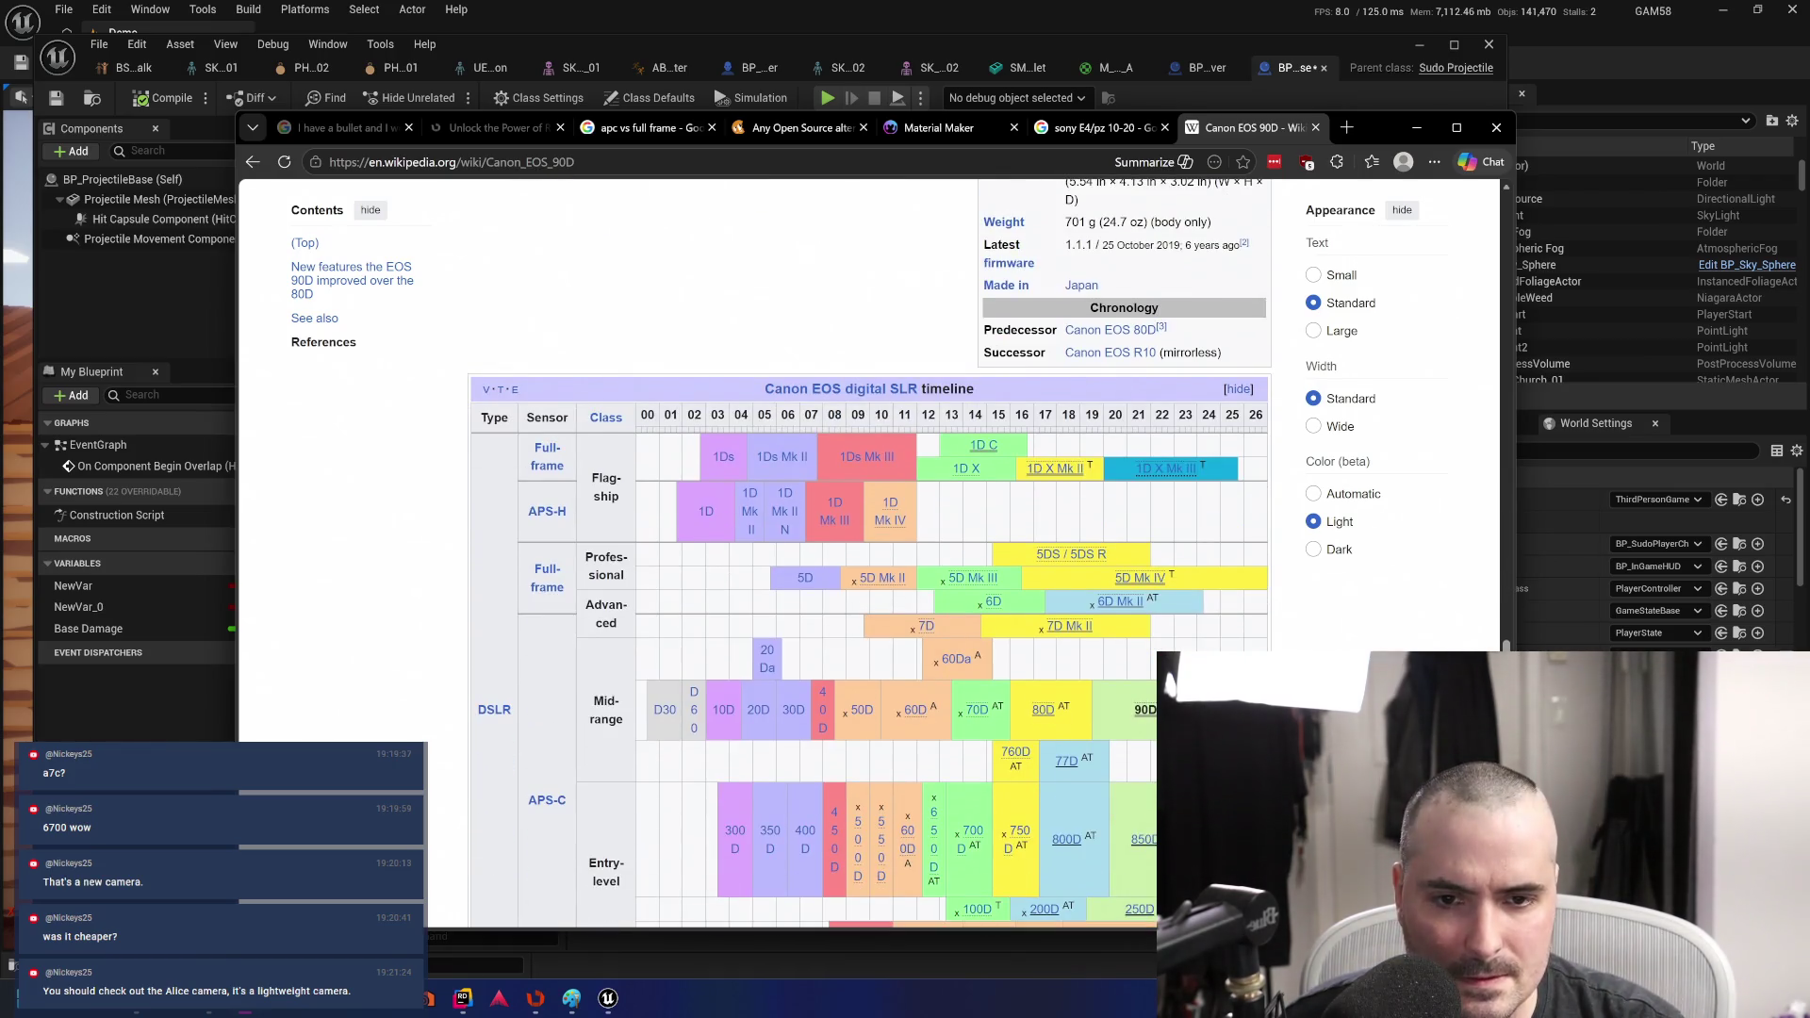
{"action": "scroll", "coordinate": [849, 552], "scroll_direction": "down", "scroll_amount": 5}
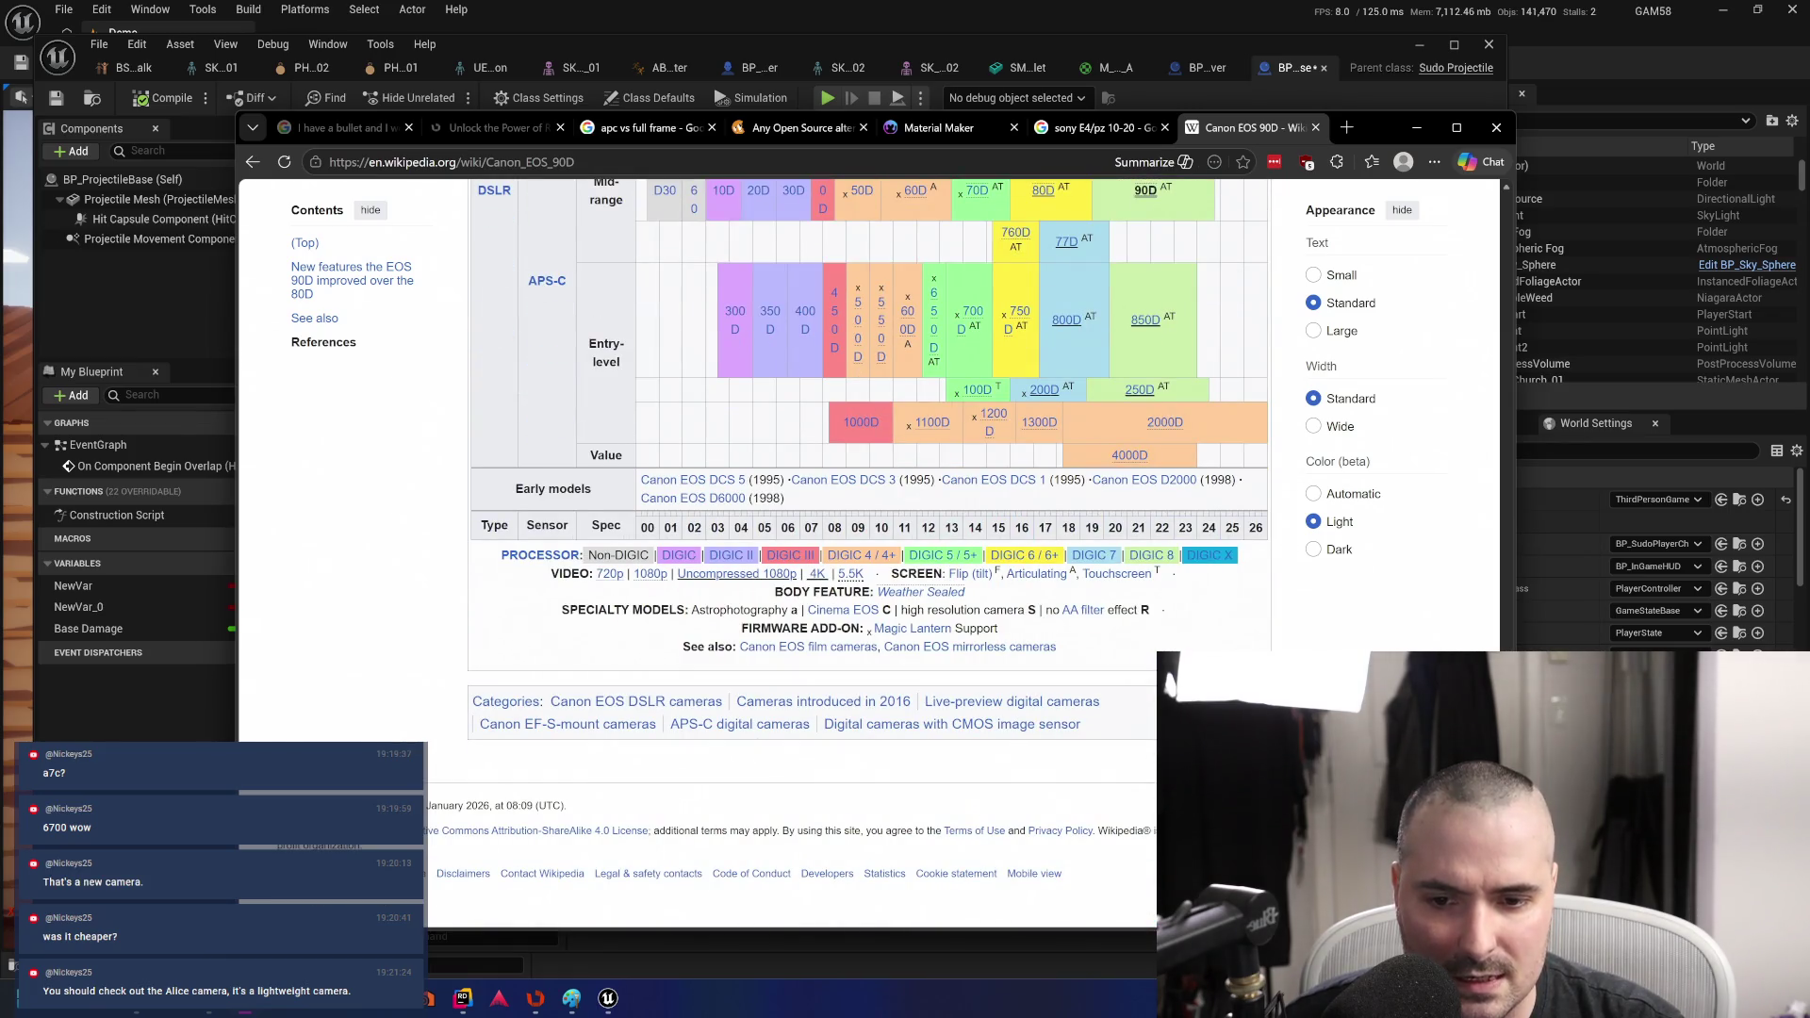
{"action": "scroll", "coordinate": [755, 552], "scroll_direction": "up", "scroll_amount": 10}
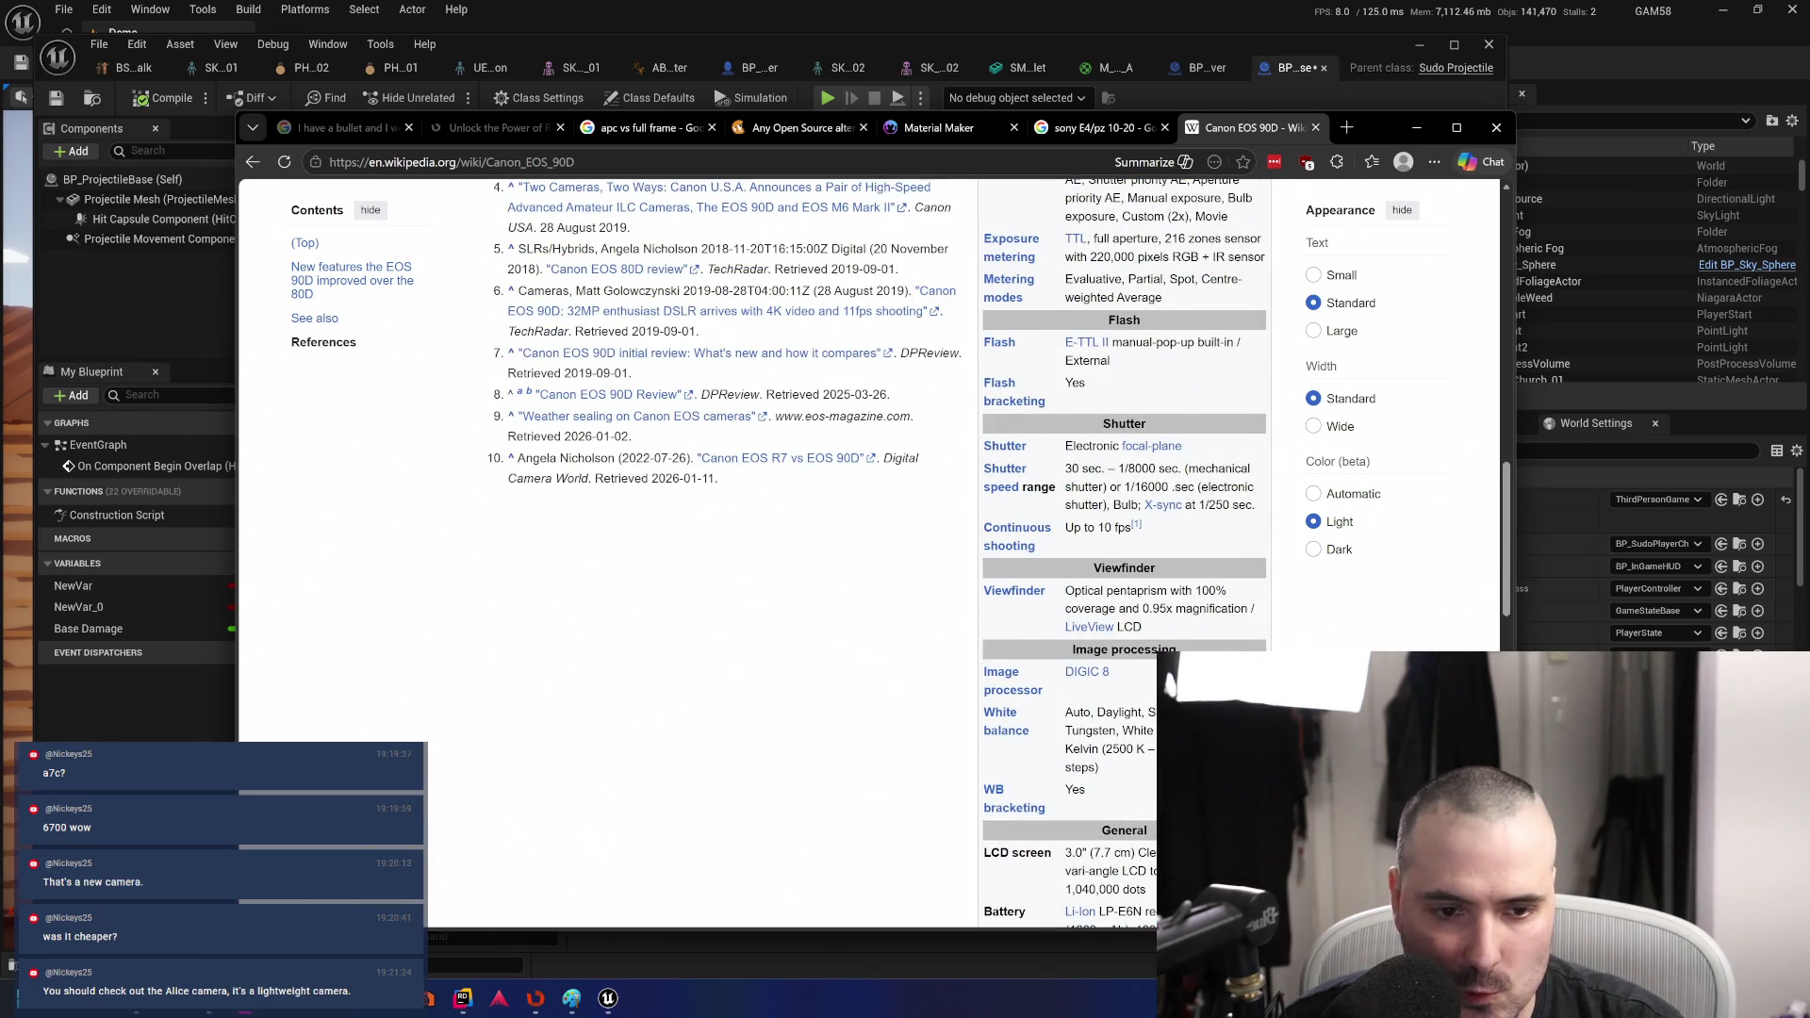
{"action": "scroll", "coordinate": [877, 551], "scroll_direction": "down", "scroll_amount": 3}
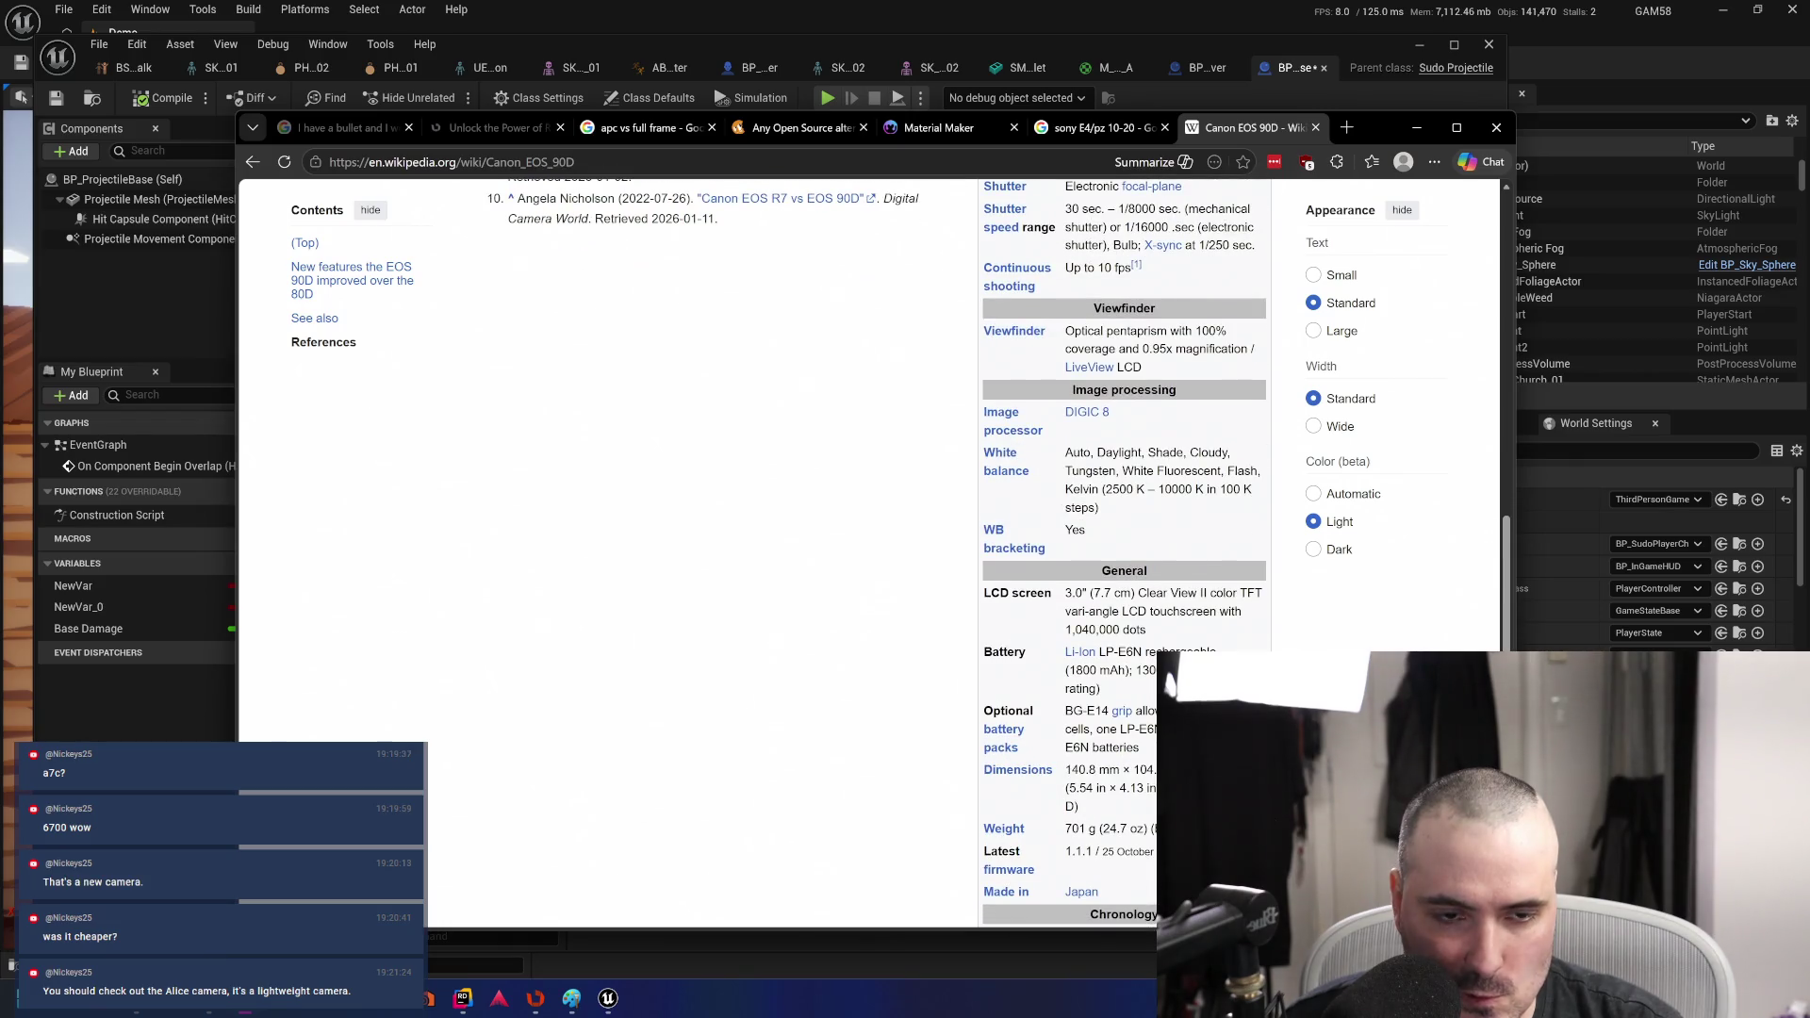
{"action": "scroll", "coordinate": [716, 552], "scroll_direction": "up", "scroll_amount": 12}
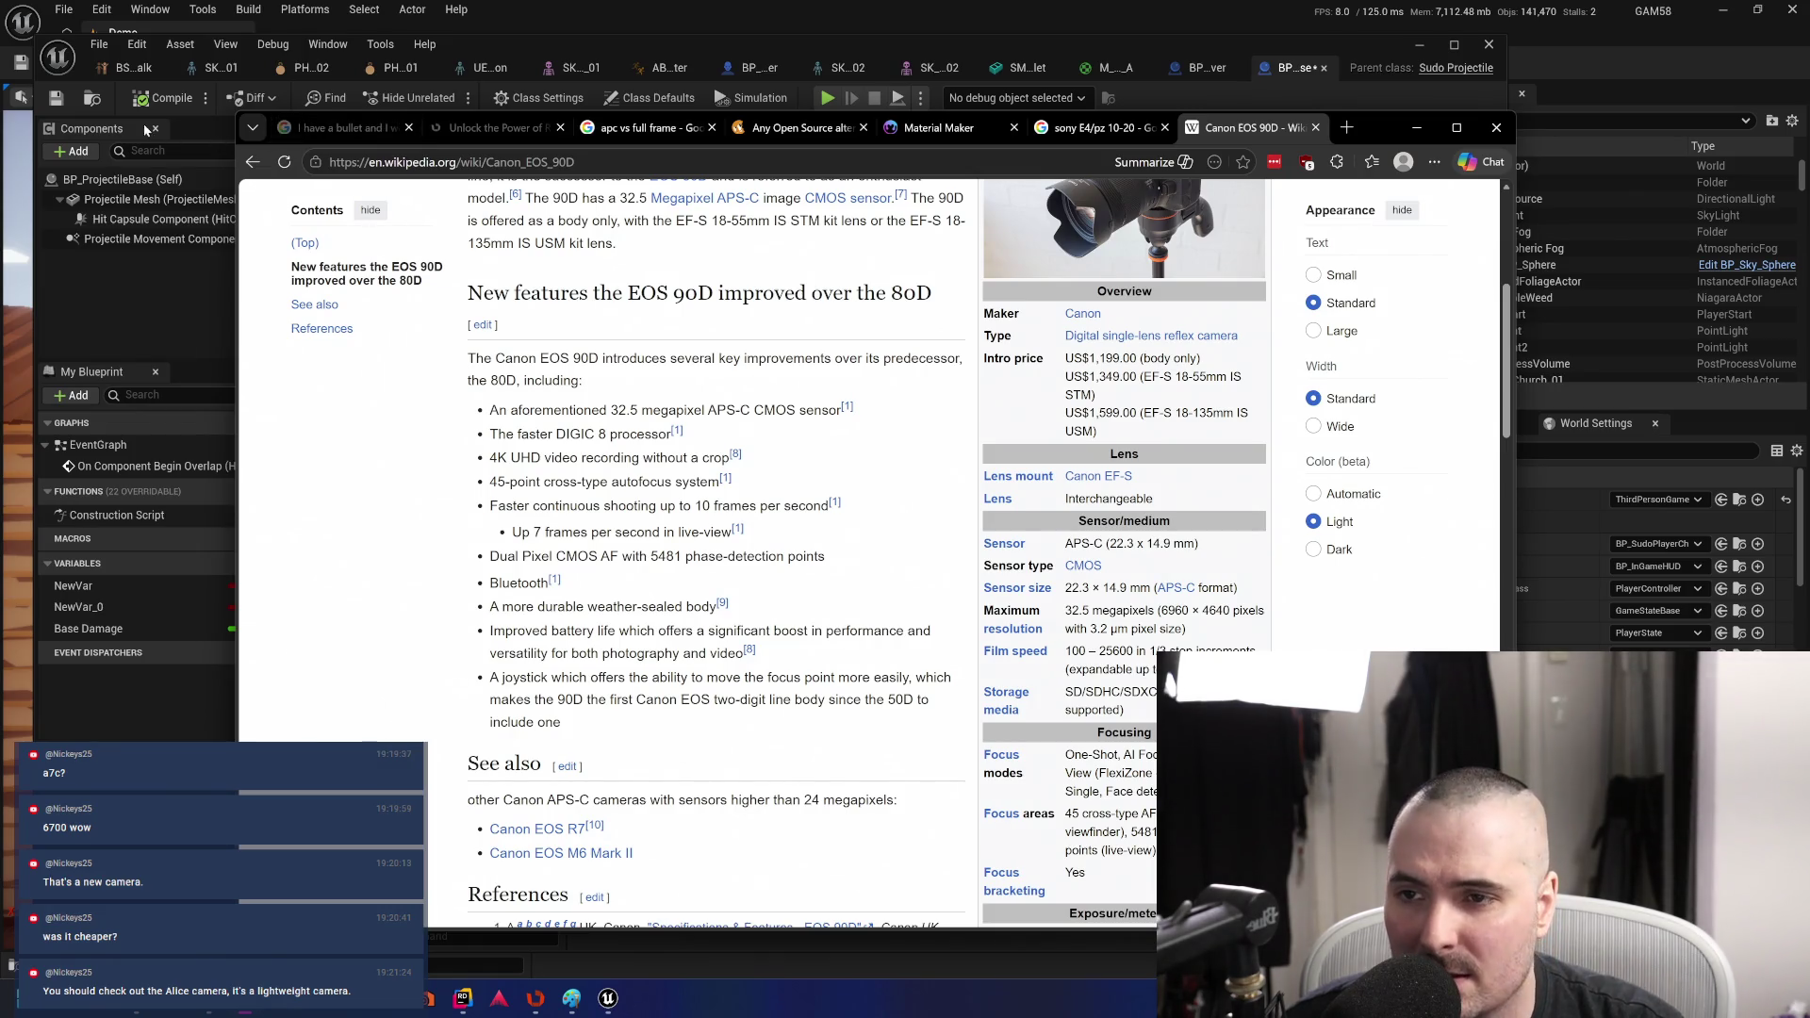
- Back on Google, extend the query to 'canon 90d release year' and search it
{"action": "left_click", "coordinate": [252, 162]}
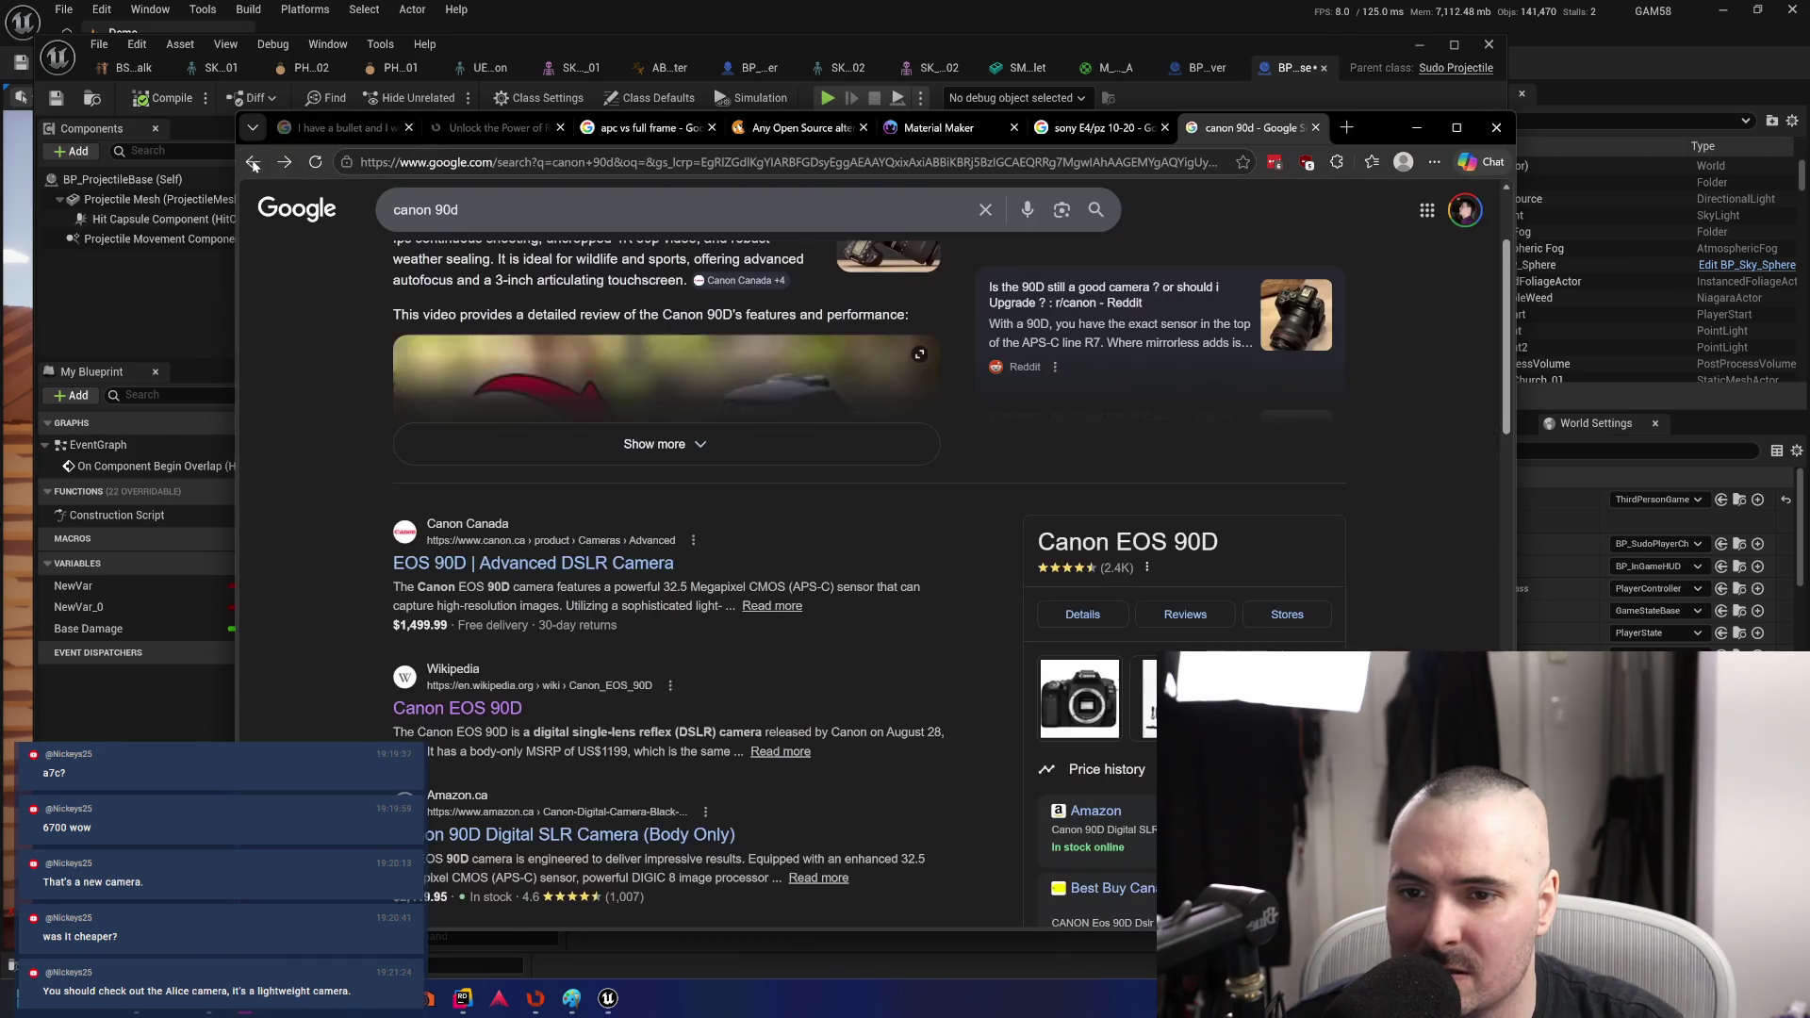
{"action": "left_click", "coordinate": [564, 204]}
{"action": "type", "text": "relea"}
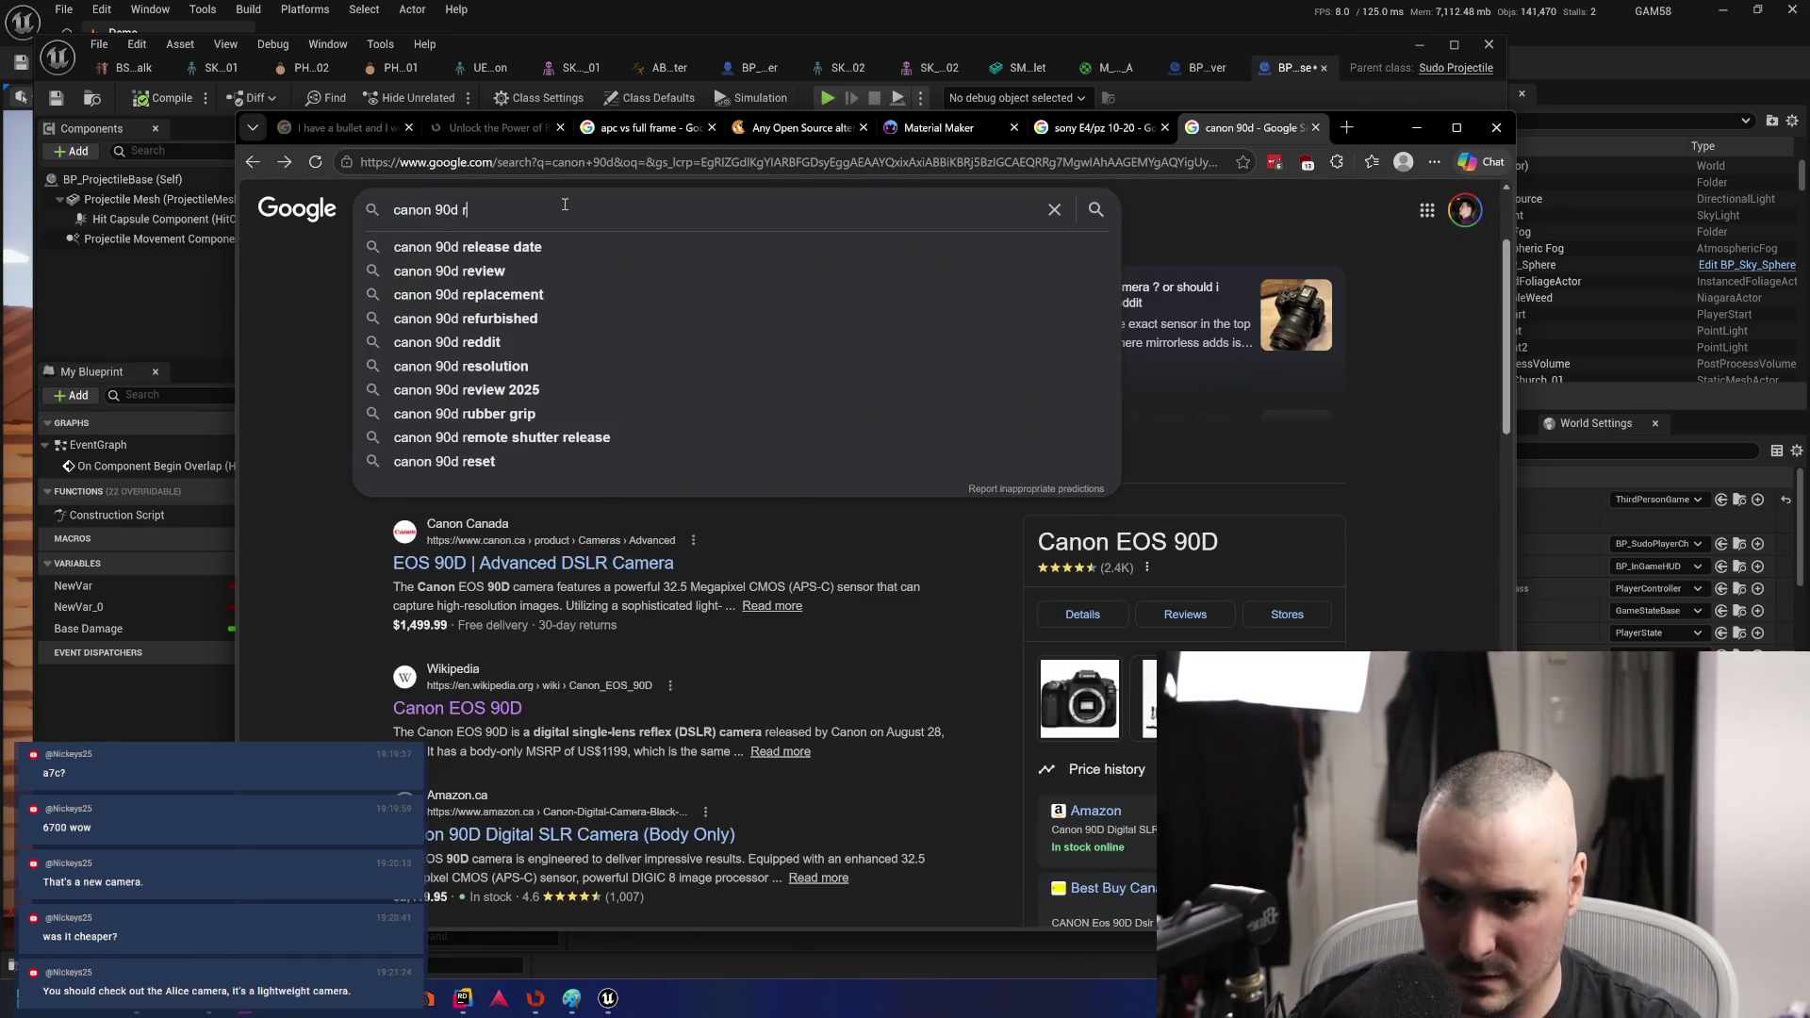
{"action": "type", "text": "se"}
{"action": "key", "text": "Down"}
{"action": "key", "text": "Down"}
{"action": "key", "text": "Down"}
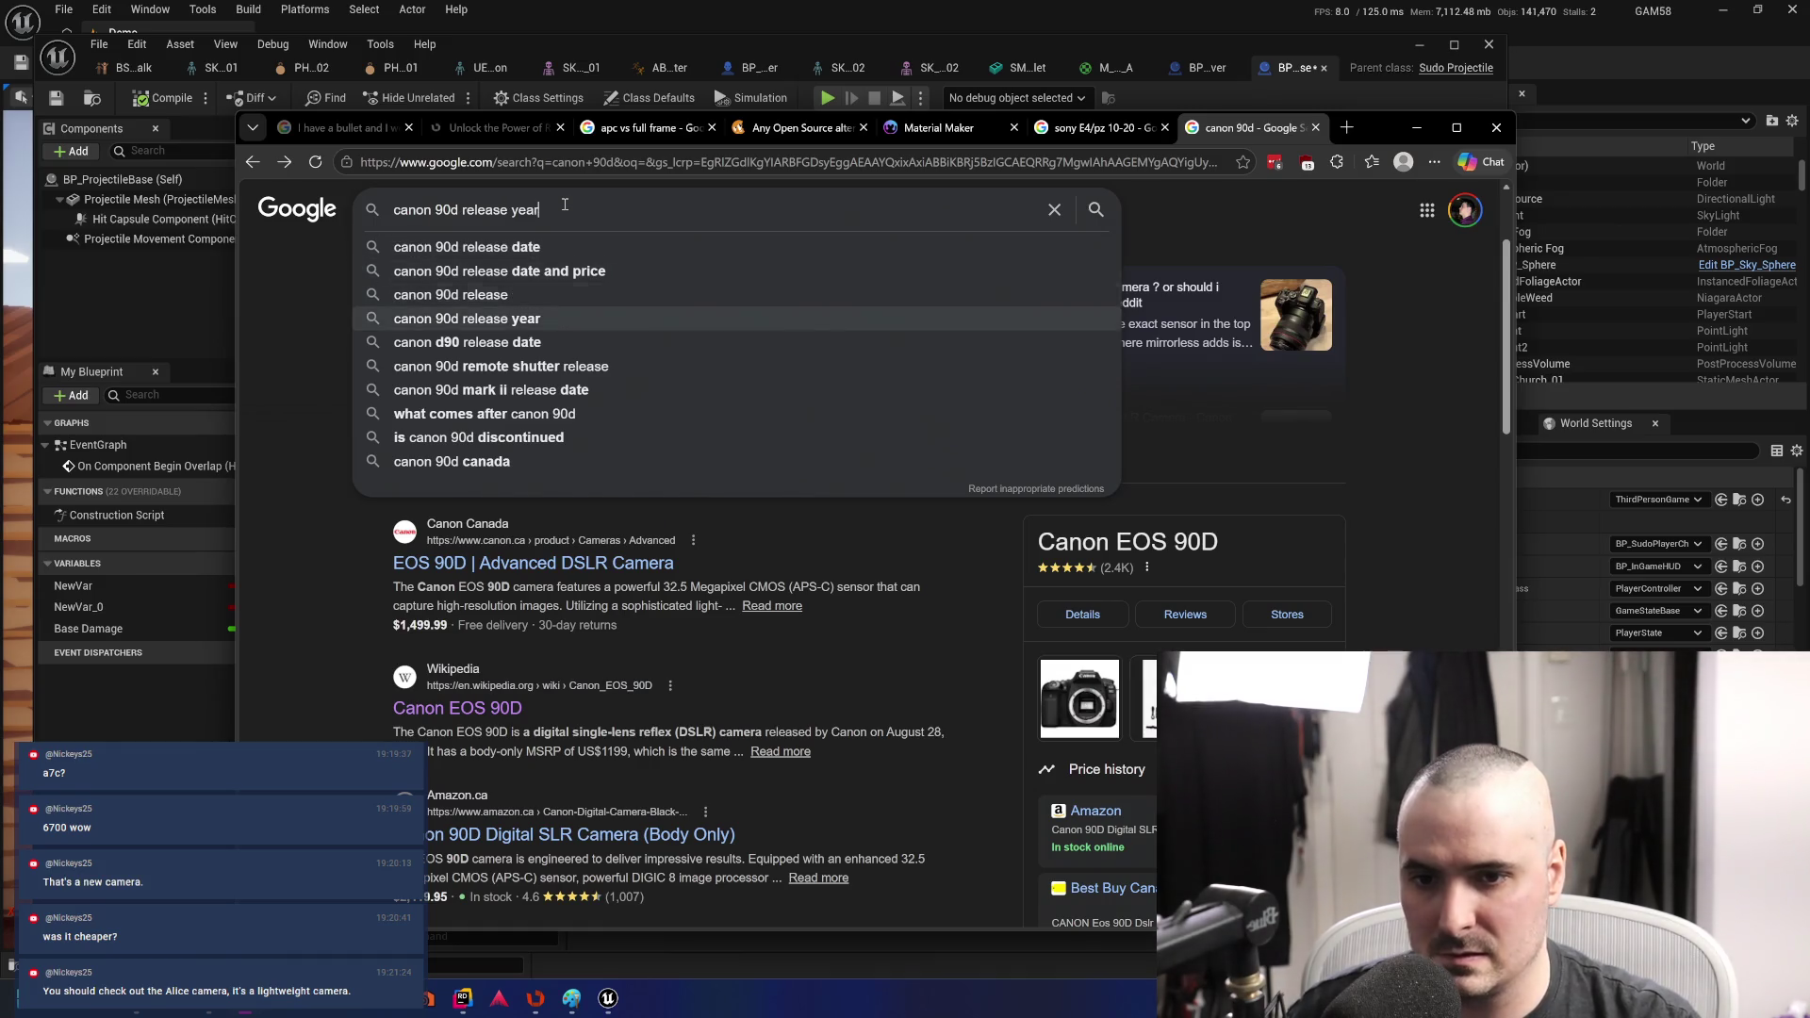
{"action": "key", "text": "Return"}
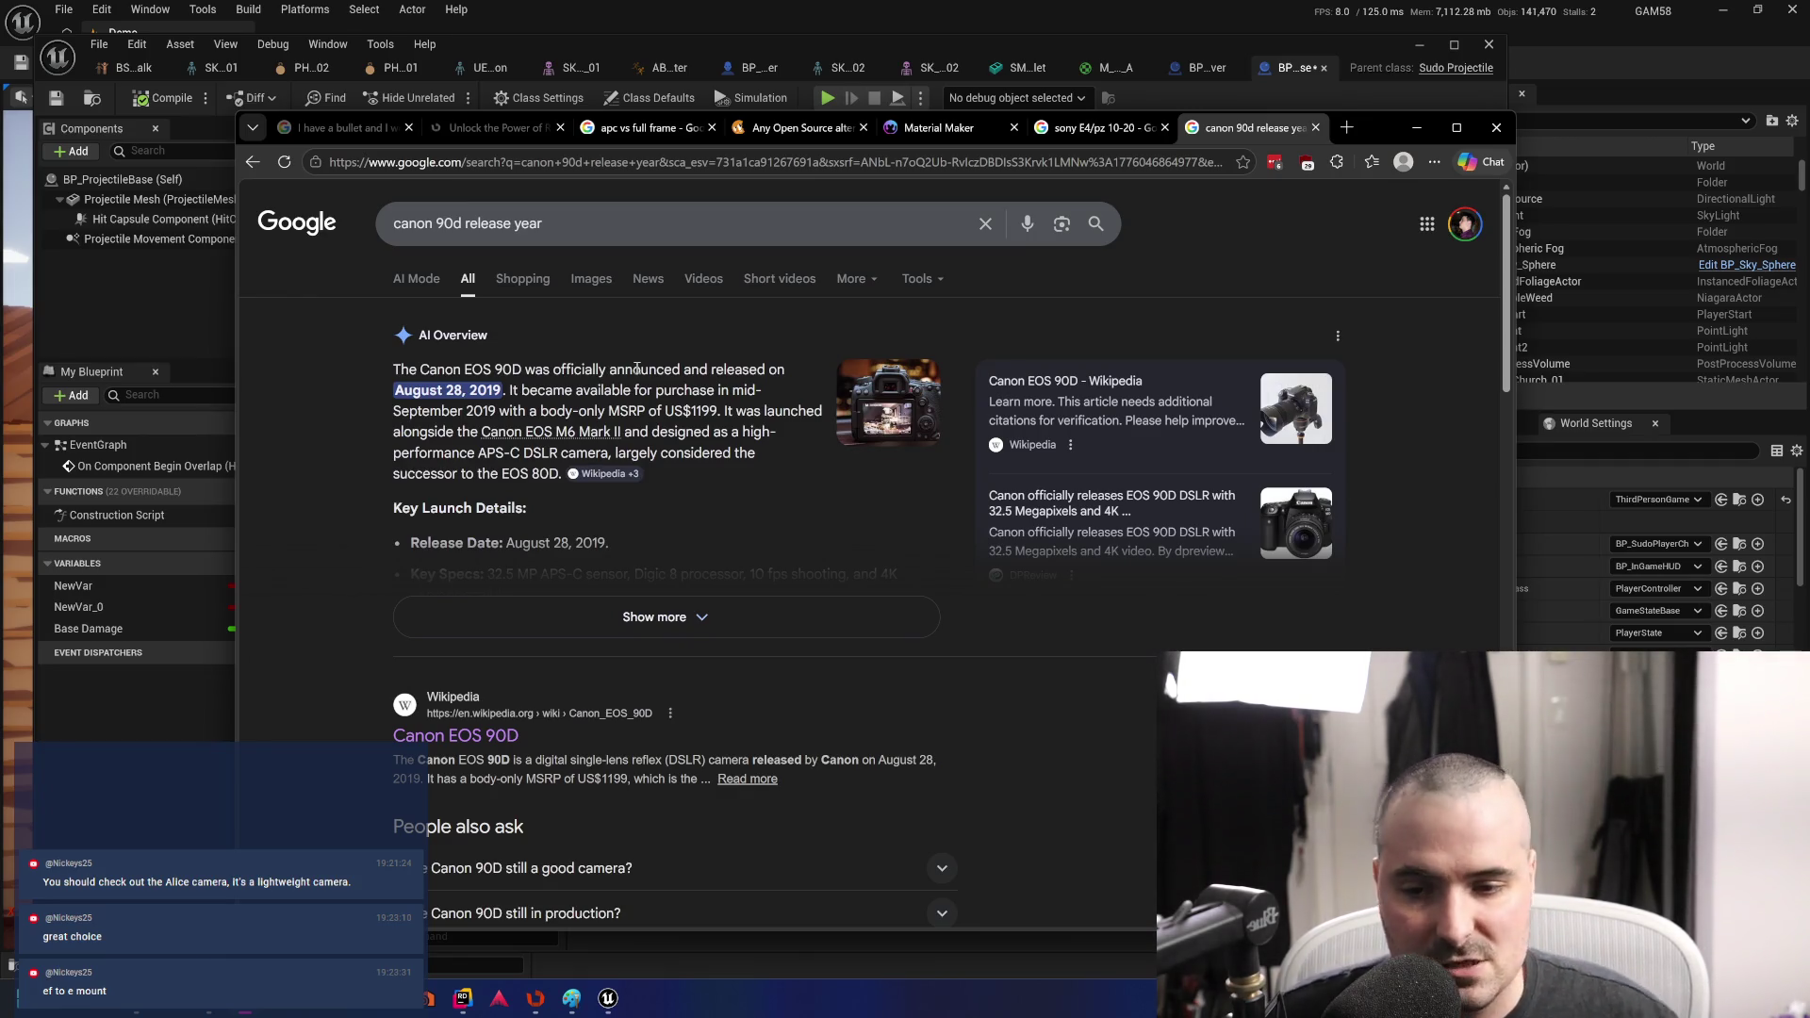
- Expand the AI Overview to reveal the 90D's launch details and key specs
{"action": "left_click", "coordinate": [728, 618]}
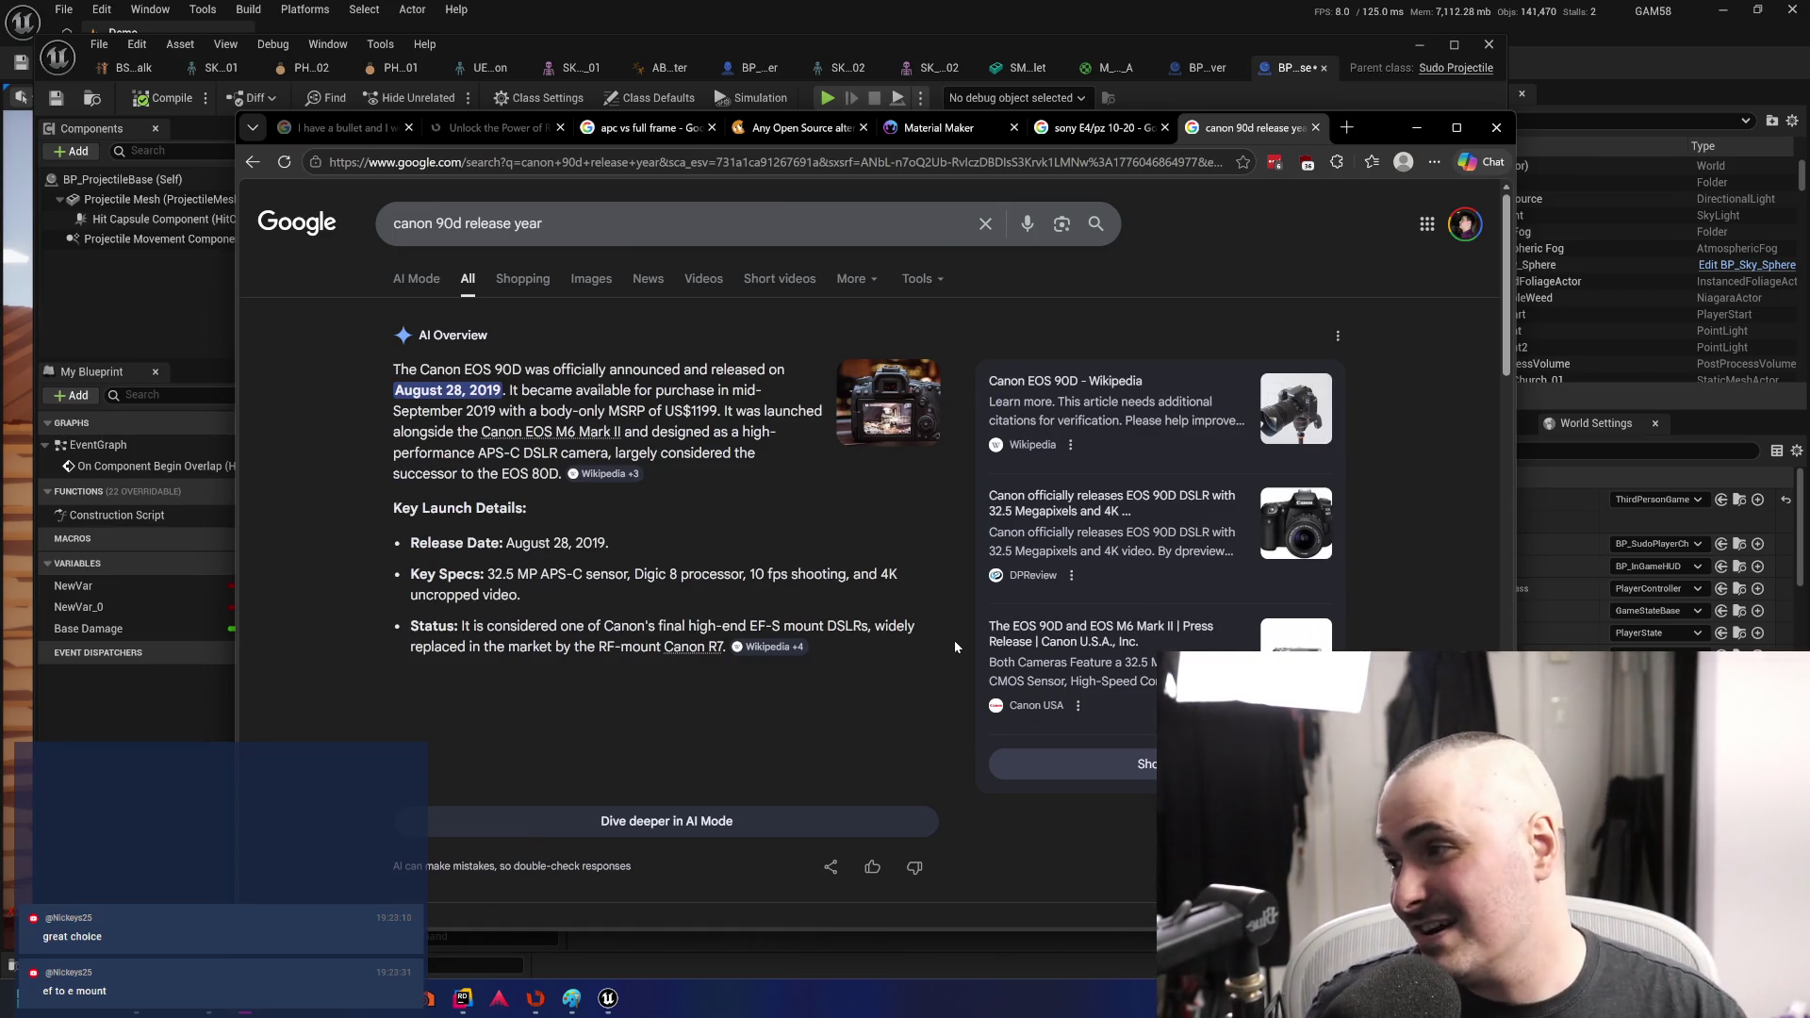
- In a new tab, search 'e lens to ef mount' and browse the results
{"action": "left_click", "coordinate": [1347, 129]}
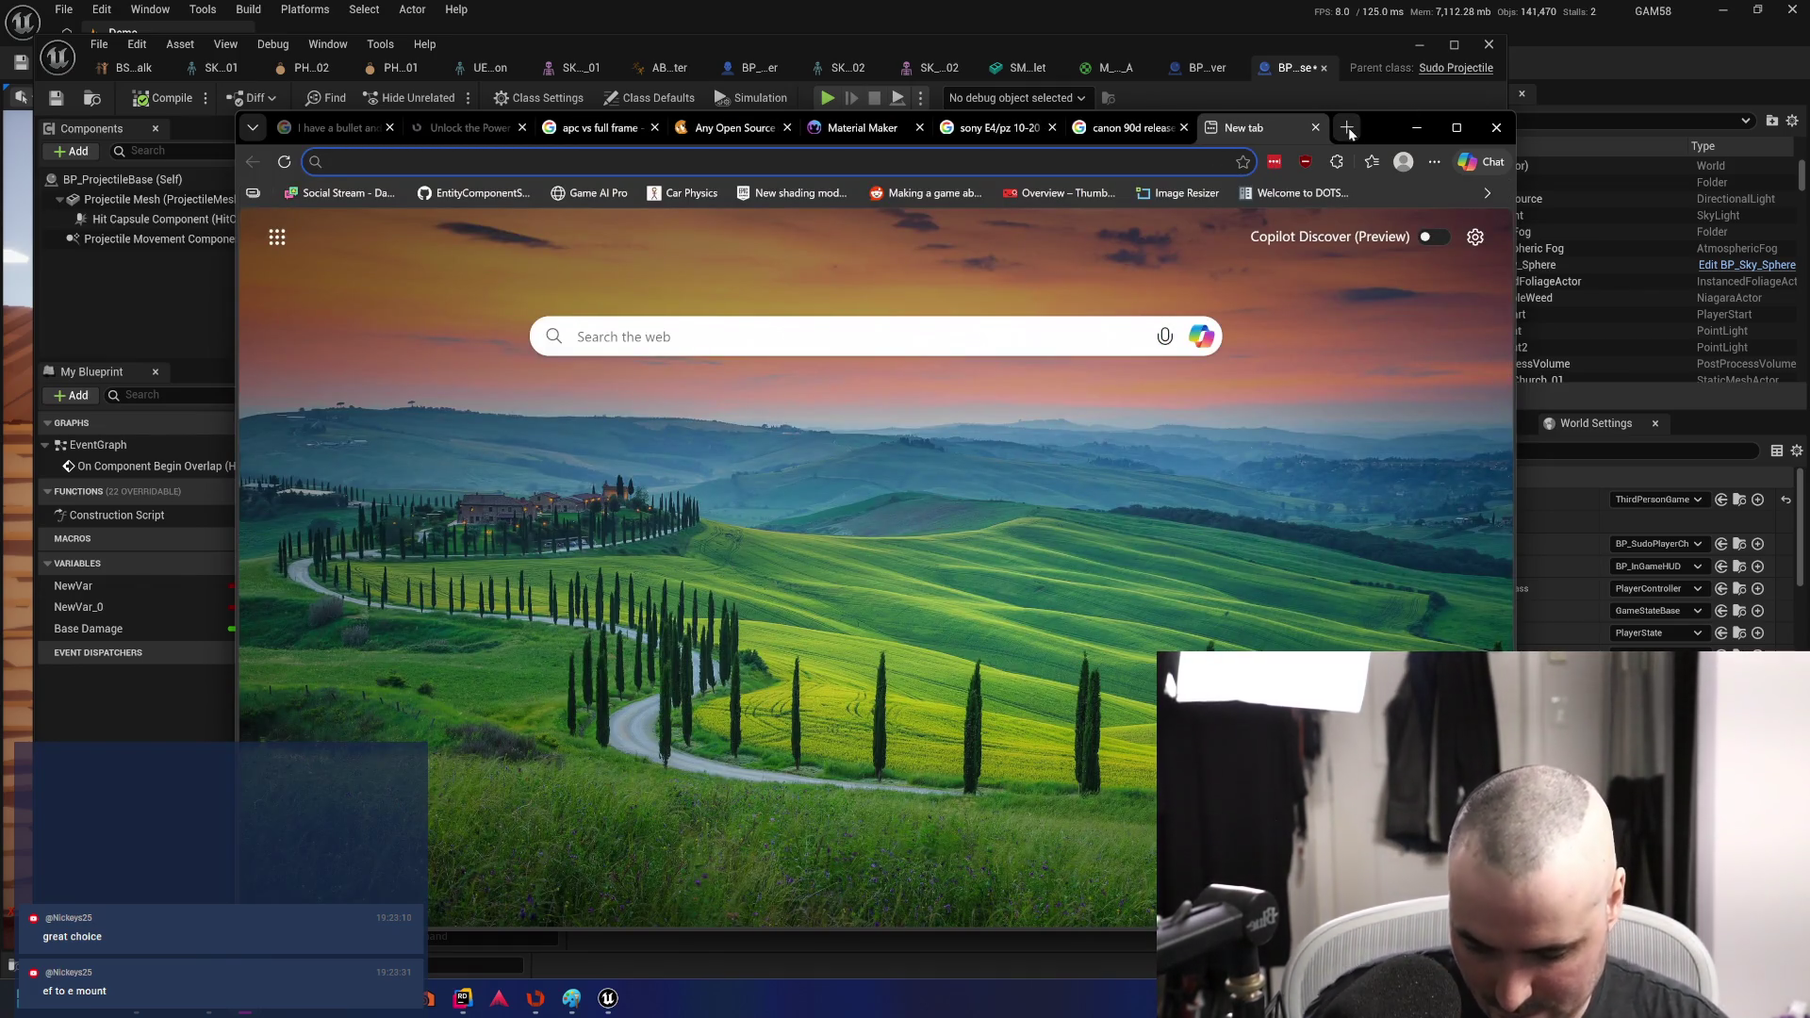
{"action": "type", "text": "e e"}
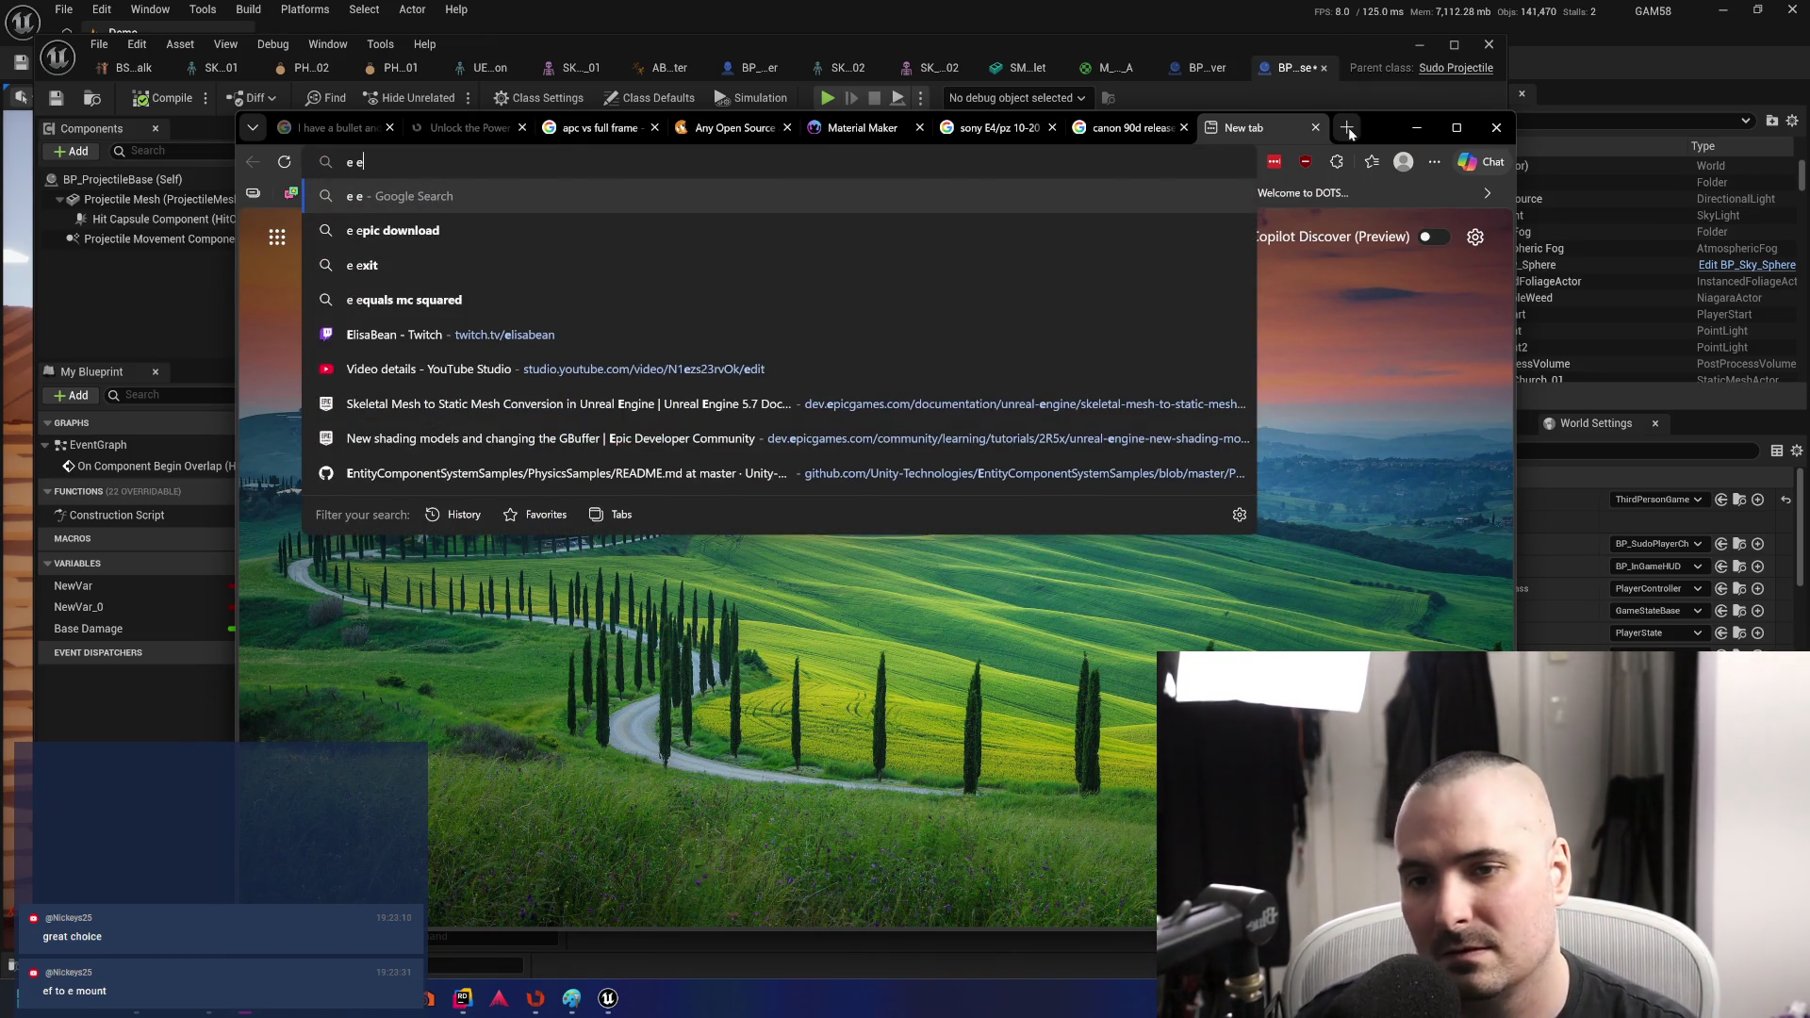
{"action": "key", "text": "BackSpace"}
{"action": "type", "text": "len to "}
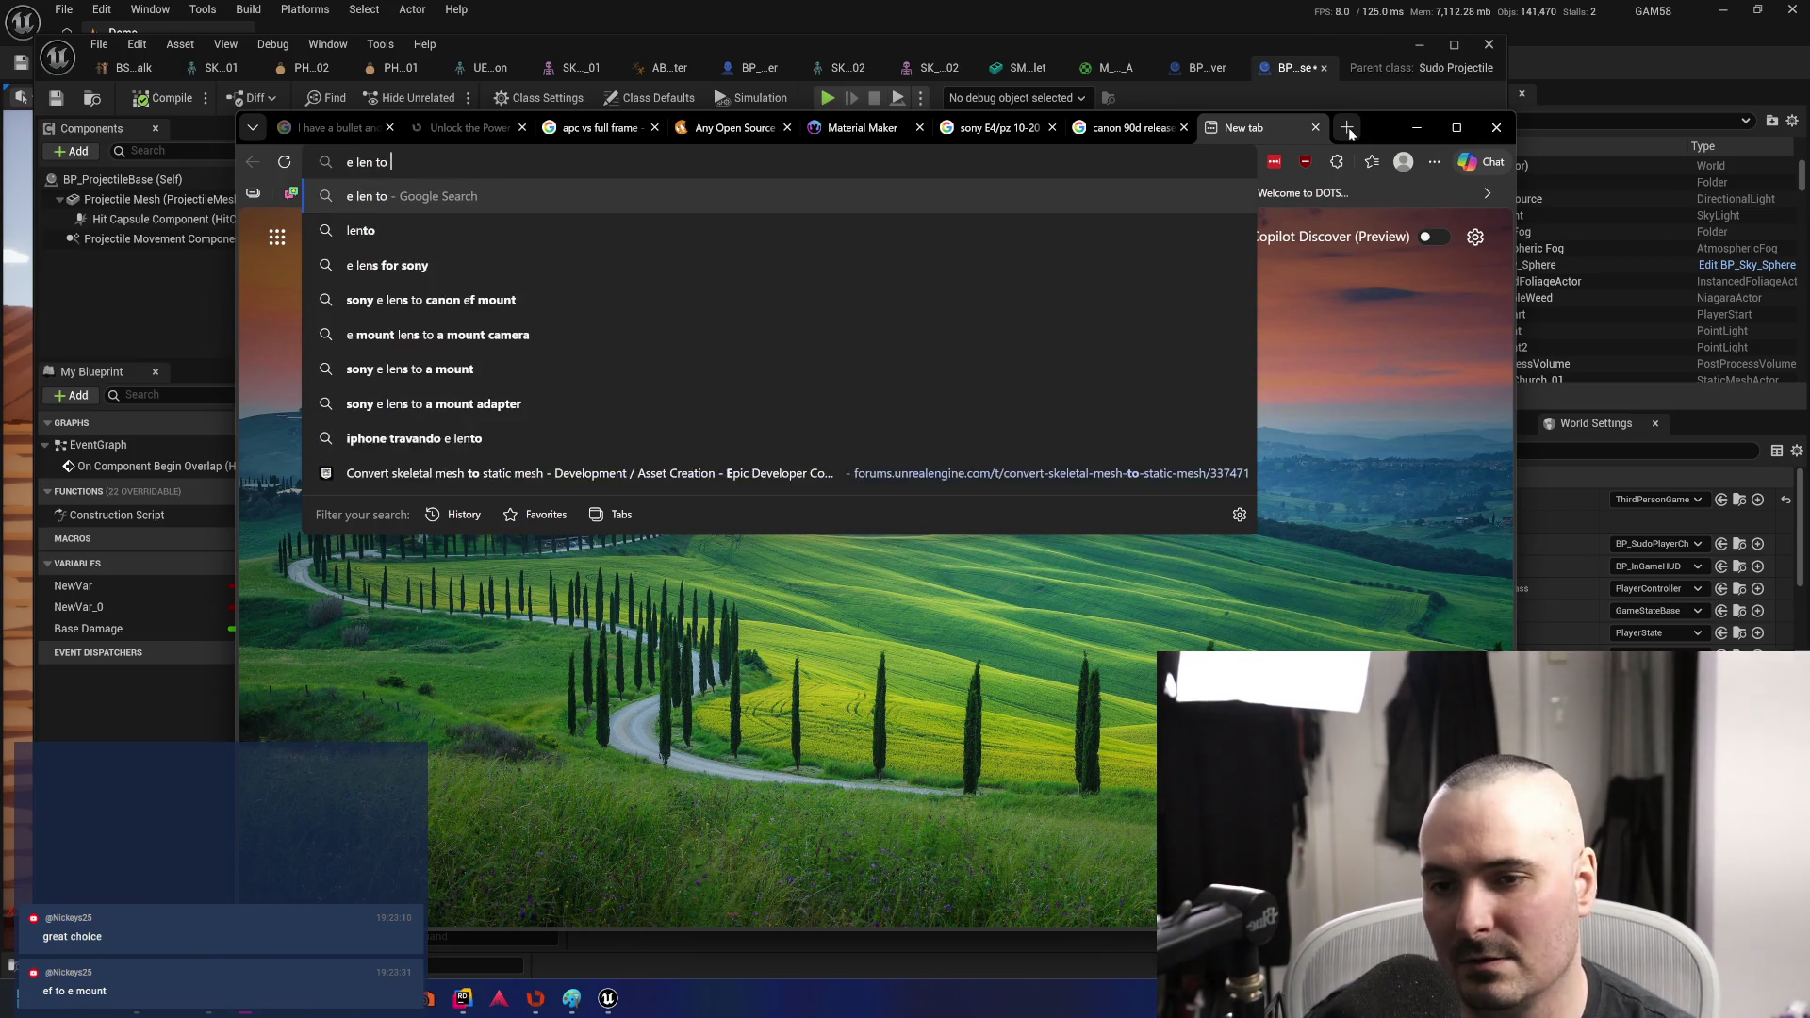
{"action": "type", "text": "ef"}
{"action": "key", "text": "Down"}
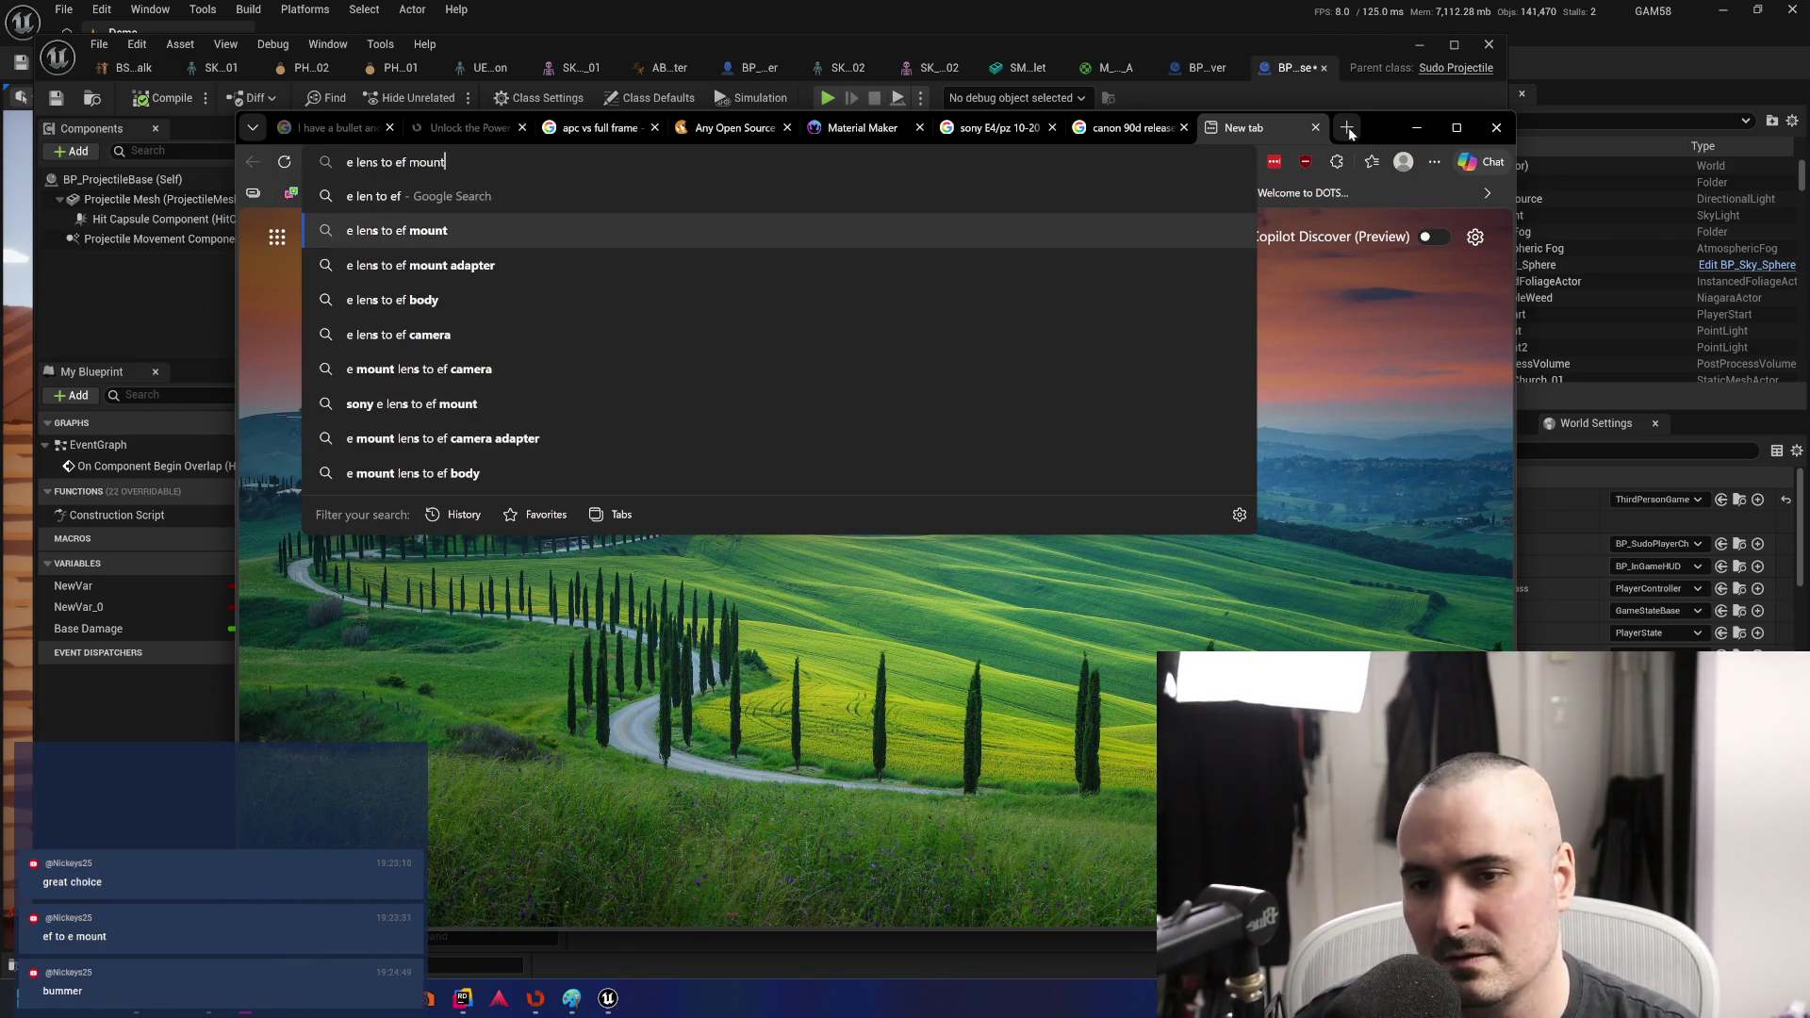
{"action": "key", "text": "Return"}
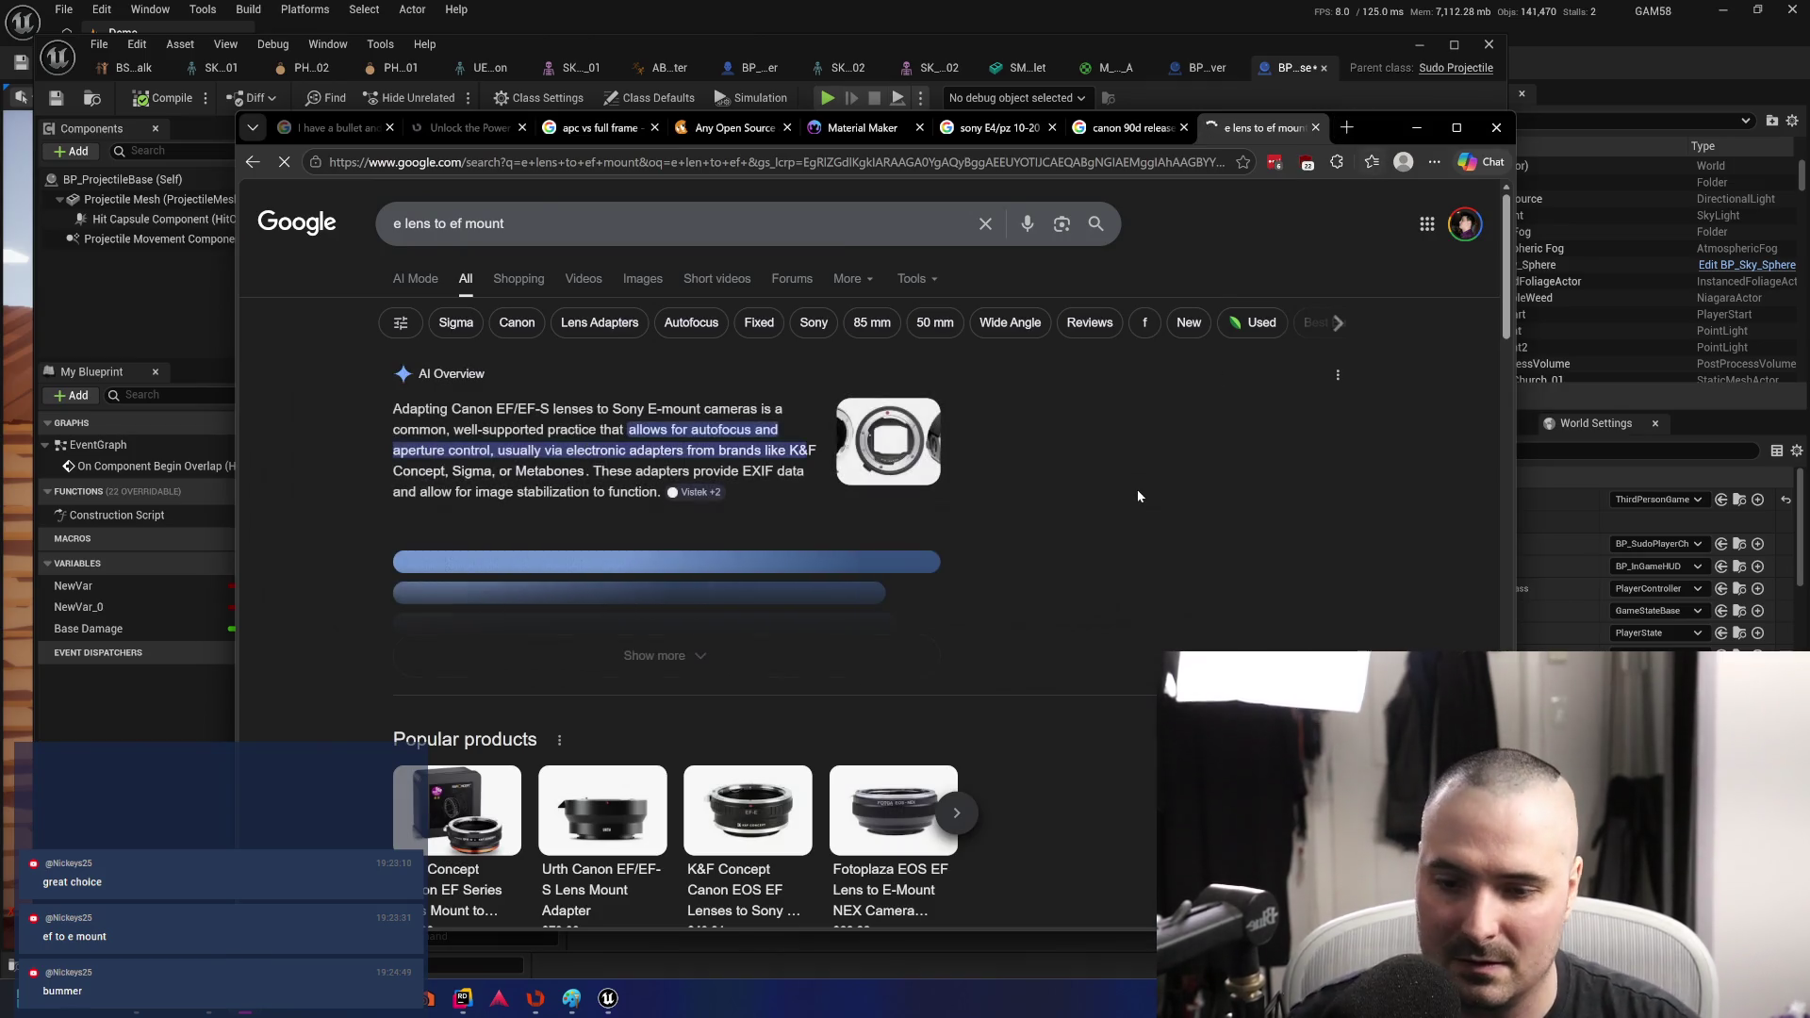
{"action": "scroll", "coordinate": [1178, 497], "scroll_direction": "down", "scroll_amount": 3}
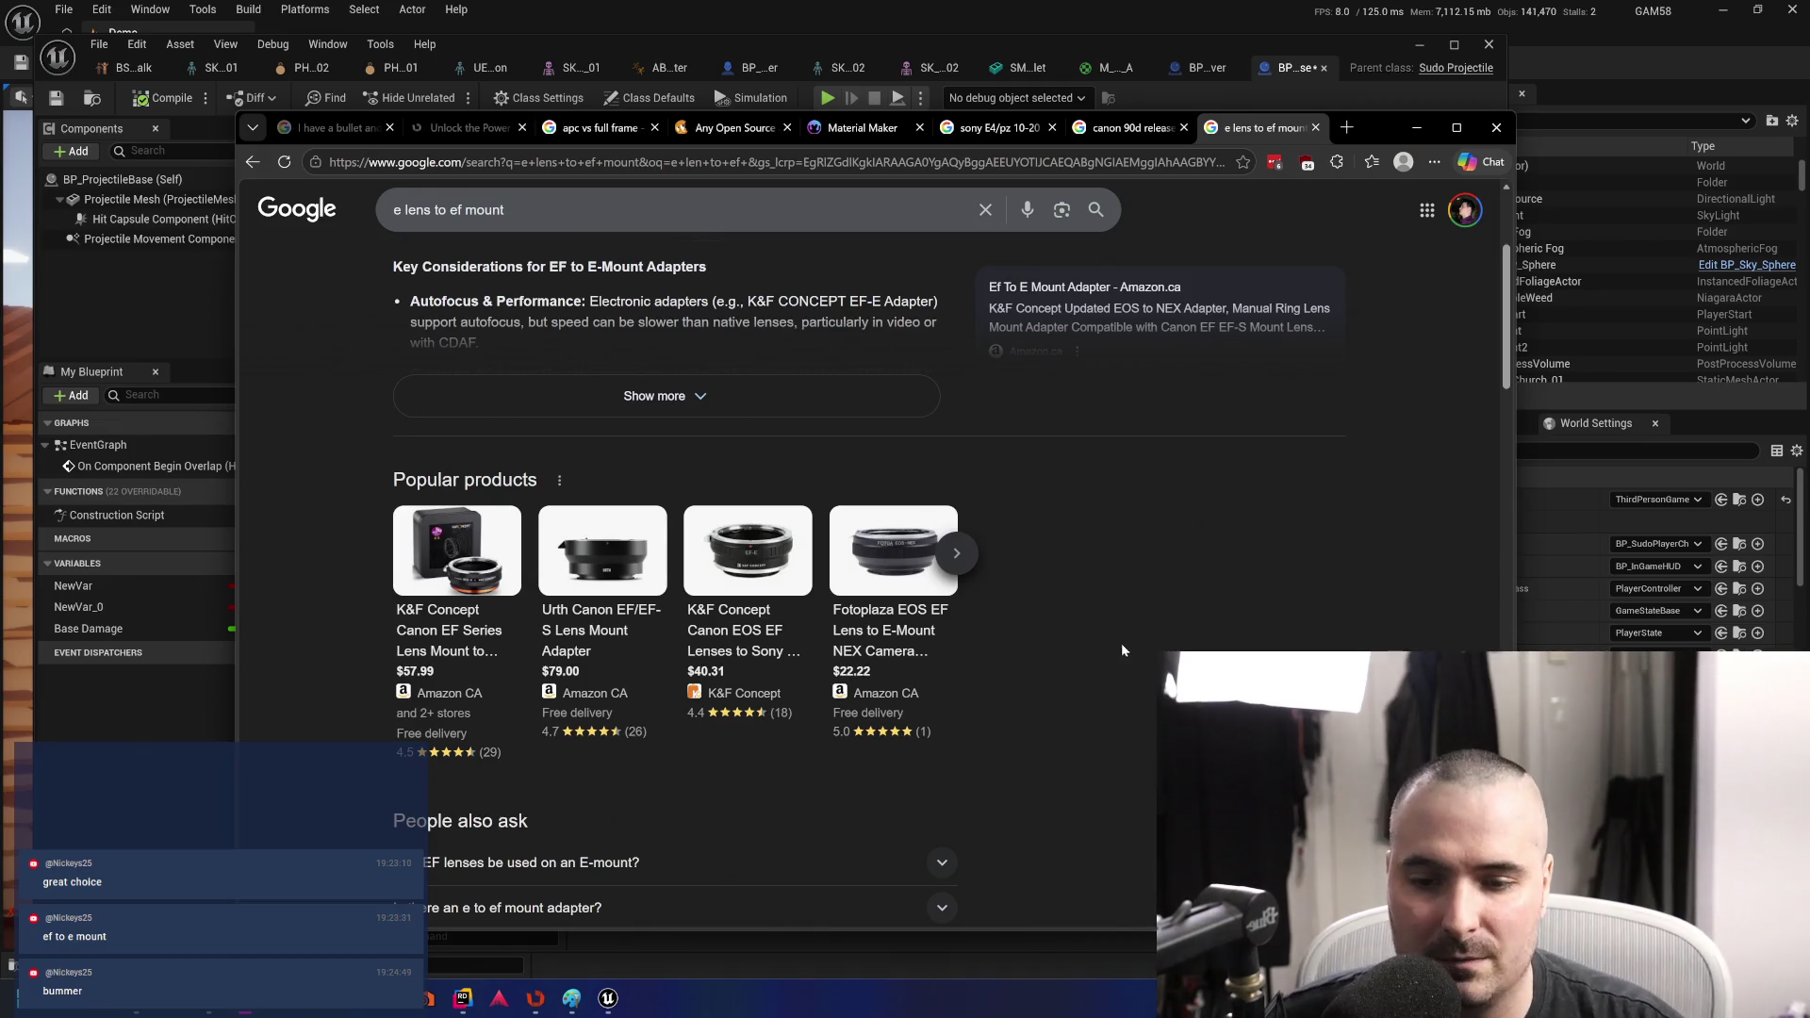
{"action": "scroll", "coordinate": [1122, 643], "scroll_direction": "down", "scroll_amount": 2}
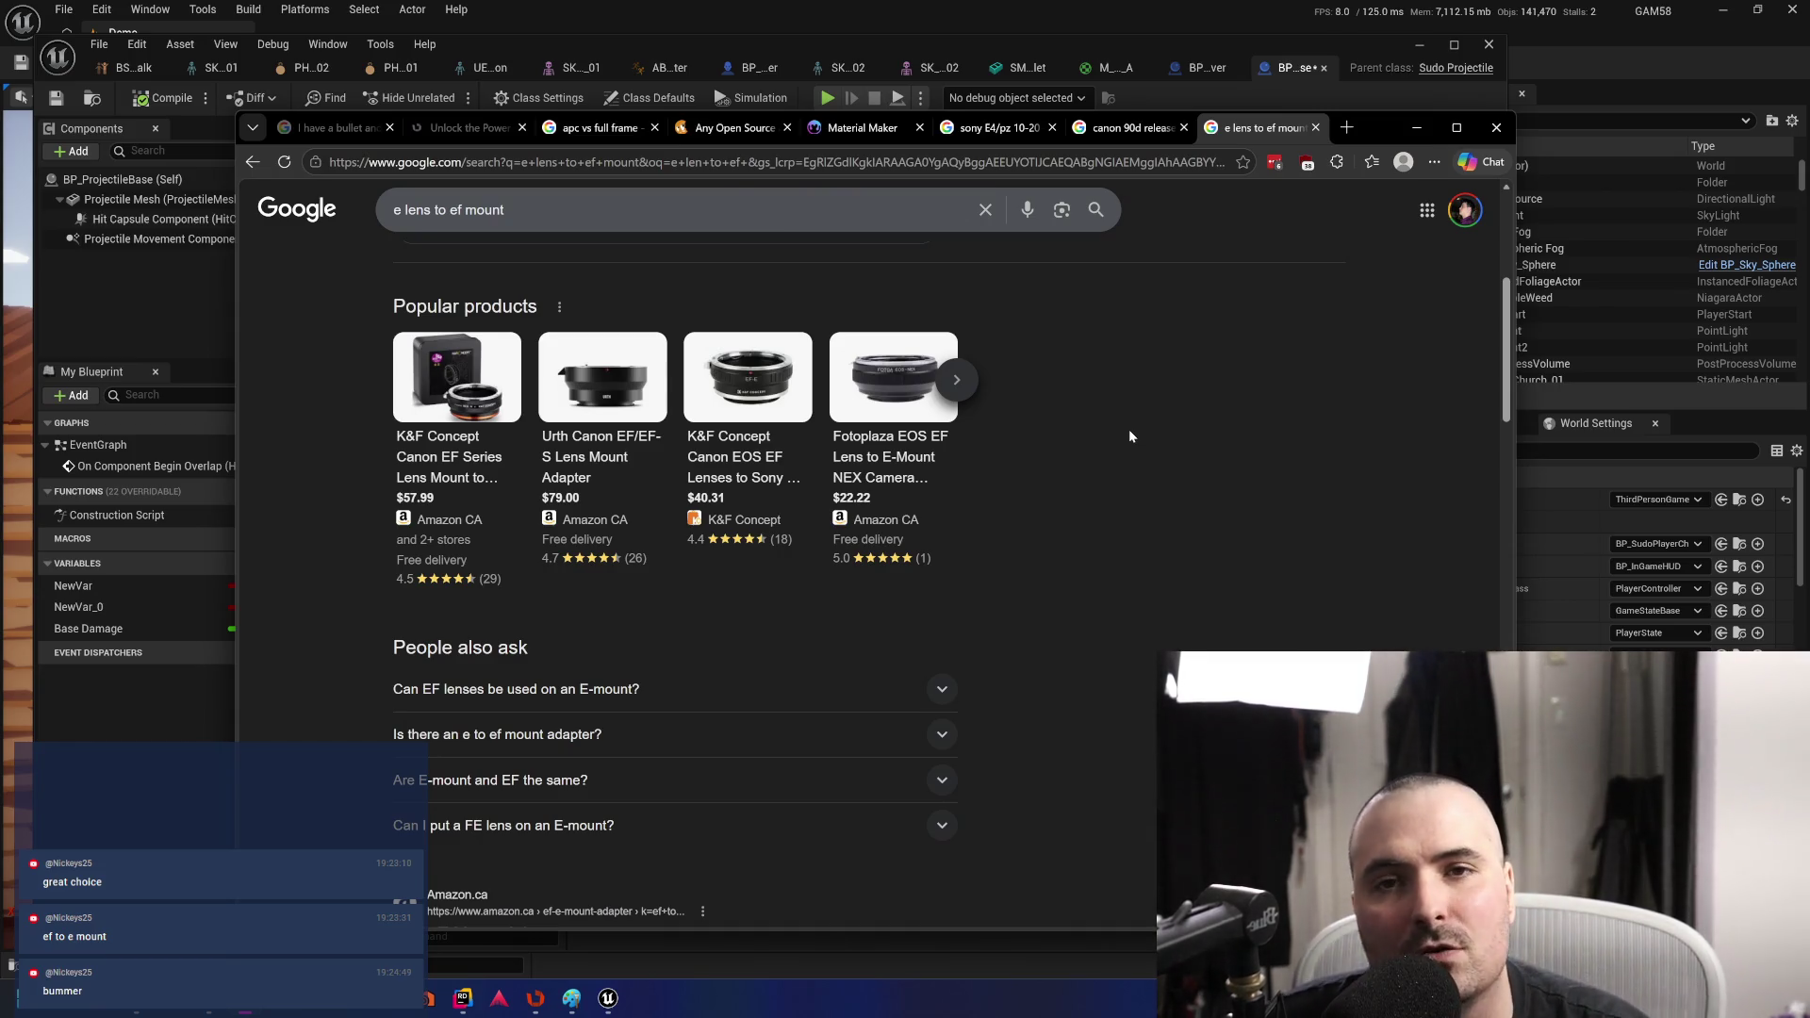
- Search 'canon ef to mirrorless camera adapter' instead, then open another blank tab
{"action": "left_click_drag", "start_coordinate": [509, 209], "coordinate": [393, 185]}
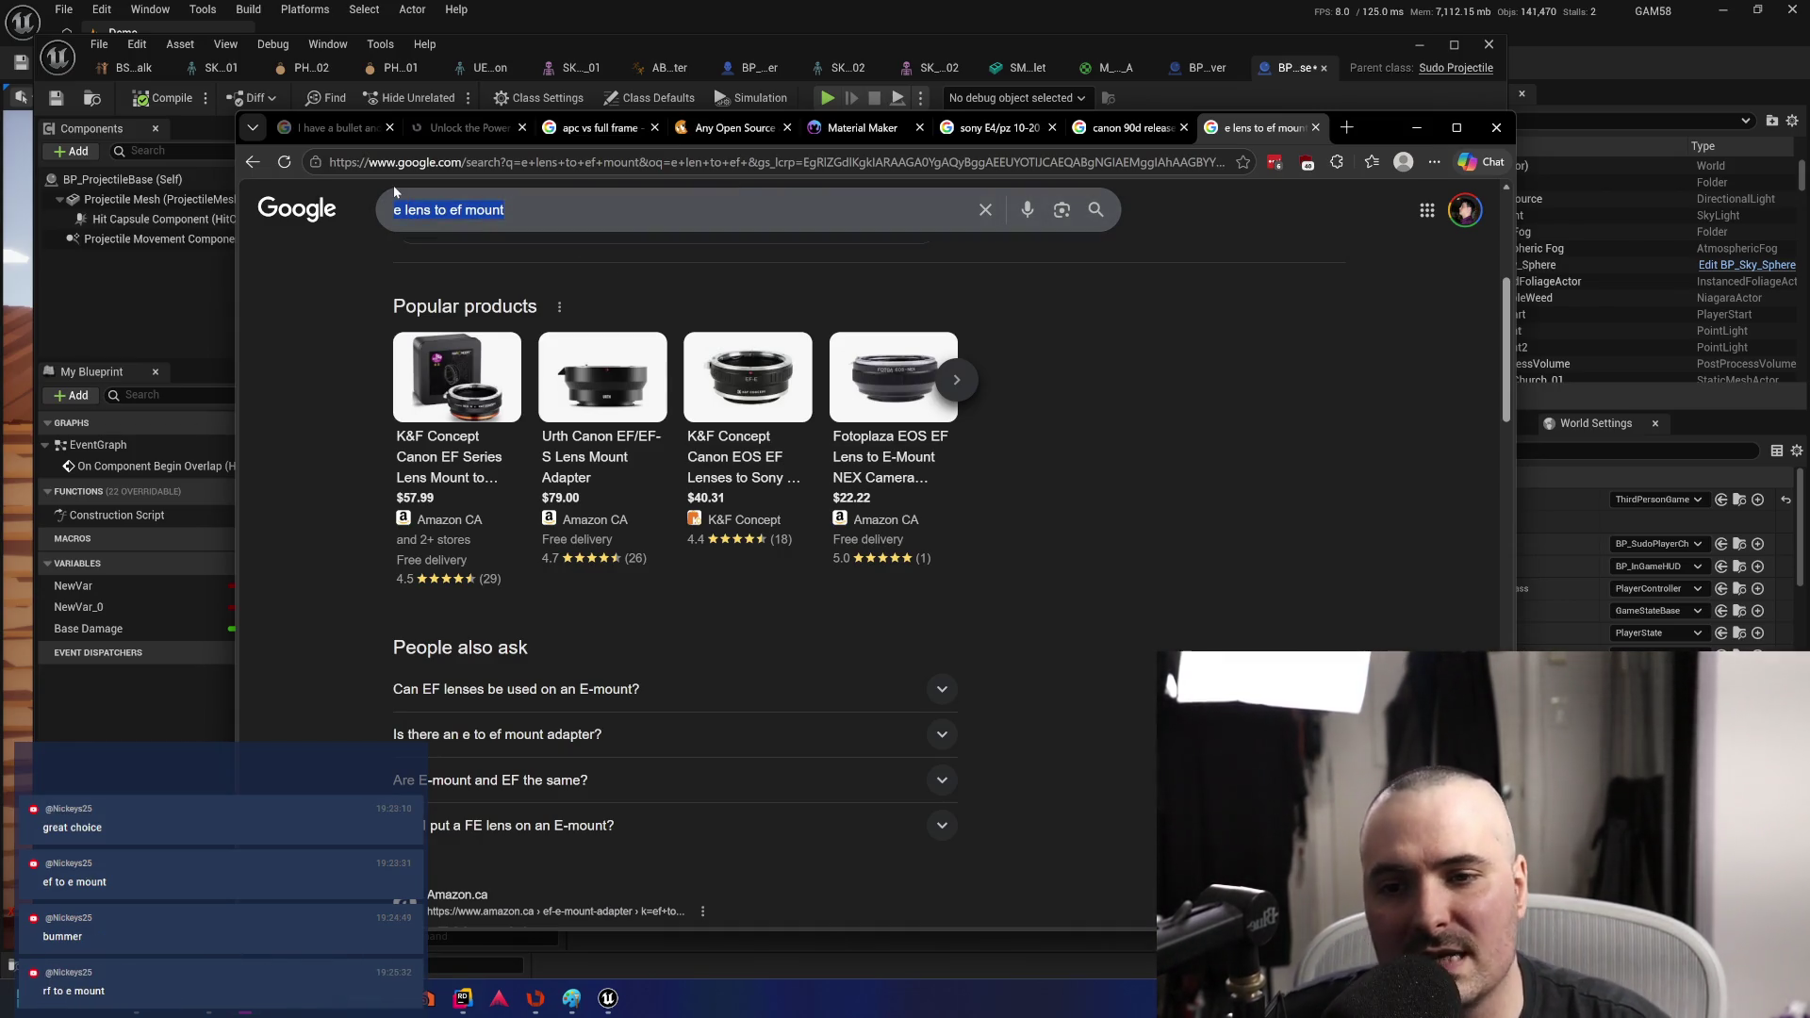
{"action": "type", "text": "ca"}
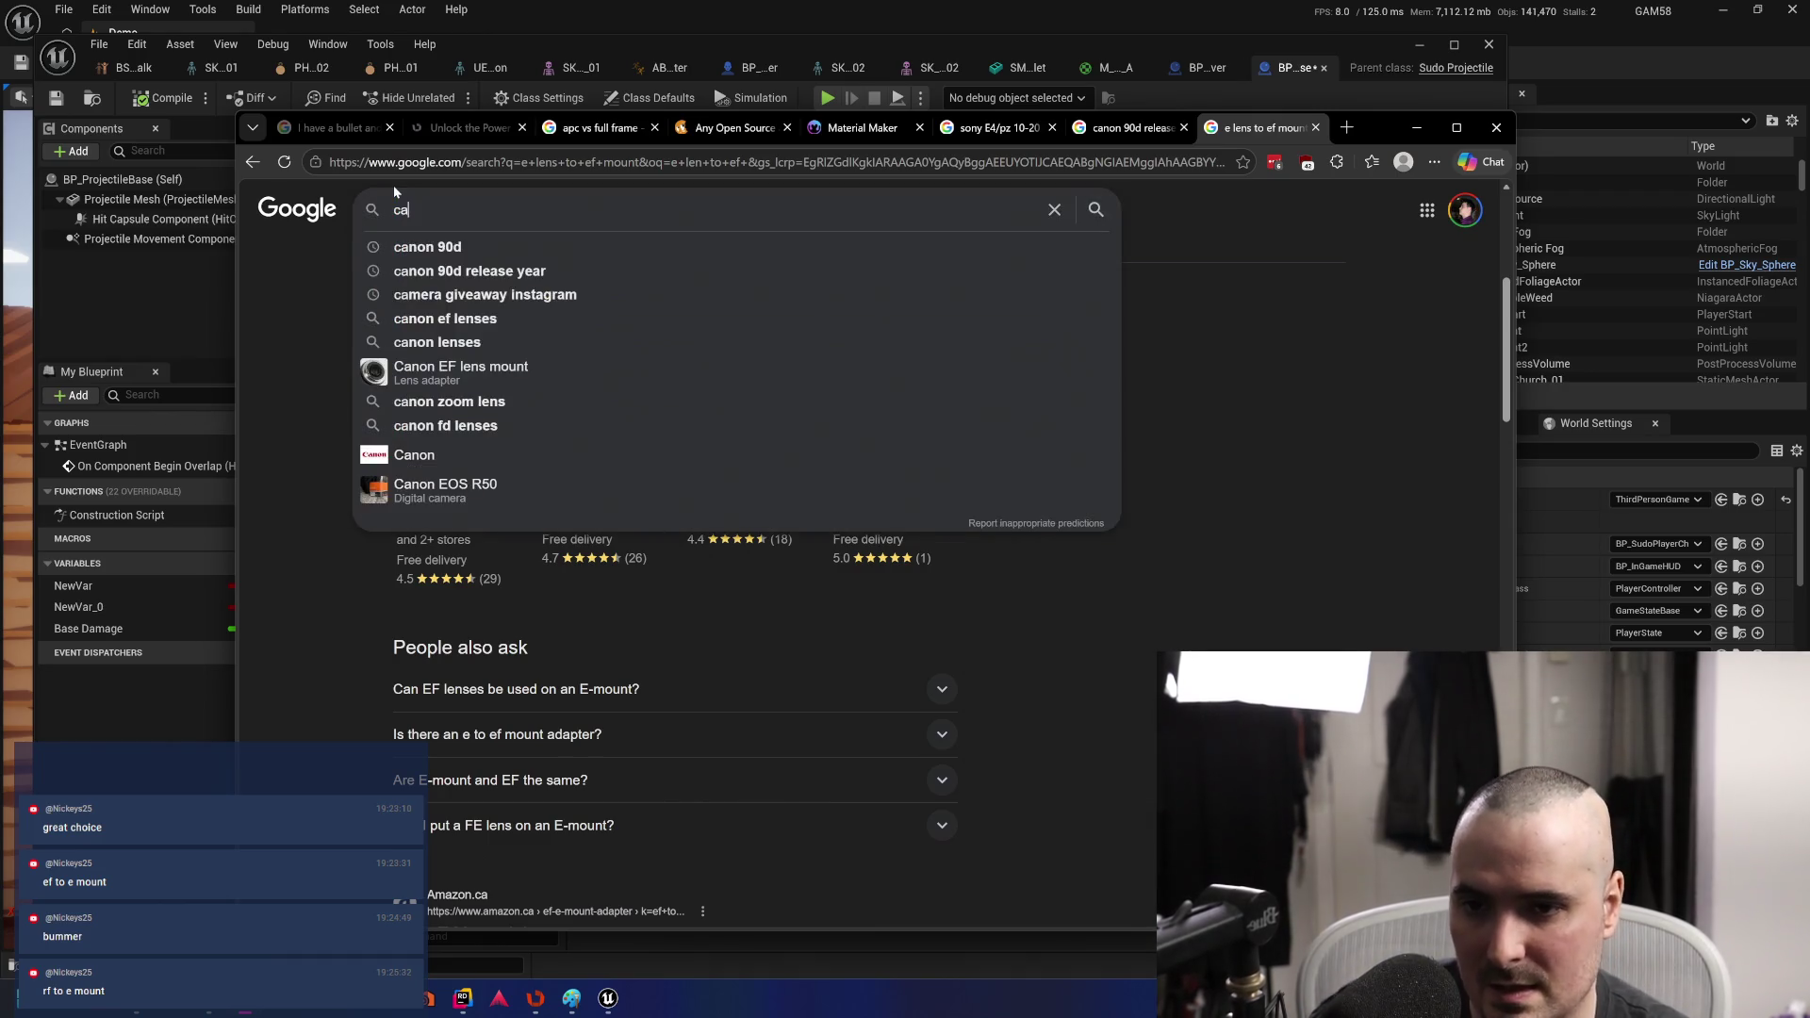
{"action": "type", "text": "on ef "}
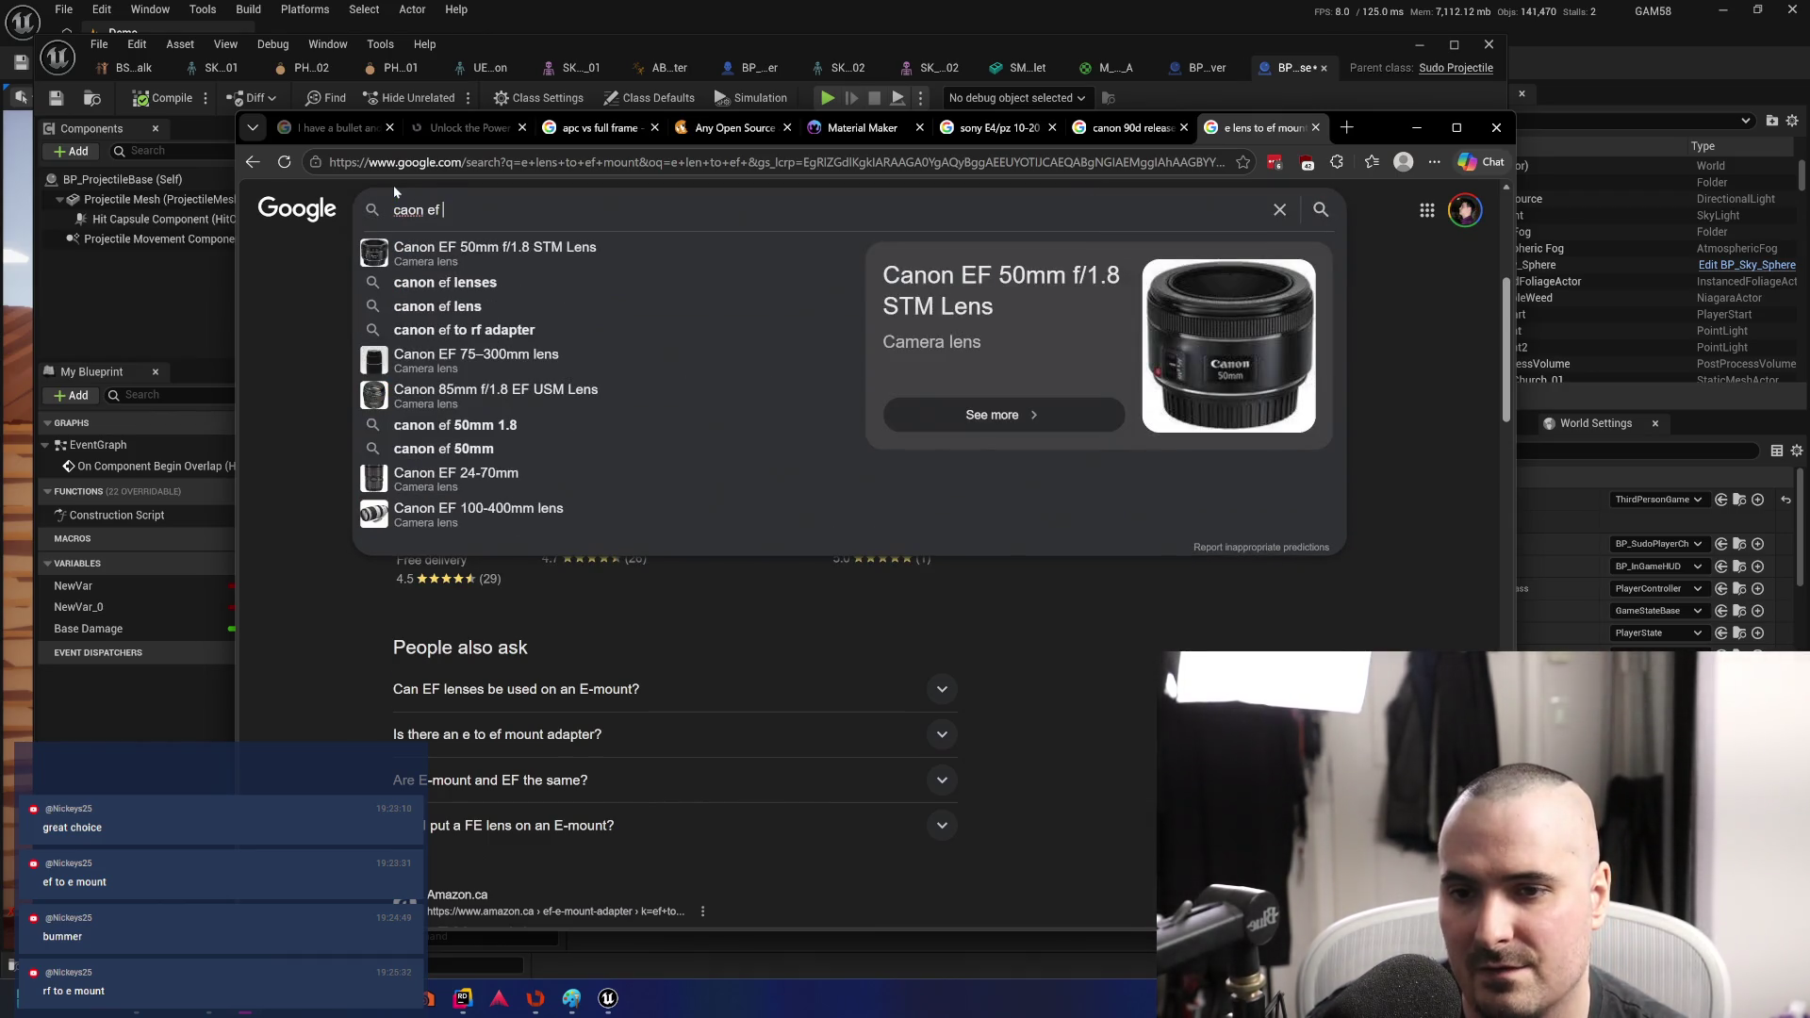
{"action": "type", "text": "to mi"}
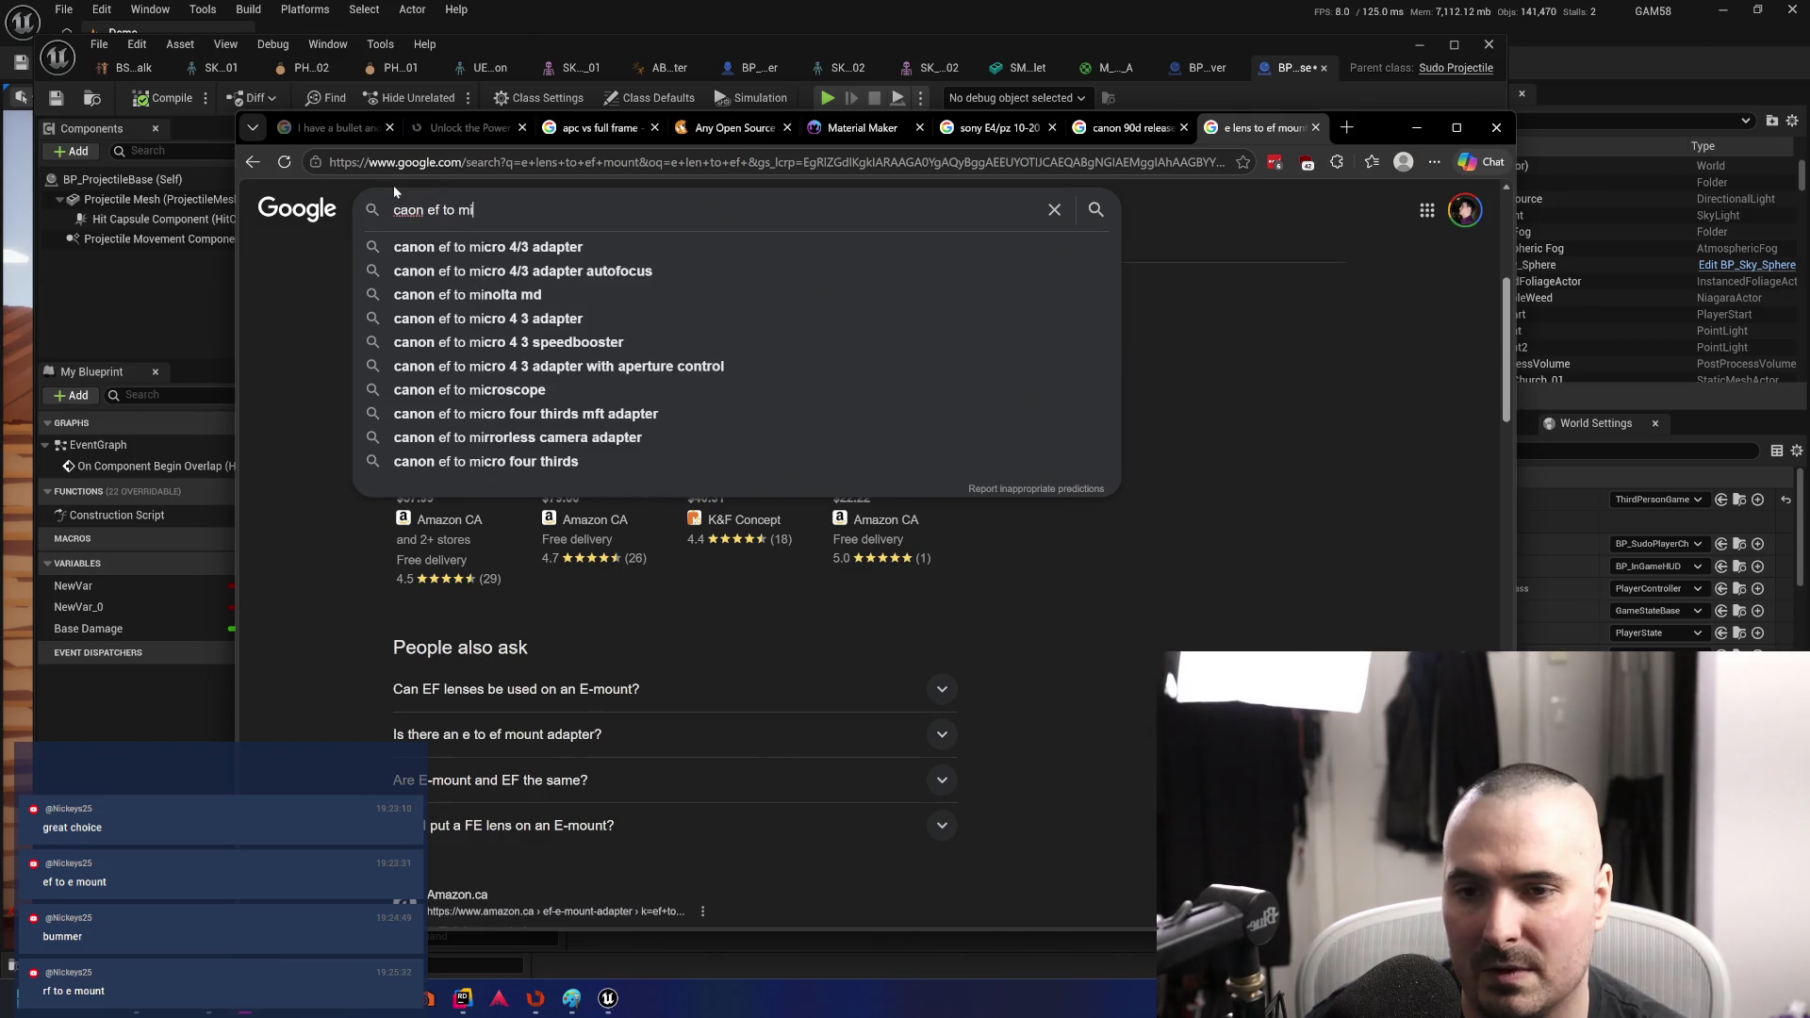
{"action": "key", "text": "BackSpace"}
{"action": "type", "text": "errl"}
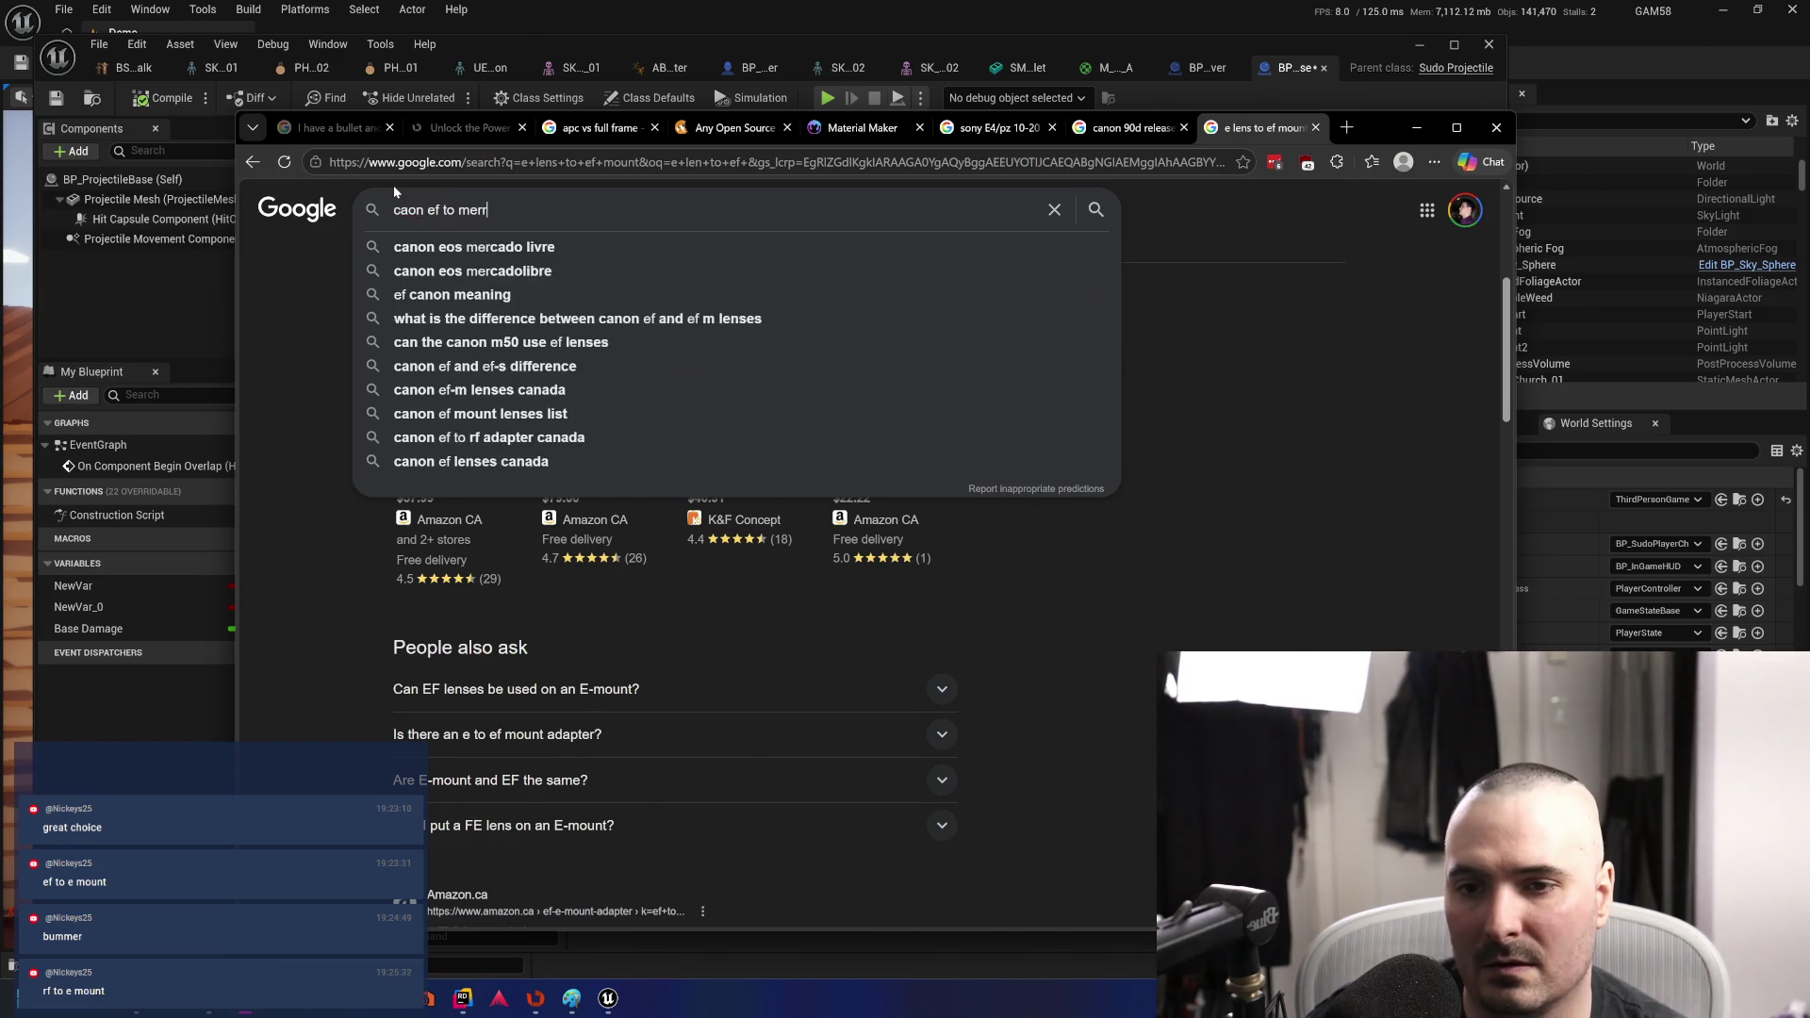
{"action": "key", "text": "BackSpace"}
{"action": "key", "text": "BackSpace"}
{"action": "key", "text": "BackSpace"}
{"action": "type", "text": "irrorless"}
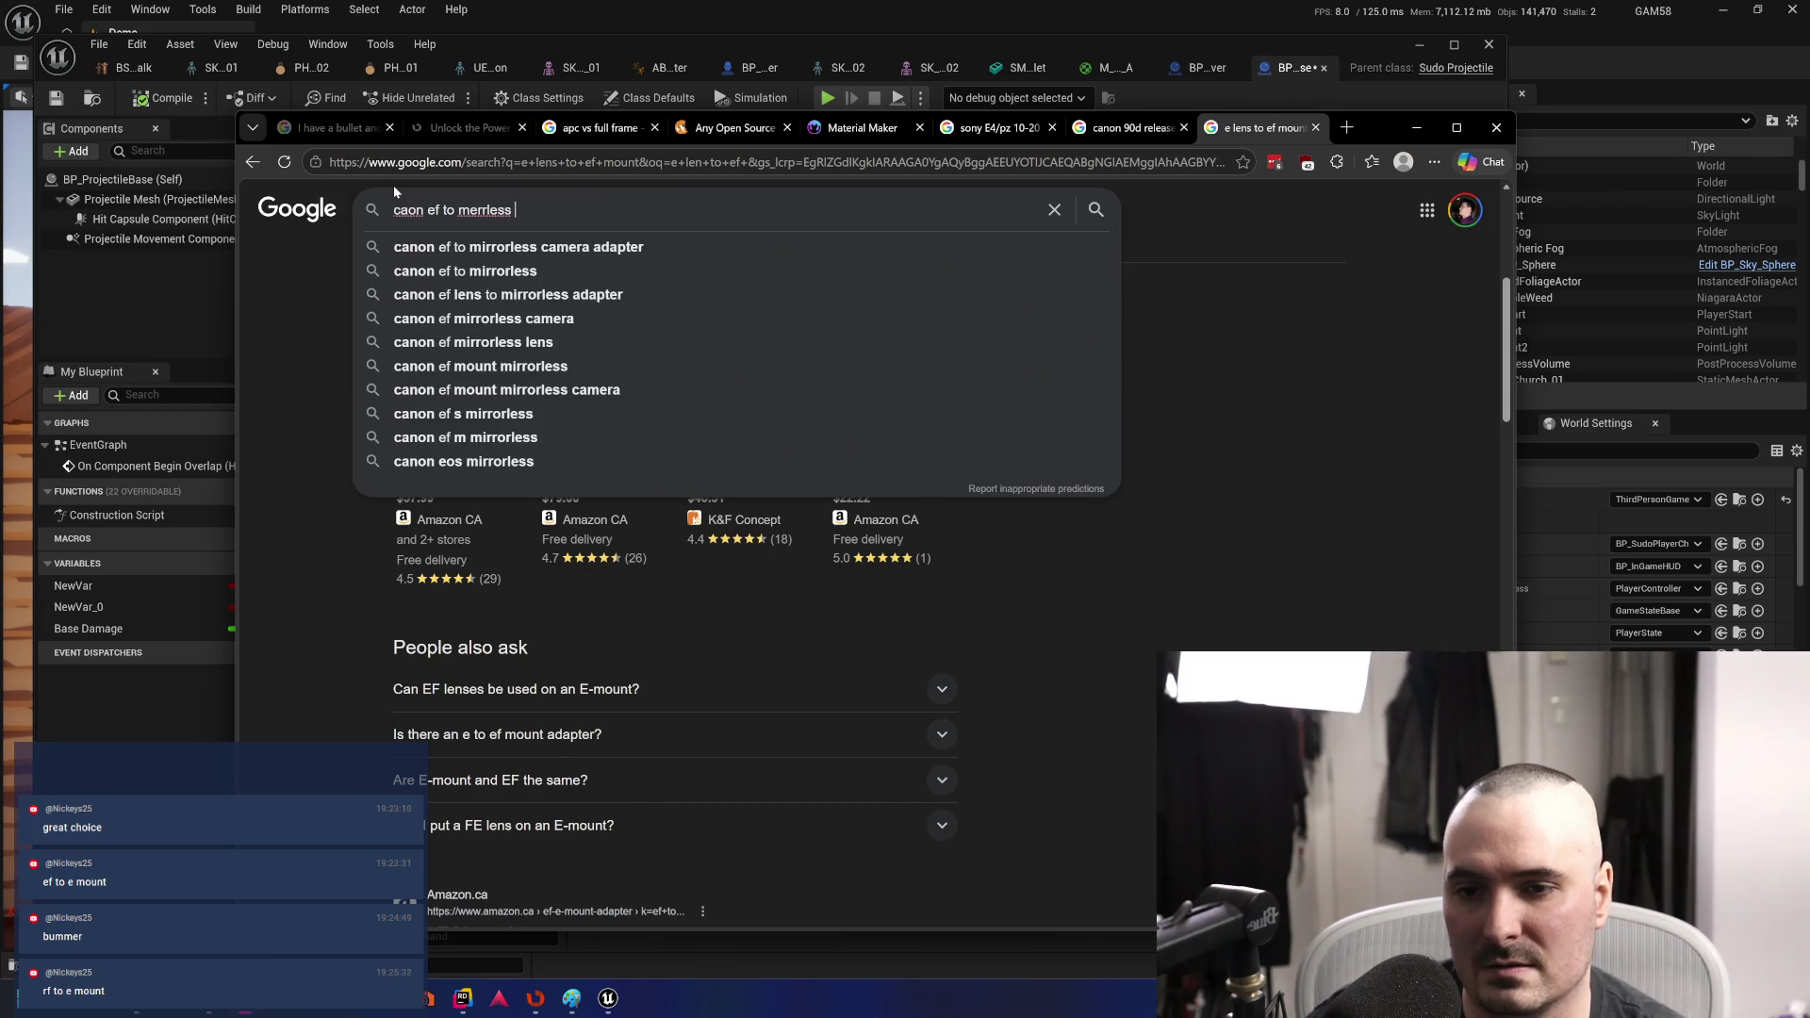
{"action": "key", "text": "Down"}
{"action": "key", "text": "Return"}
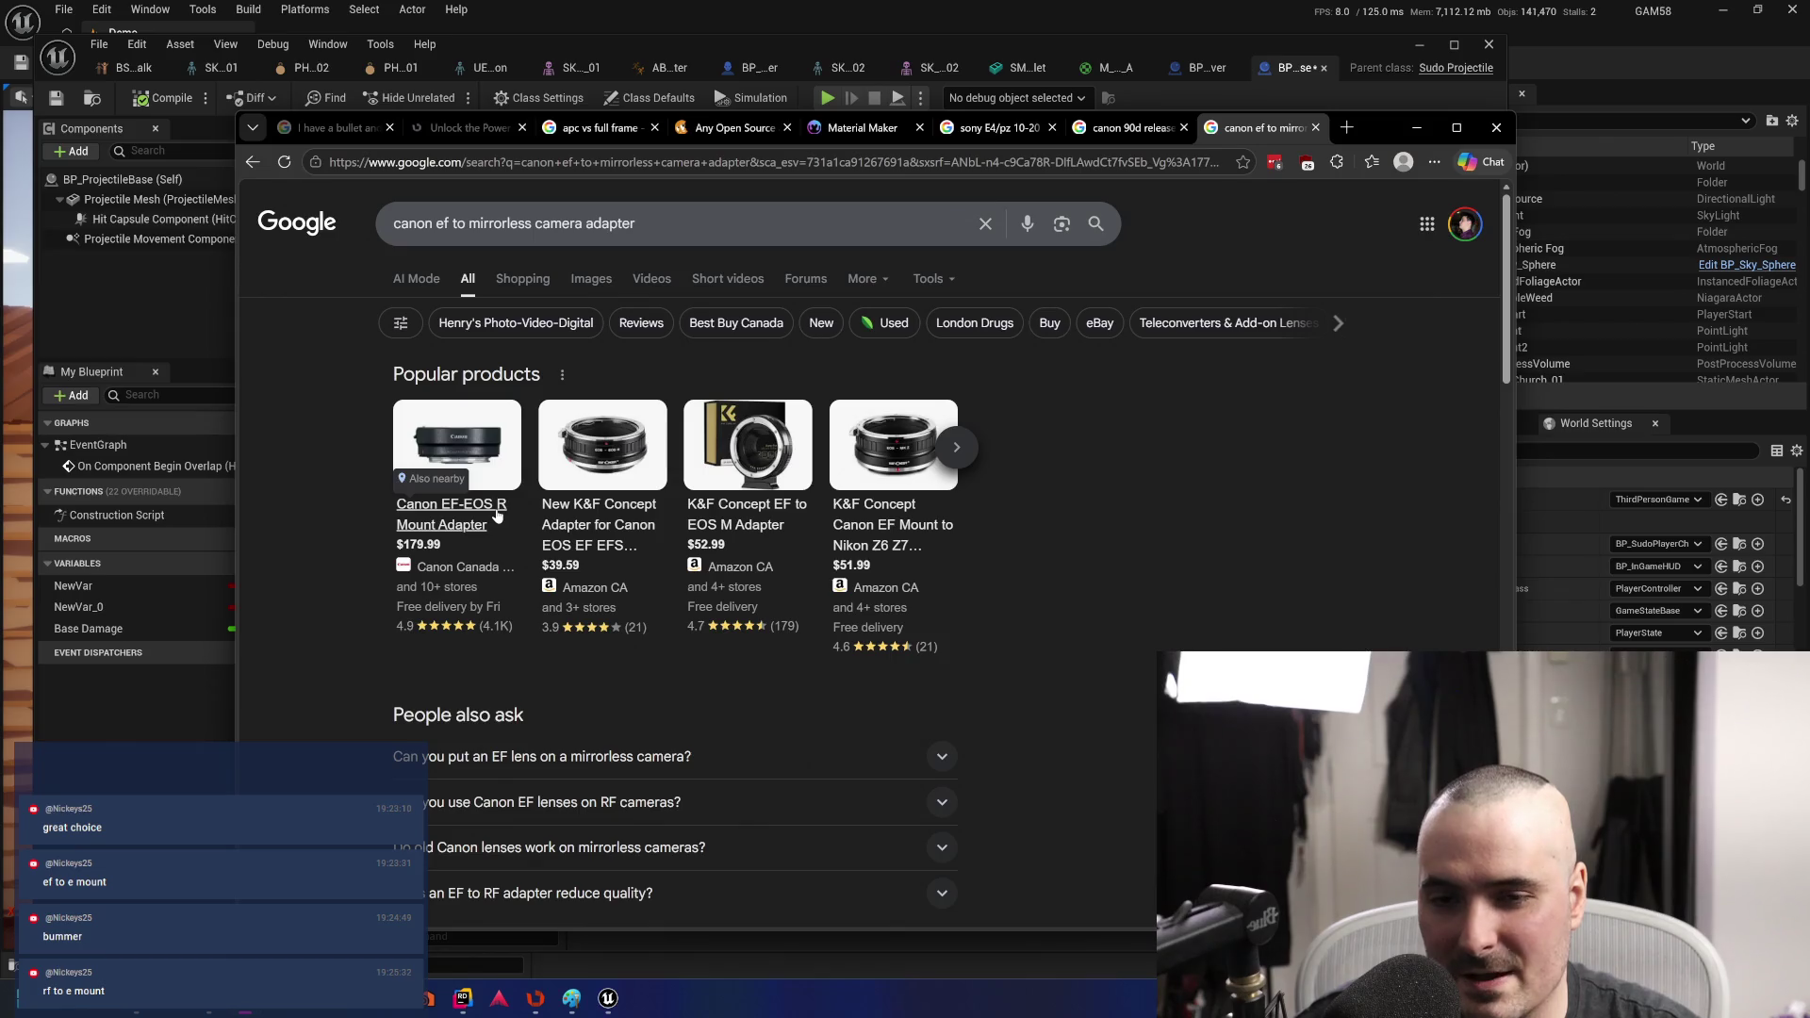
{"action": "key", "text": "ctrl+t"}
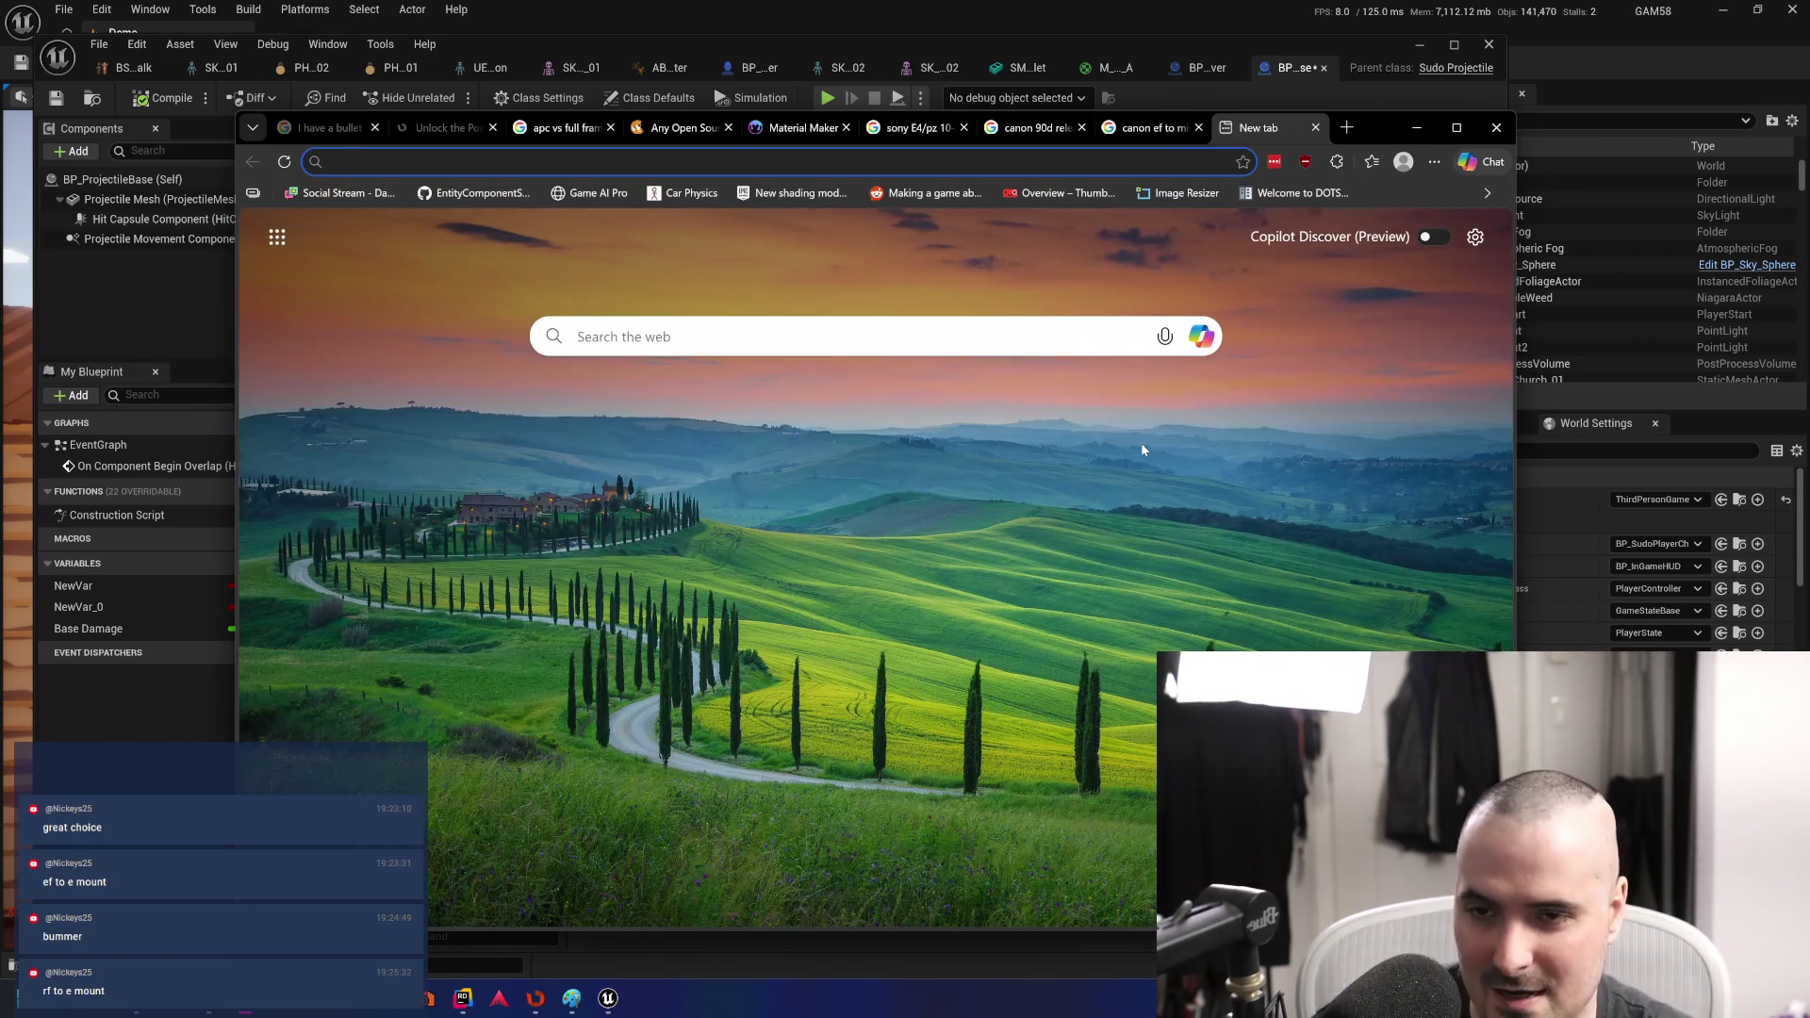
- Search the web for a 'sony E to Canon rf adapter' from the address bar
{"action": "type", "text": "sony "}
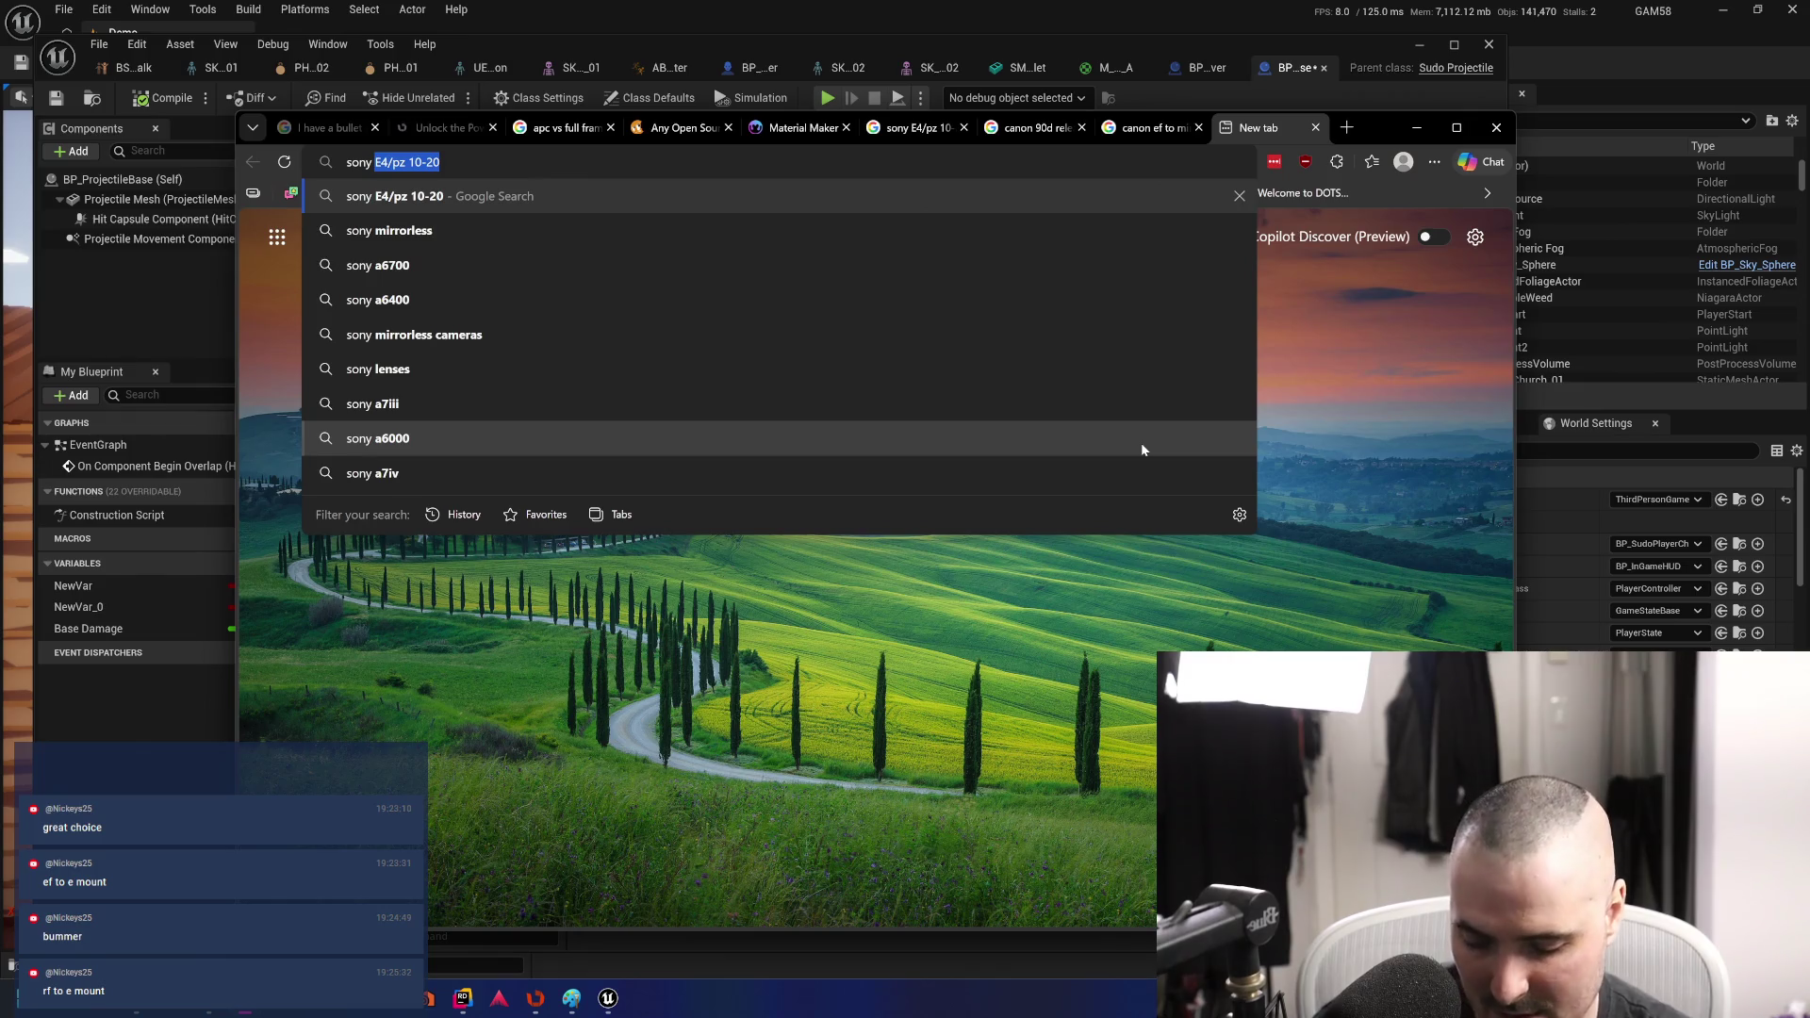
{"action": "type", "text": "E to "}
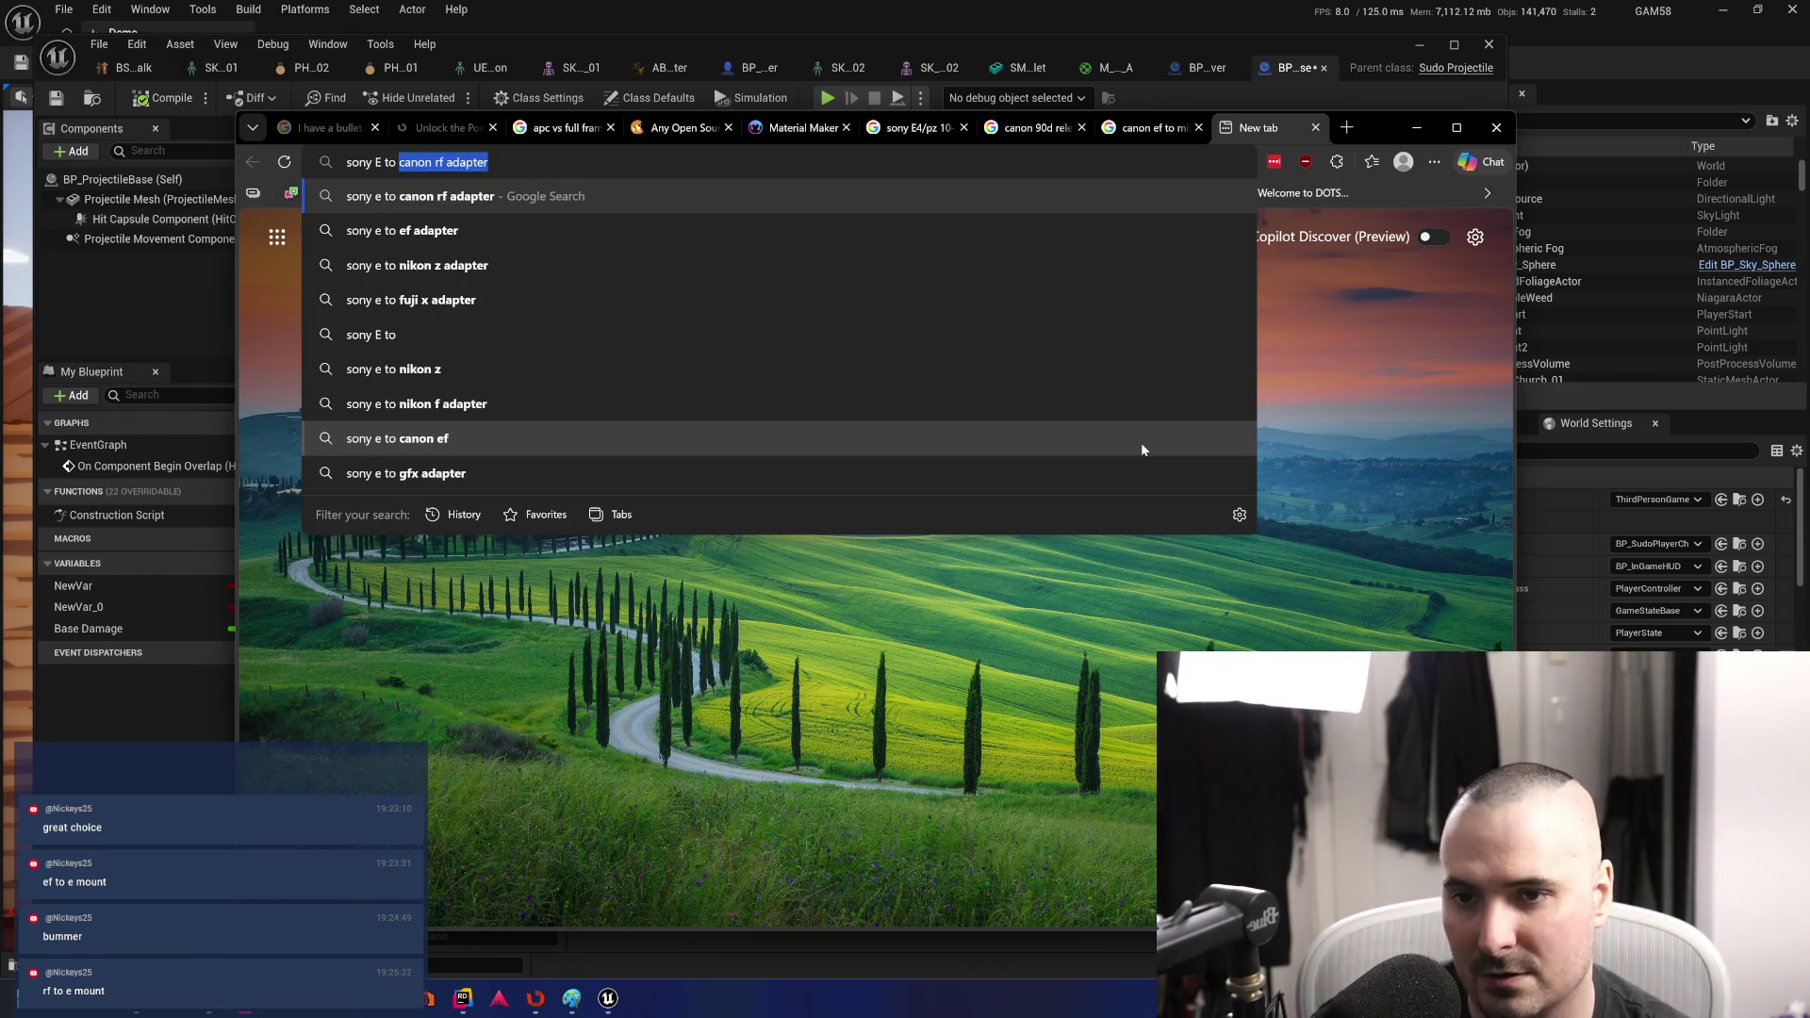
{"action": "type", "text": "C"}
{"action": "key", "text": "BackSpace"}
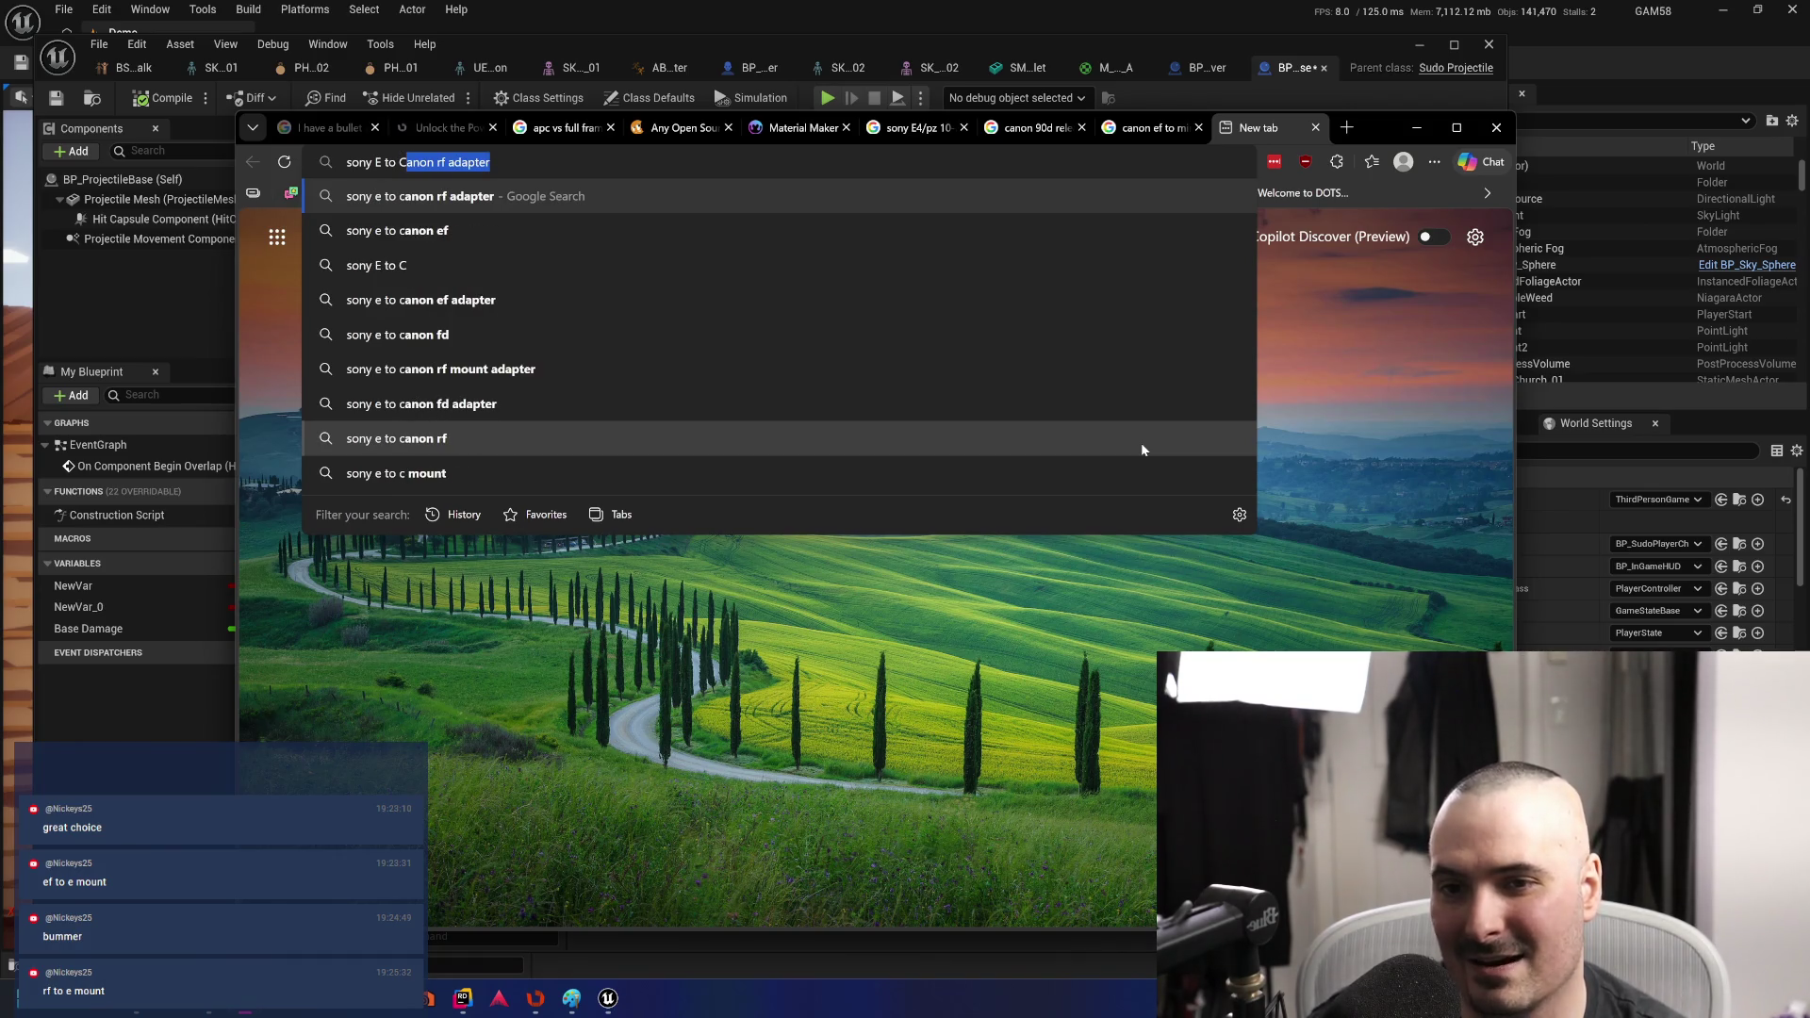
{"action": "key", "text": "Return"}
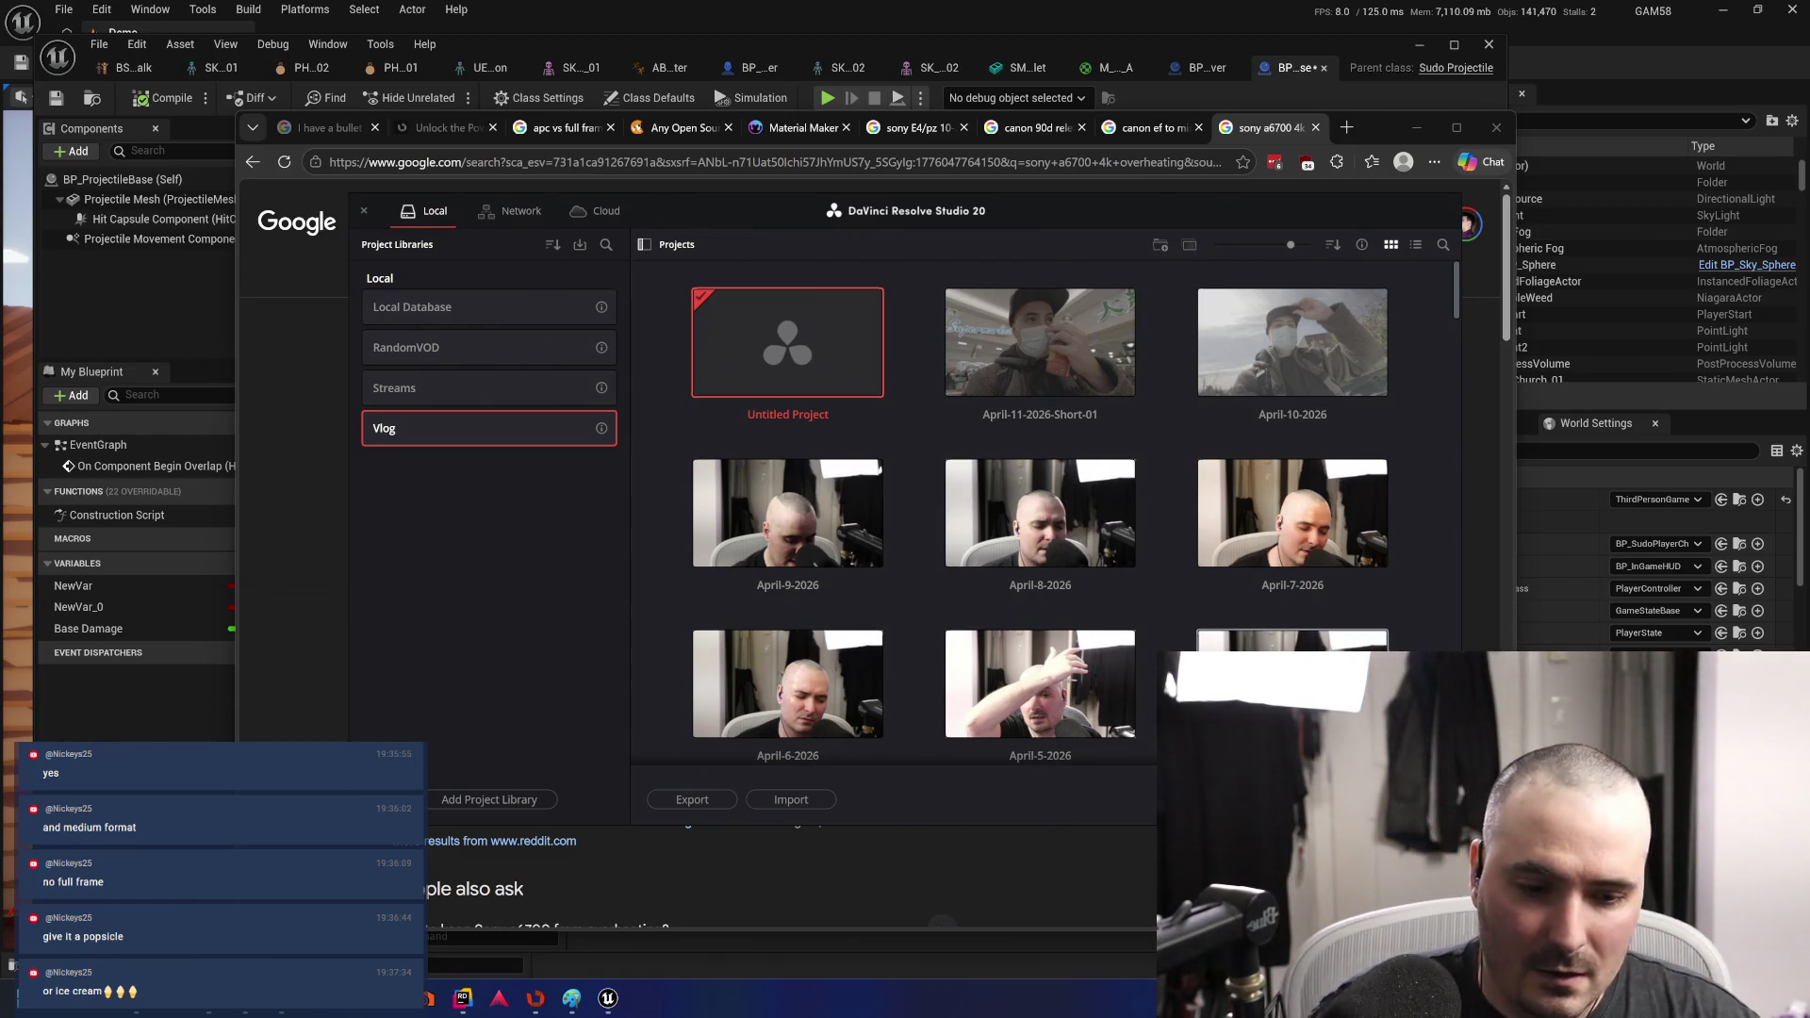
- Create the April-12-2026 project in the Vlog library with Ctrl+N and open it
{"action": "key", "text": "ctrl+n"}
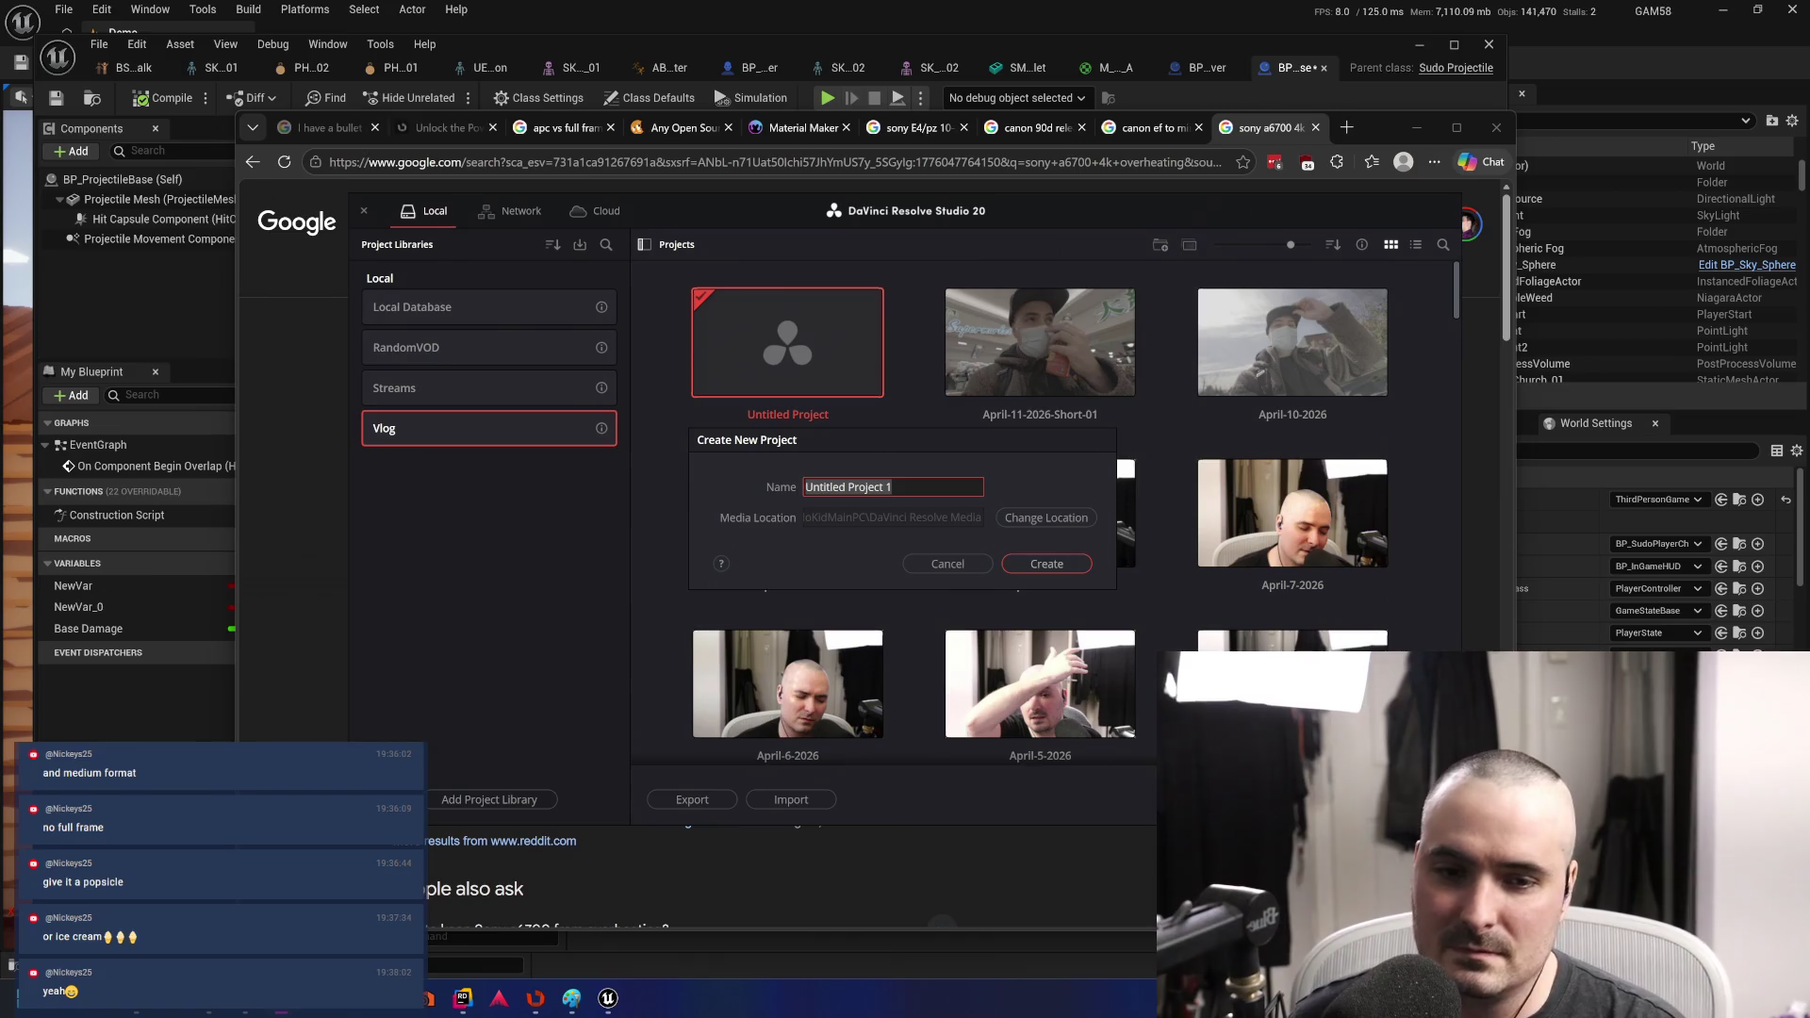
{"action": "type", "text": "April-12"}
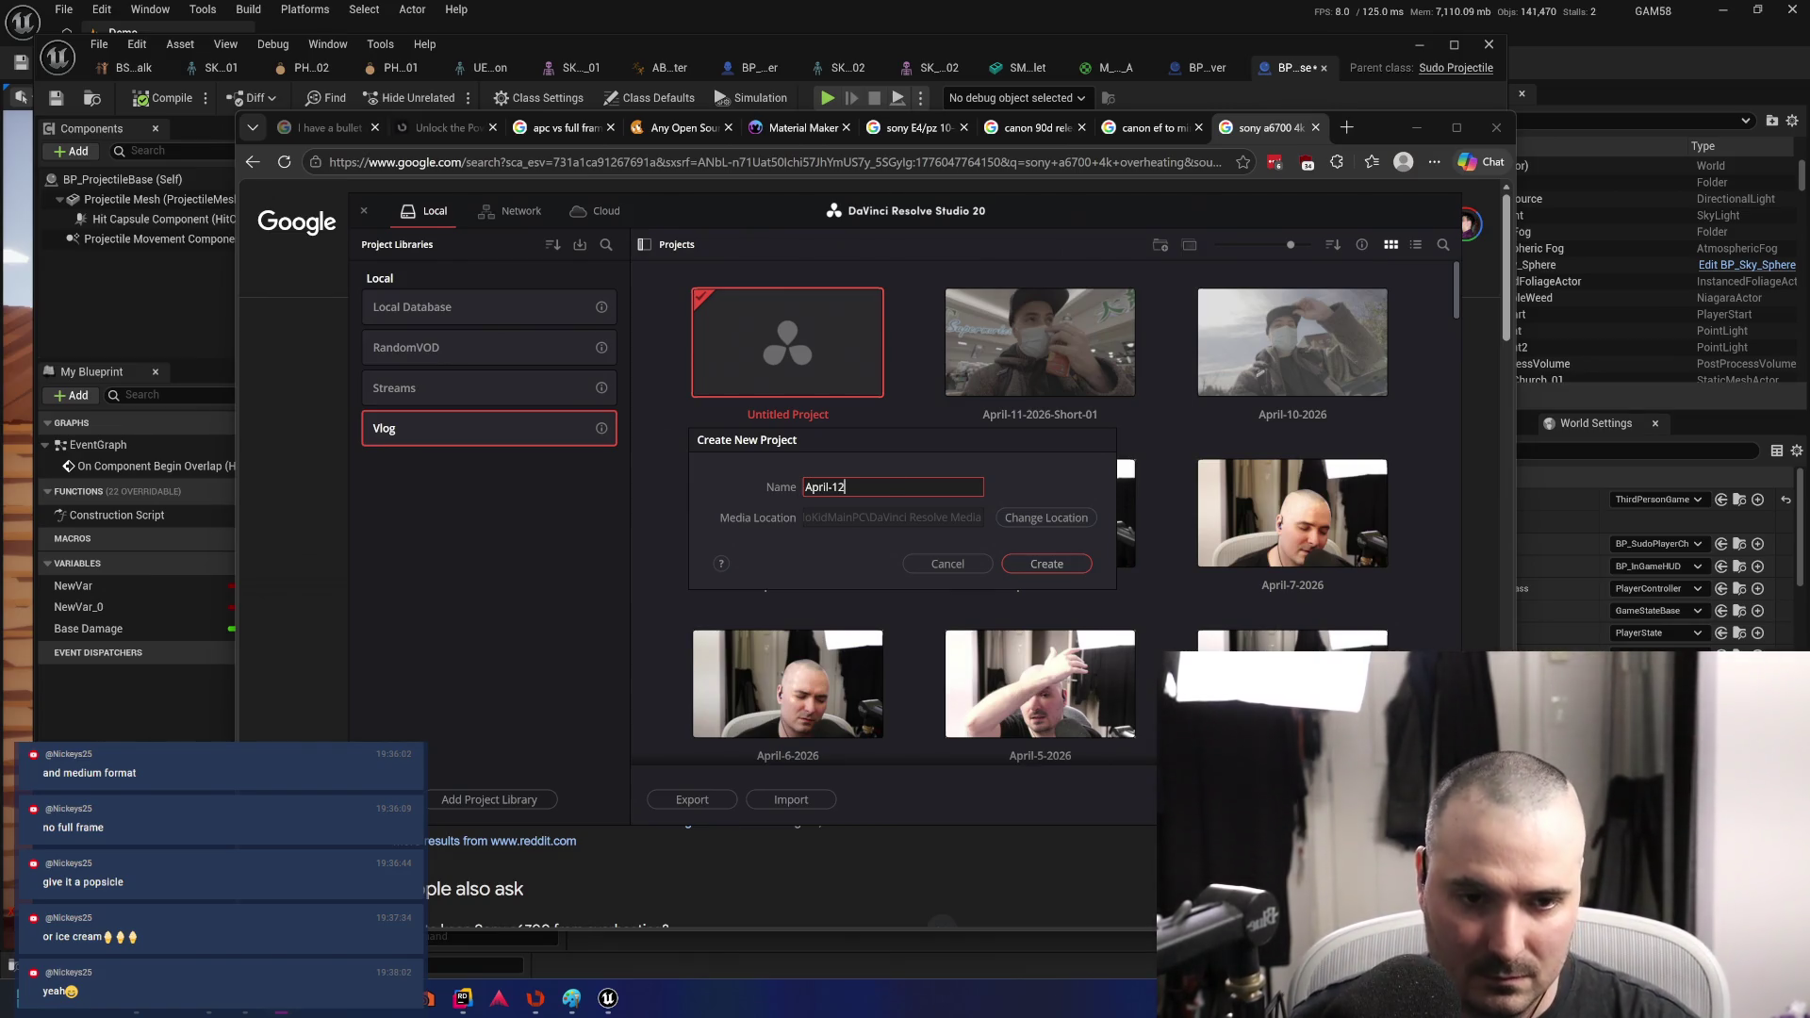
{"action": "type", "text": "6"}
{"action": "key", "text": "Return"}
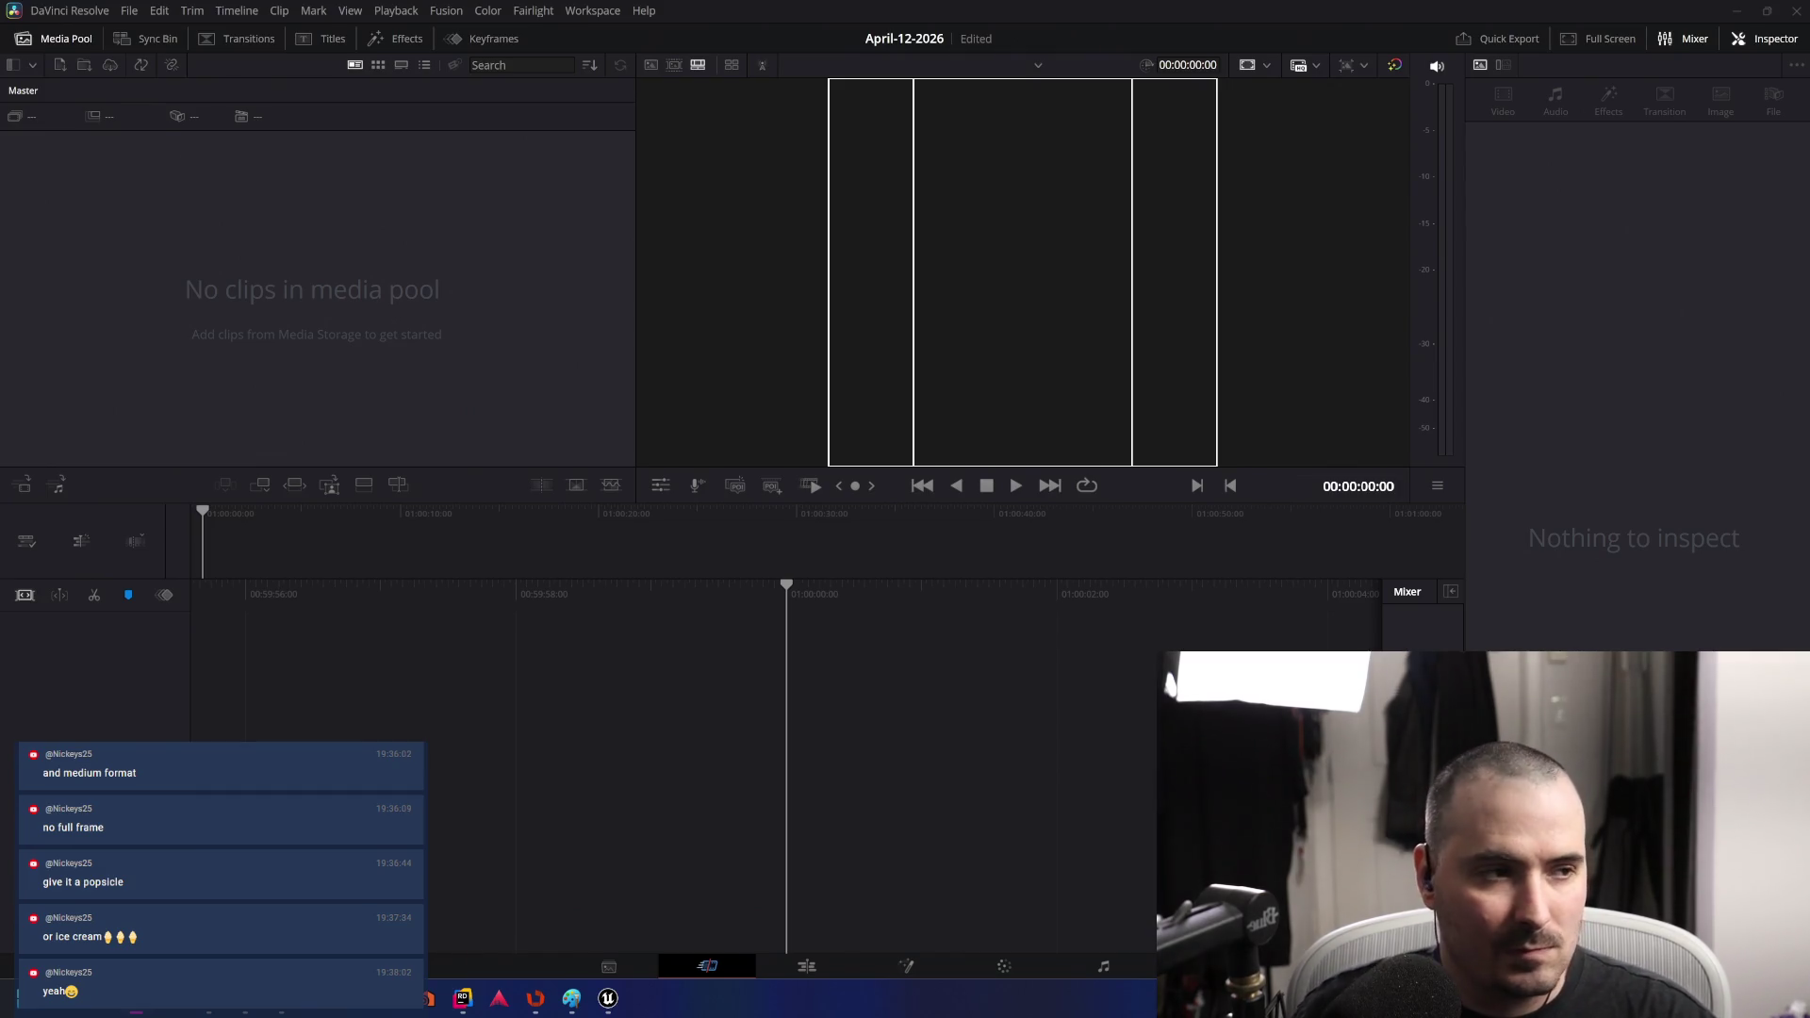
- Add an April-12-2026 folder under YouTube > Vlog on the network drive and open it
{"action": "mouse_move", "coordinate": [136, 1011]}
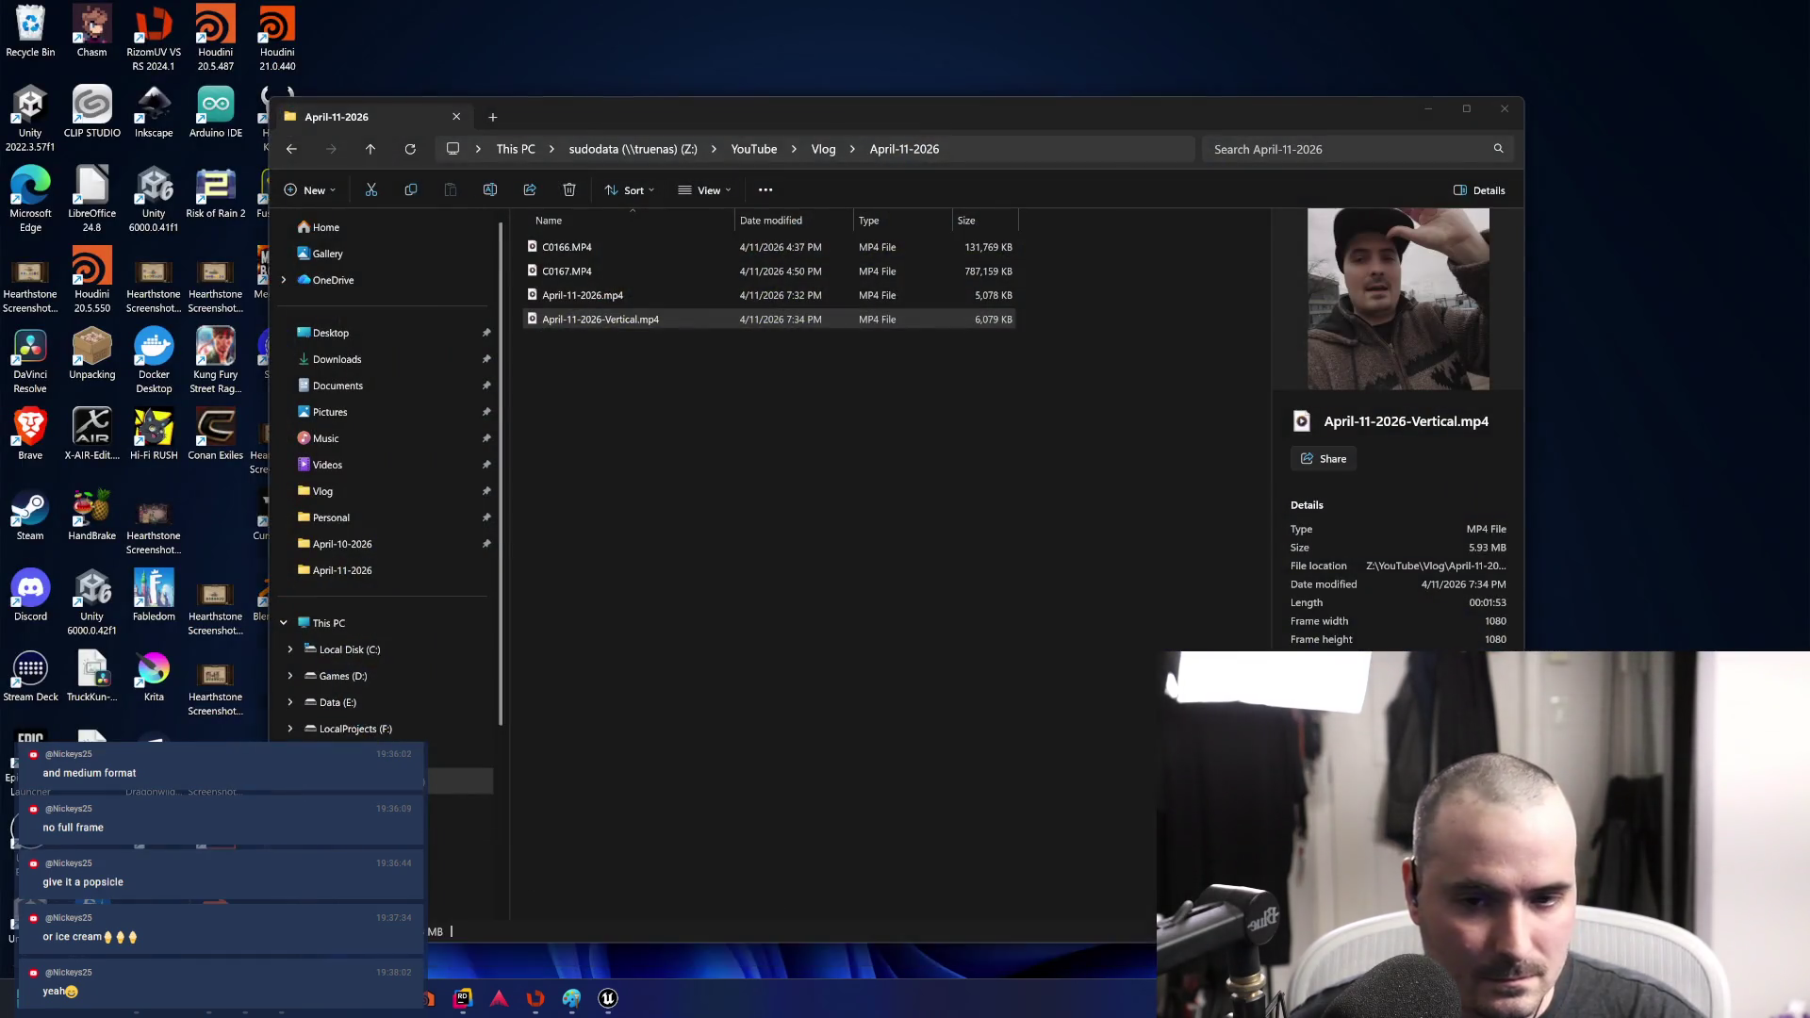
{"action": "left_click", "coordinate": [377, 905]}
{"action": "left_click", "coordinate": [823, 150]}
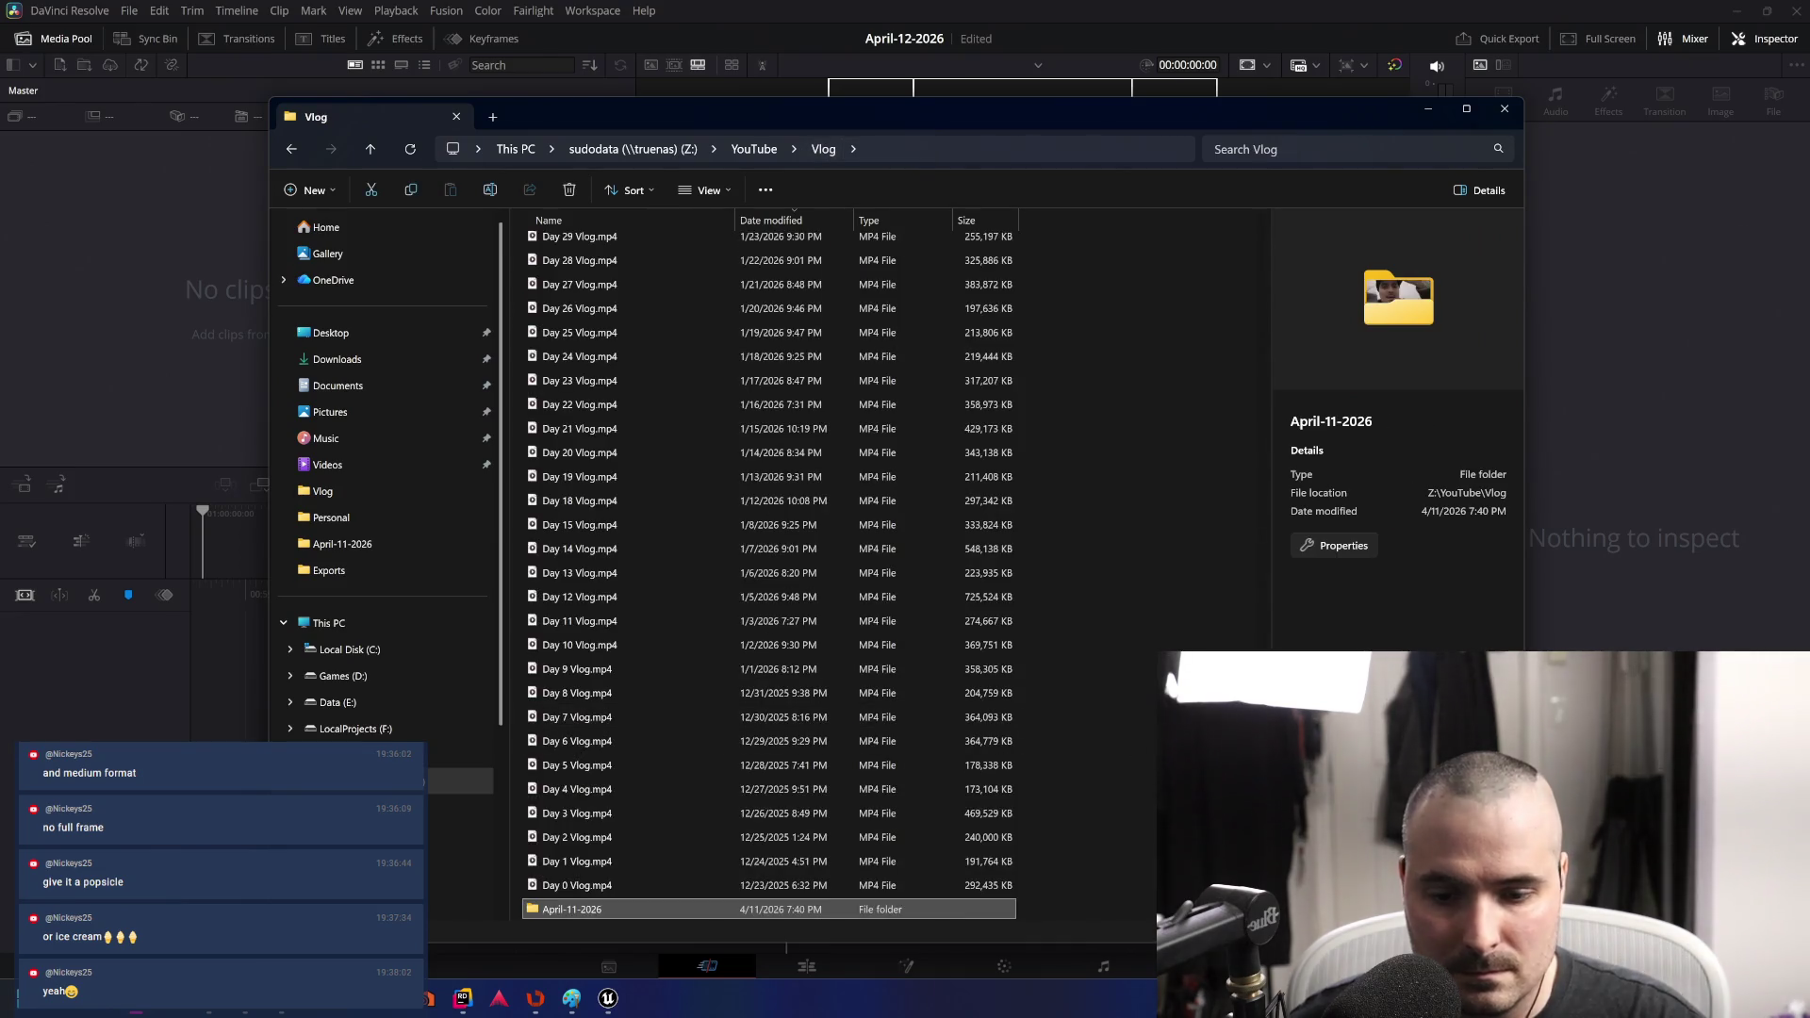
{"action": "right_click", "coordinate": [1169, 624]}
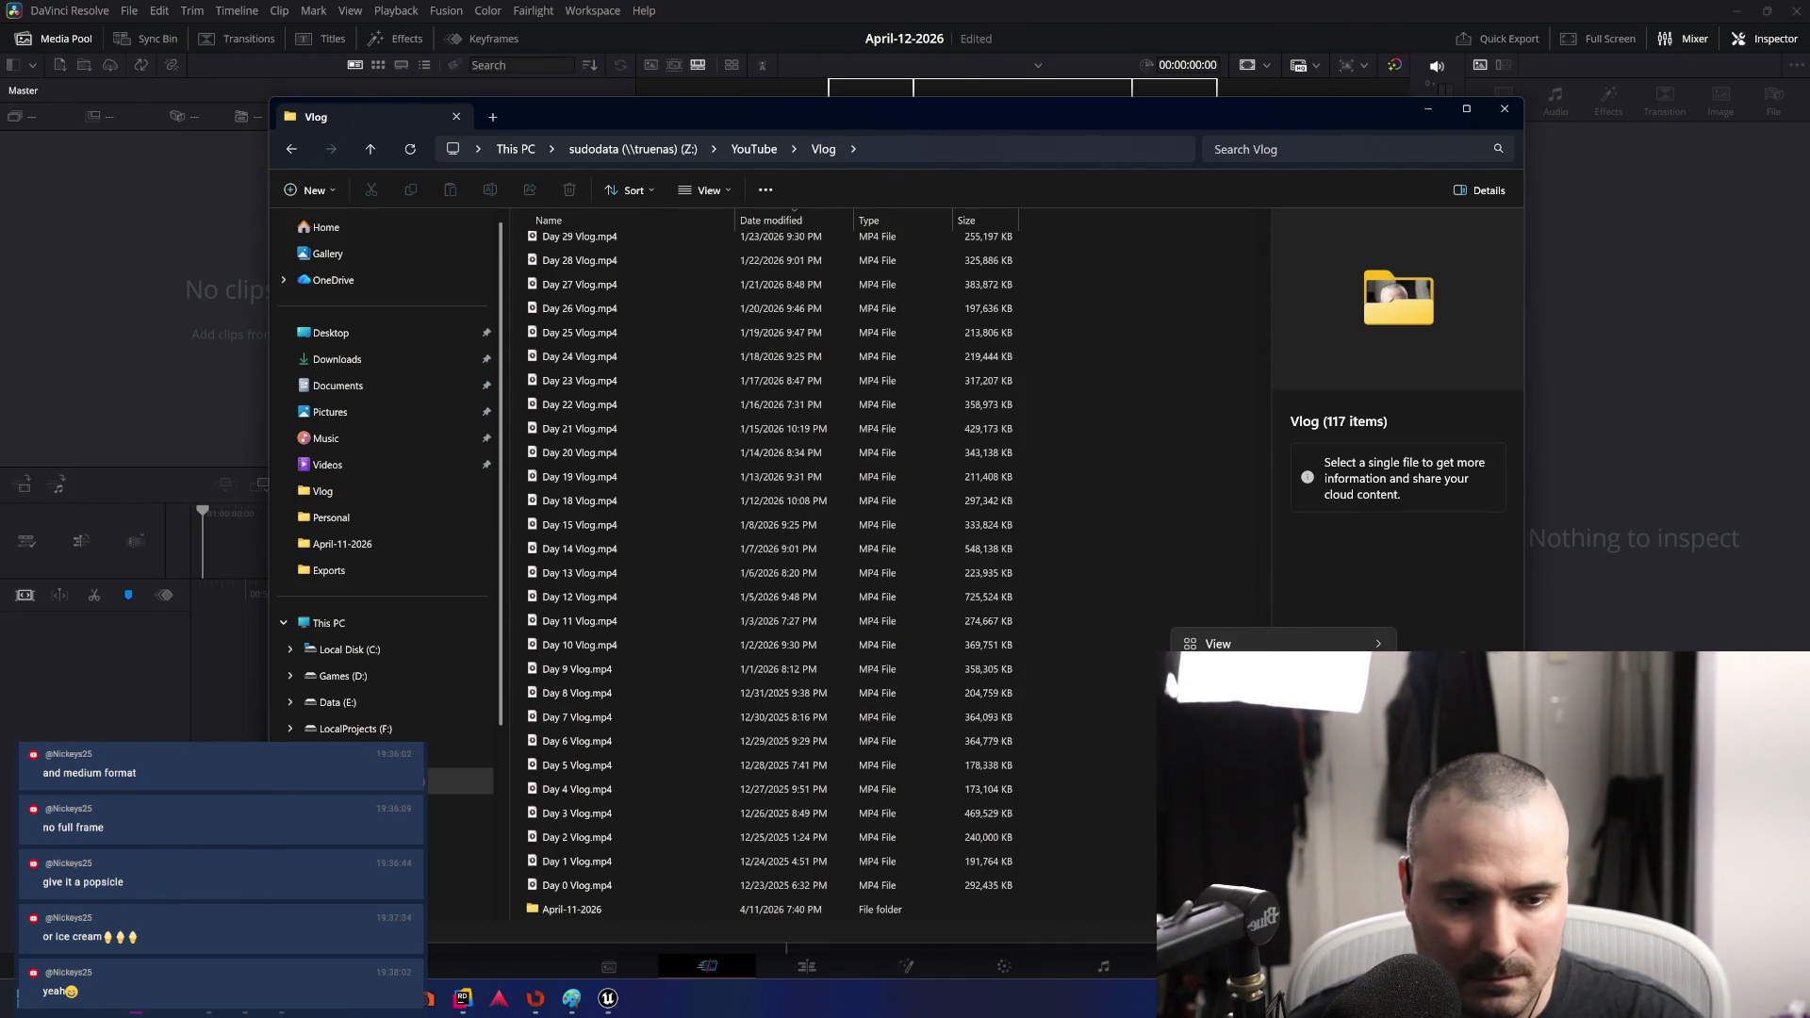
{"action": "key", "text": "ctrl+shift+n"}
{"action": "type", "text": "A"}
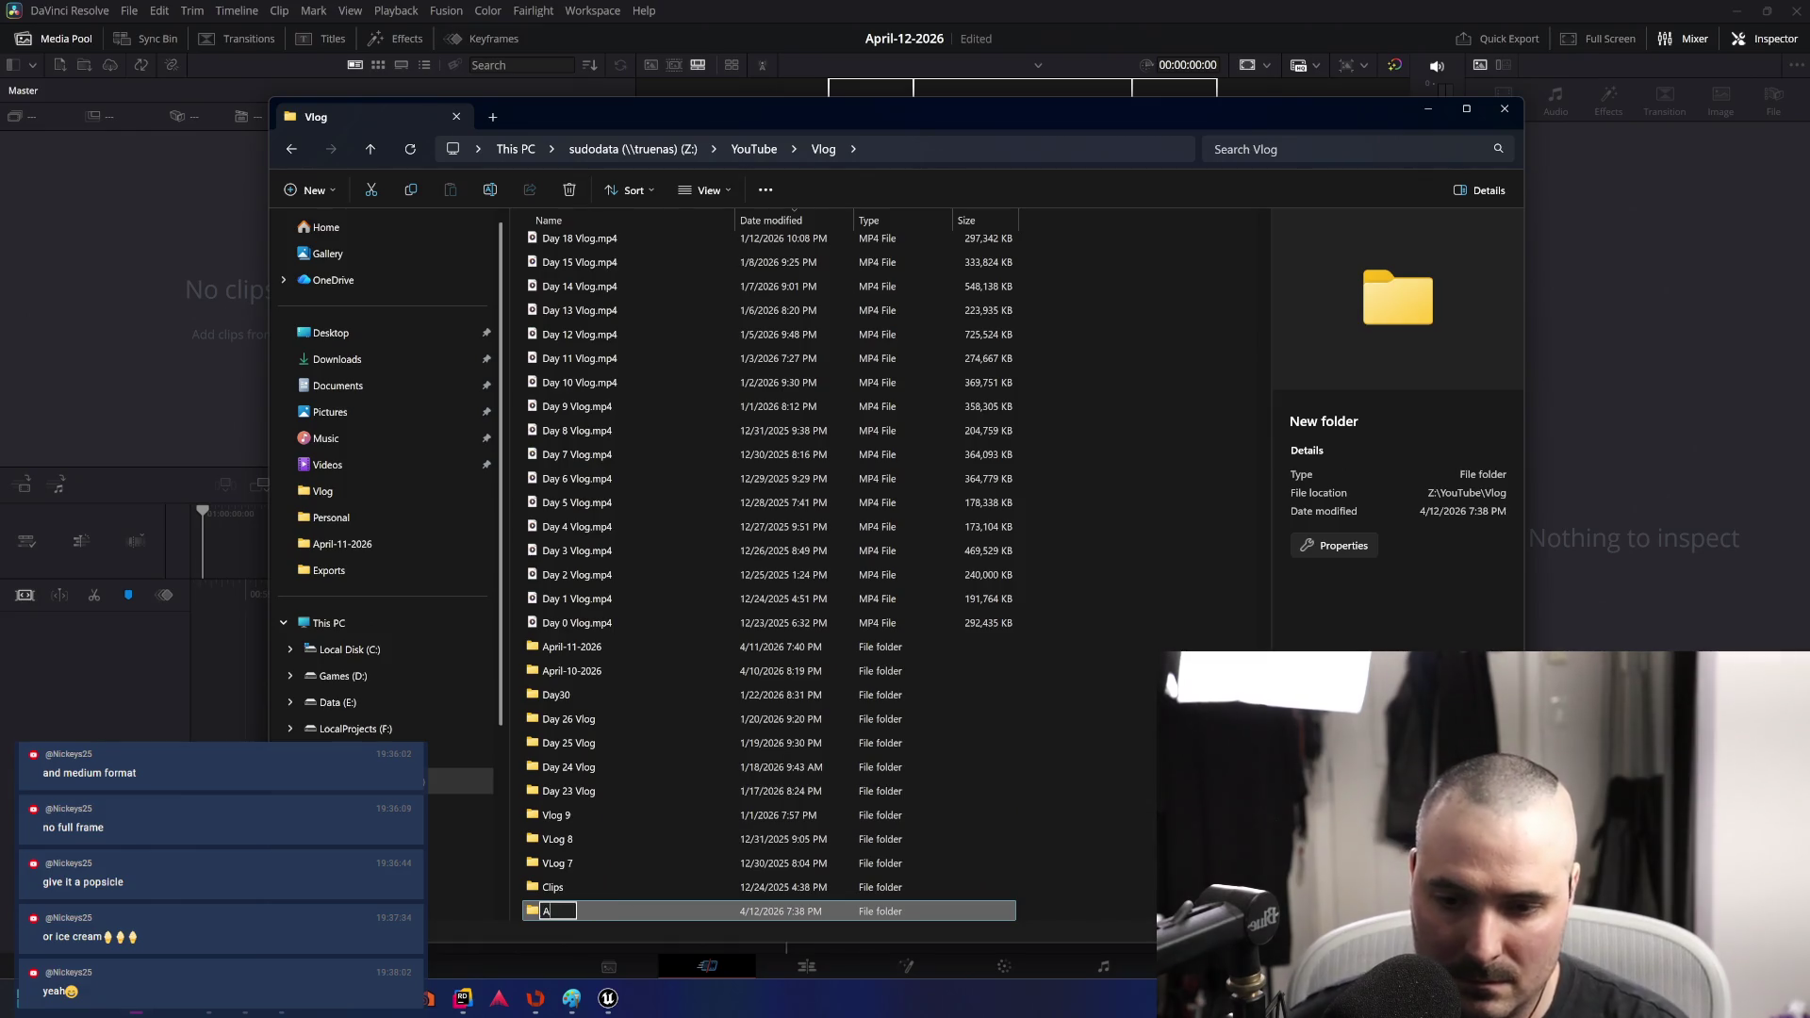
{"action": "type", "text": "pril-12-2026"}
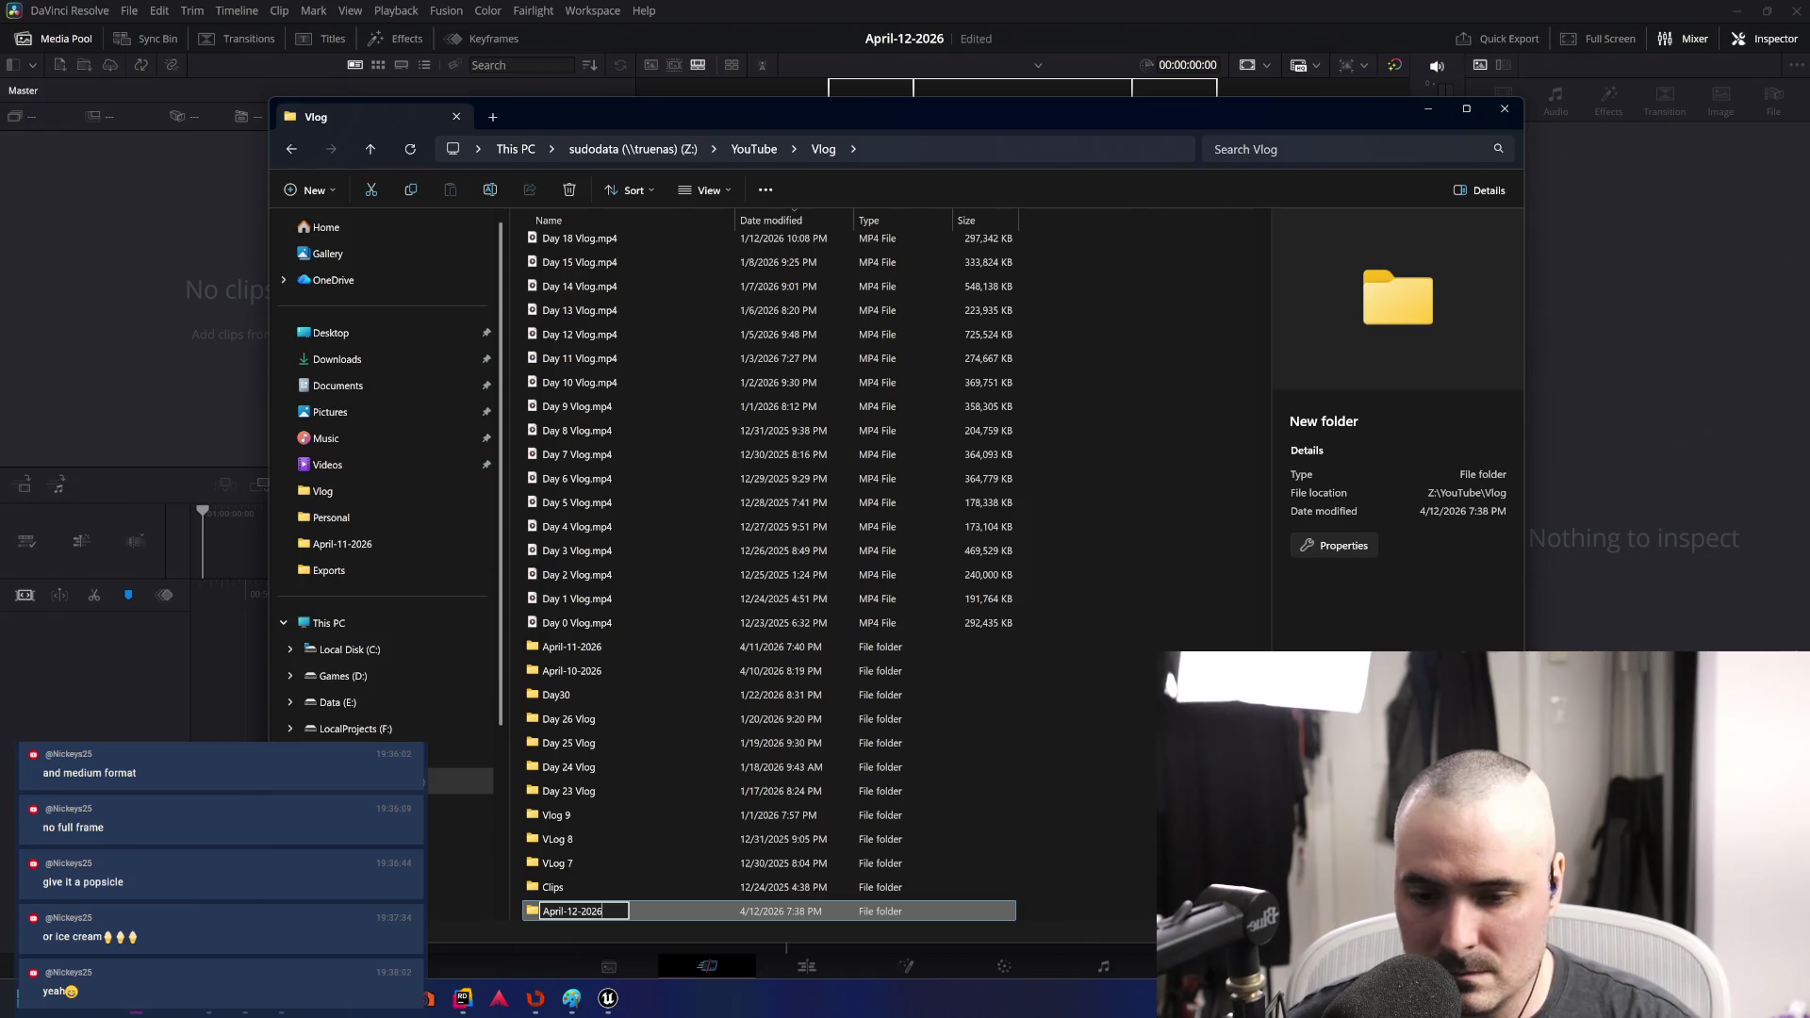
{"action": "key", "text": "Return"}
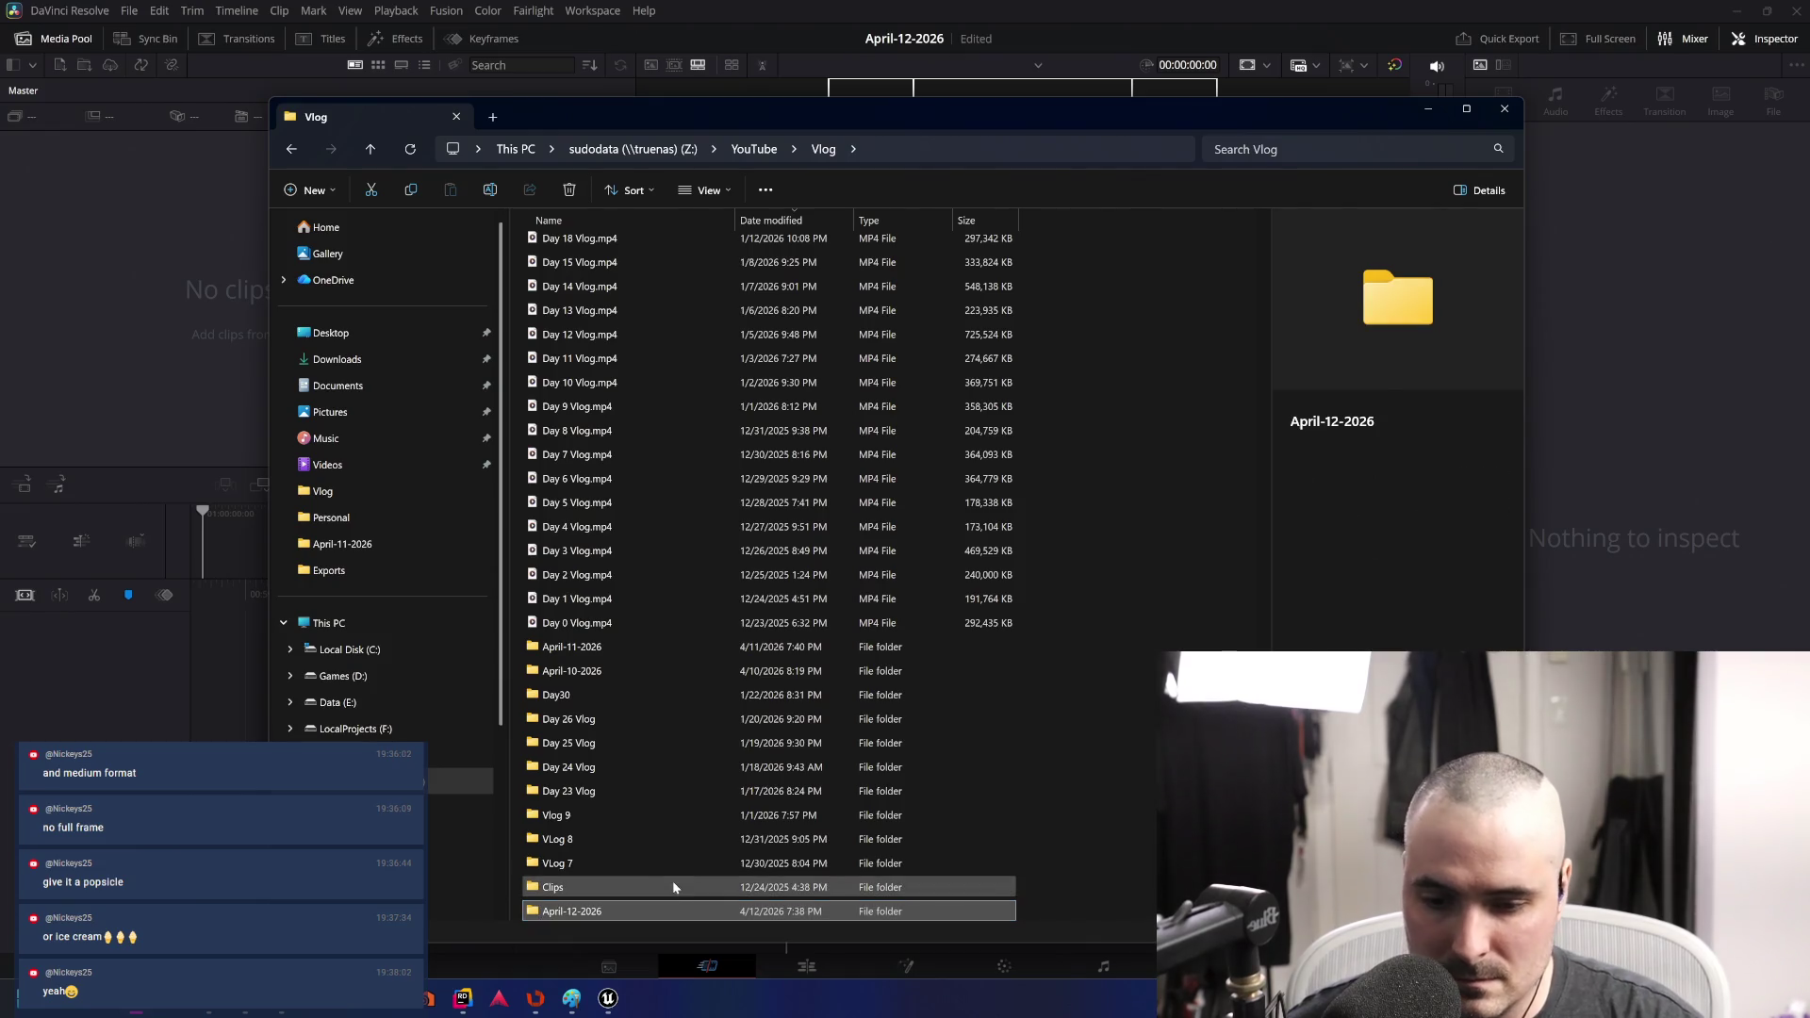
{"action": "key", "text": "Return"}
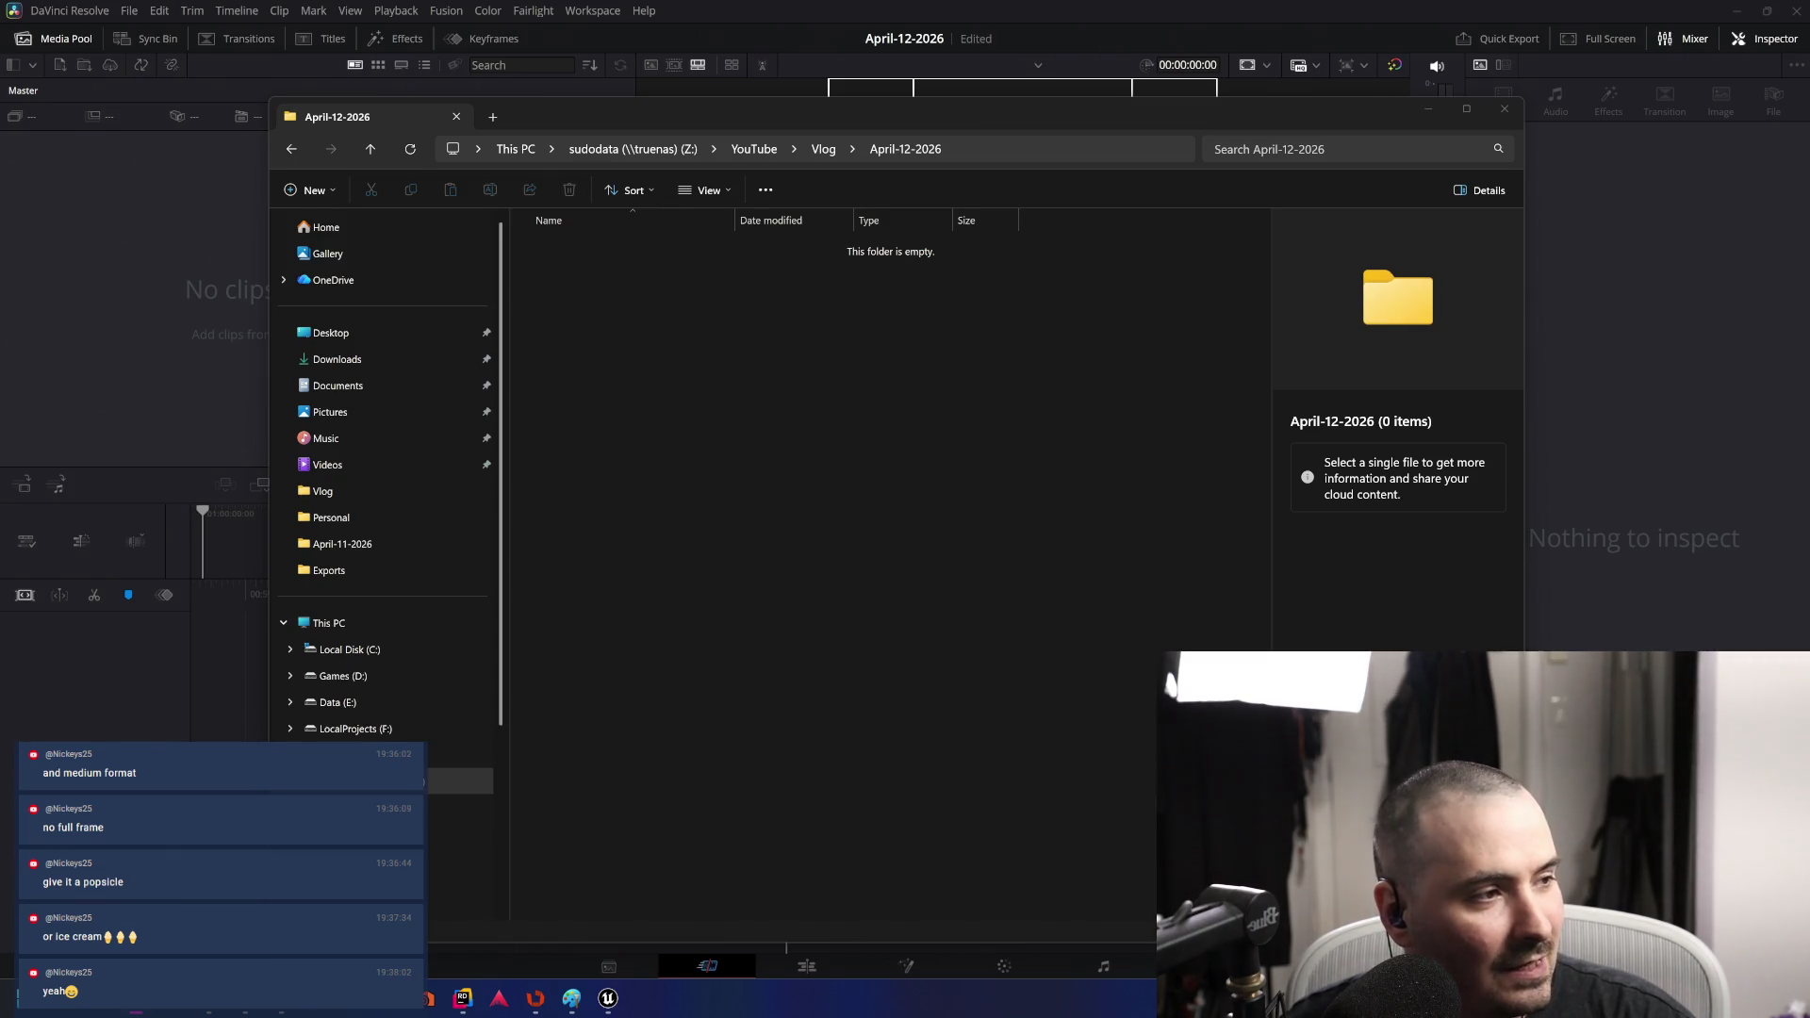
- Close the video preview and check the details of C0167.MP4 and C0168.MP4
{"action": "left_click_drag", "start_coordinate": [755, 162], "coordinate": [654, 151]}
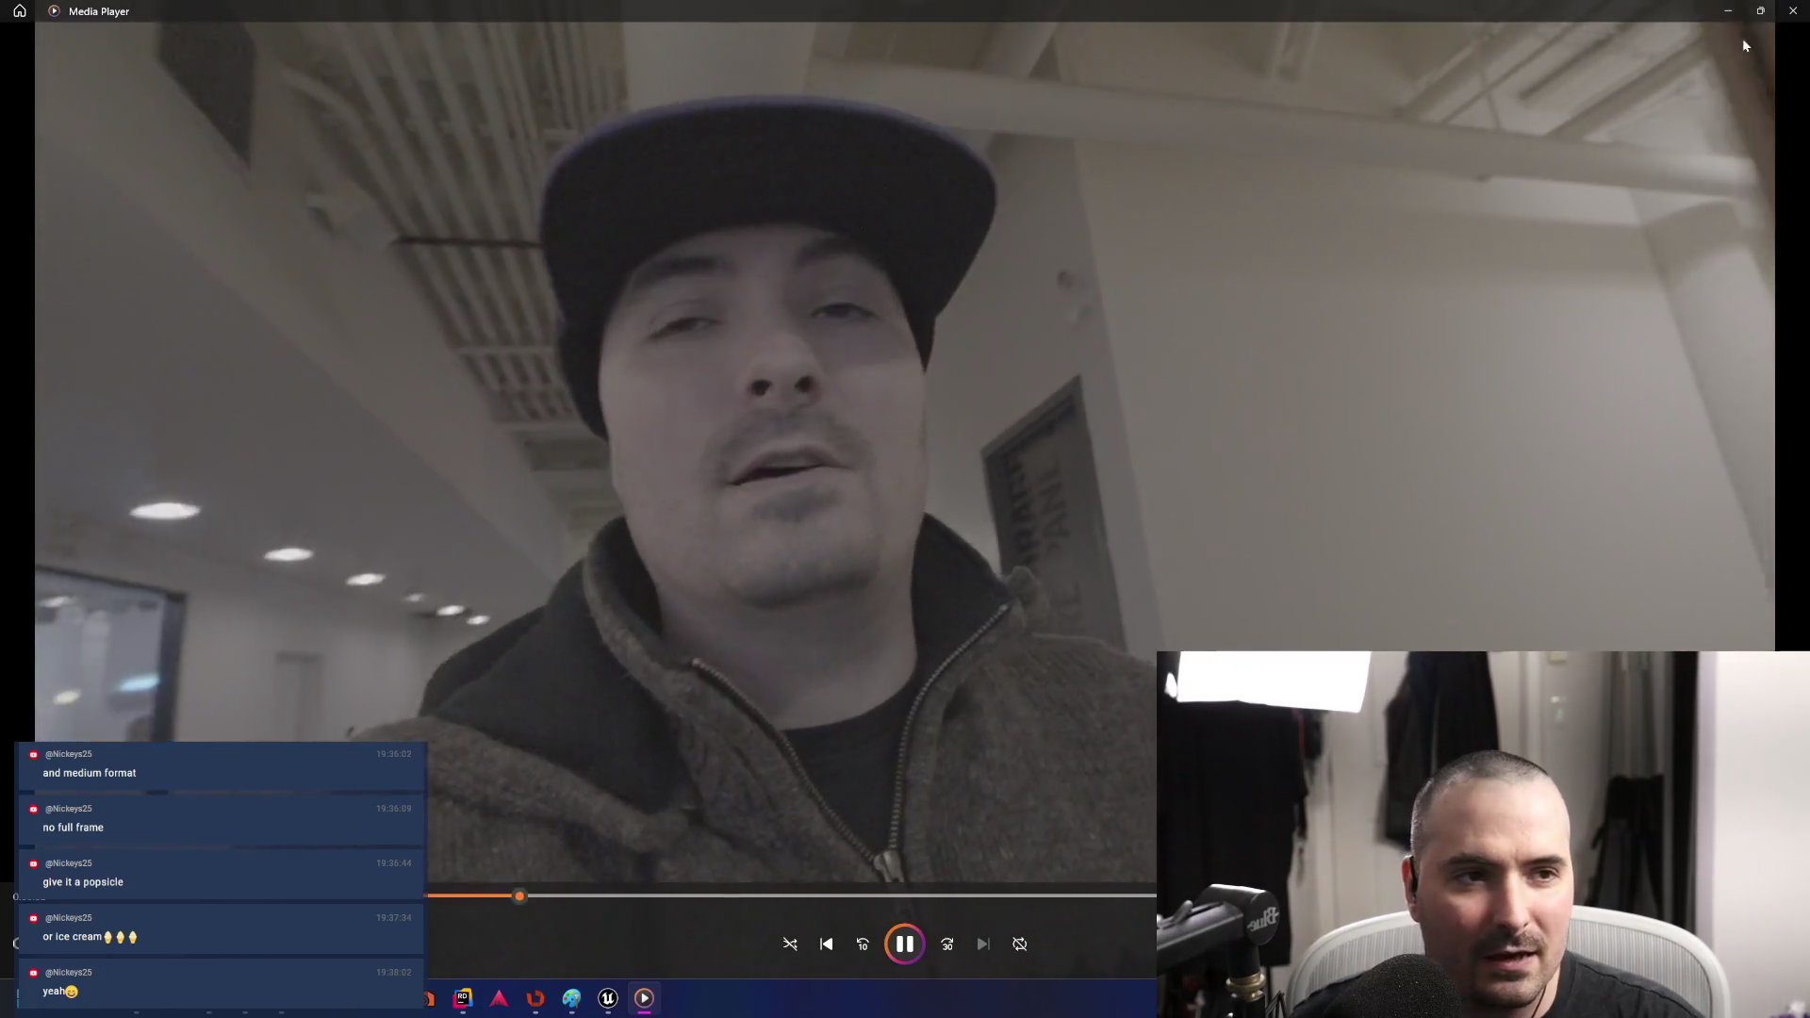
{"action": "left_click", "coordinate": [1793, 11]}
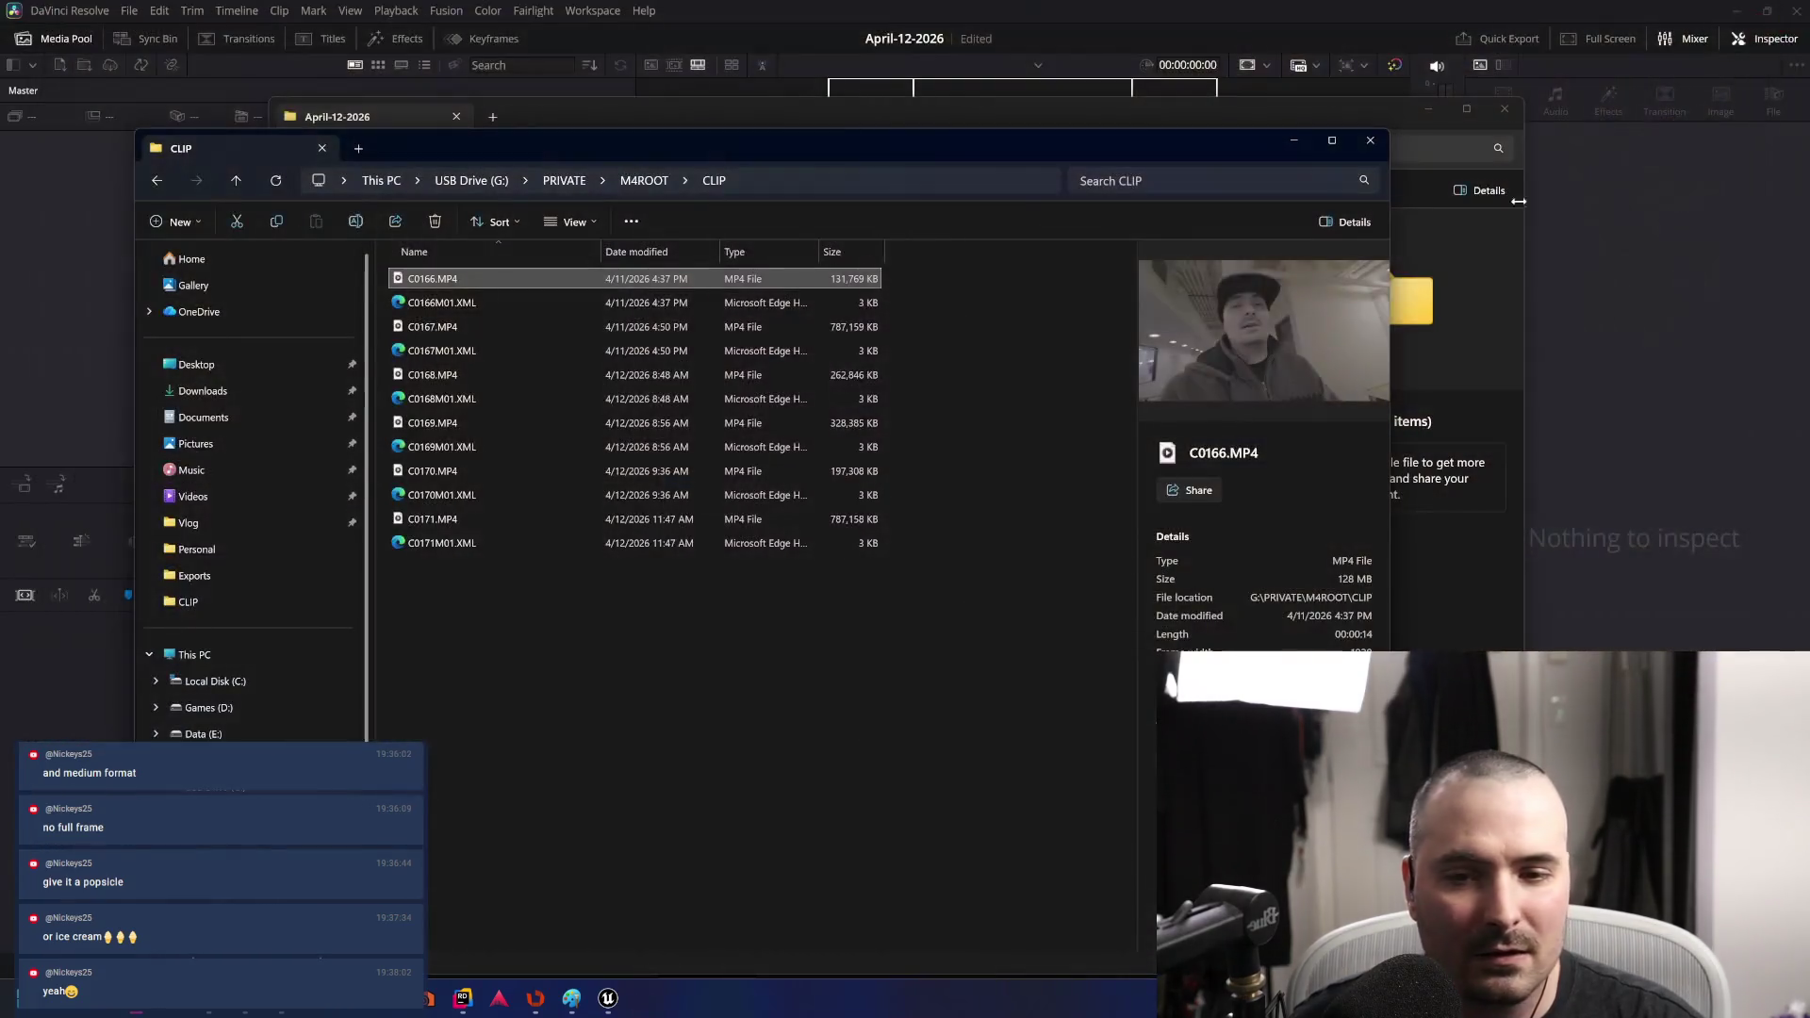
{"action": "left_click", "coordinate": [493, 328]}
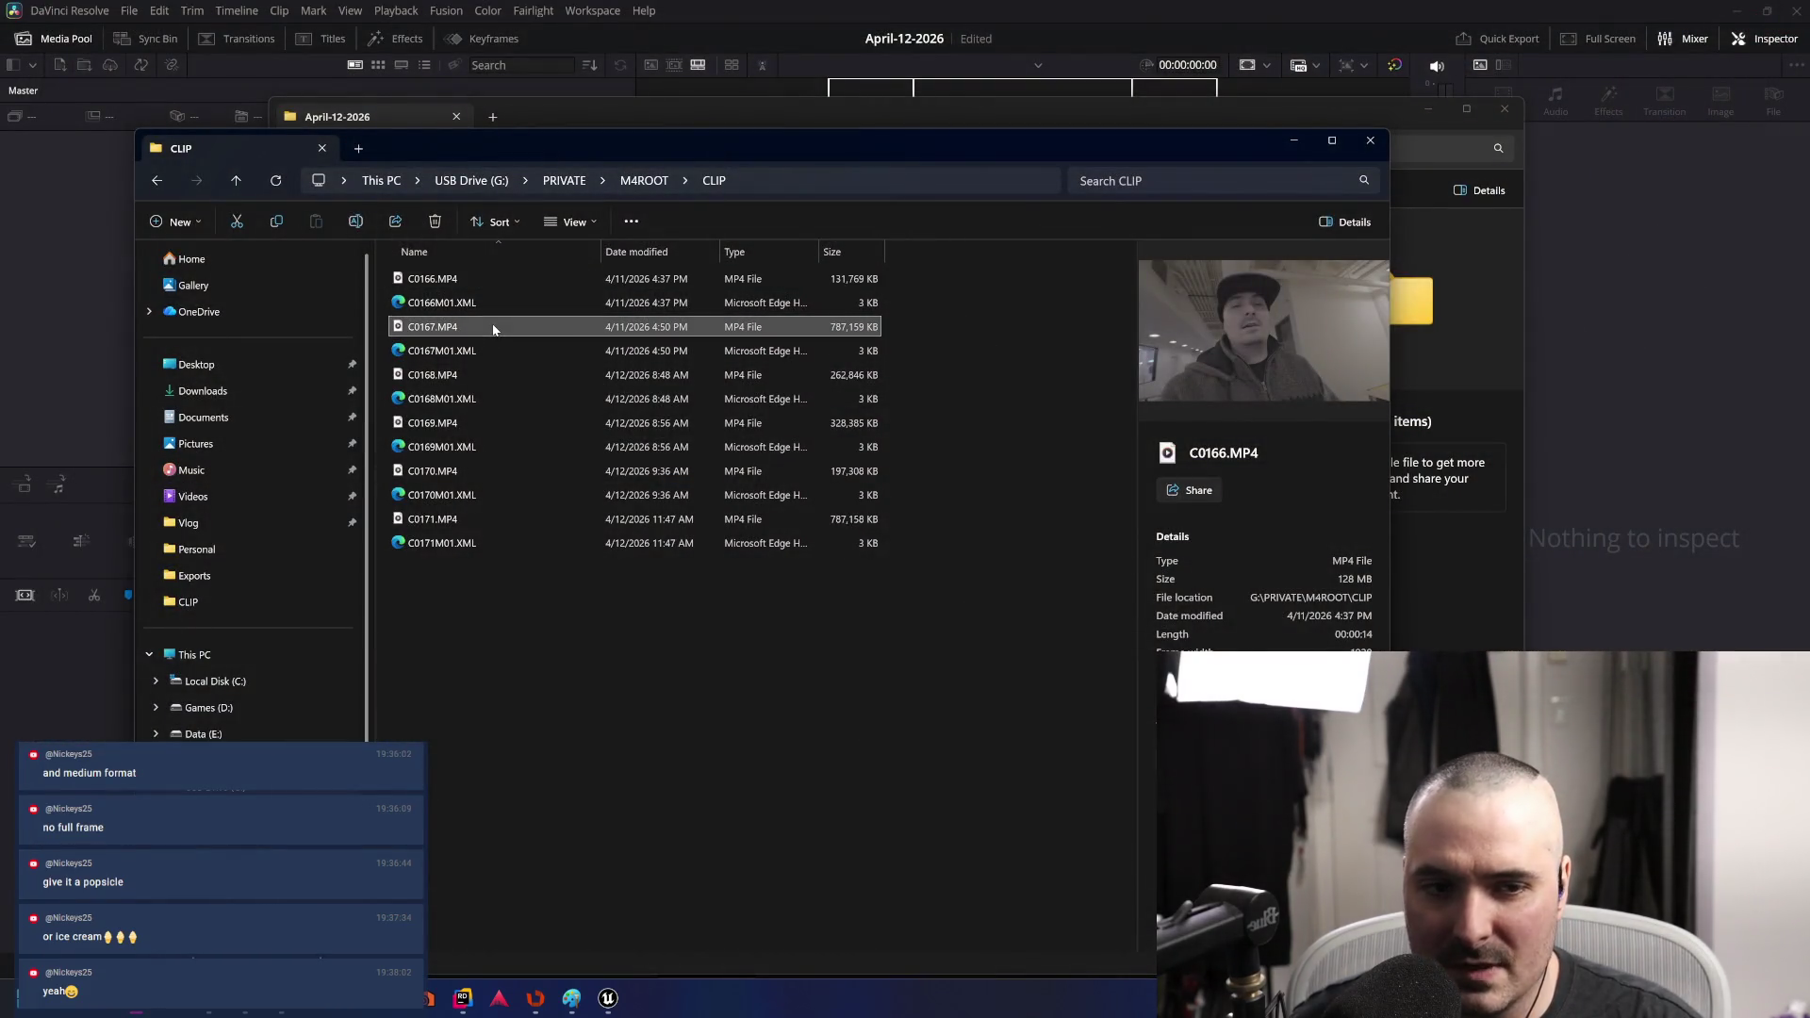
{"action": "left_click", "coordinate": [477, 375]}
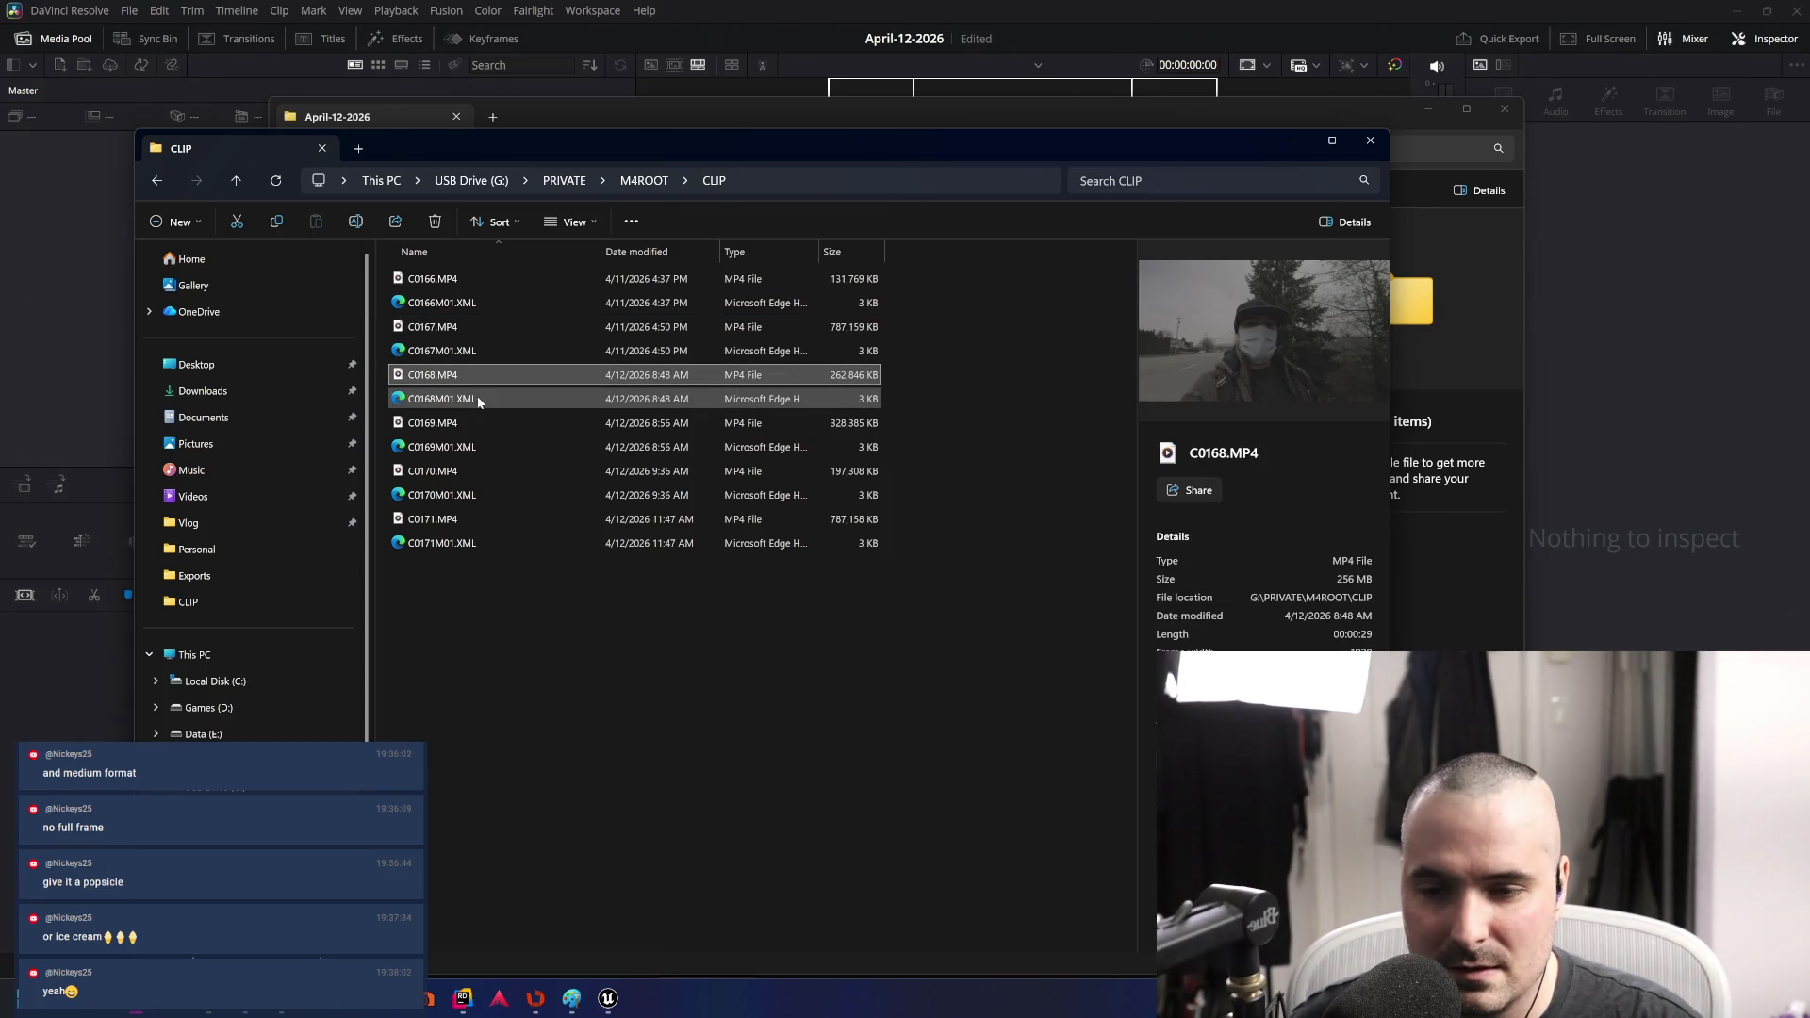
- Permanently delete C0166 and C0167 with their XML files, leaving C0168.MP4 selected
{"action": "left_click", "coordinate": [470, 279]}
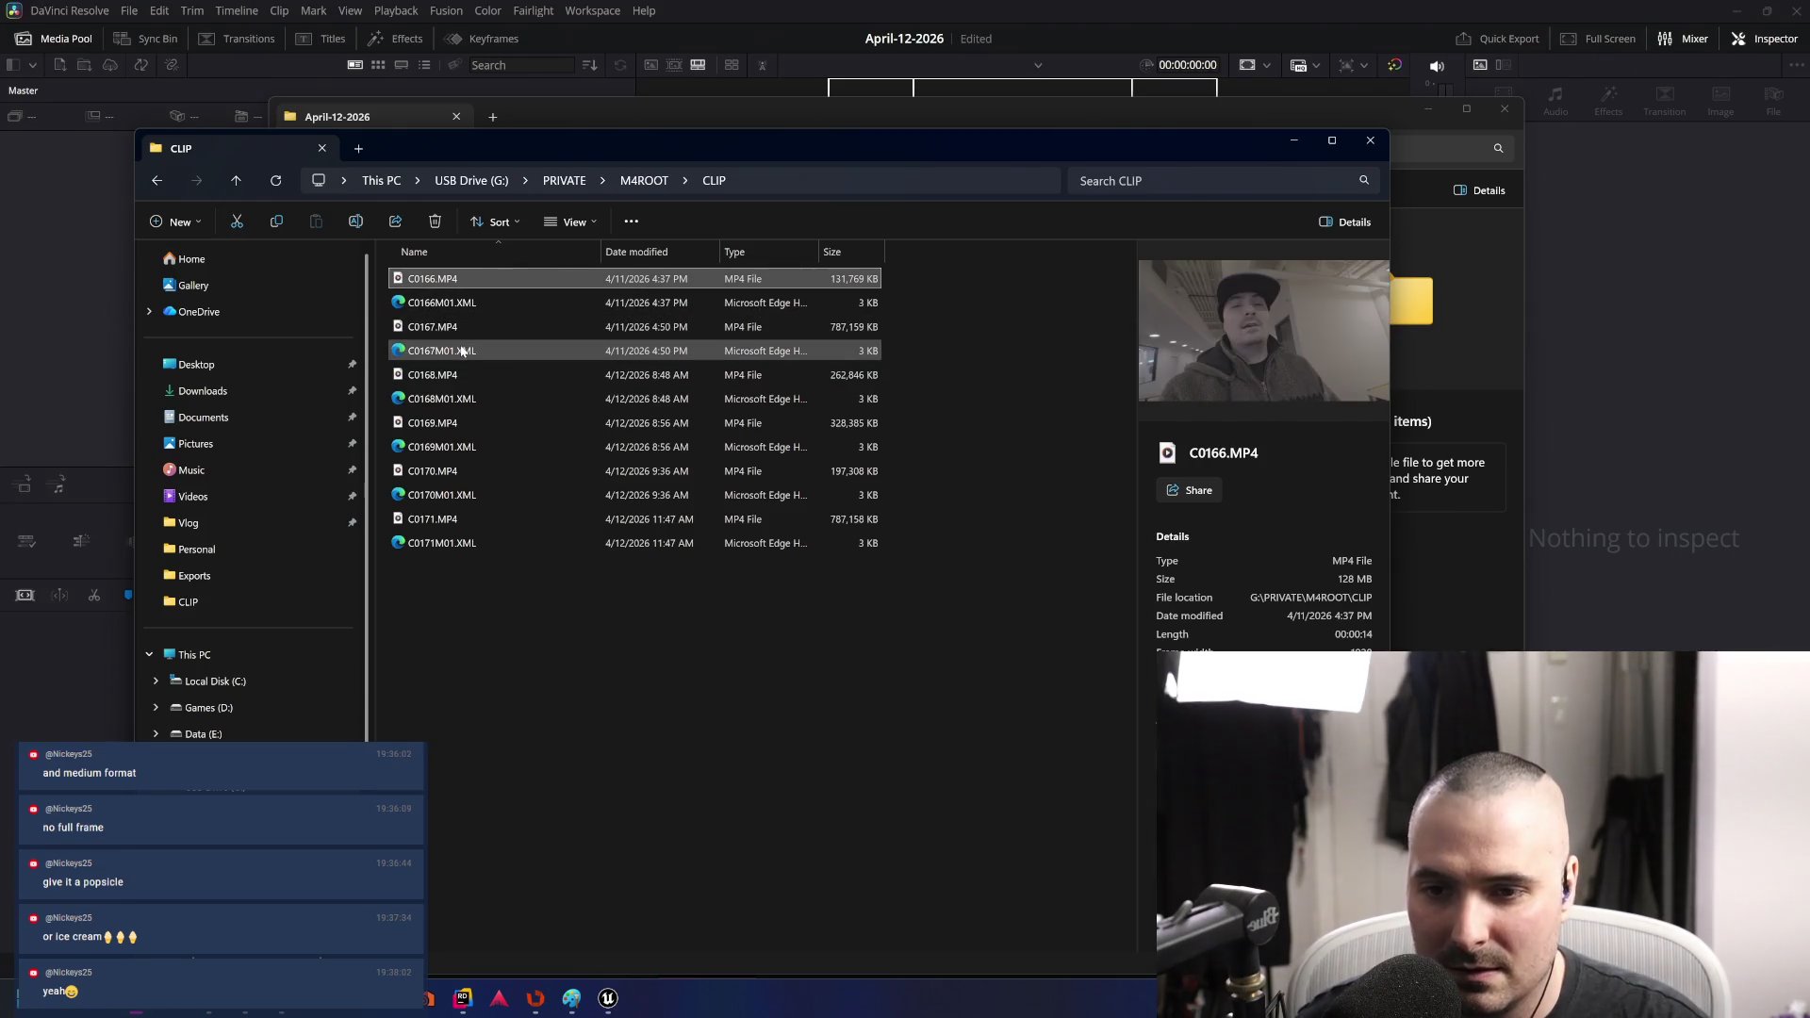
{"action": "left_click", "coordinate": [462, 351], "text": "shift"}
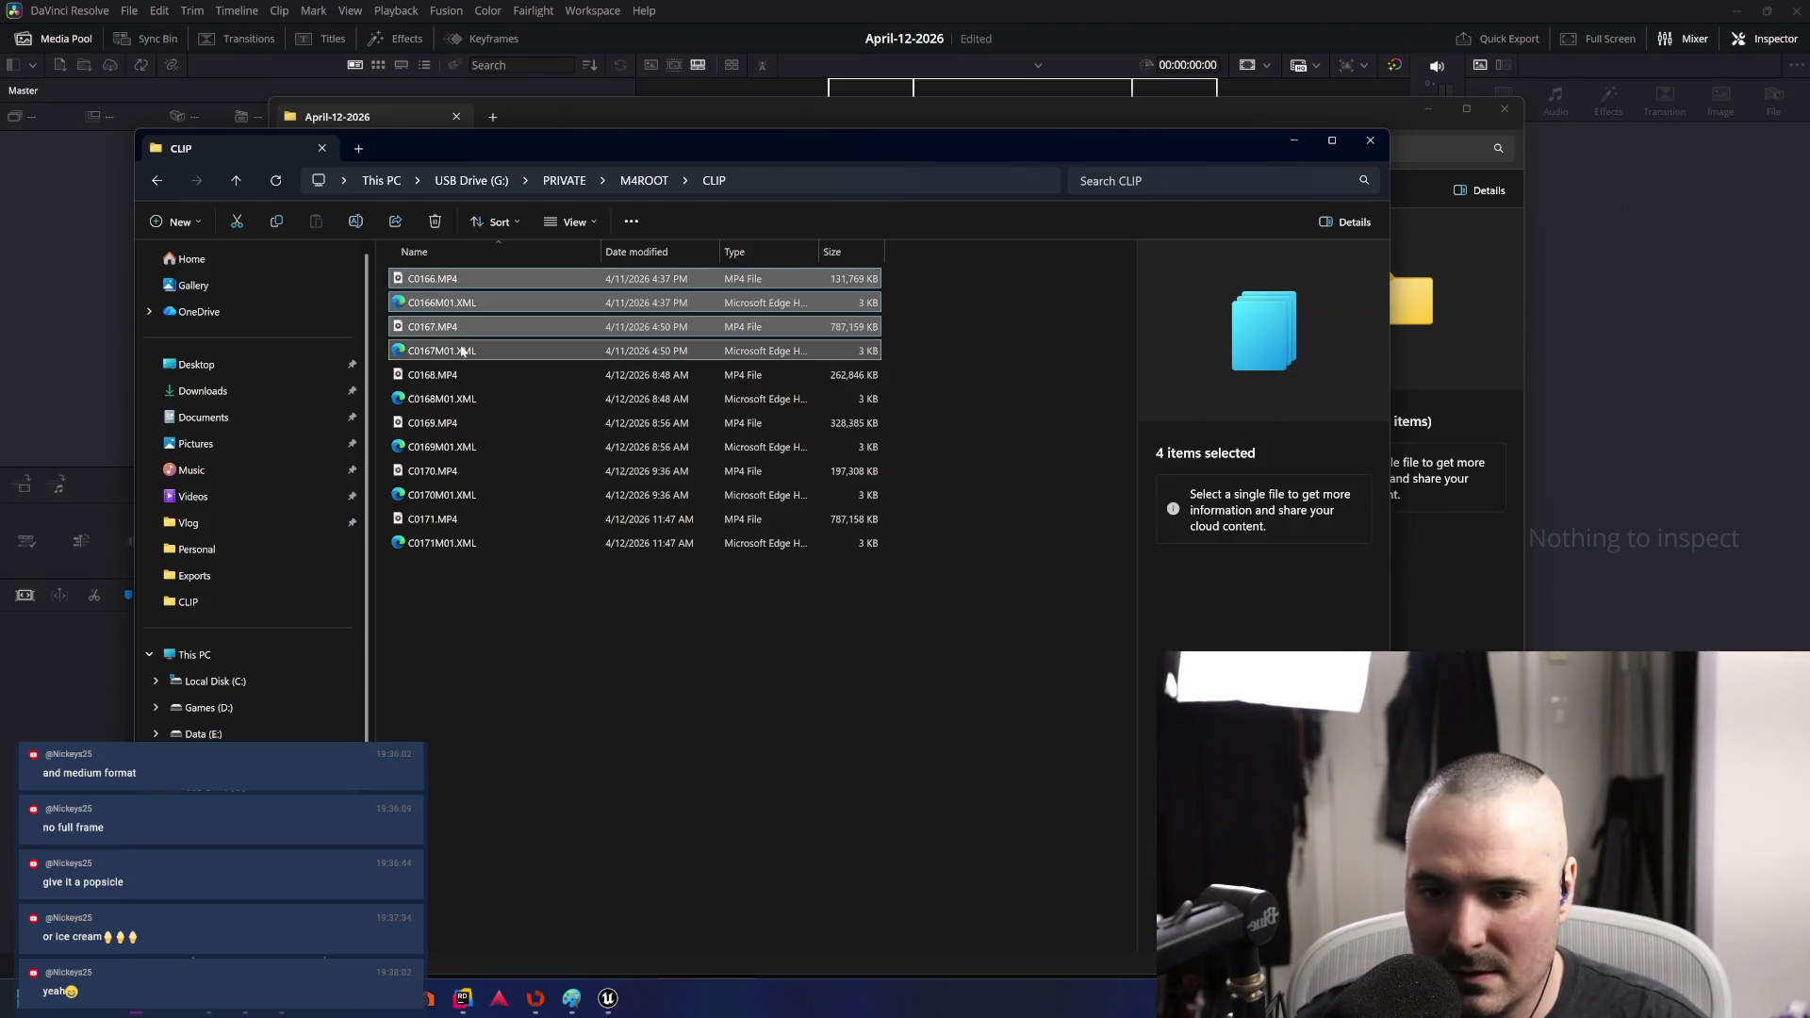
{"action": "key", "text": "Delete"}
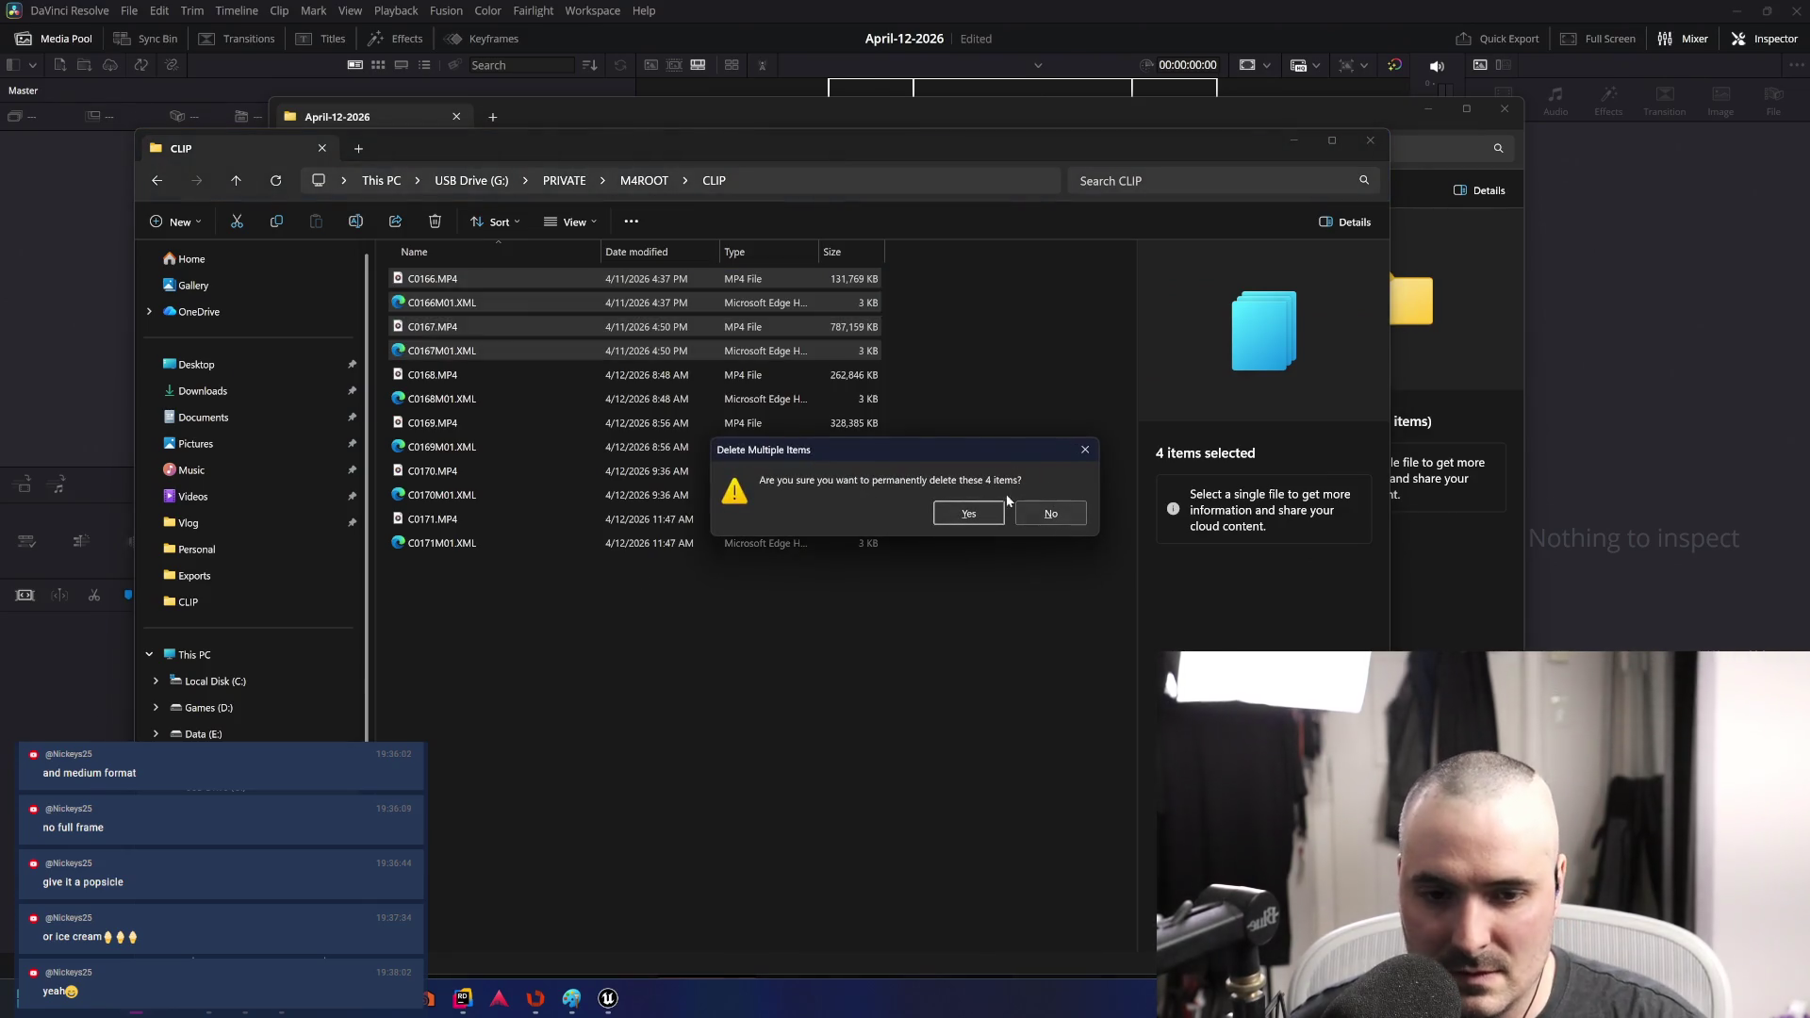
{"action": "left_click", "coordinate": [976, 514]}
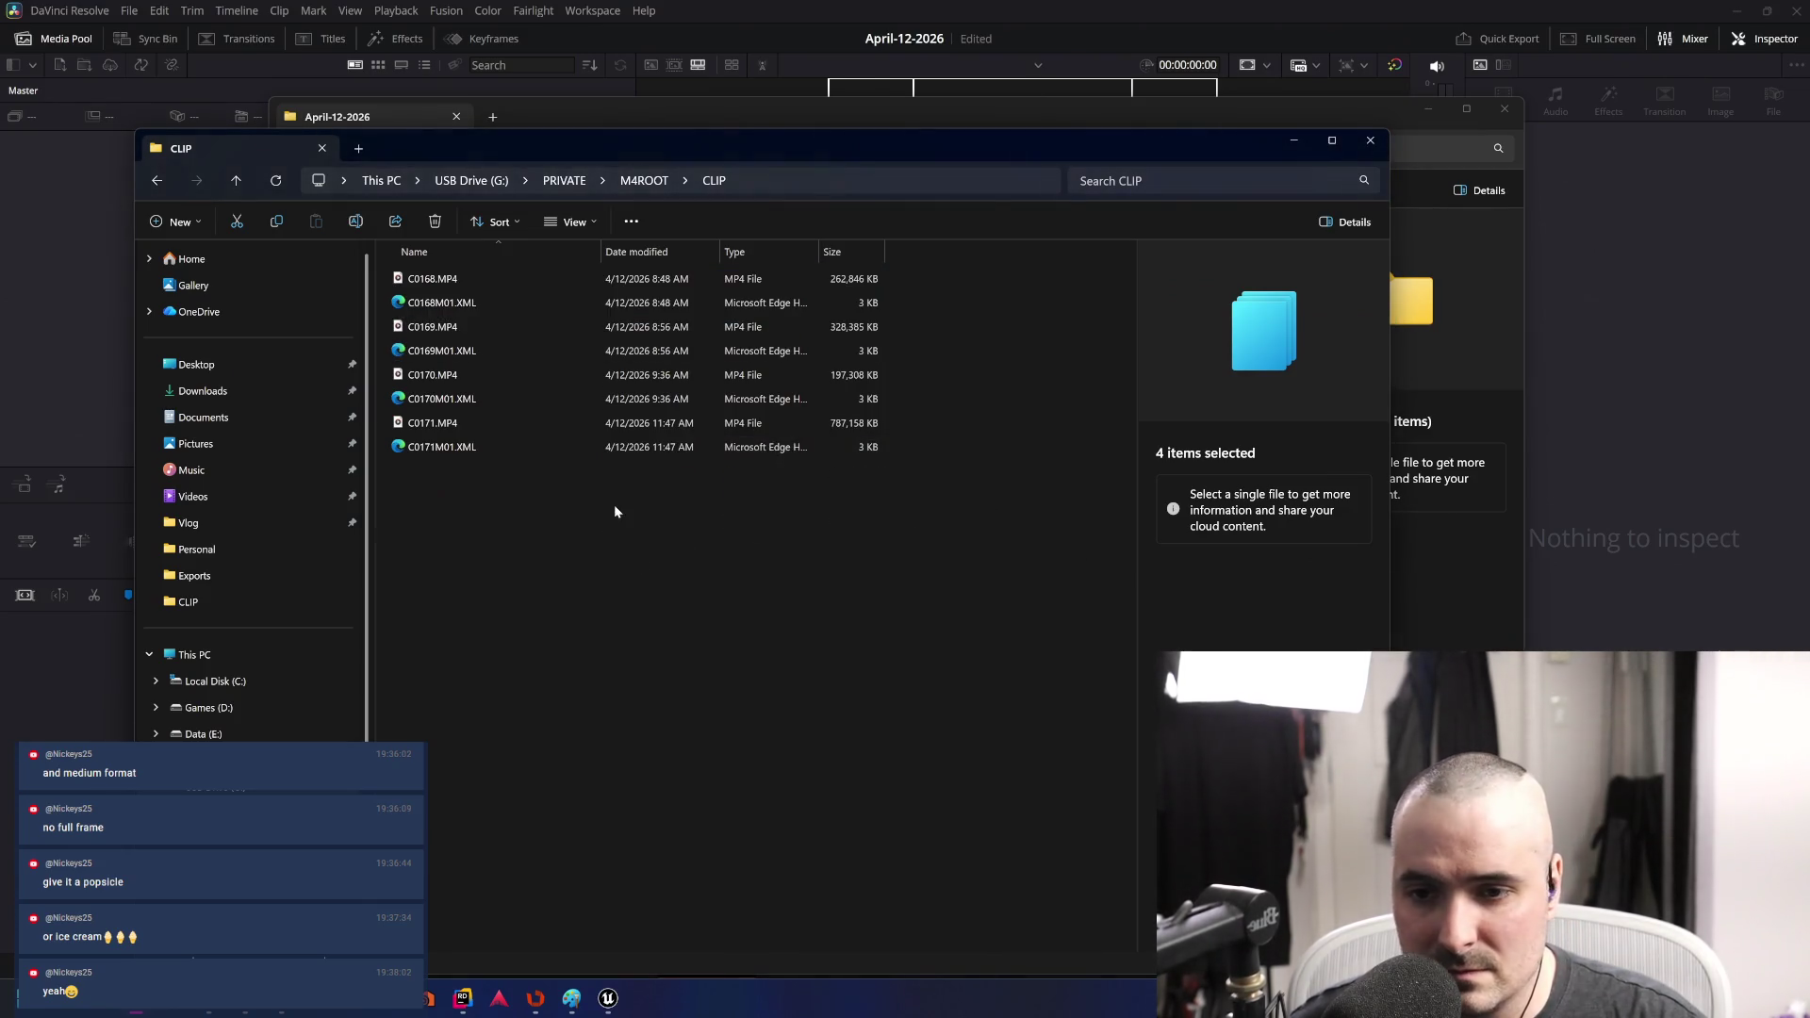
{"action": "left_click", "coordinate": [462, 279]}
- Import clips C0168–C0171 into the Media Pool and accept the frame-rate change to match them
{"action": "left_click", "coordinate": [450, 327], "text": "ctrl"}
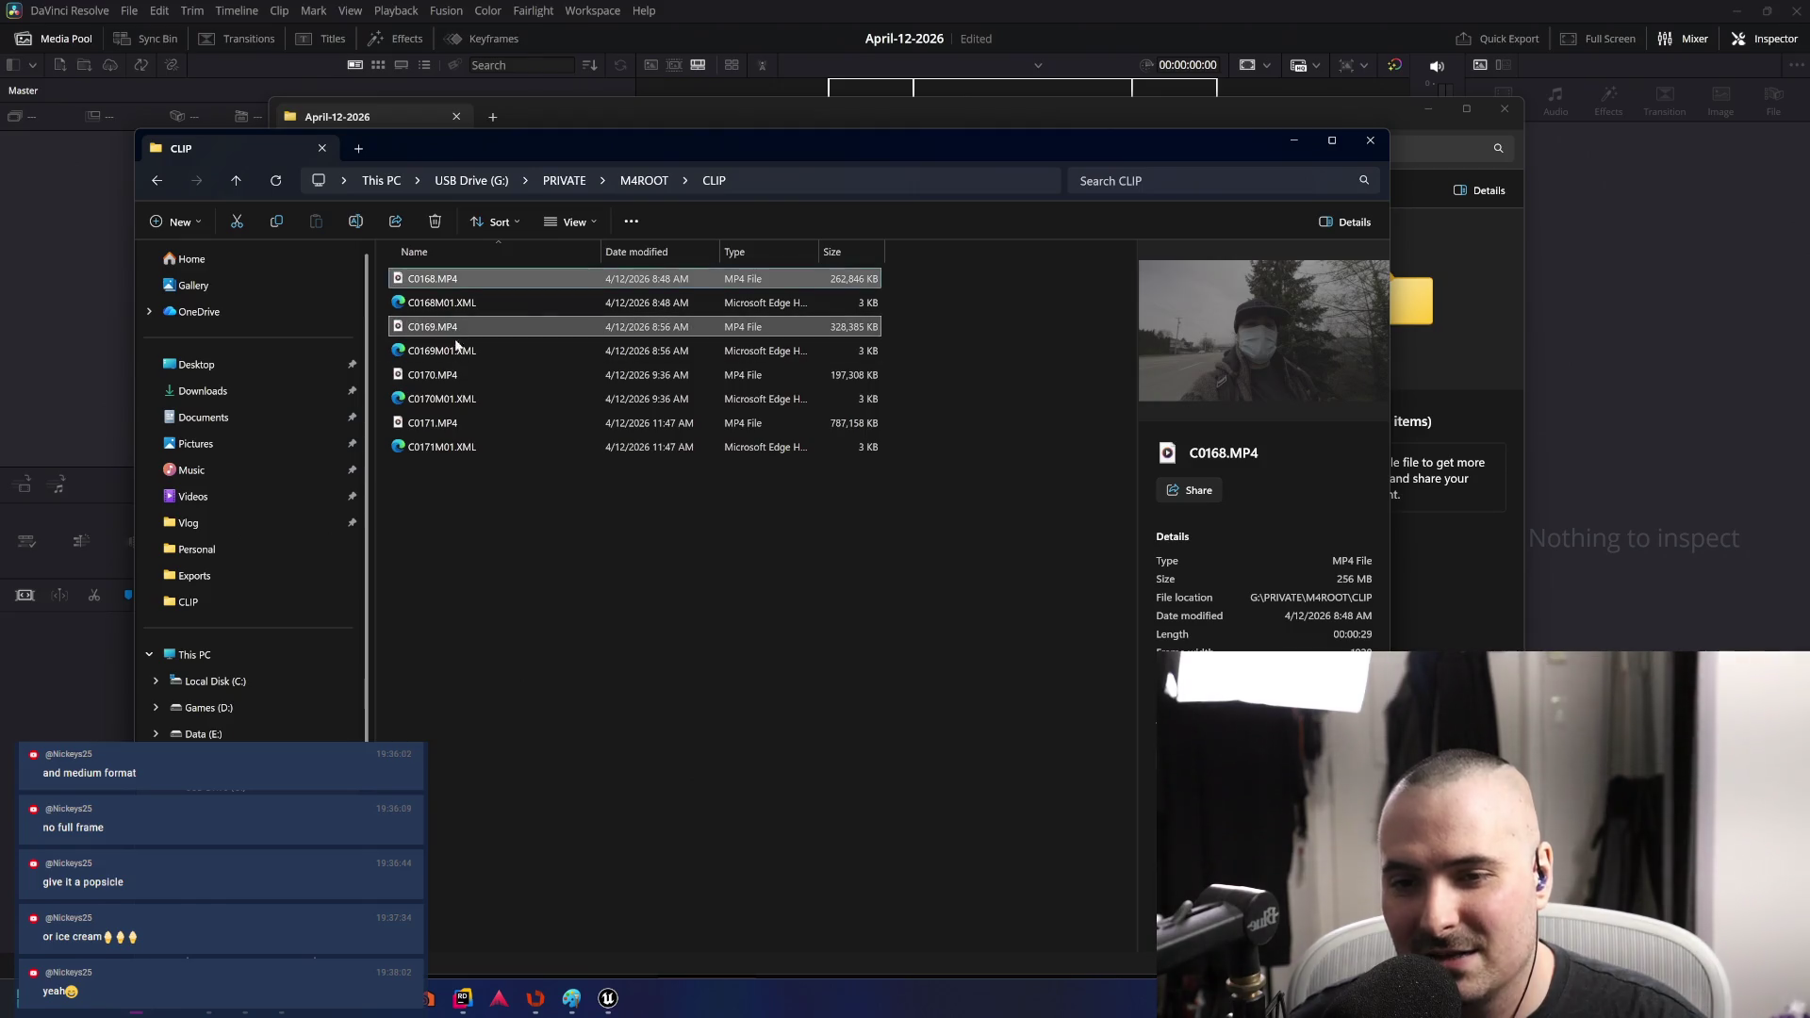
{"action": "left_click", "coordinate": [456, 375], "text": "ctrl"}
{"action": "left_click", "coordinate": [458, 426], "text": "ctrl"}
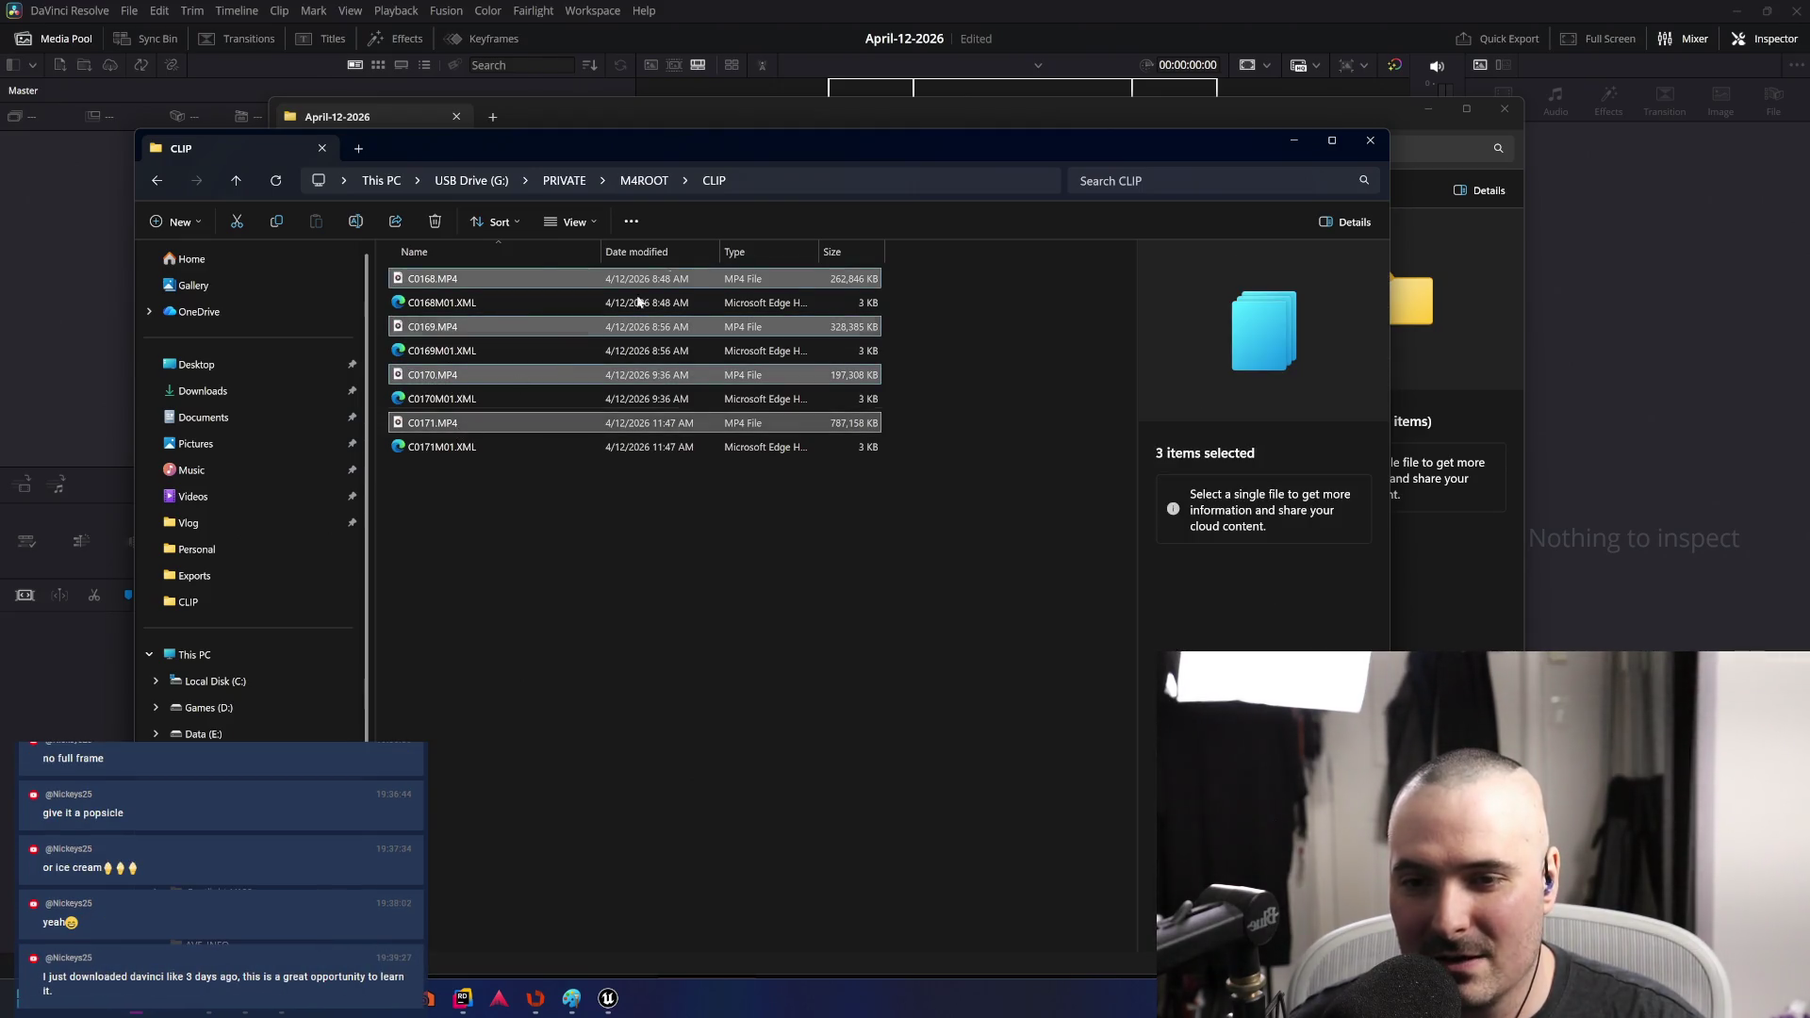
{"action": "left_click_drag", "start_coordinate": [748, 144], "coordinate": [1809, 179]}
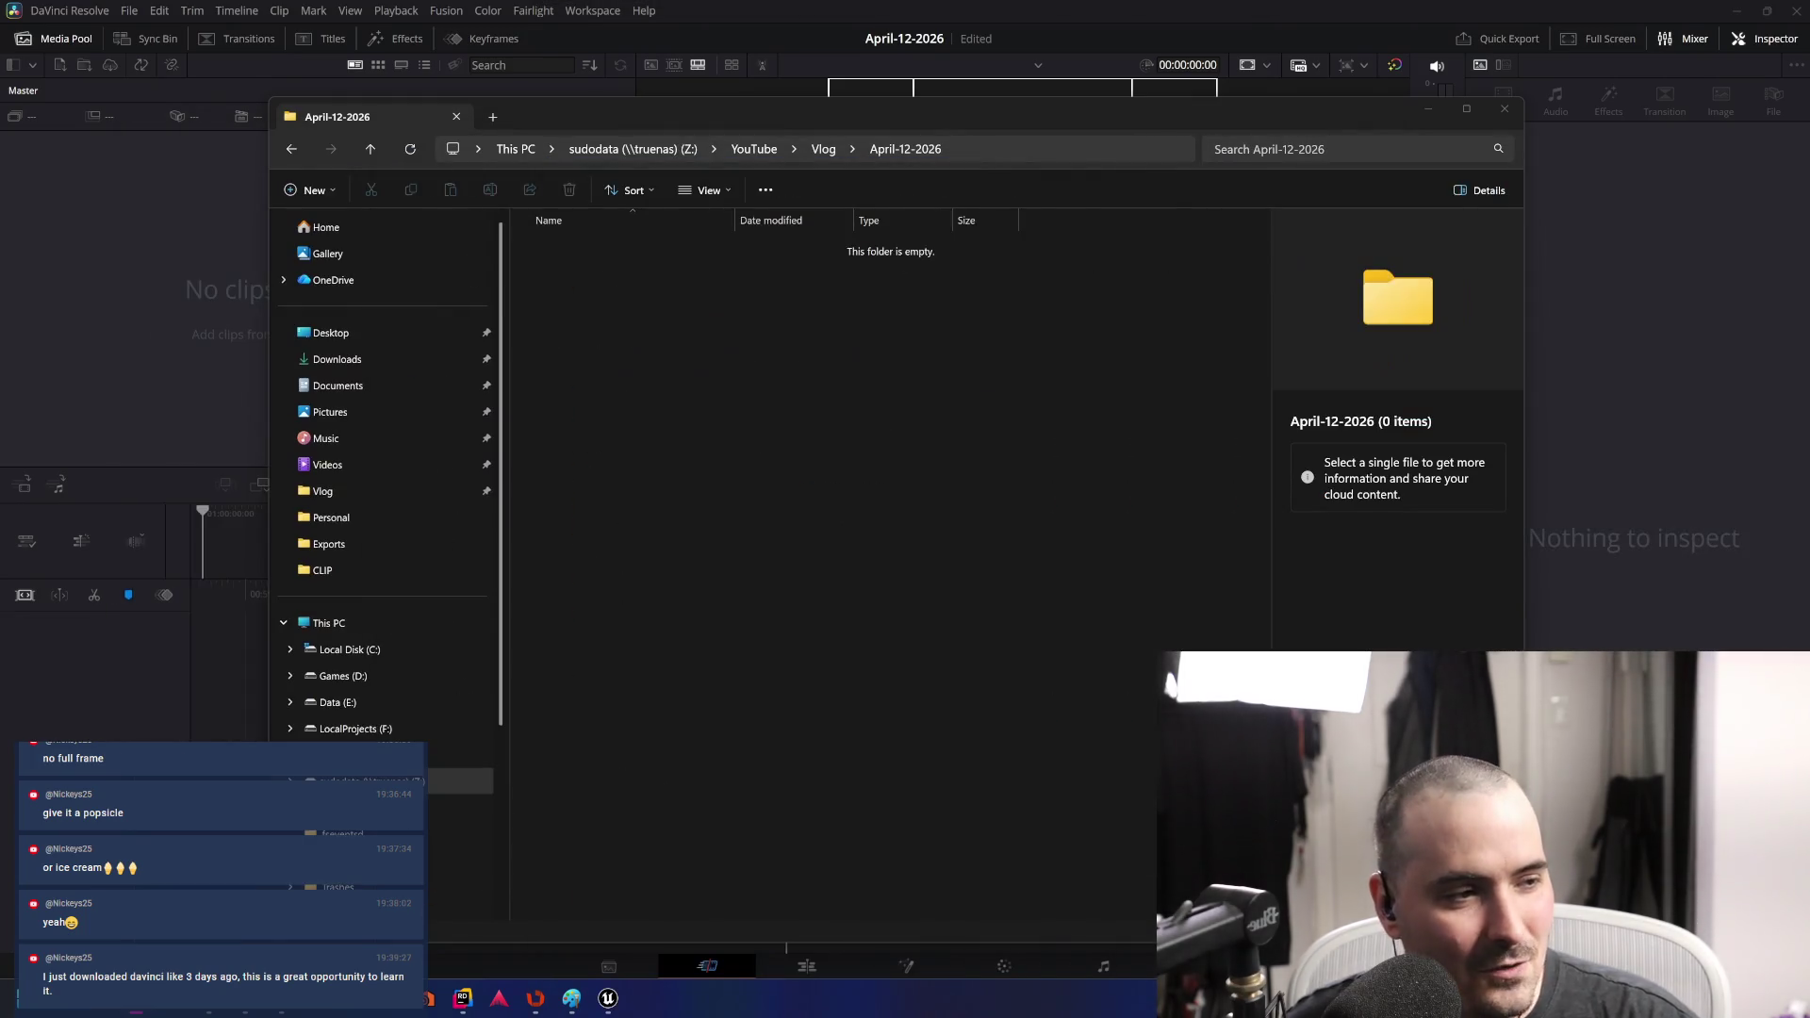
{"action": "left_click", "coordinate": [1428, 112]}
{"action": "left_click_drag", "start_coordinate": [584, 358], "coordinate": [336, 226]}
{"action": "left_click", "coordinate": [1058, 579]}
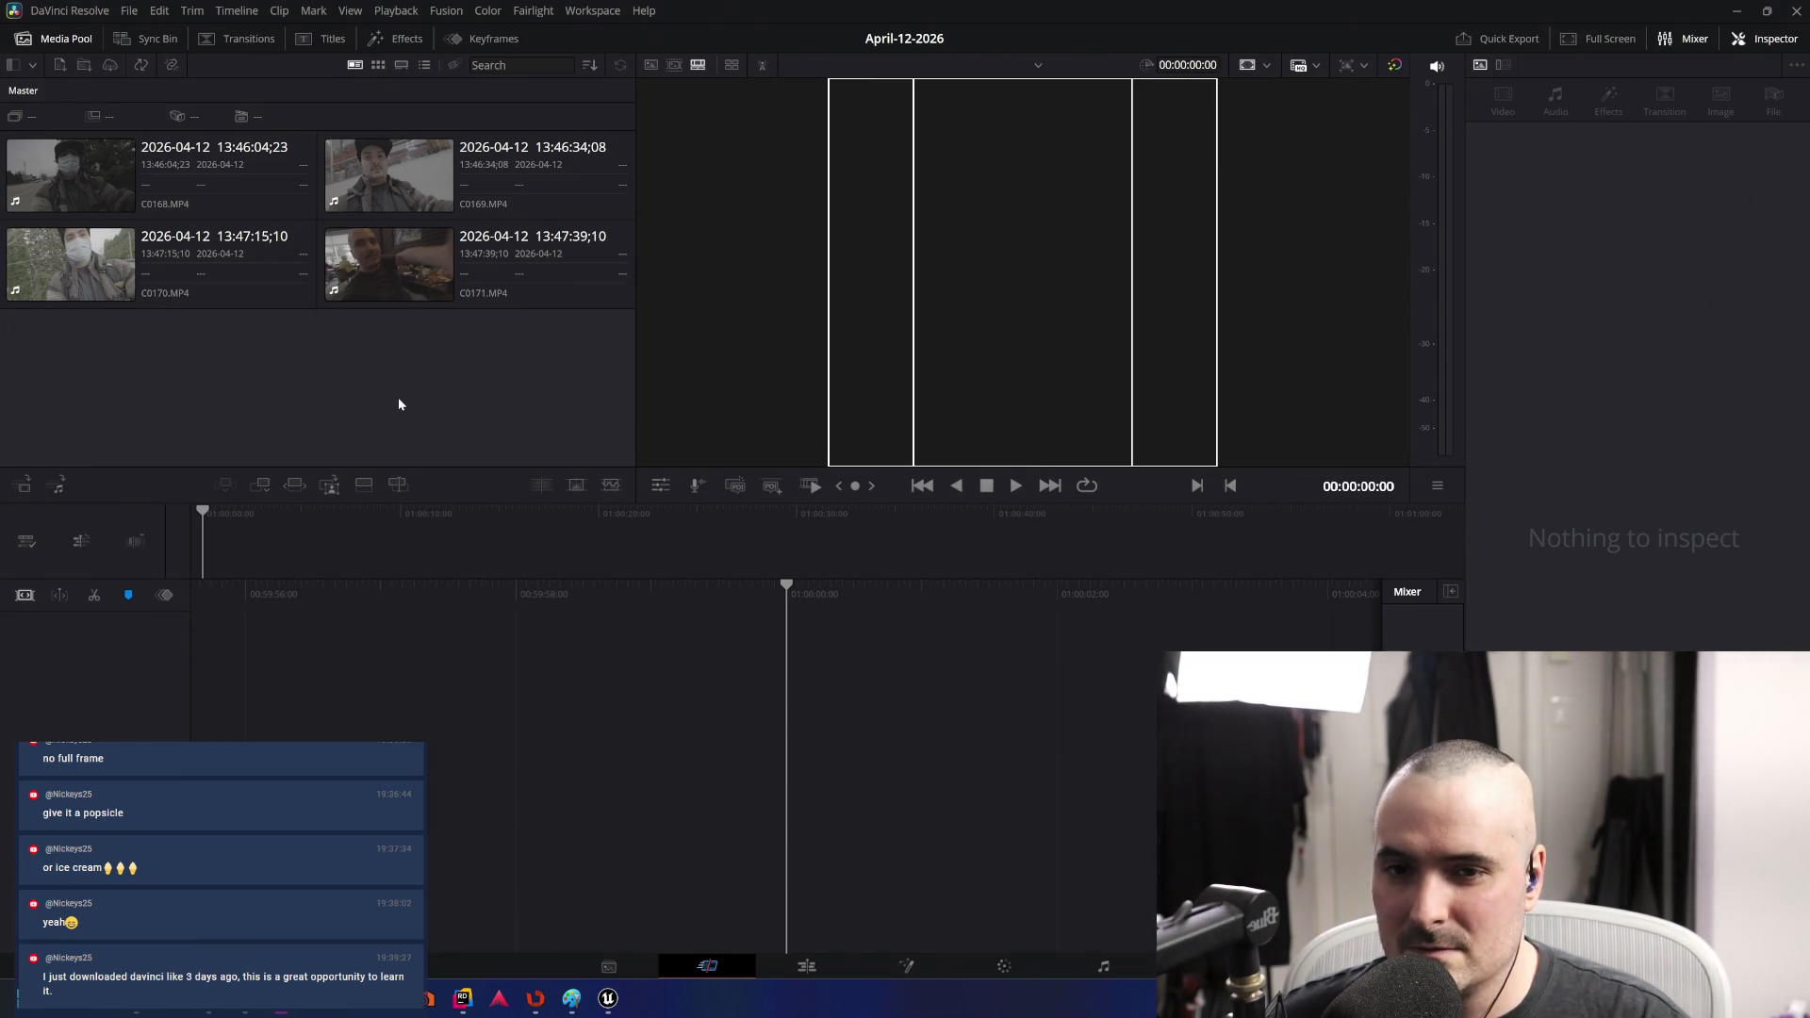
- Drop clip C0168 onto the empty timeline to create Timeline 1
{"action": "mouse_move", "coordinate": [191, 158]}
{"action": "left_mouse_down"}
{"action": "mouse_move", "coordinate": [914, 828]}
{"action": "mouse_move", "coordinate": [907, 807]}
{"action": "left_mouse_up"}
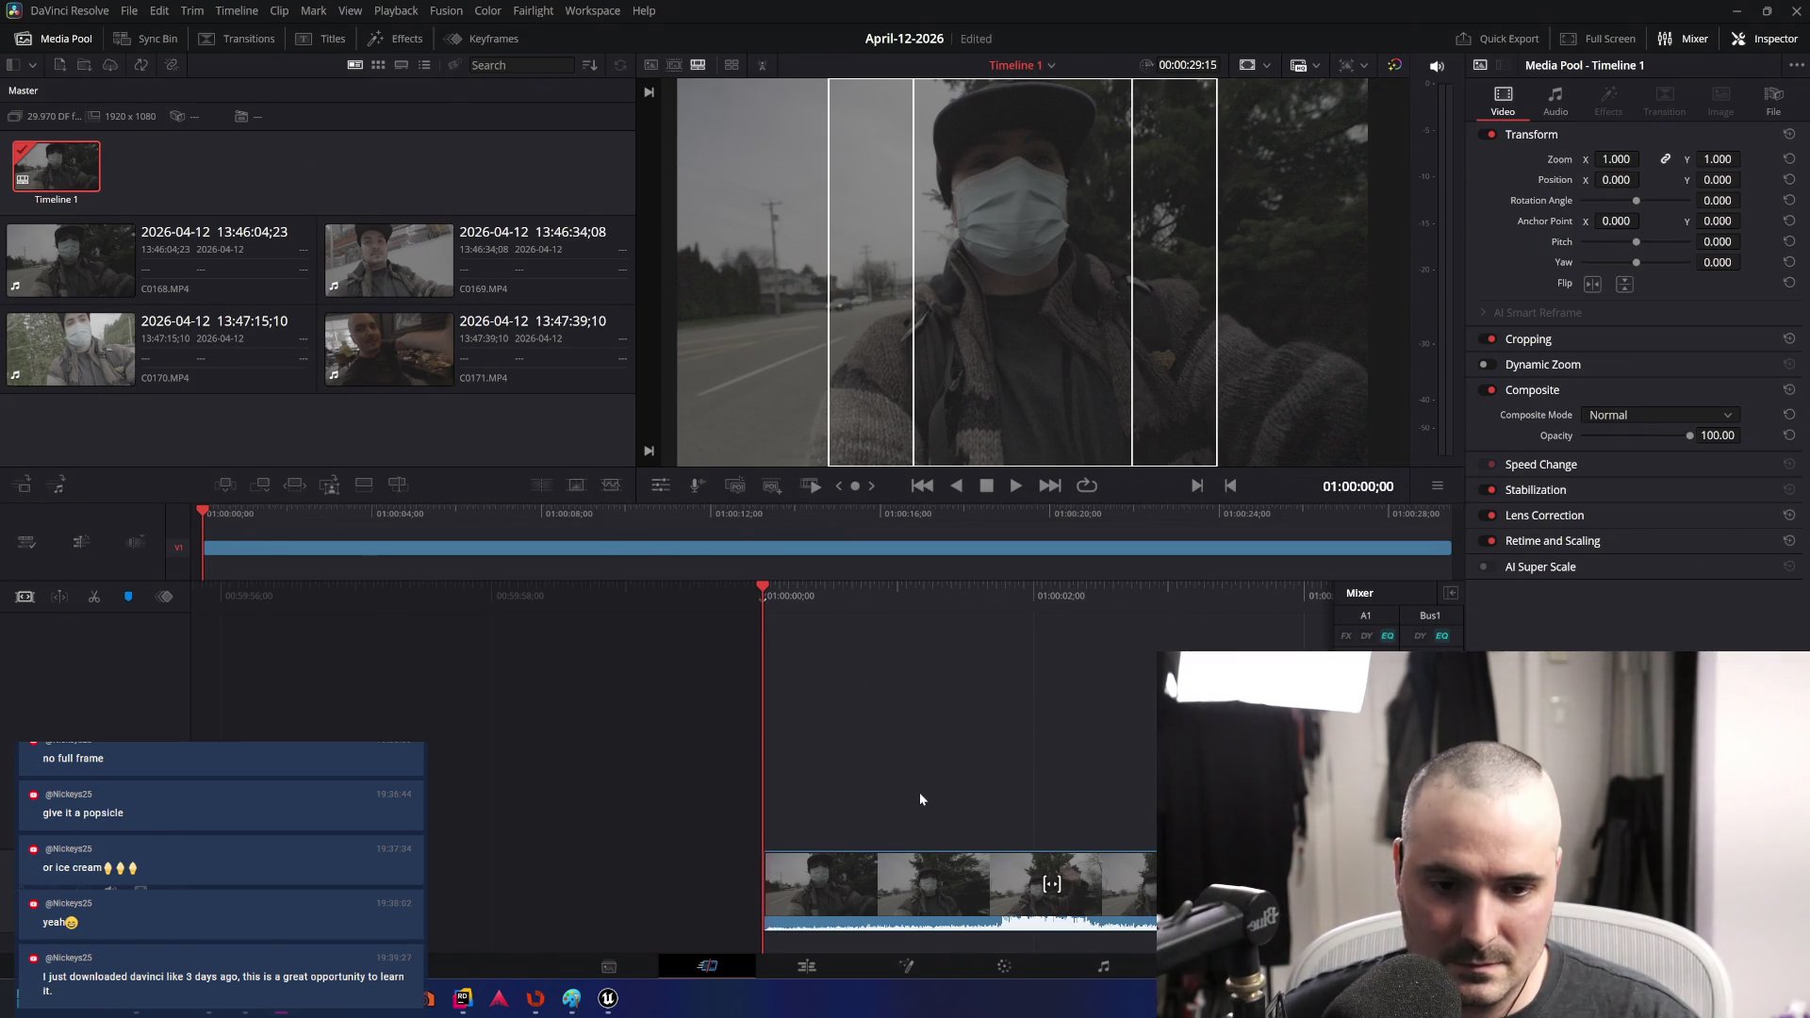
- Review the C0168 footage with play and J/L scrubbing to find an ending point
{"action": "key", "text": "space"}
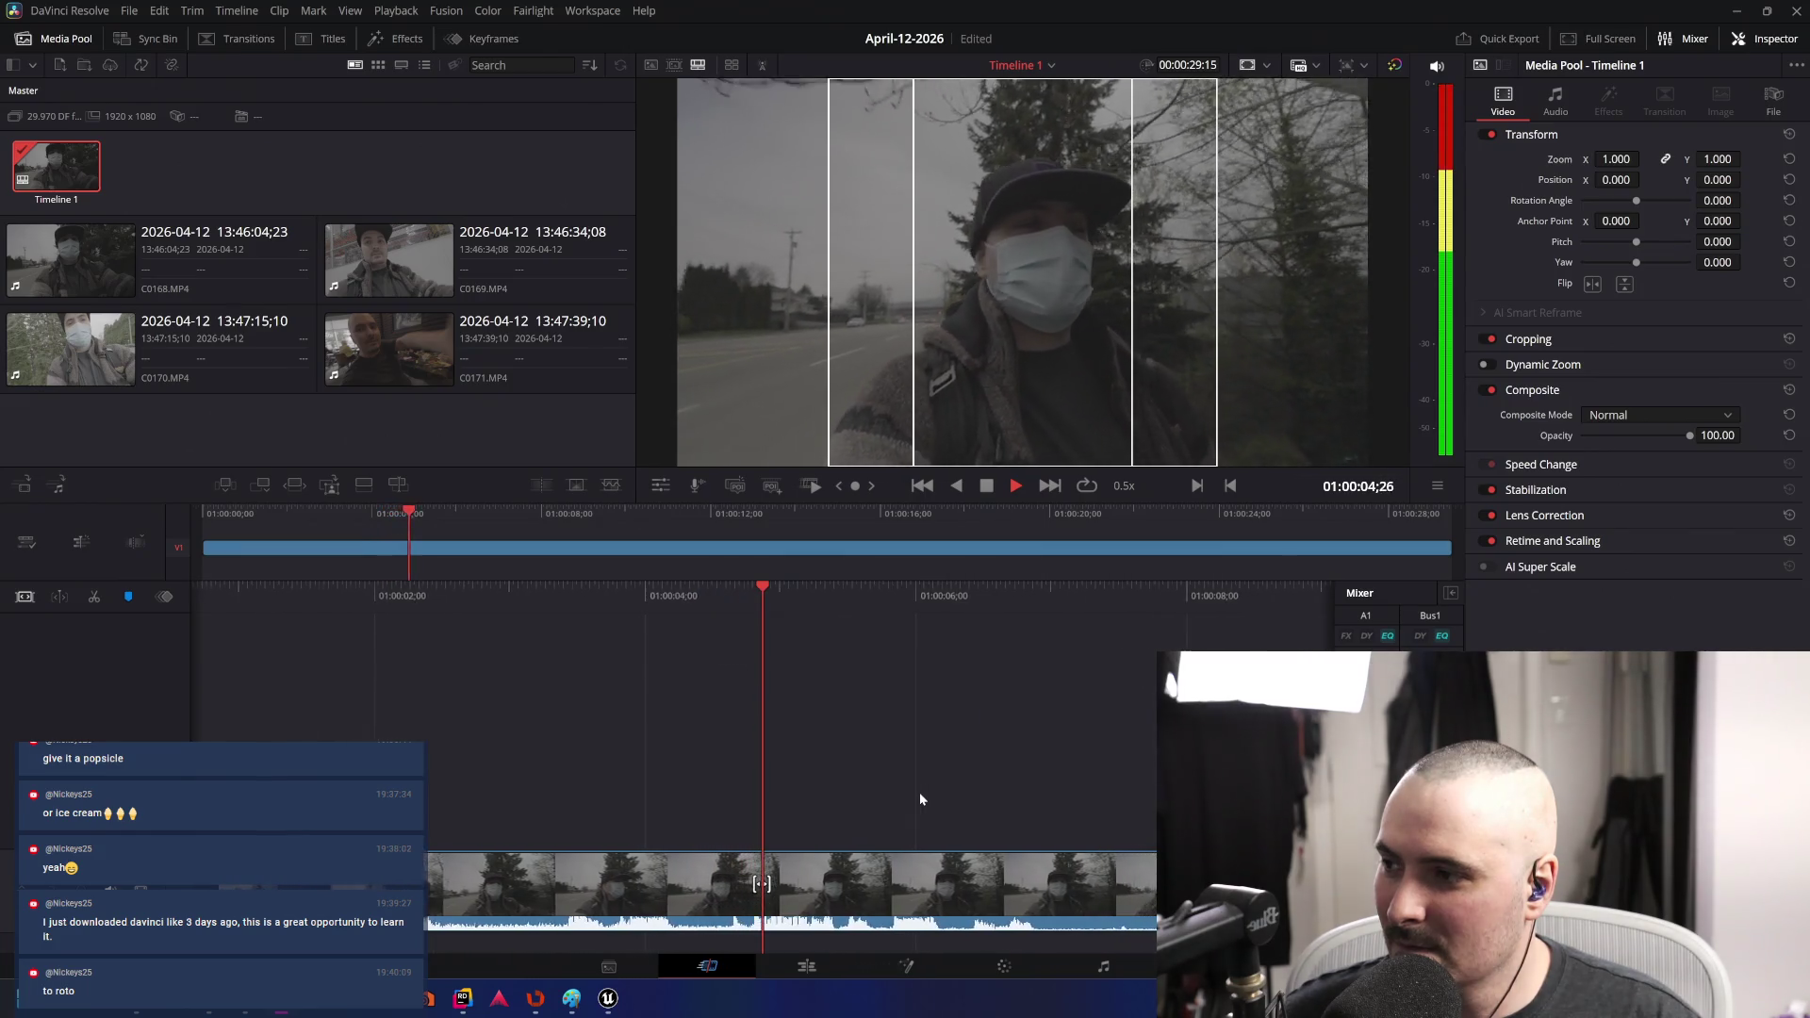
{"action": "key", "text": "space"}
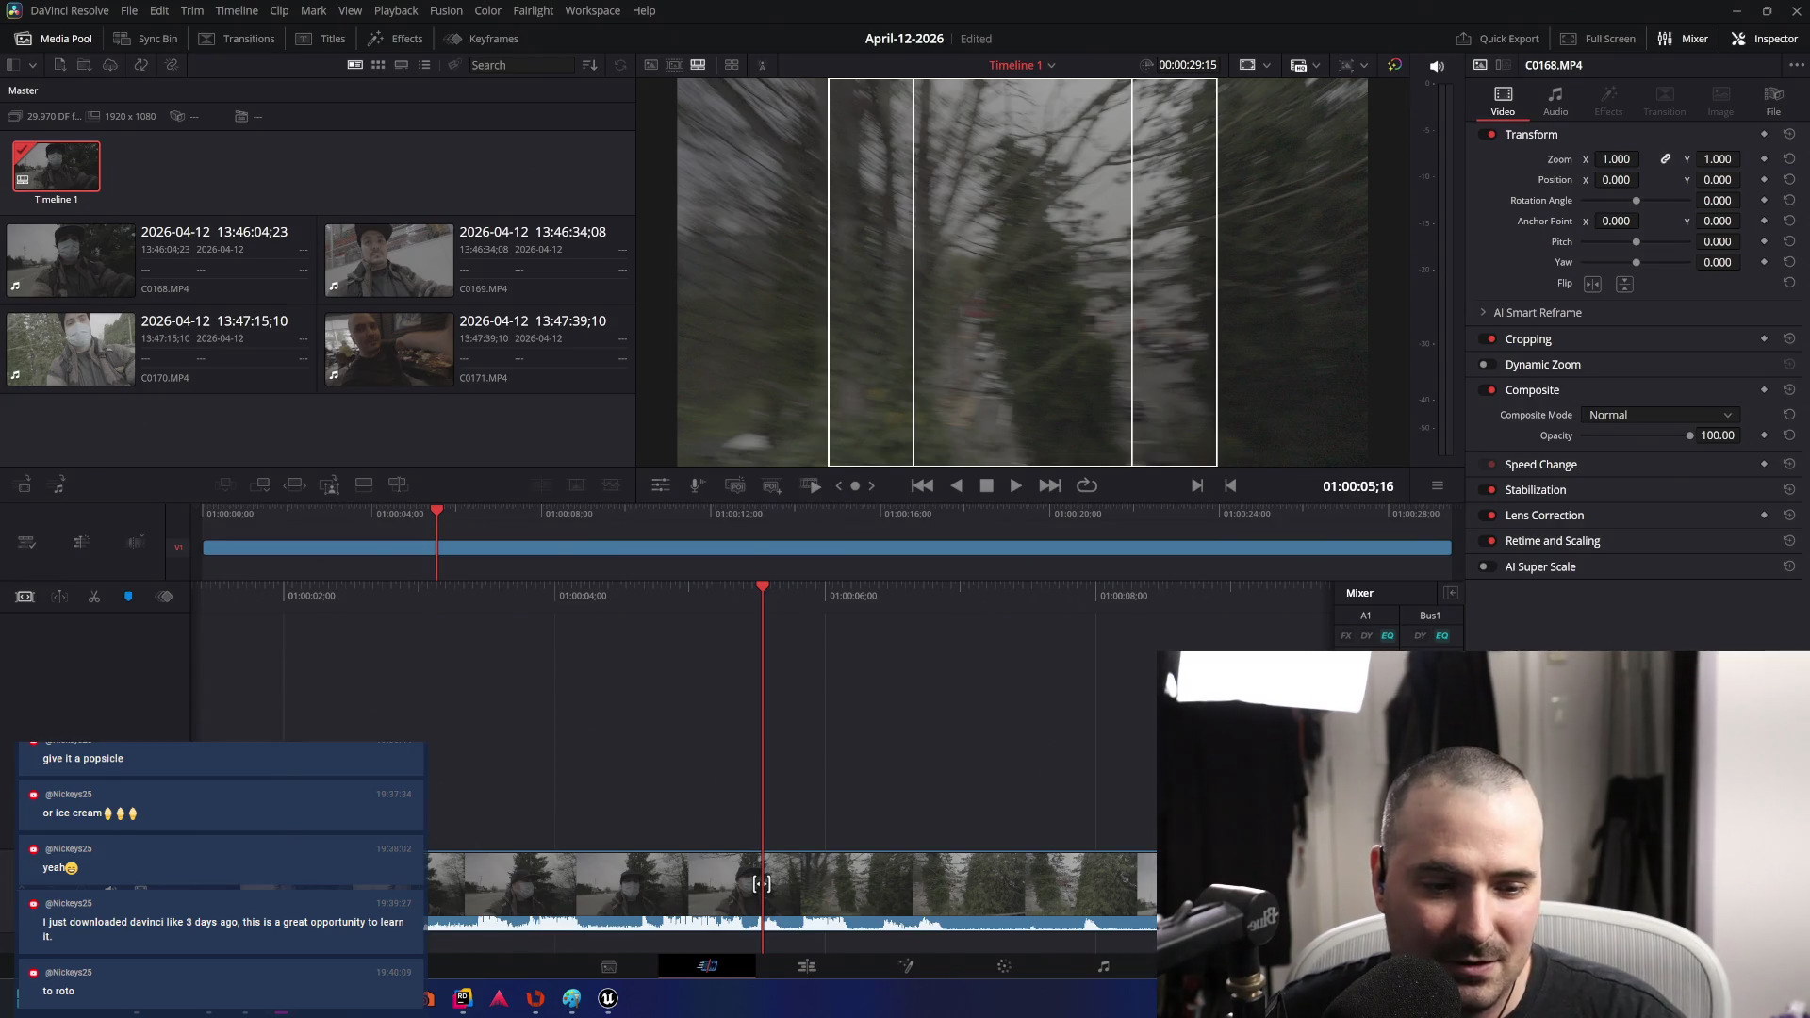
{"action": "key", "text": "space"}
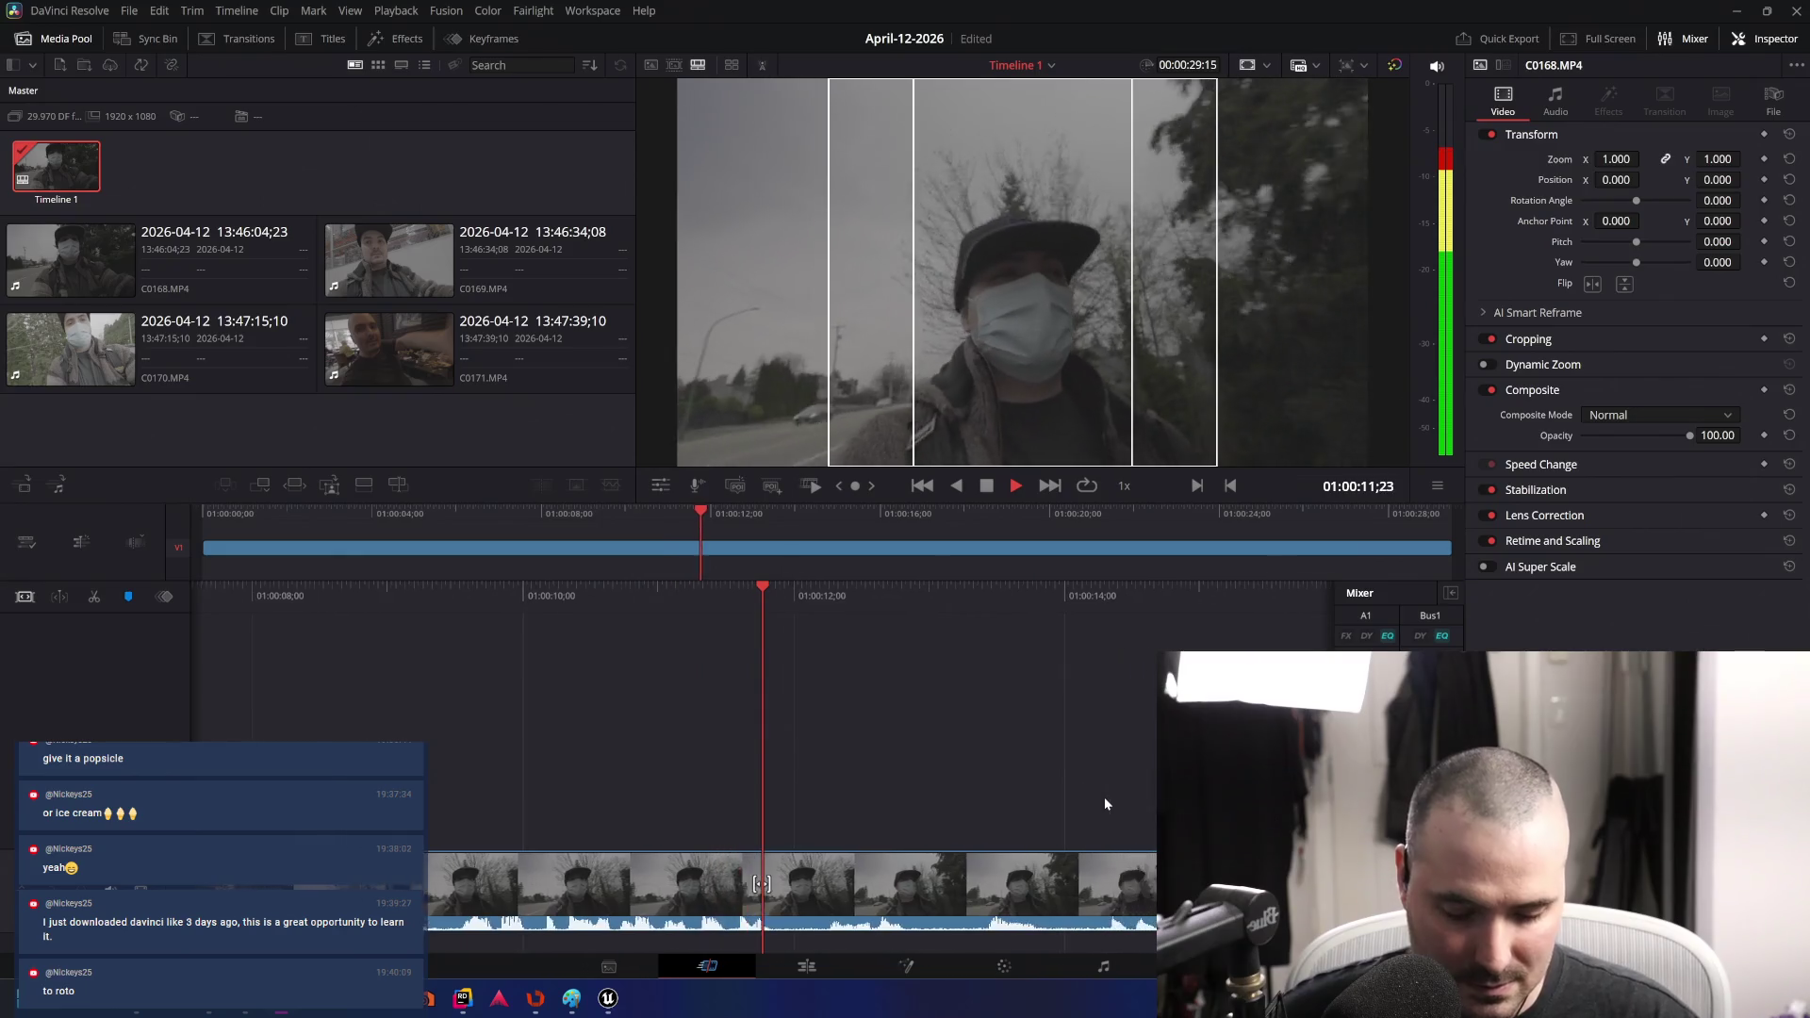
{"action": "key", "text": "j"}
{"action": "key", "text": "j"}
{"action": "key", "text": "j"}
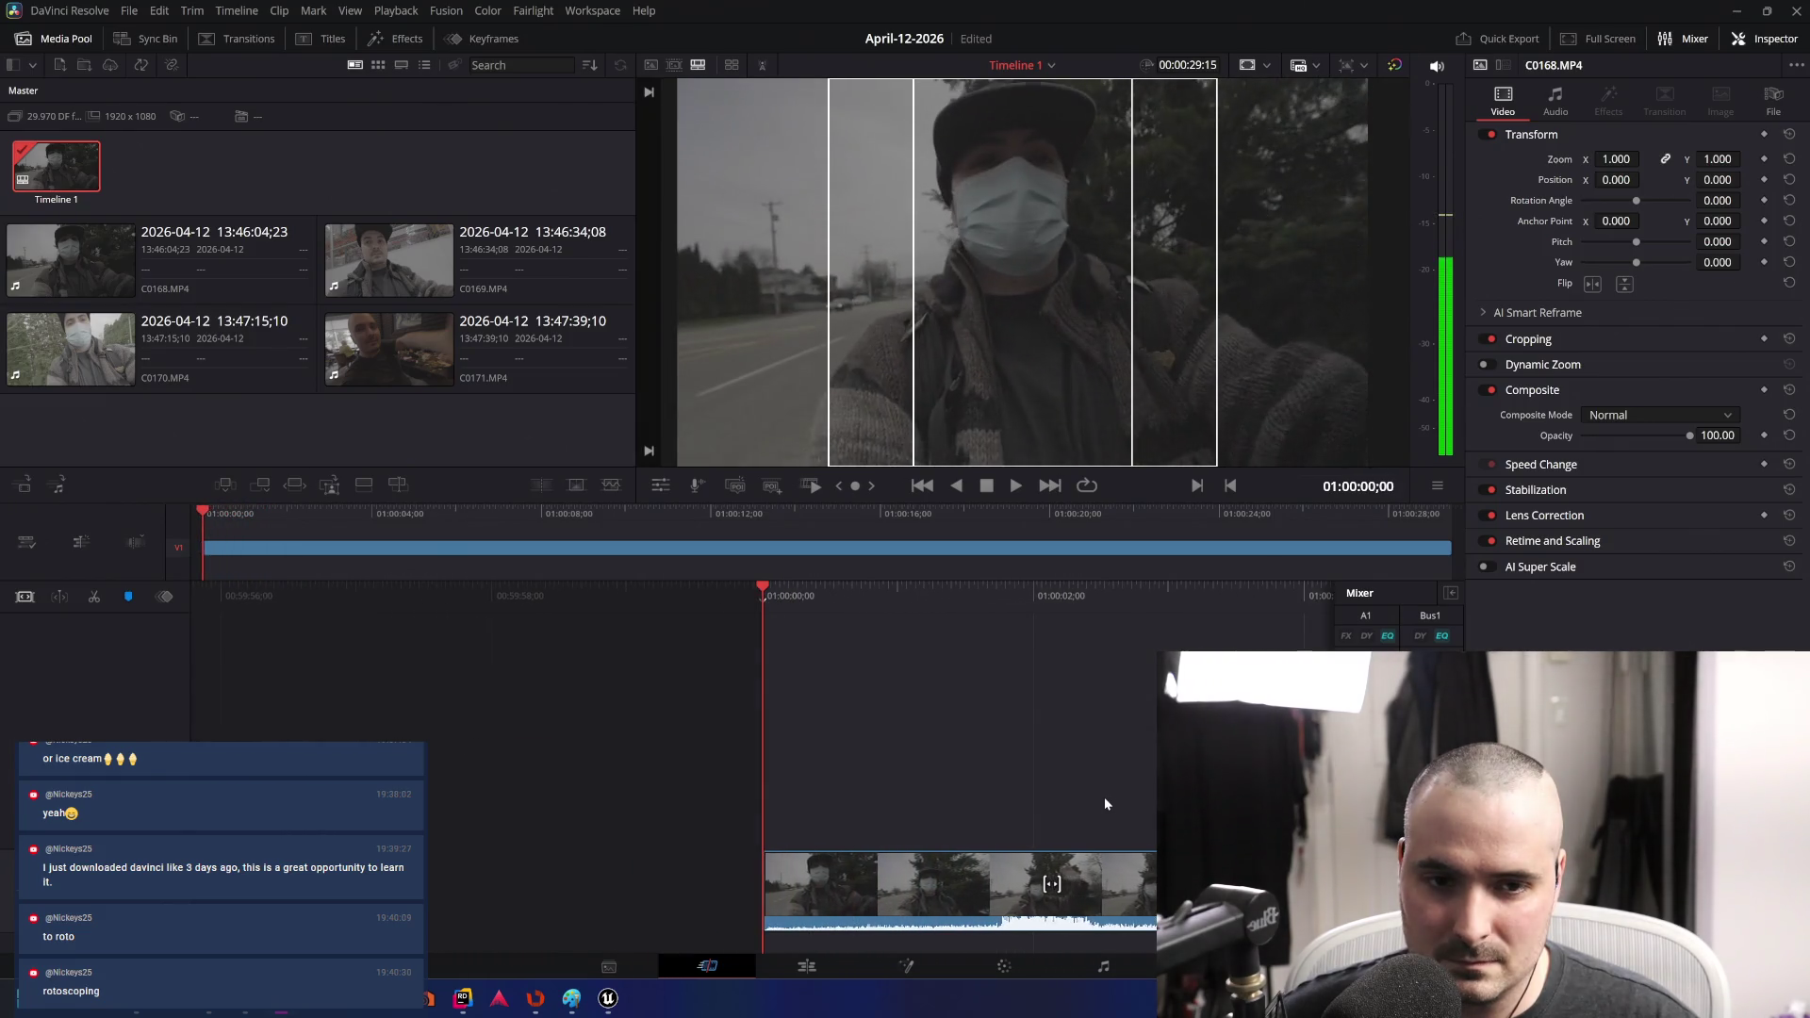
{"action": "key", "text": "l"}
{"action": "key", "text": "l"}
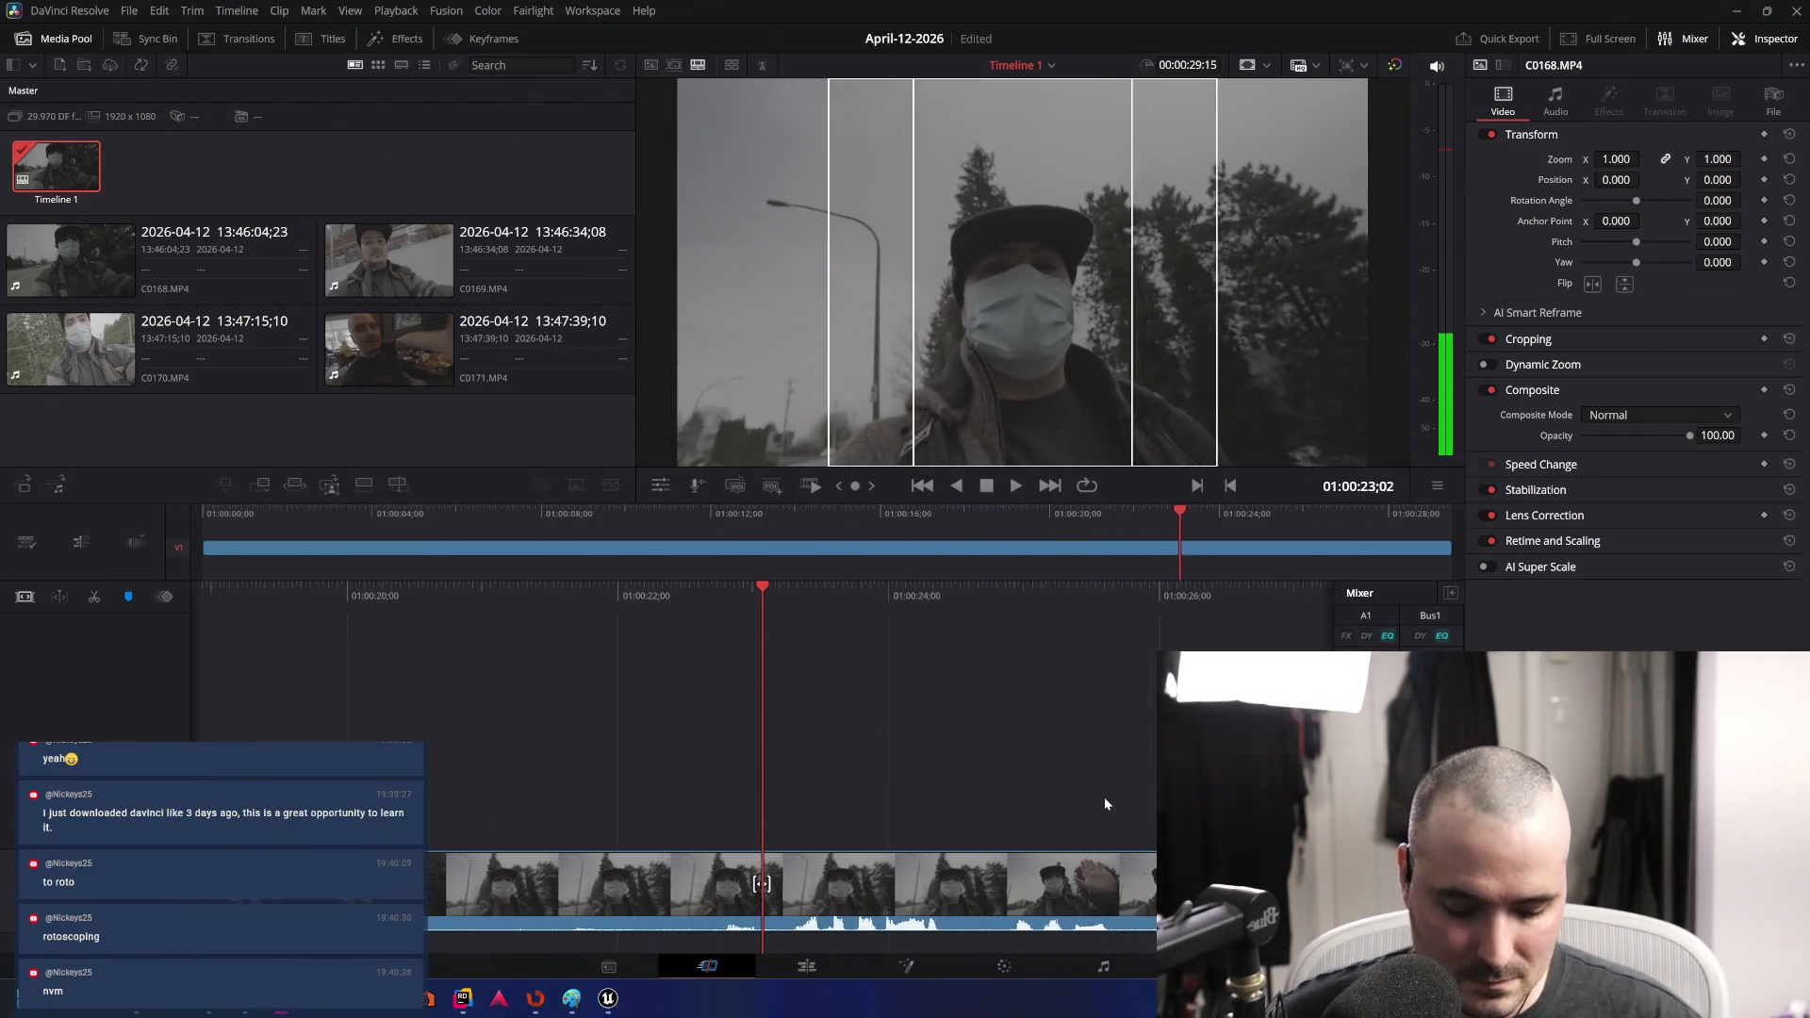
{"action": "key", "text": "j"}
{"action": "key", "text": "j"}
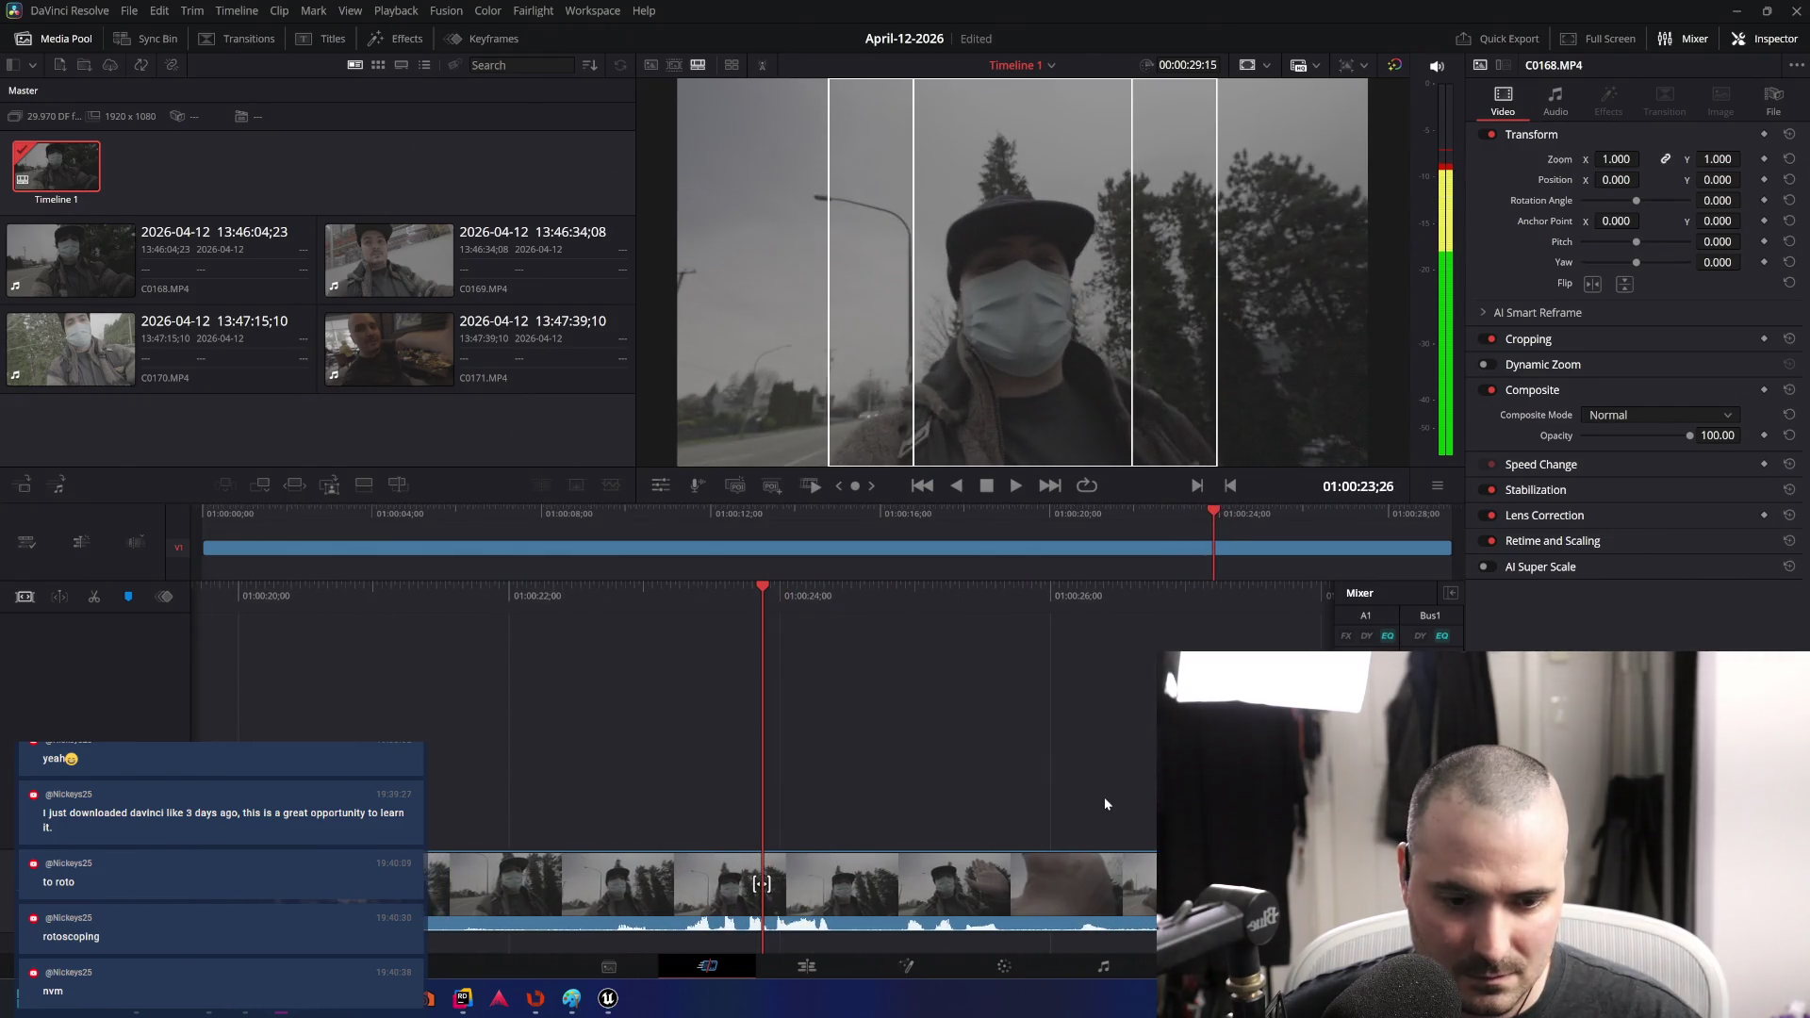
{"action": "key", "text": "j"}
{"action": "key", "text": "j"}
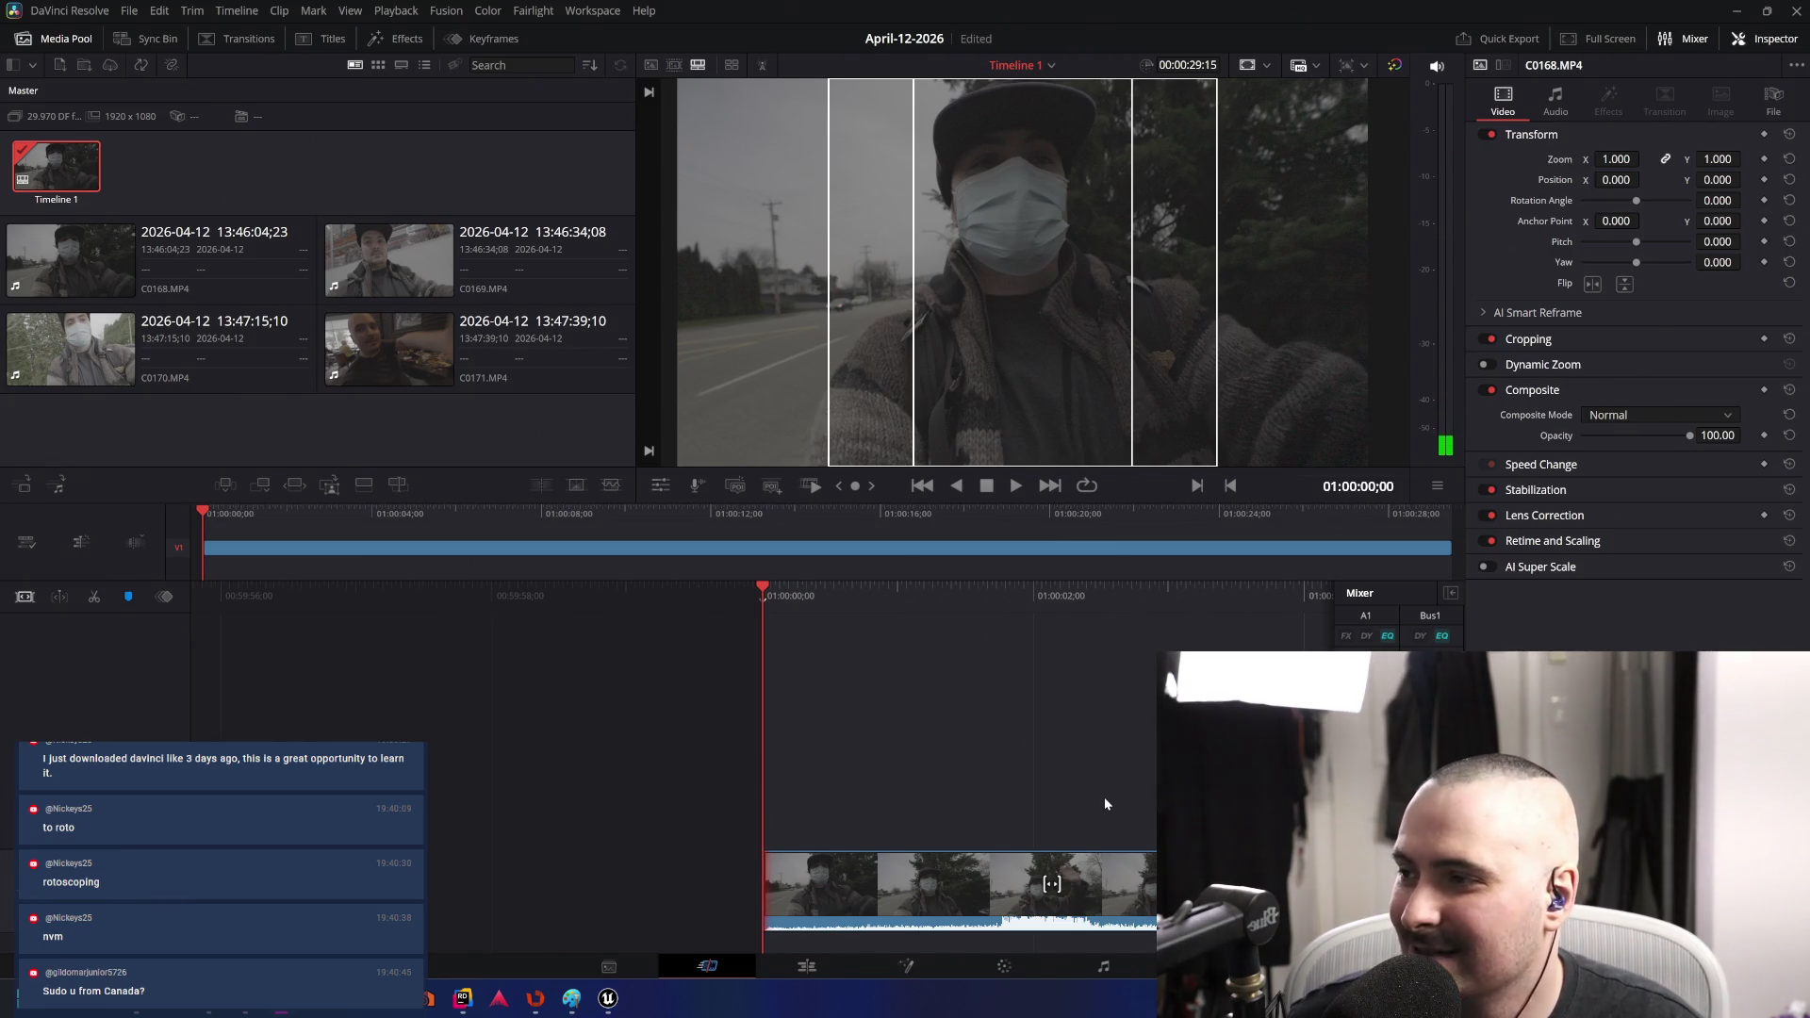
{"action": "key", "text": "space"}
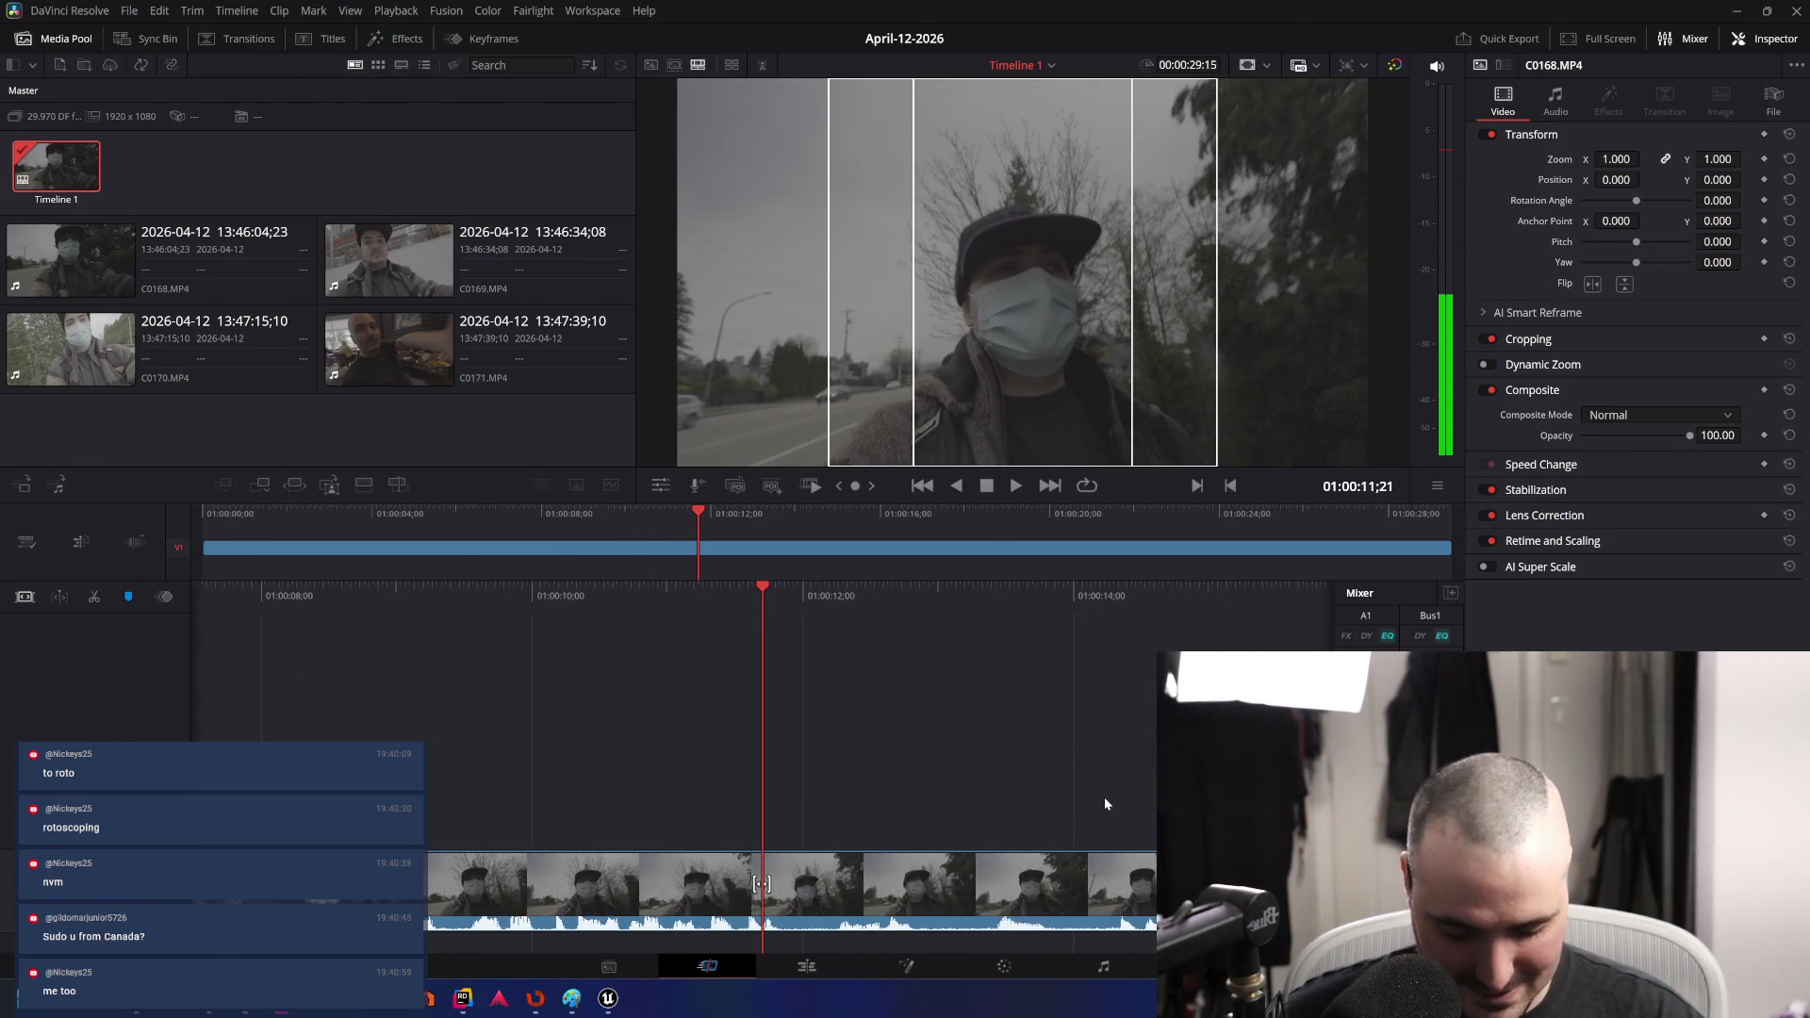
{"action": "key", "text": "l"}
{"action": "key", "text": "l"}
{"action": "key", "text": "l"}
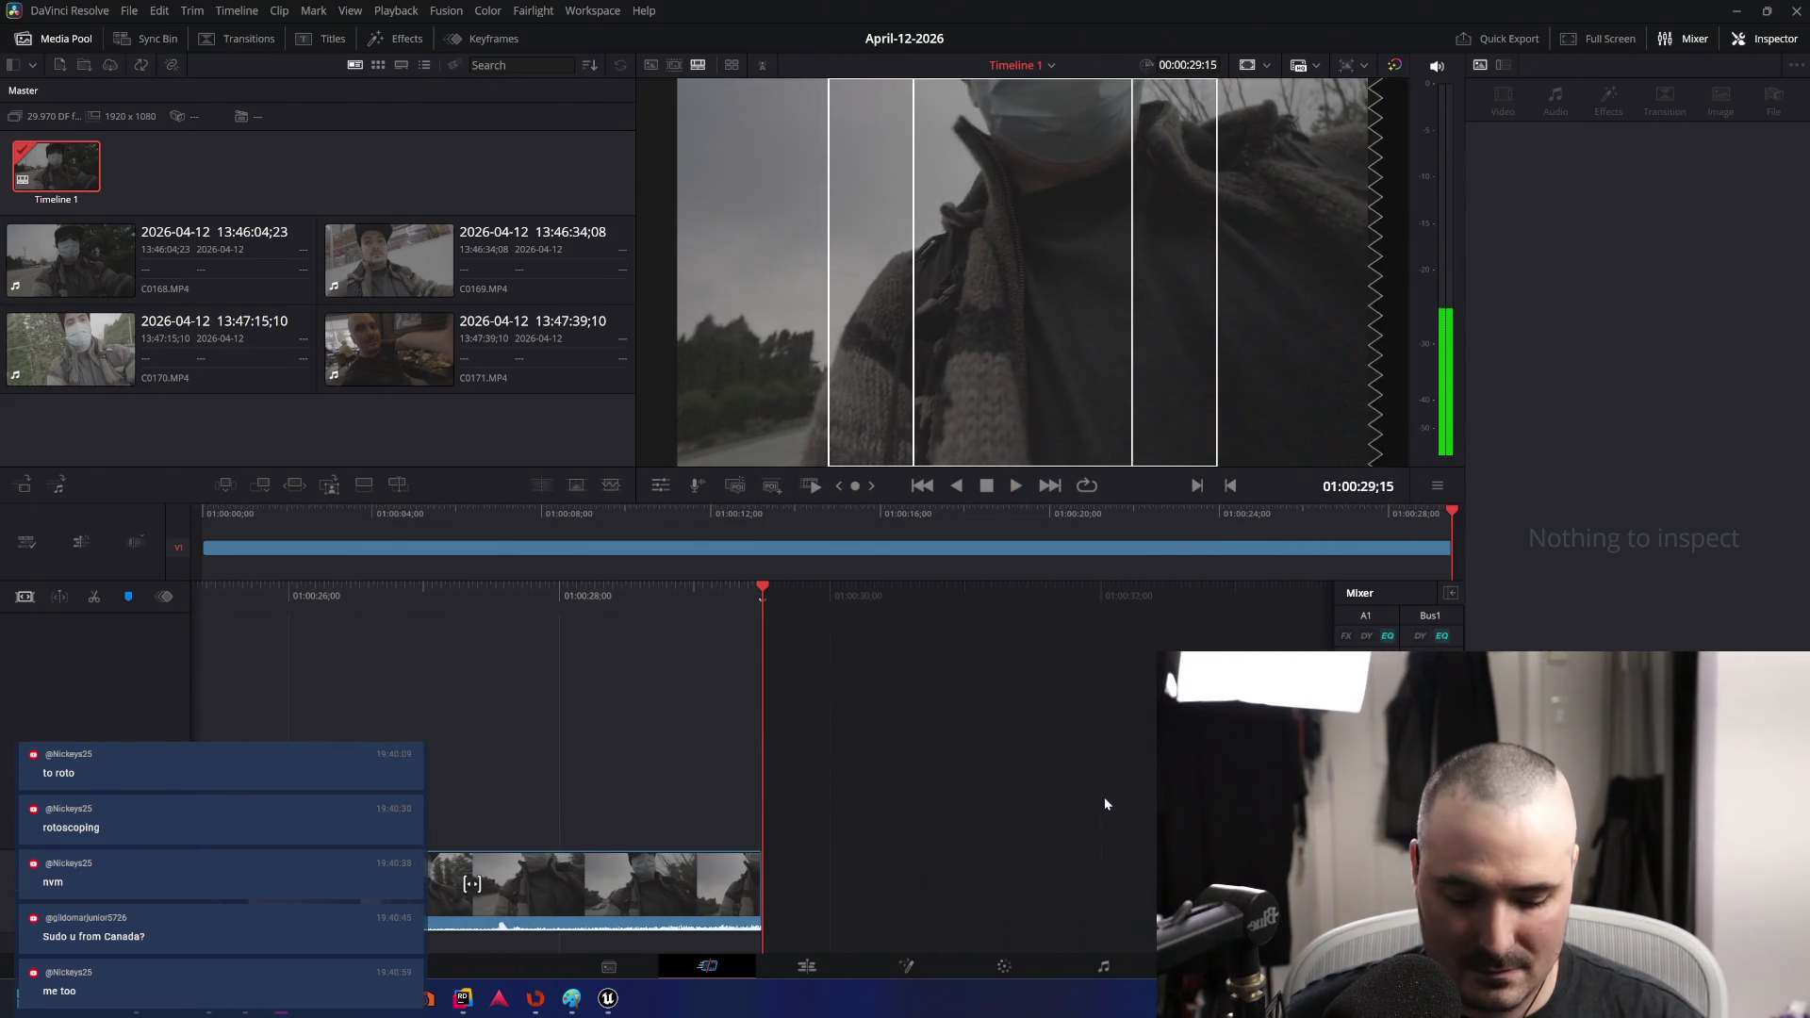
{"action": "key", "text": "j"}
{"action": "key", "text": "j"}
{"action": "key", "text": "j"}
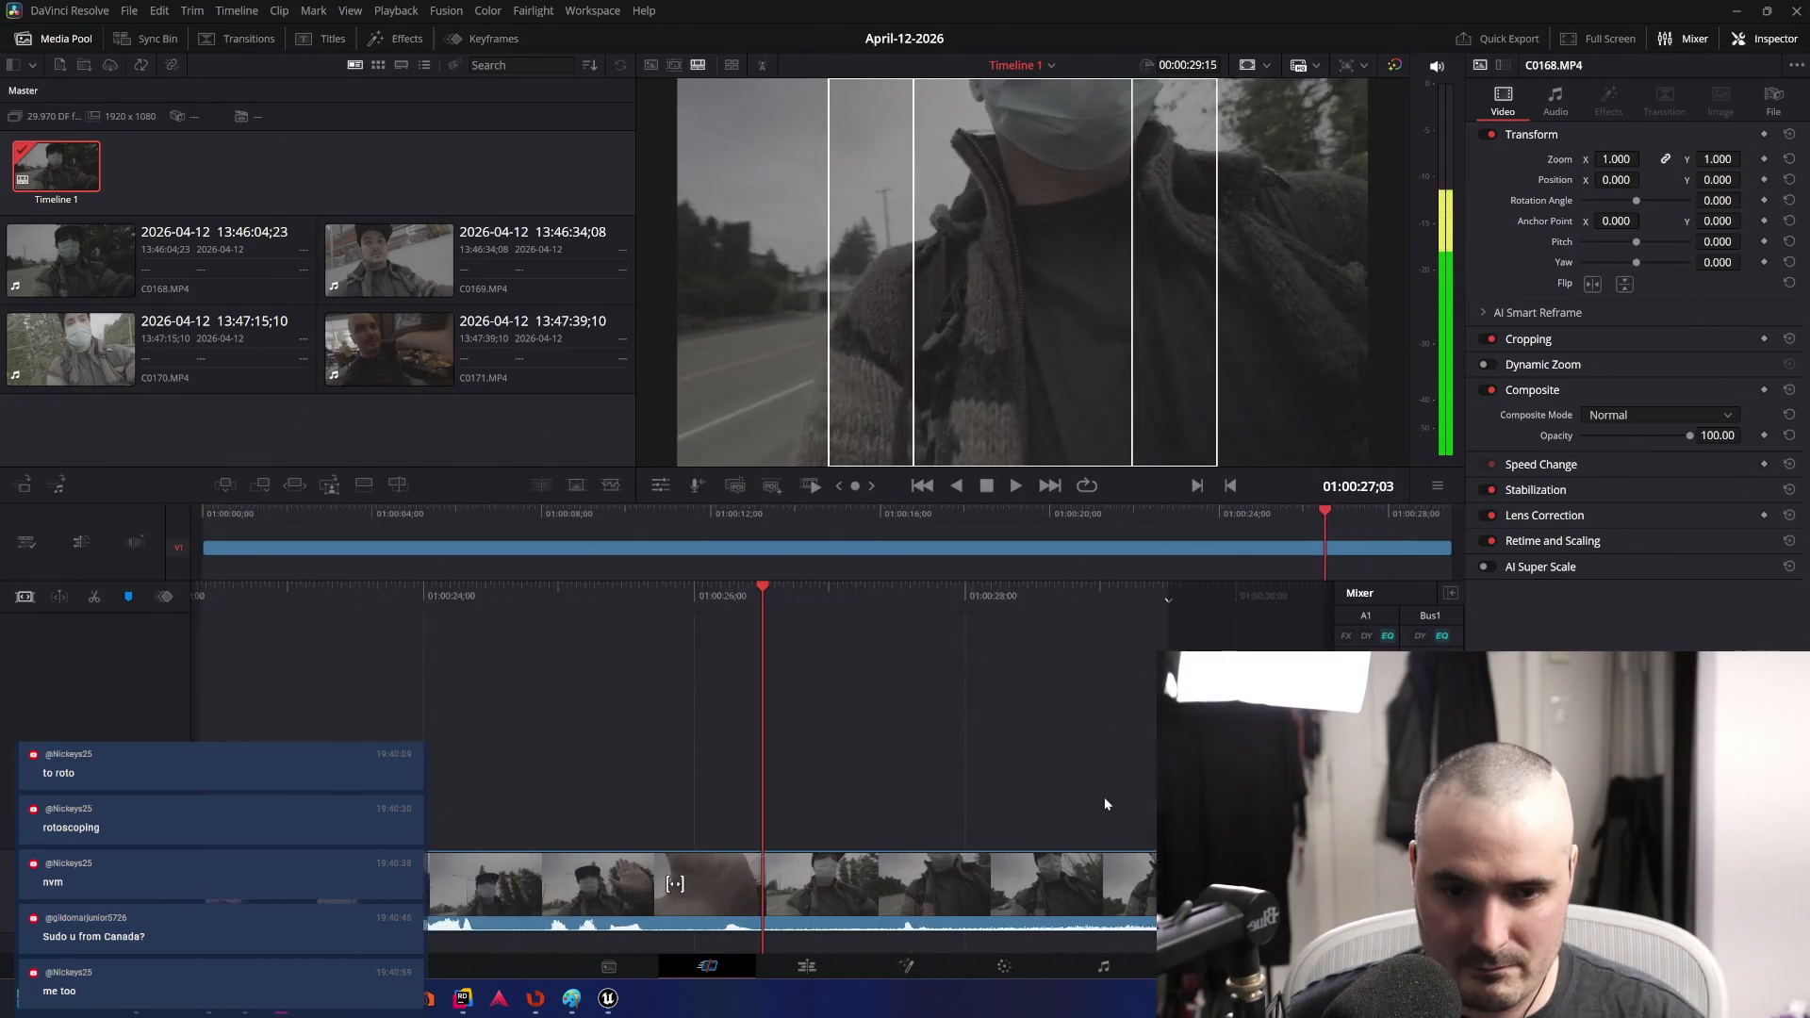
{"action": "key", "text": "l"}
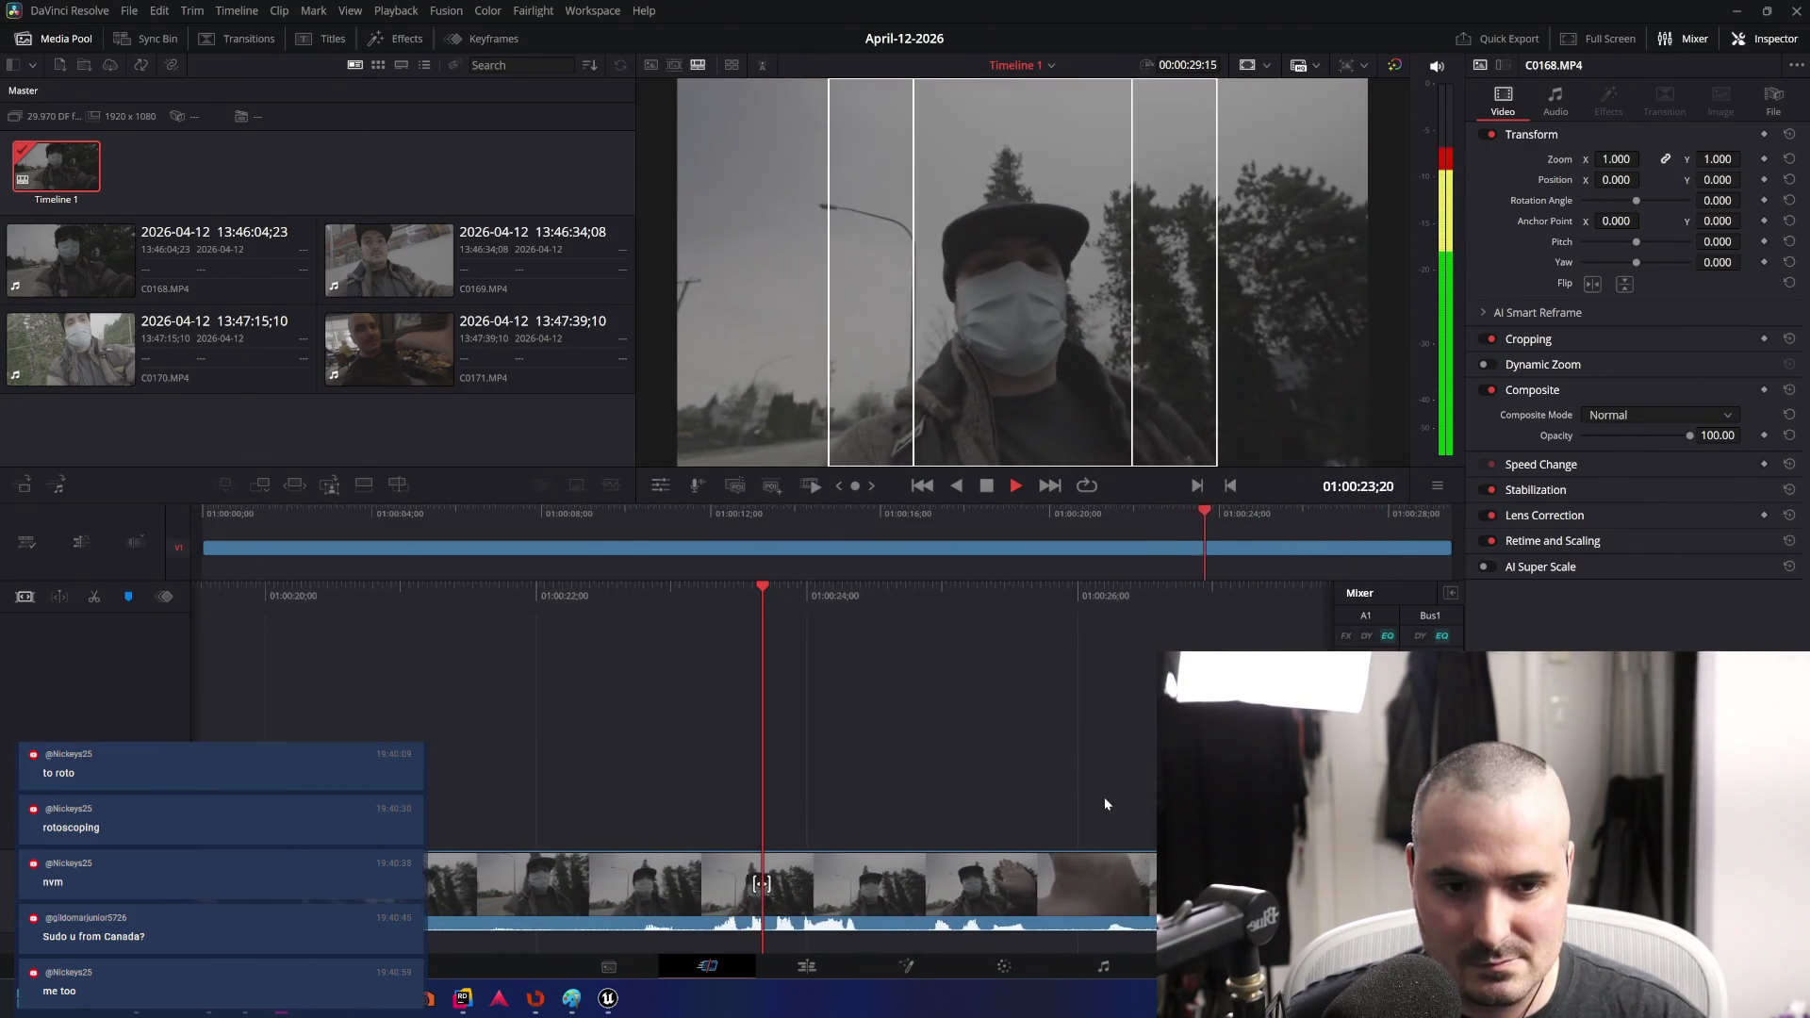
- Settle on 01:00:24;18 and delete the footage after it
{"action": "key", "text": "k"}
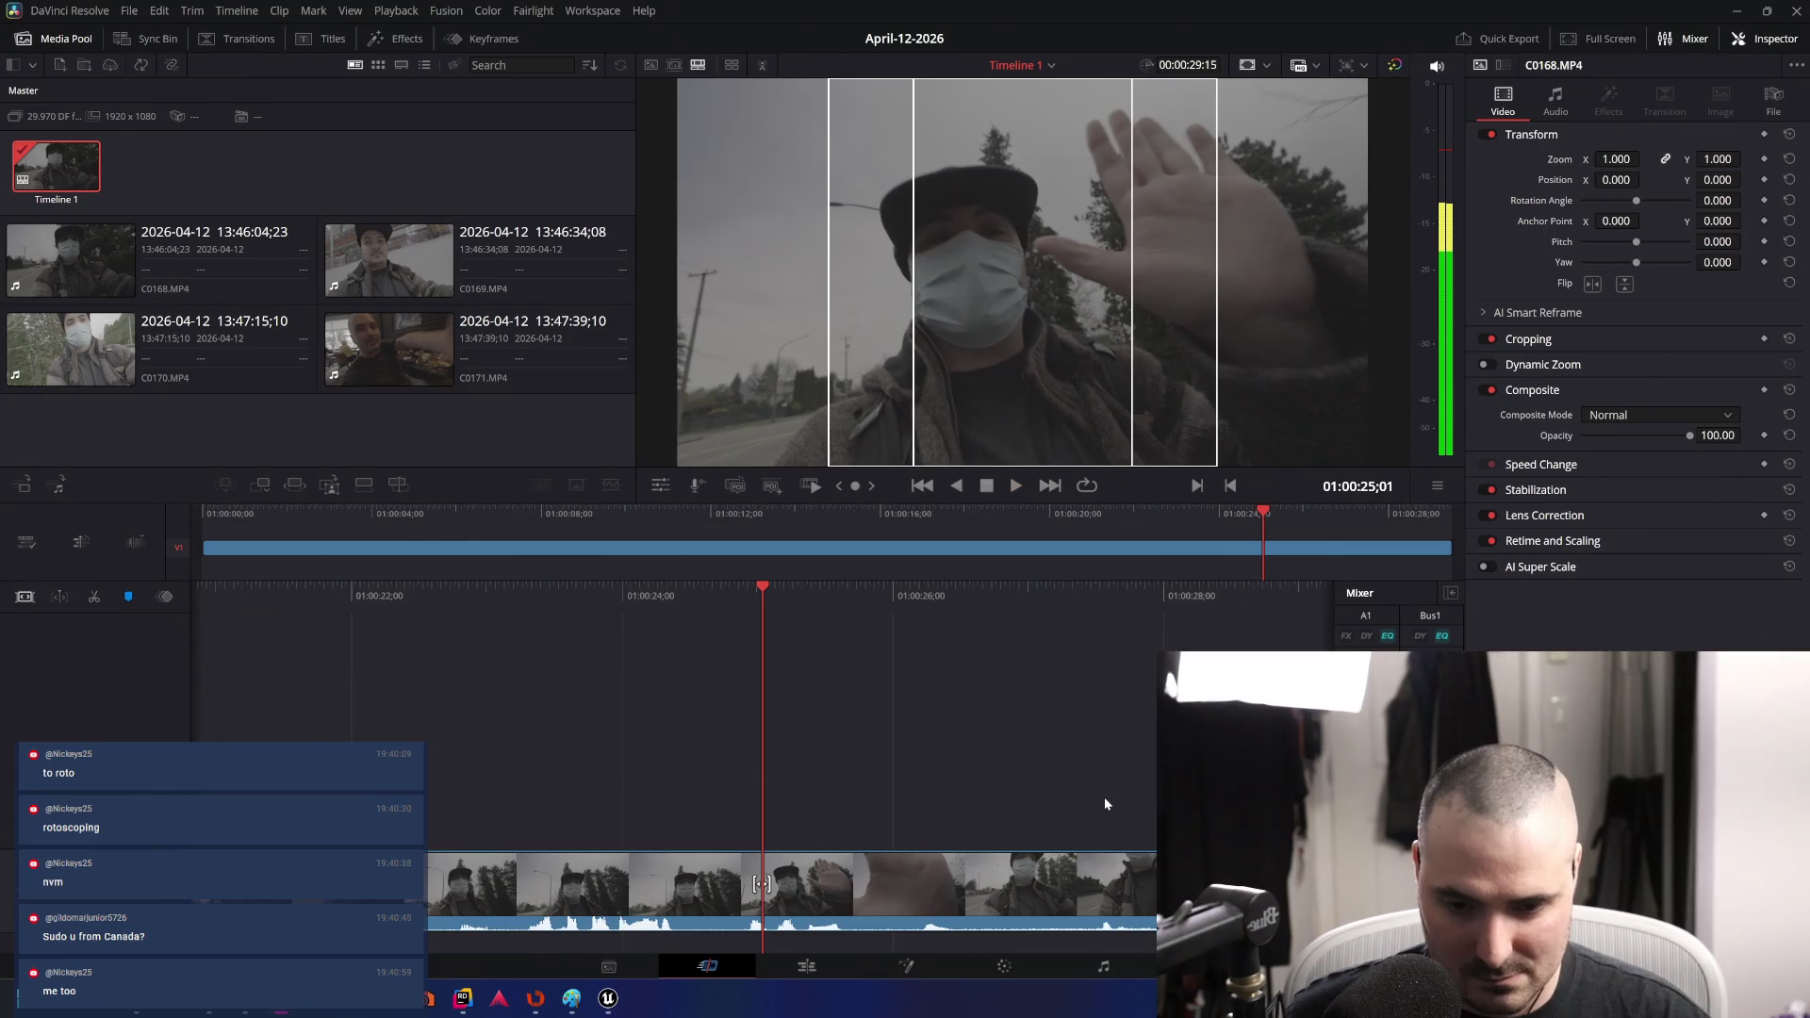
{"action": "key", "text": "j"}
{"action": "key", "text": "k"}
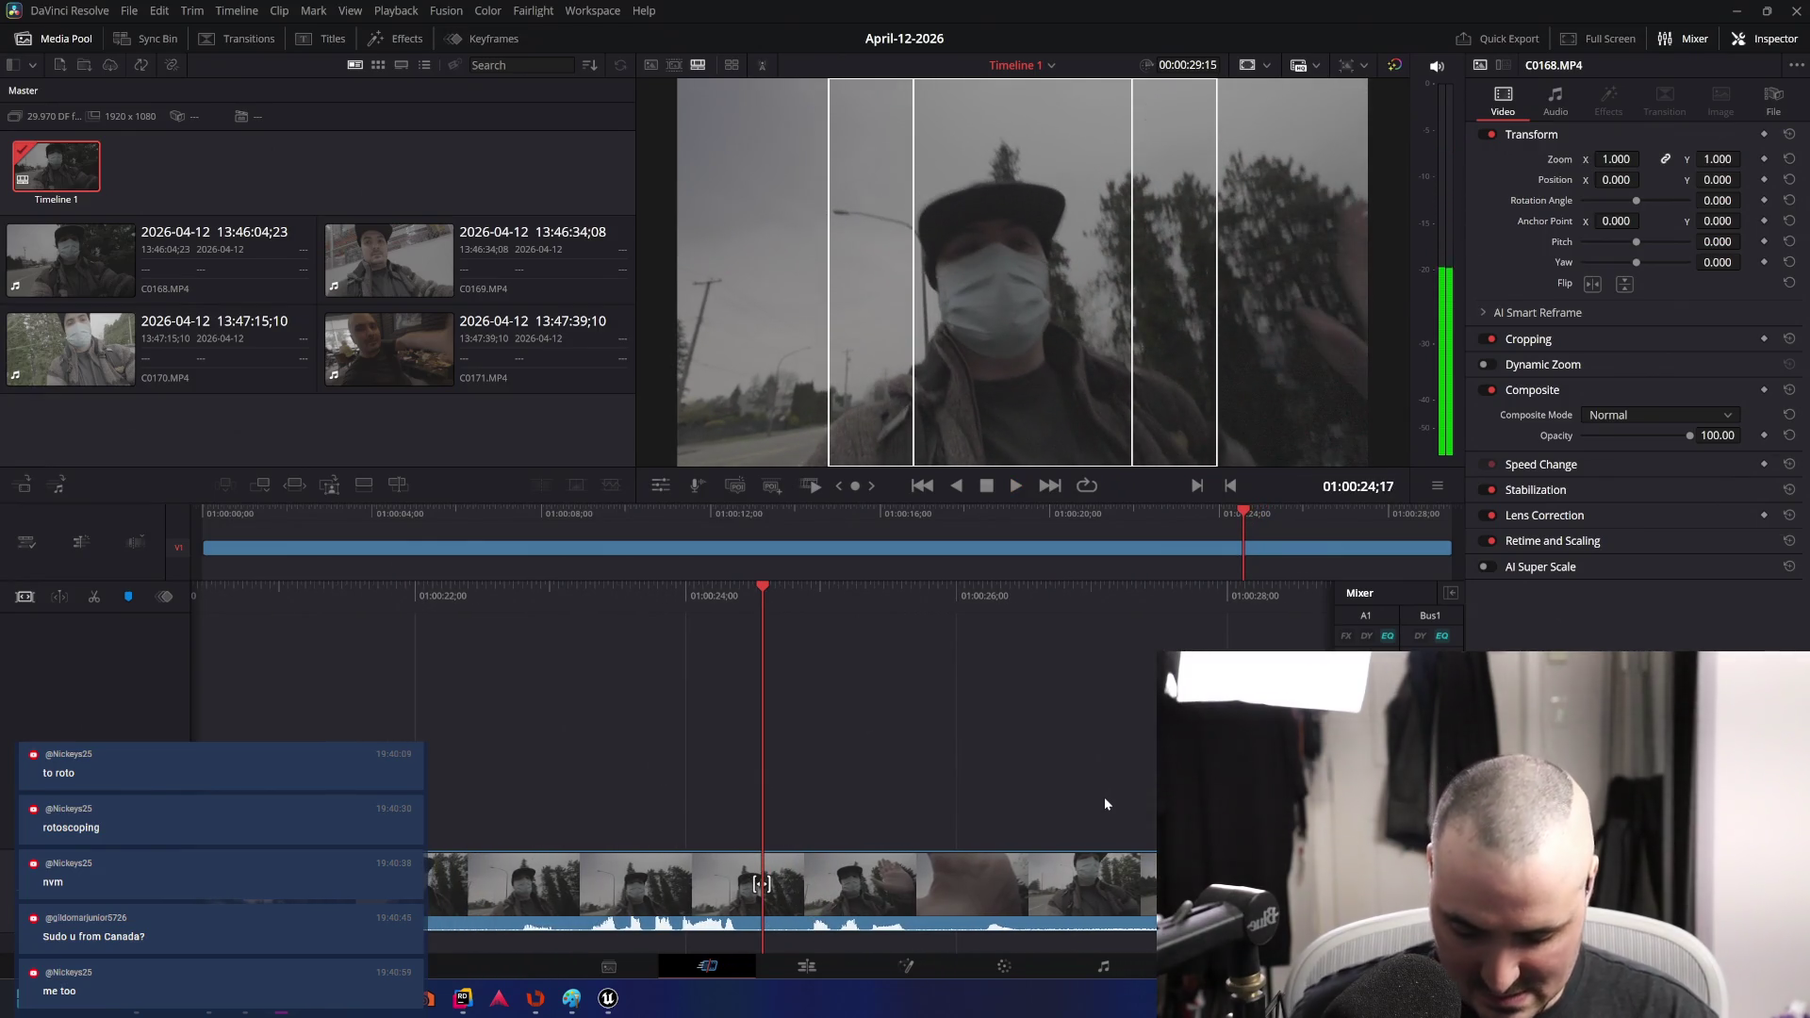
{"action": "key", "text": "Right"}
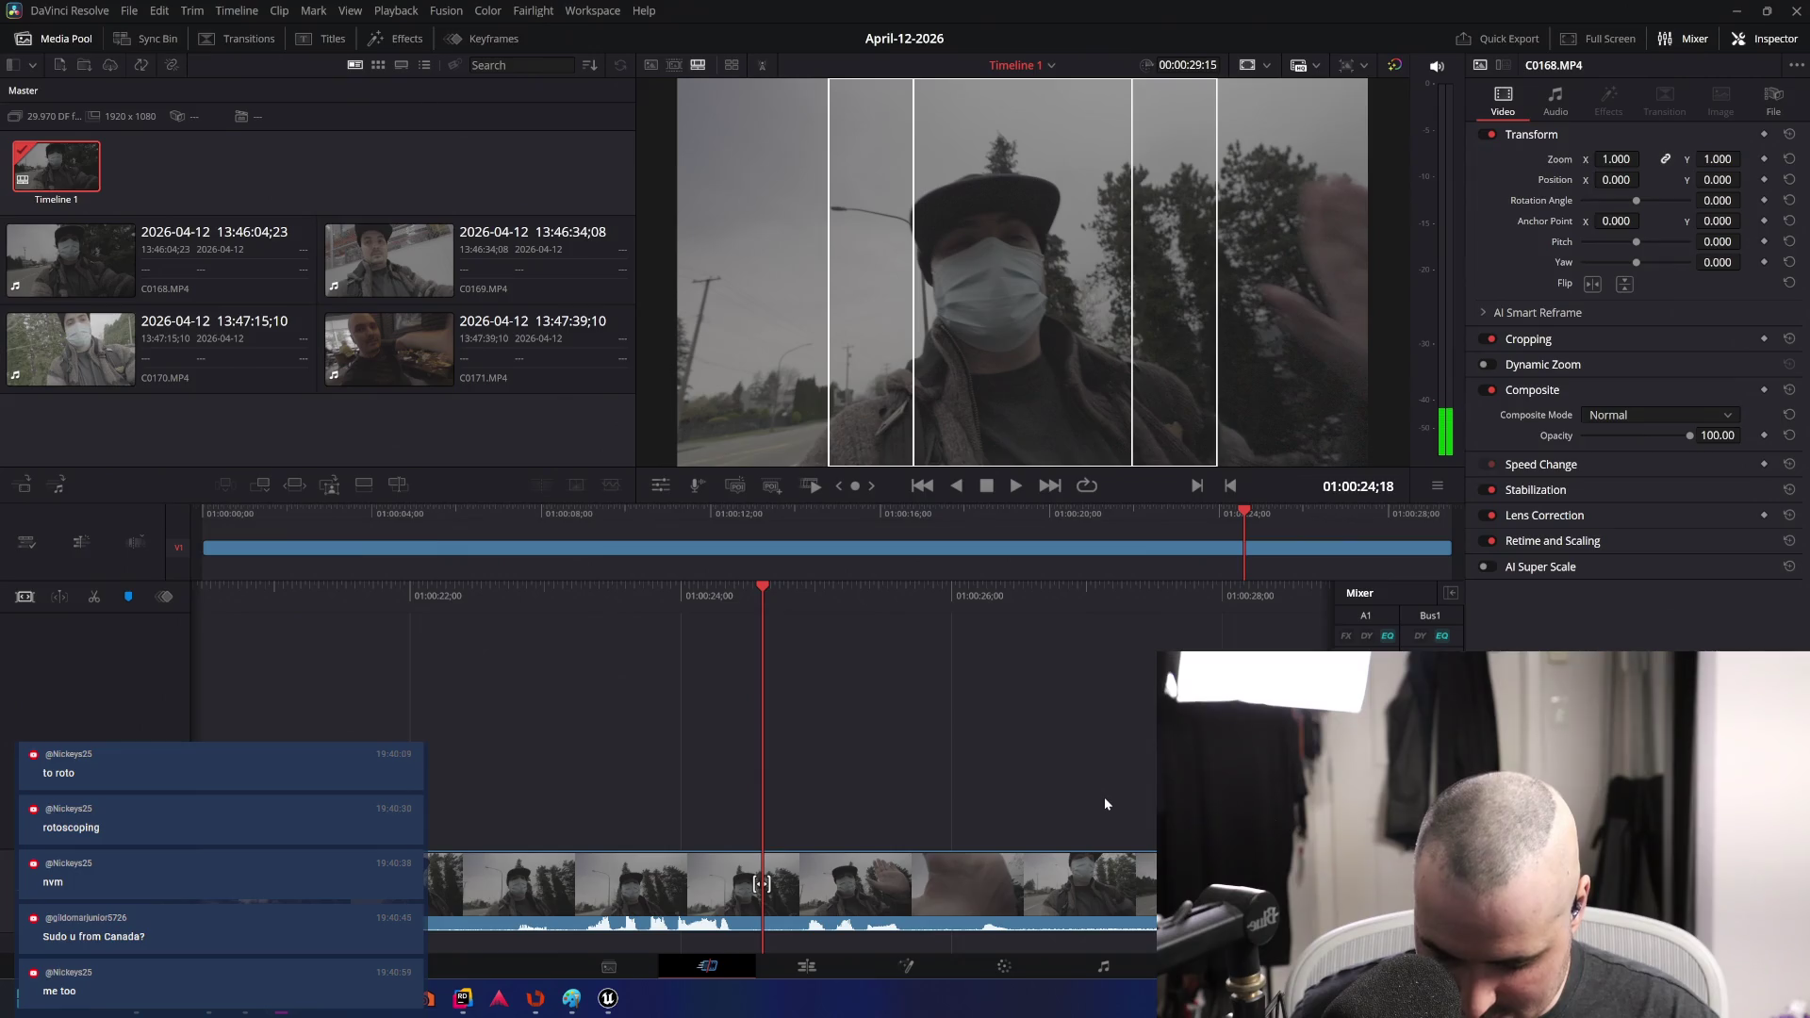
{"action": "key", "text": "j"}
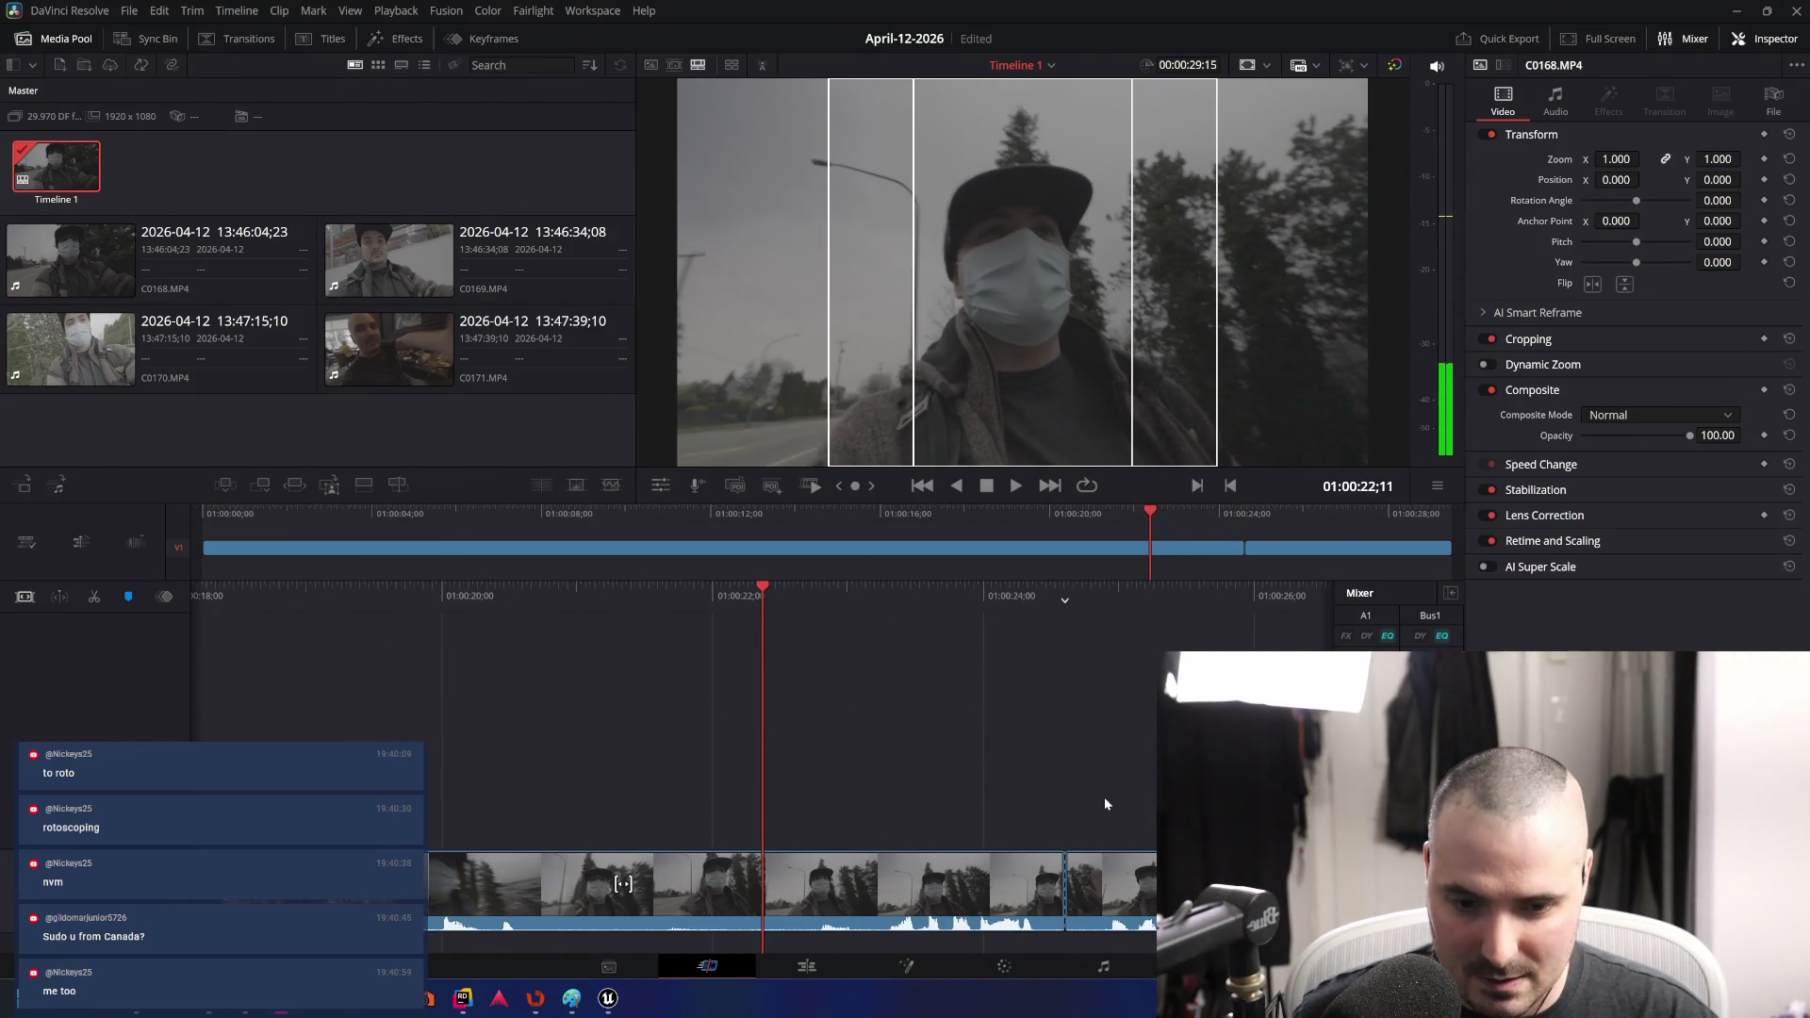
{"action": "key", "text": "l"}
{"action": "key", "text": "l"}
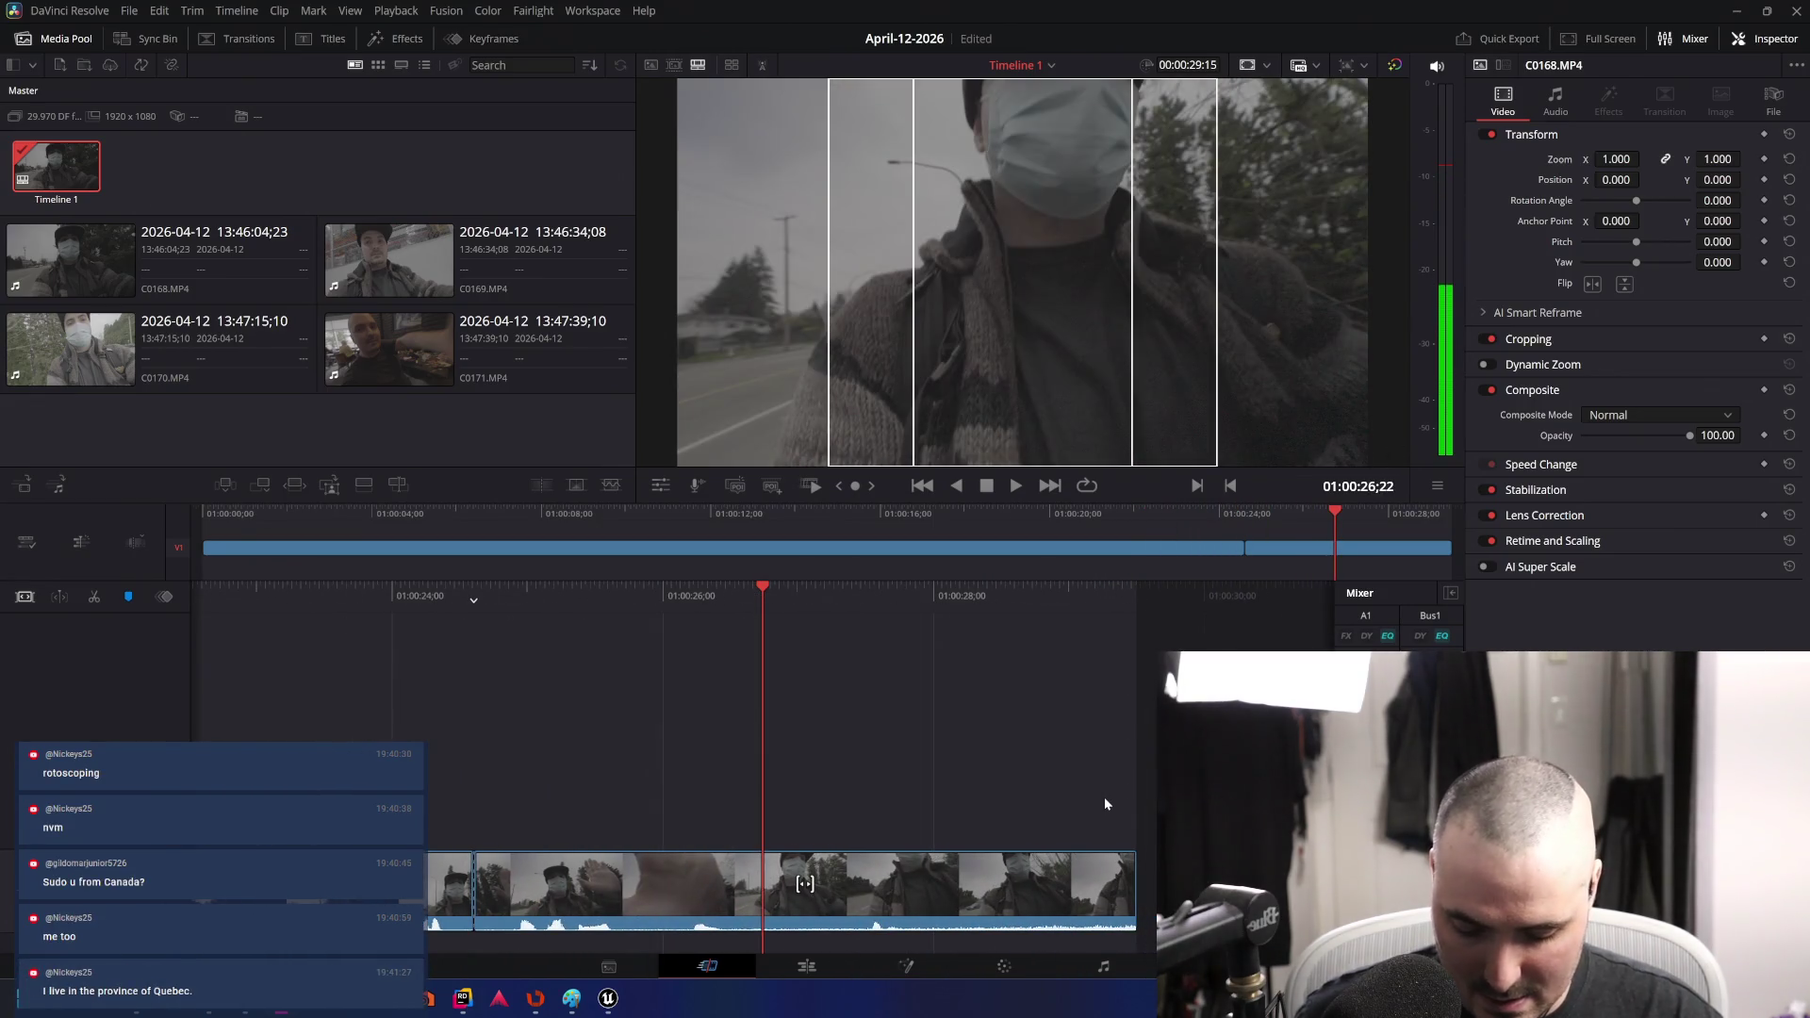
{"action": "key", "text": "Delete"}
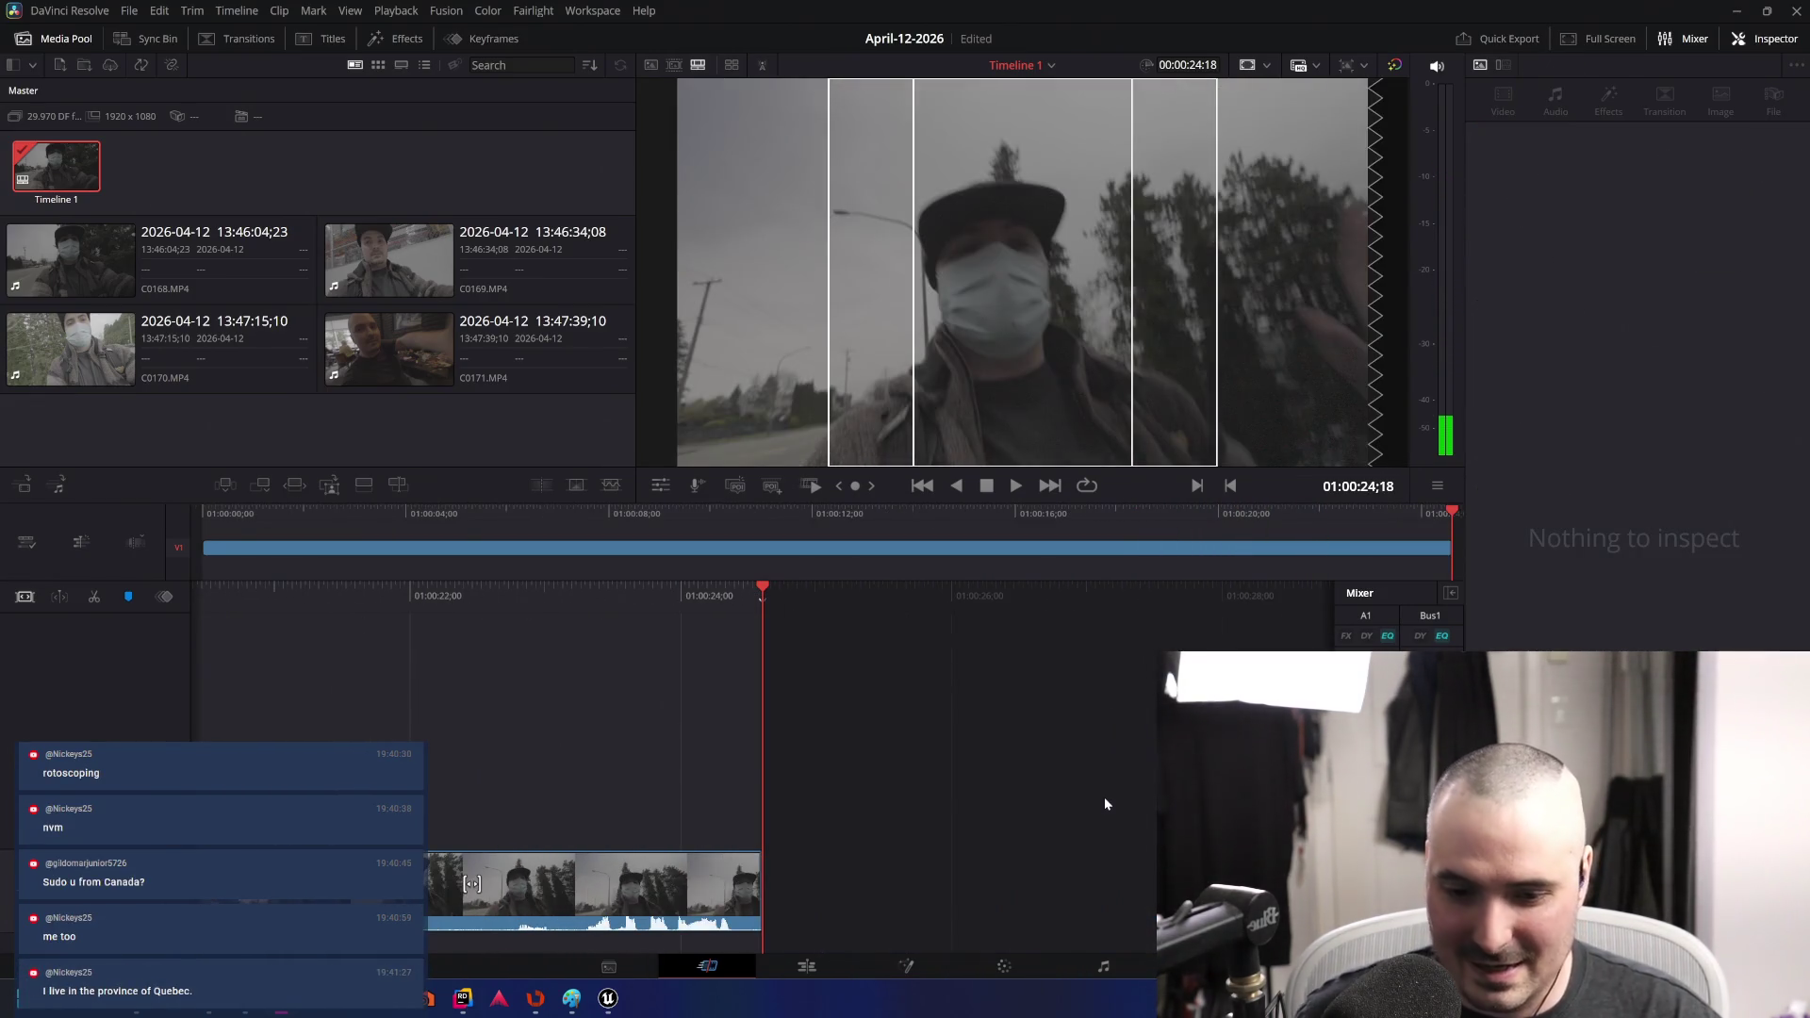
{"action": "key", "text": "j"}
{"action": "key", "text": "j"}
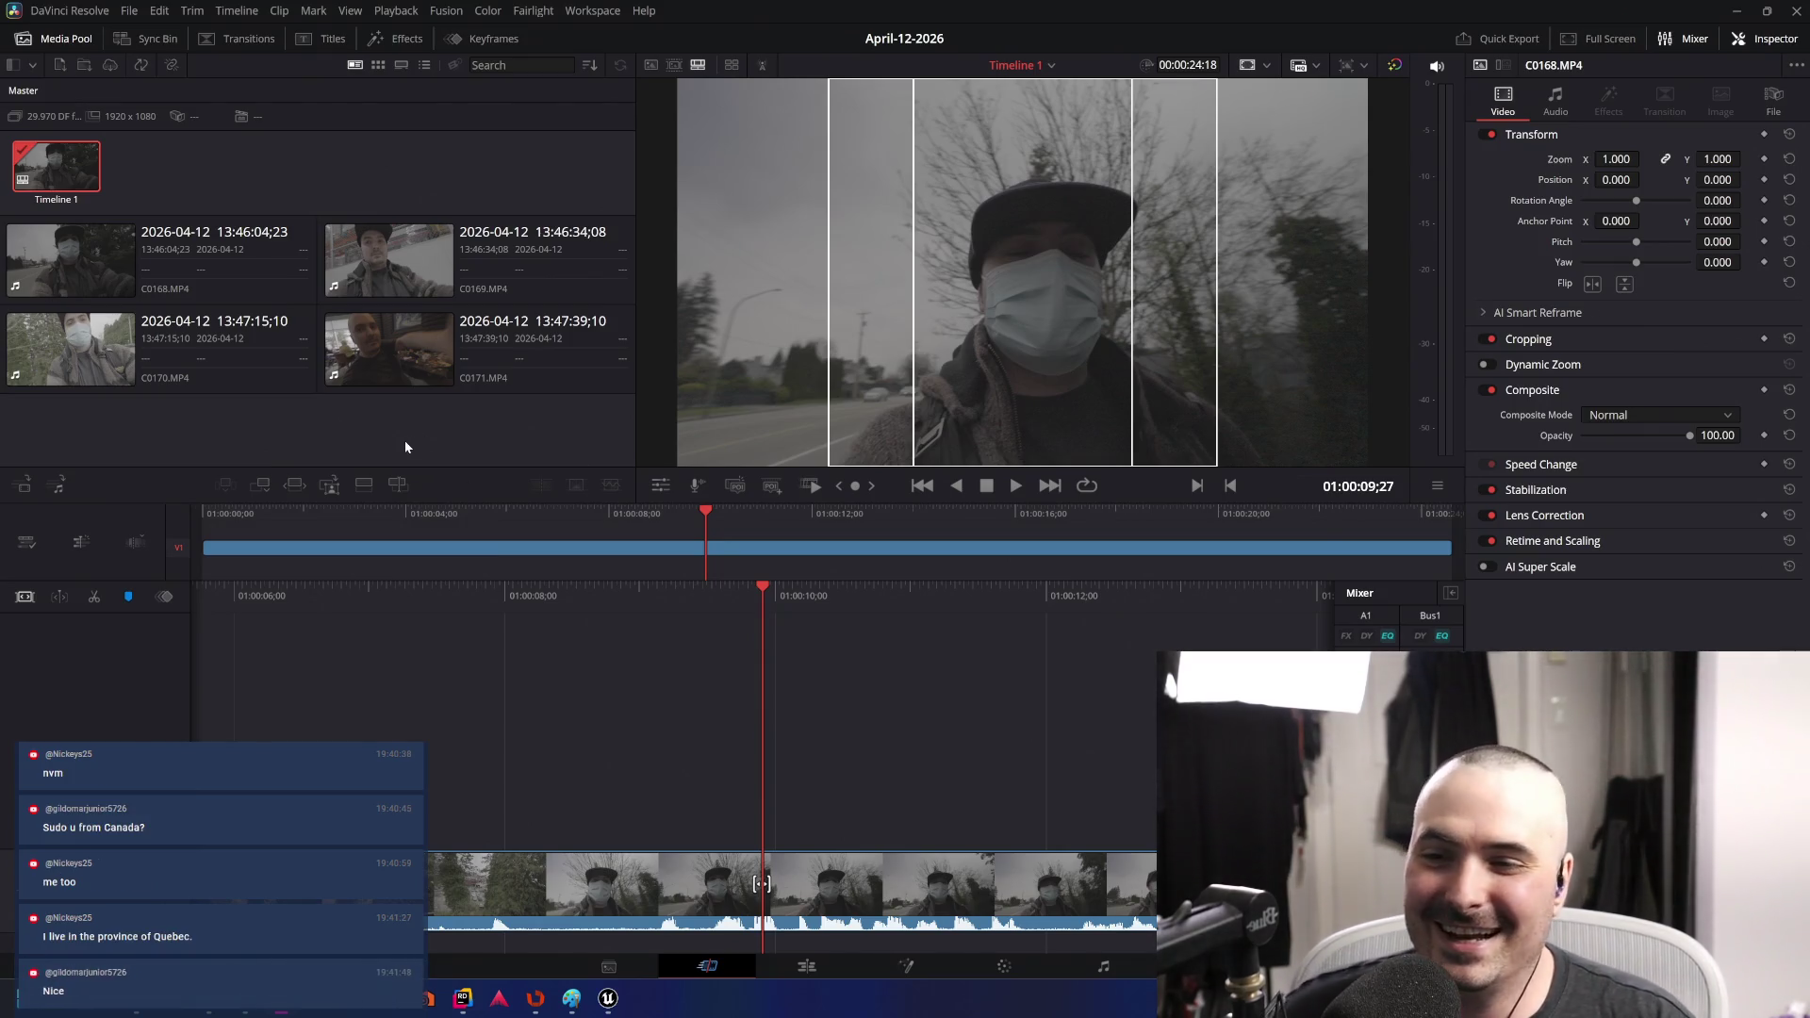
- Append clip C0169 to the end of Timeline 1 and review it
{"action": "left_click", "coordinate": [489, 251]}
{"action": "key", "text": "l"}
{"action": "key", "text": "l"}
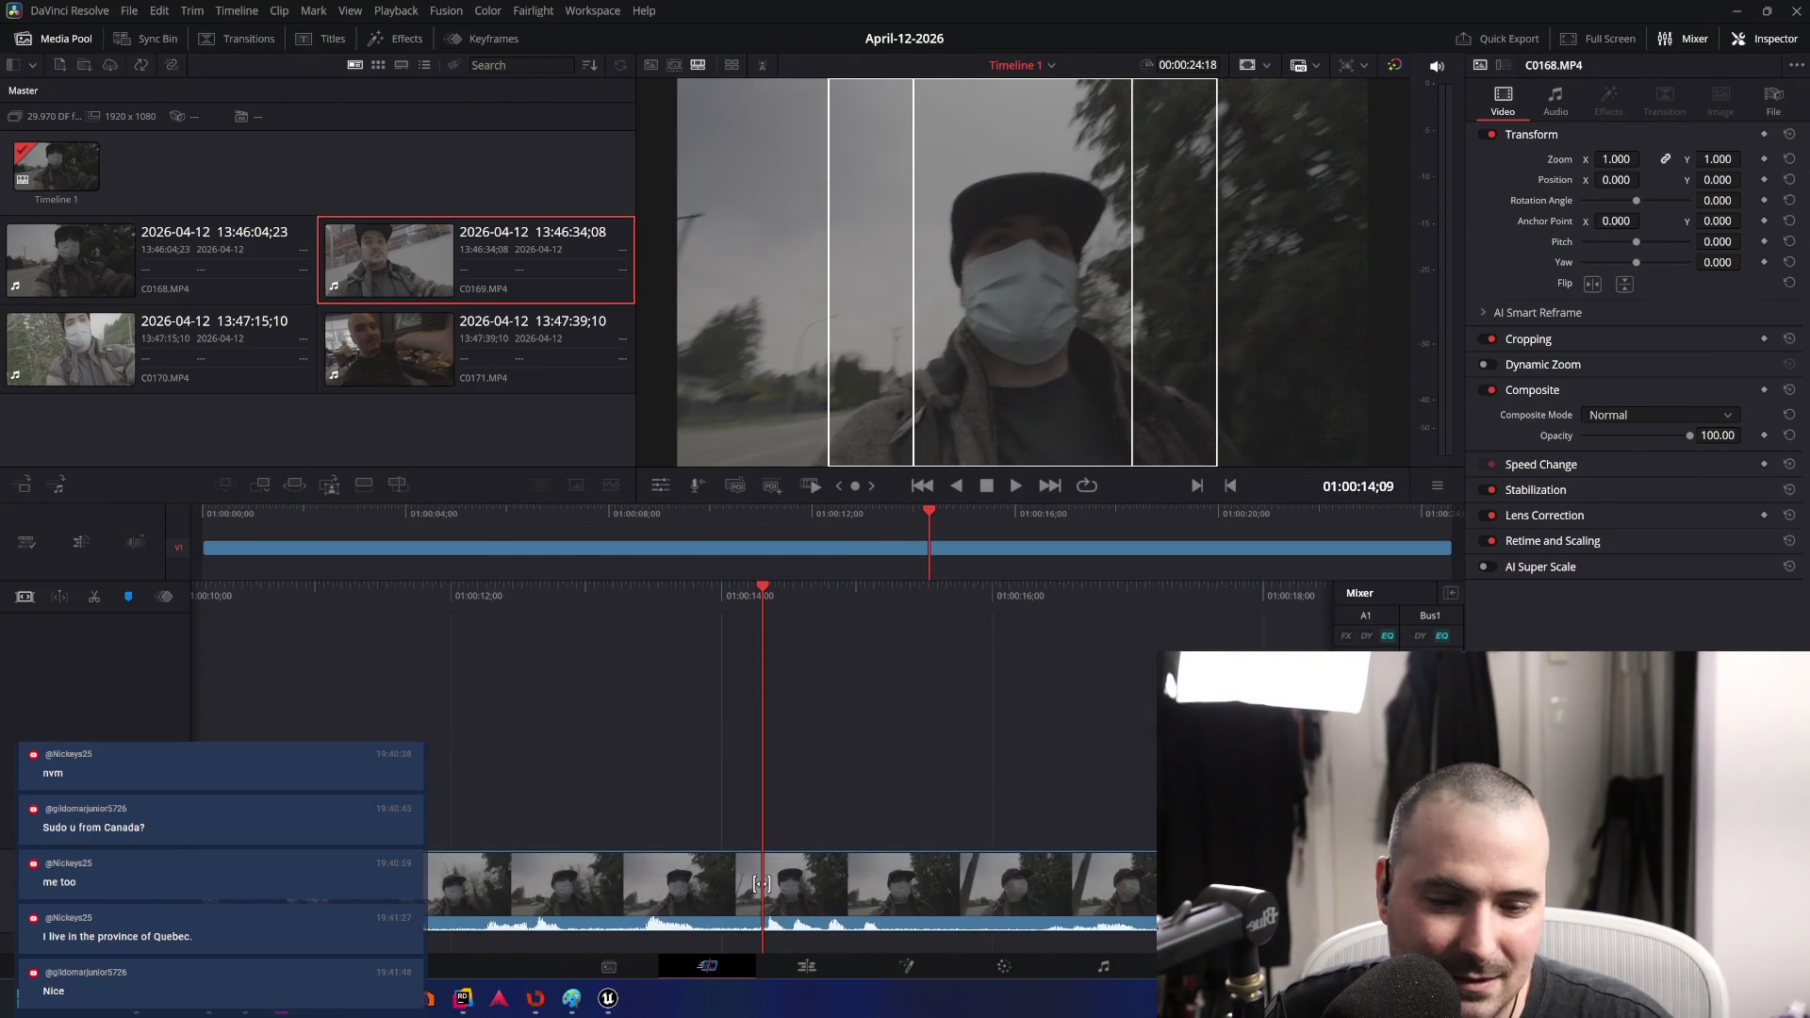
{"action": "left_click_drag", "start_coordinate": [1452, 551], "coordinate": [1451, 546]}
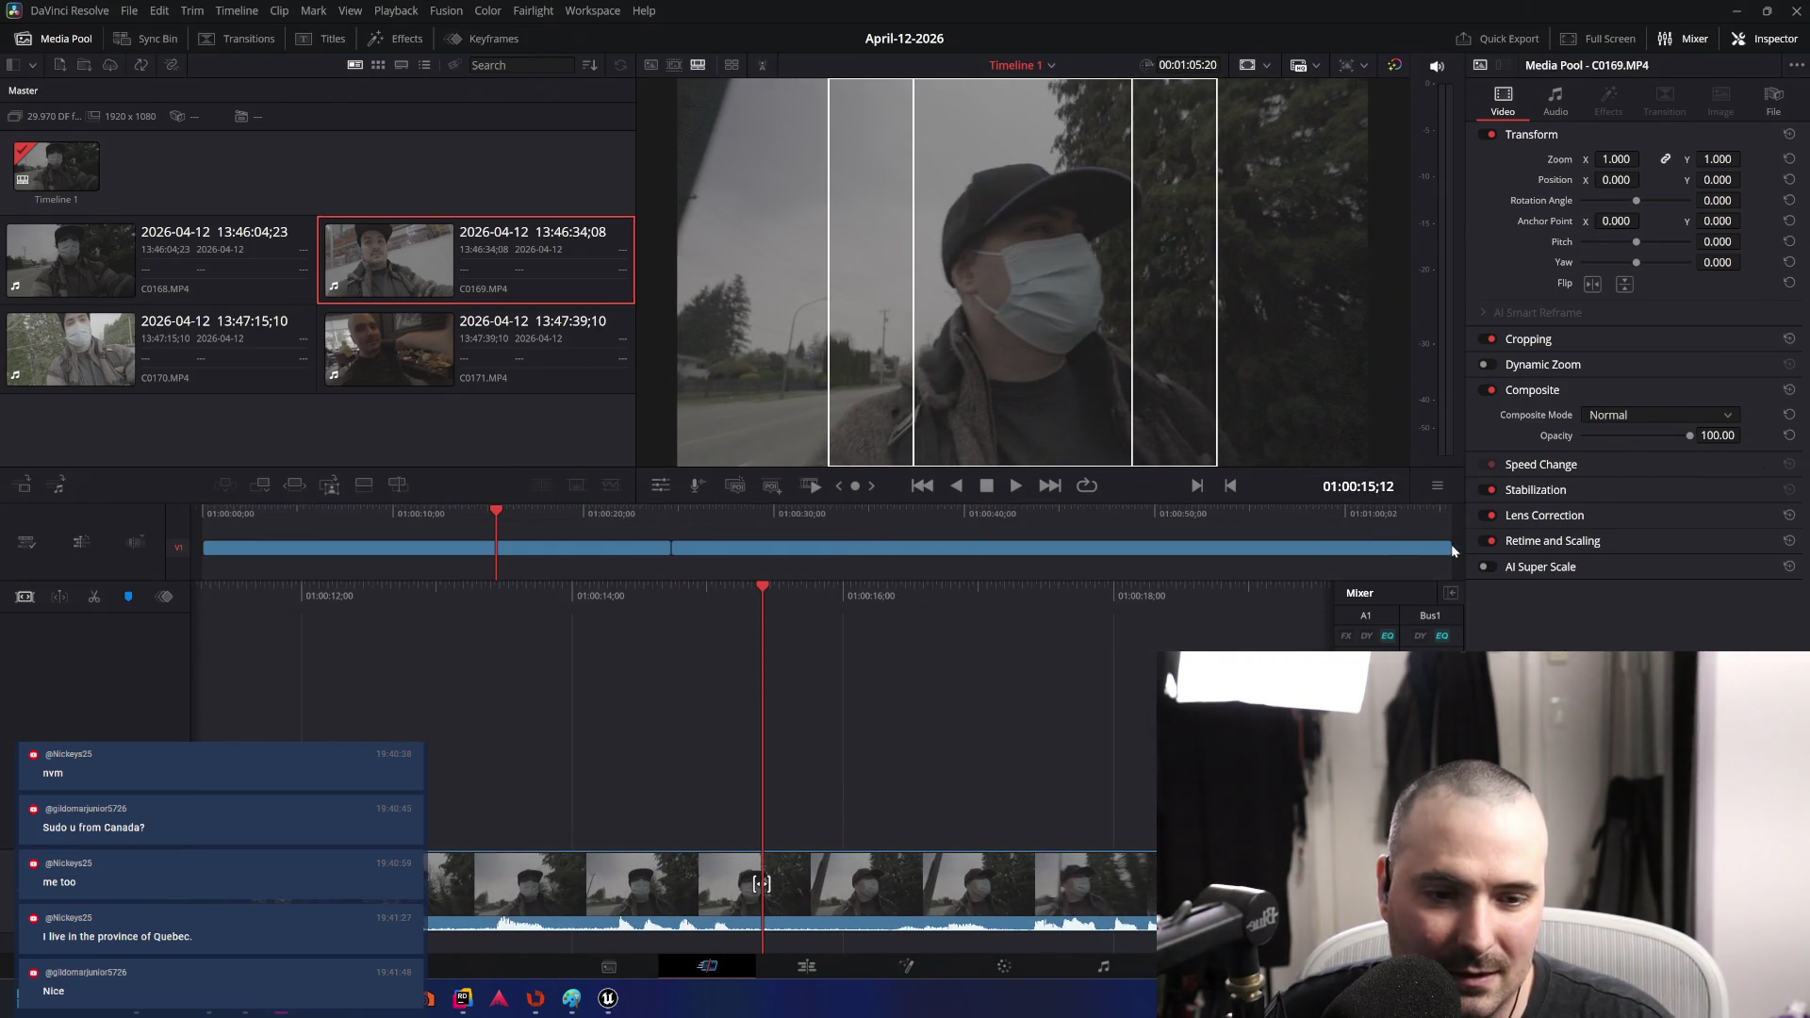
{"action": "key", "text": "l"}
{"action": "key", "text": "l"}
{"action": "key", "text": "l"}
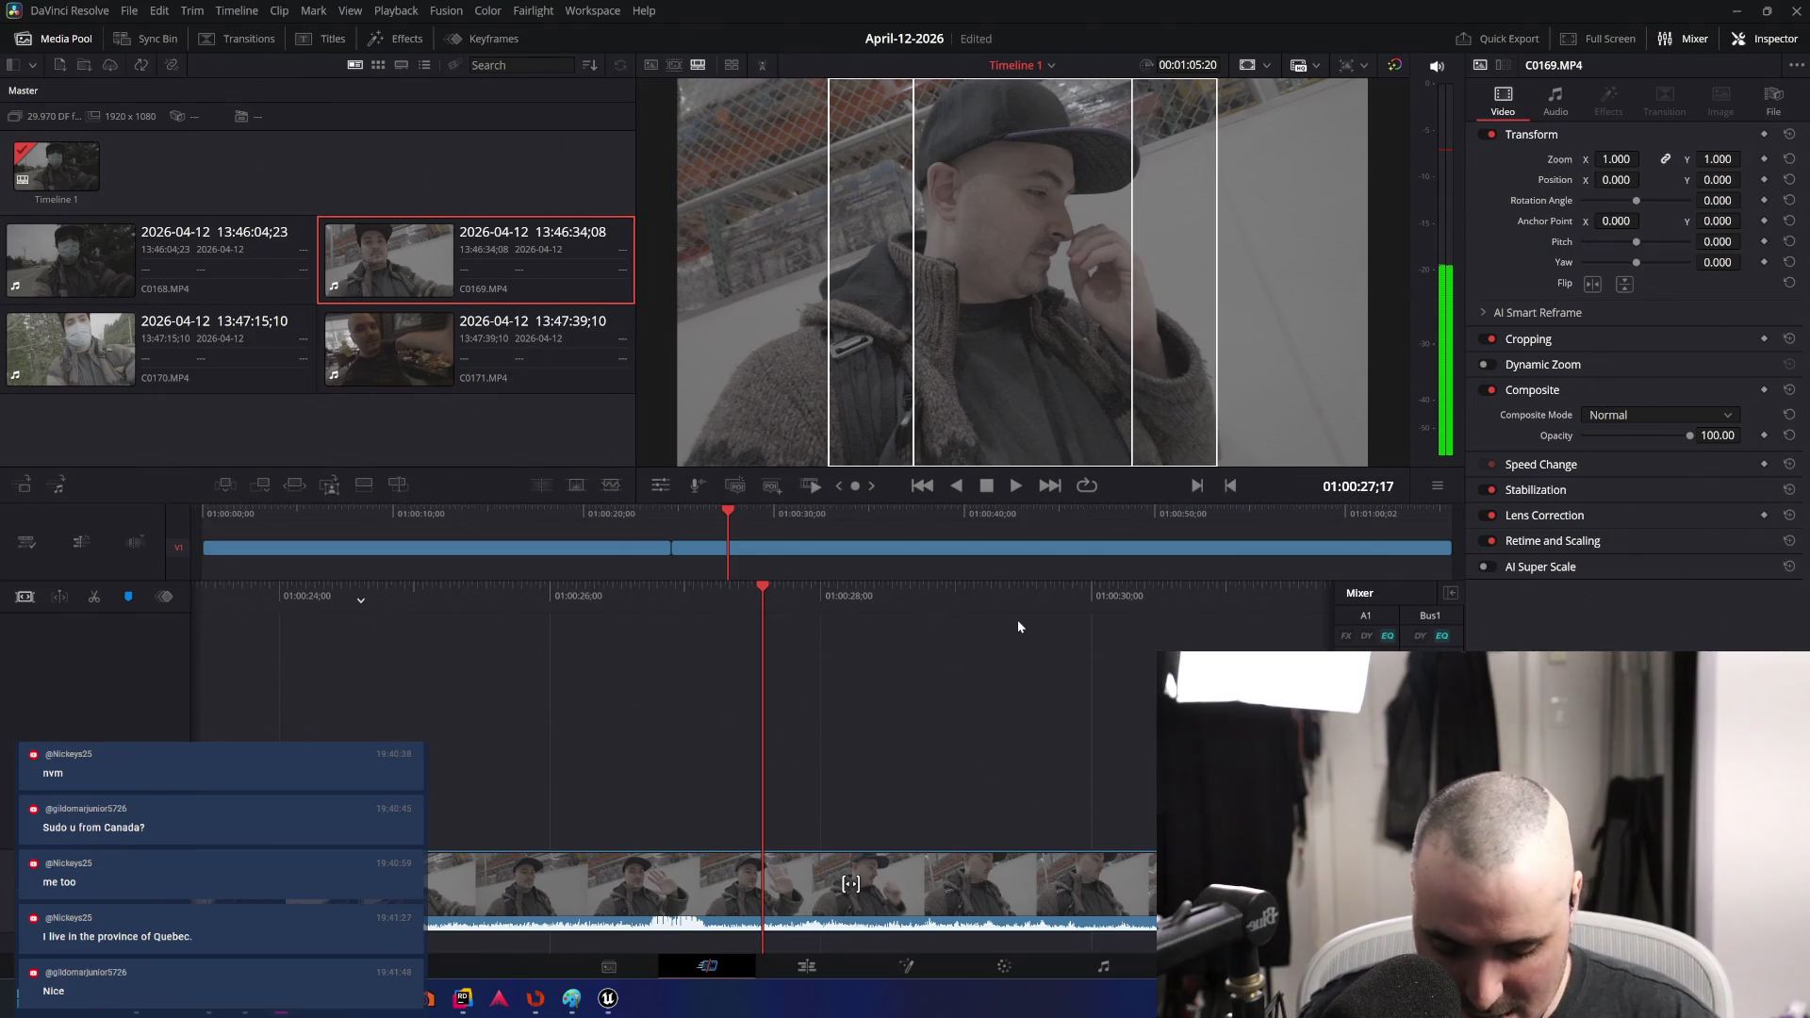
- Cut and ripple-delete about 3 seconds of C0169, shortening the timeline to 00:01:02:21
{"action": "key", "text": "ctrl+b"}
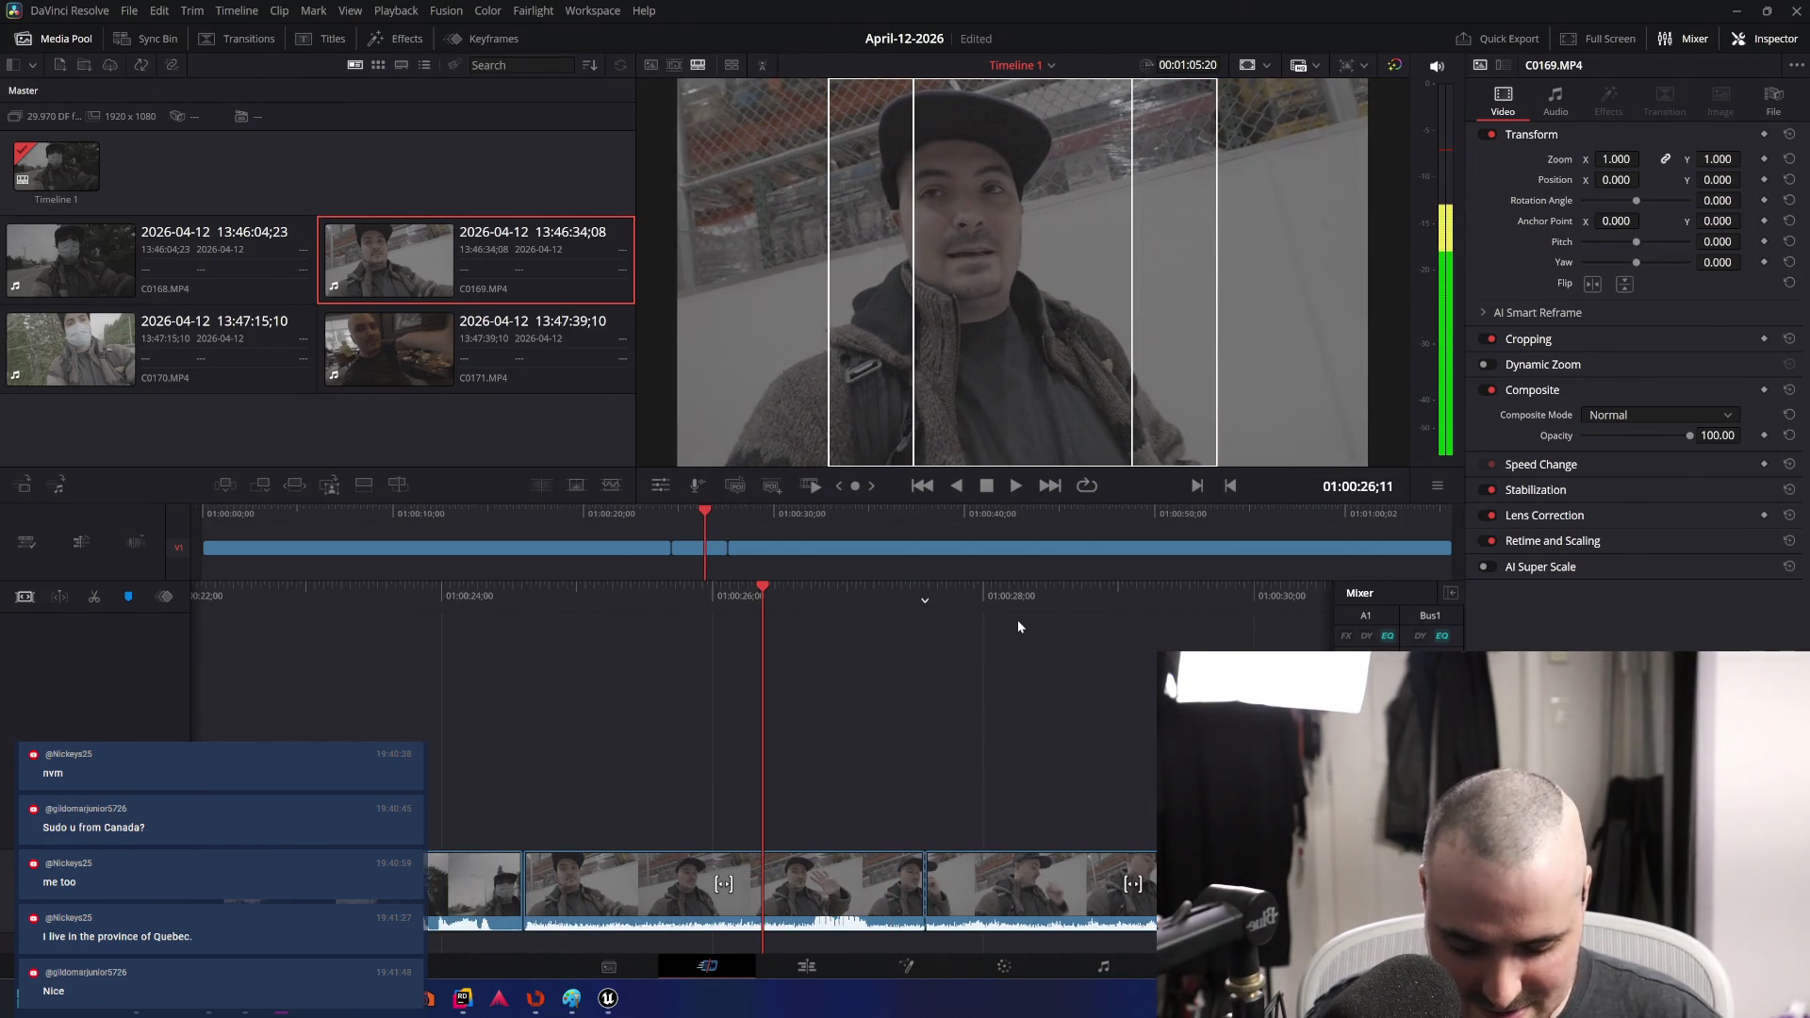
{"action": "key", "text": "BackSpace"}
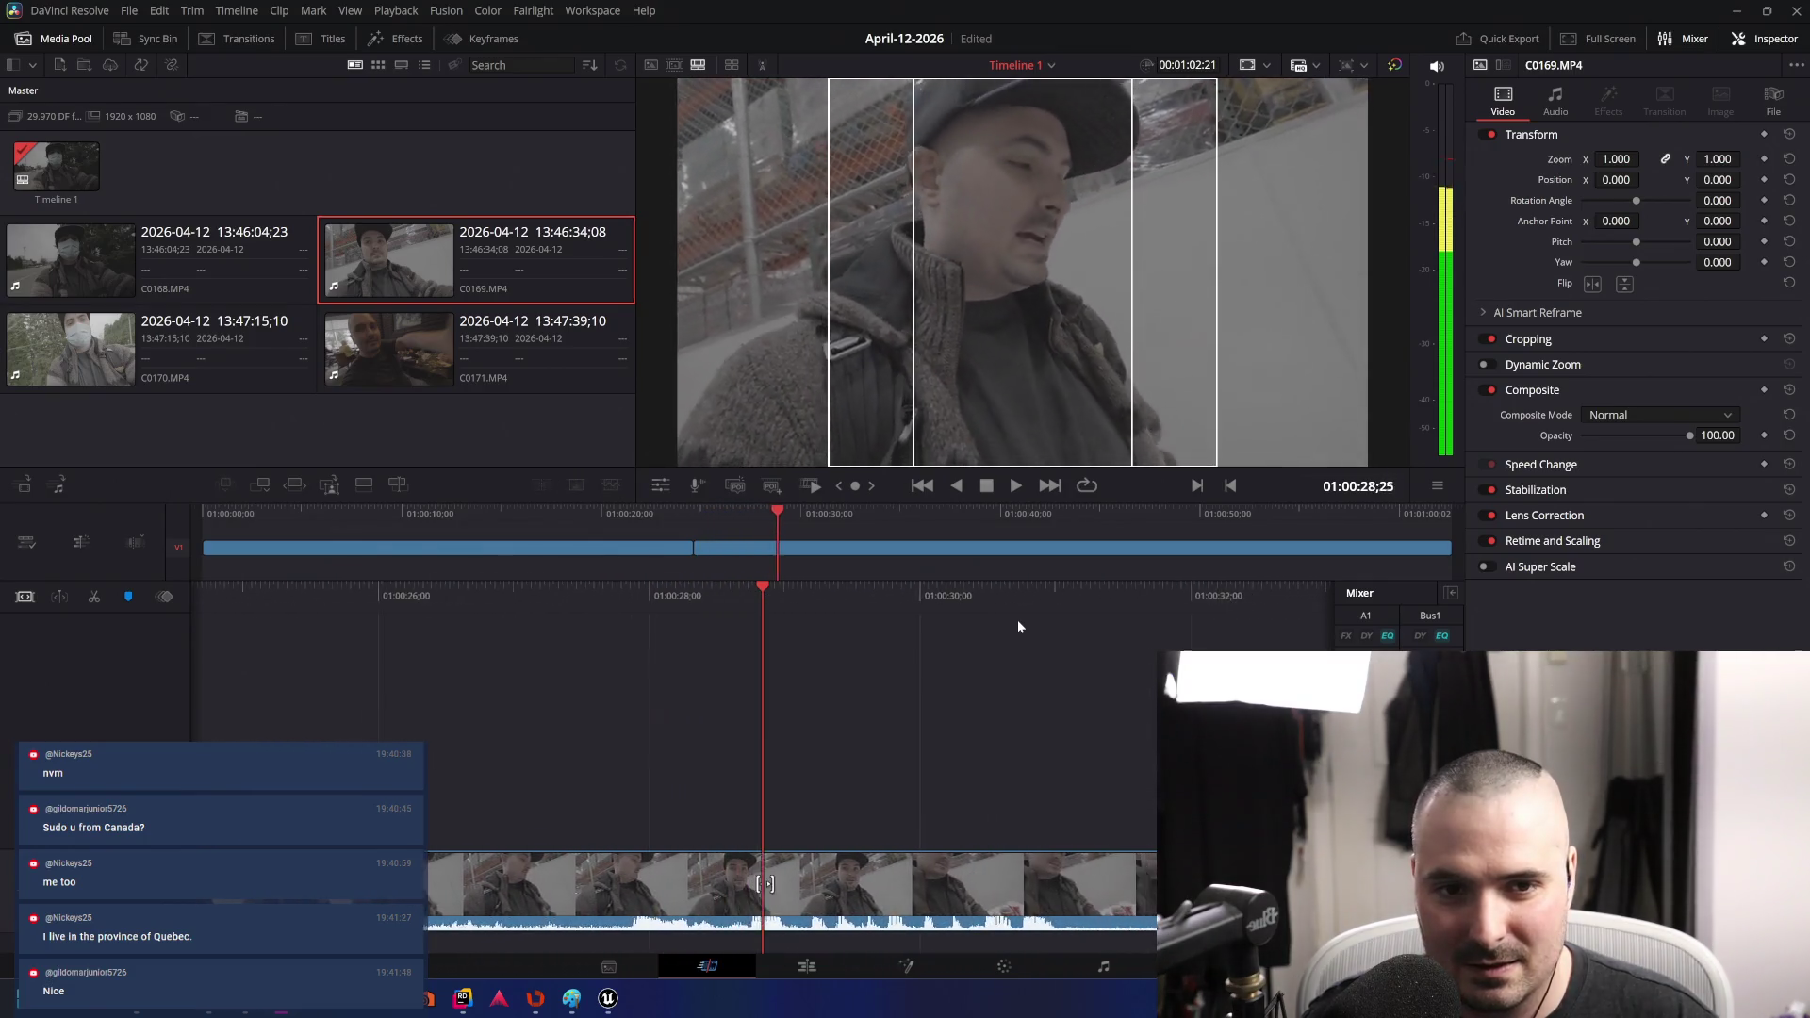
{"action": "key", "text": "j"}
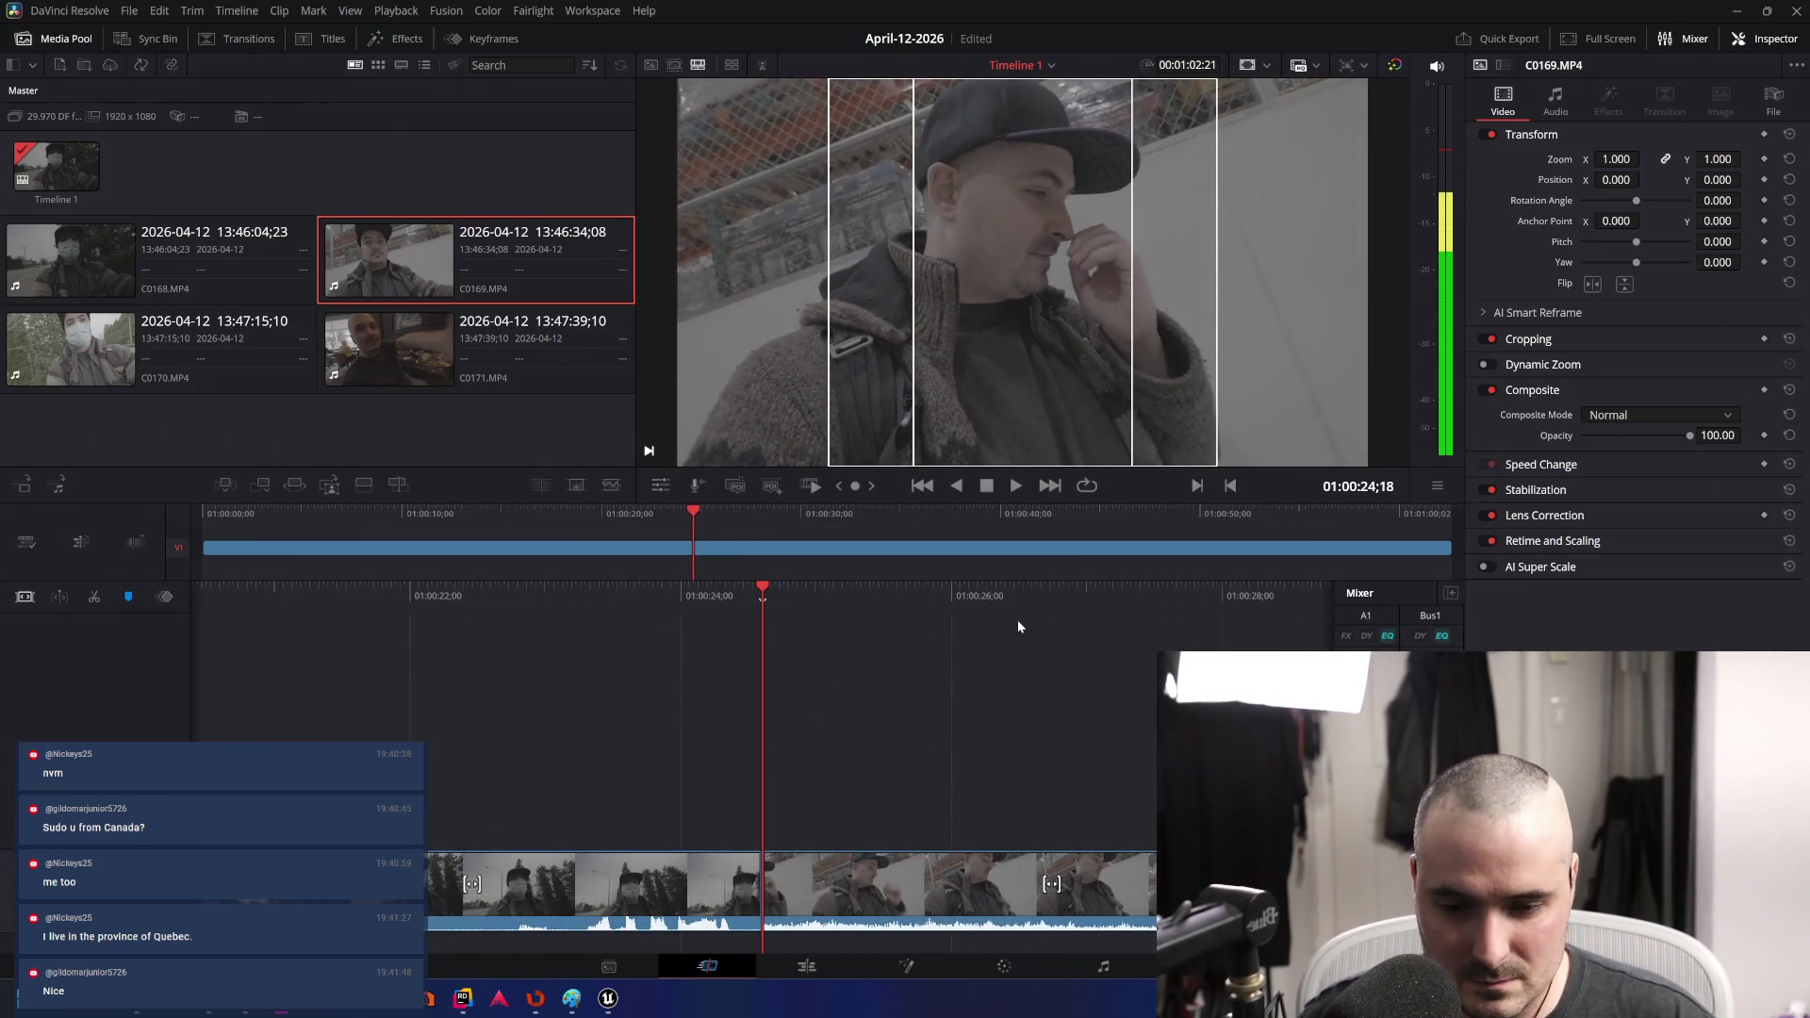
{"action": "key", "text": "l"}
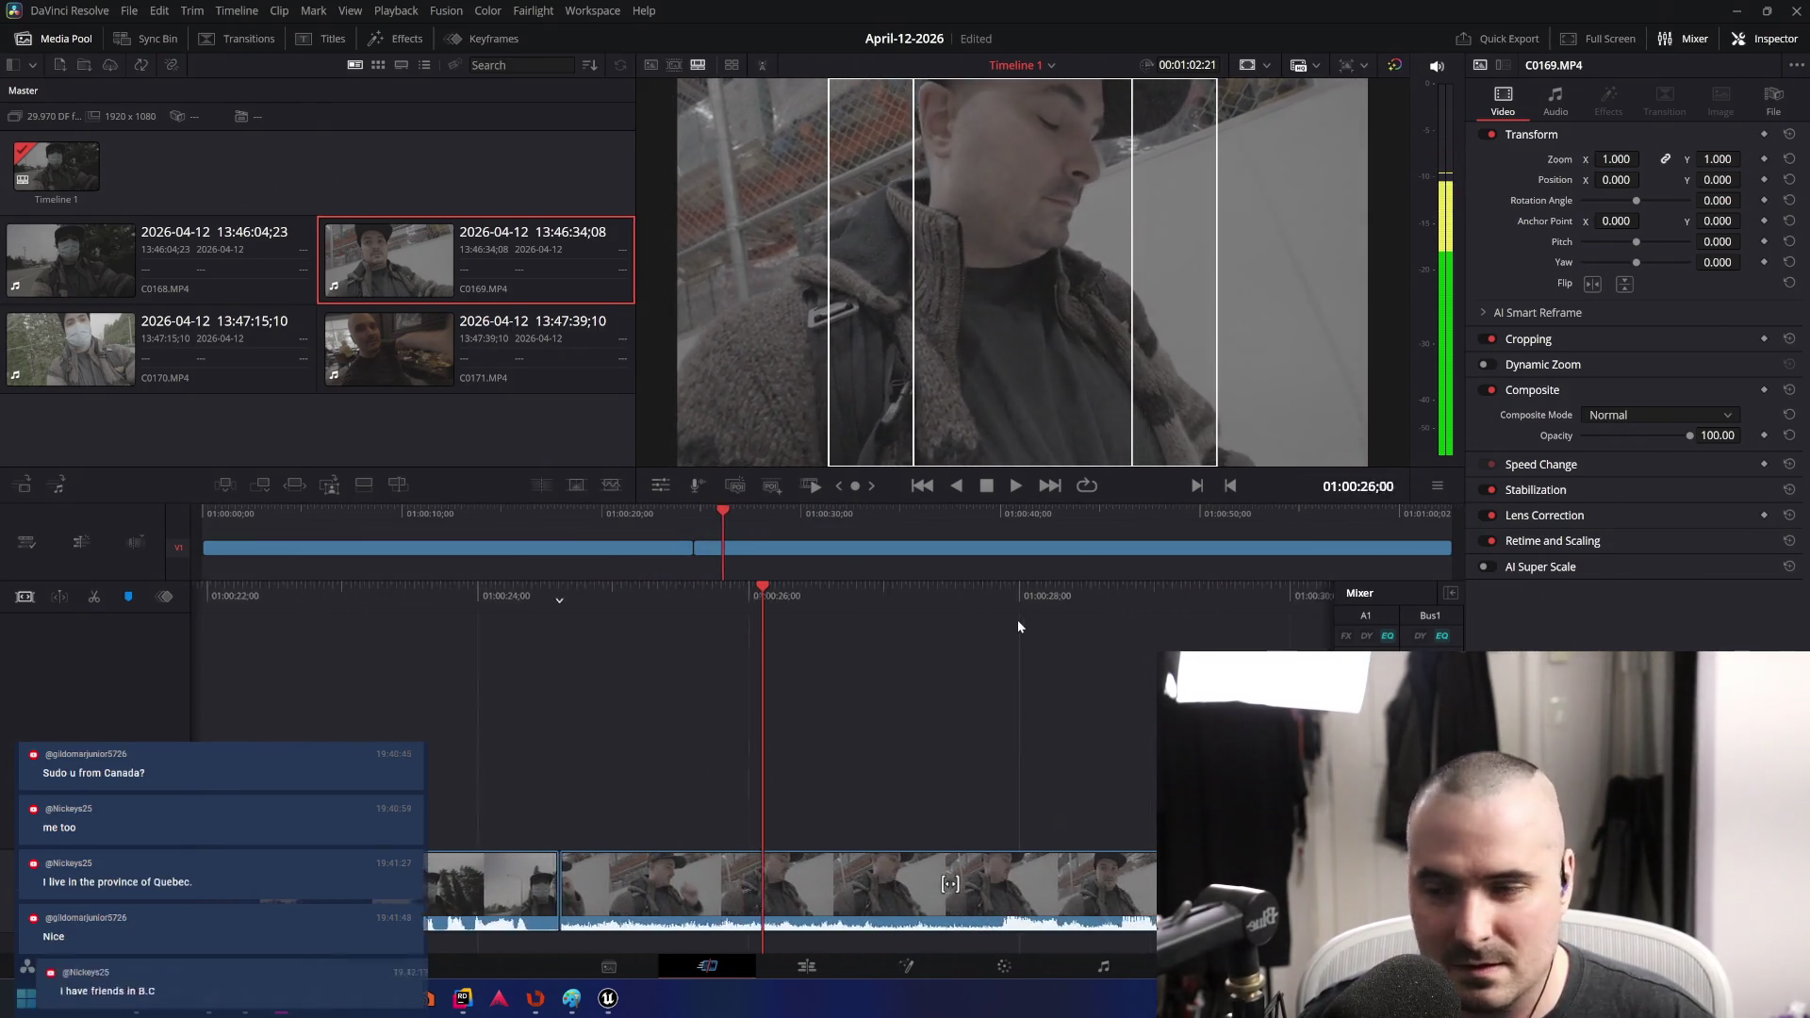
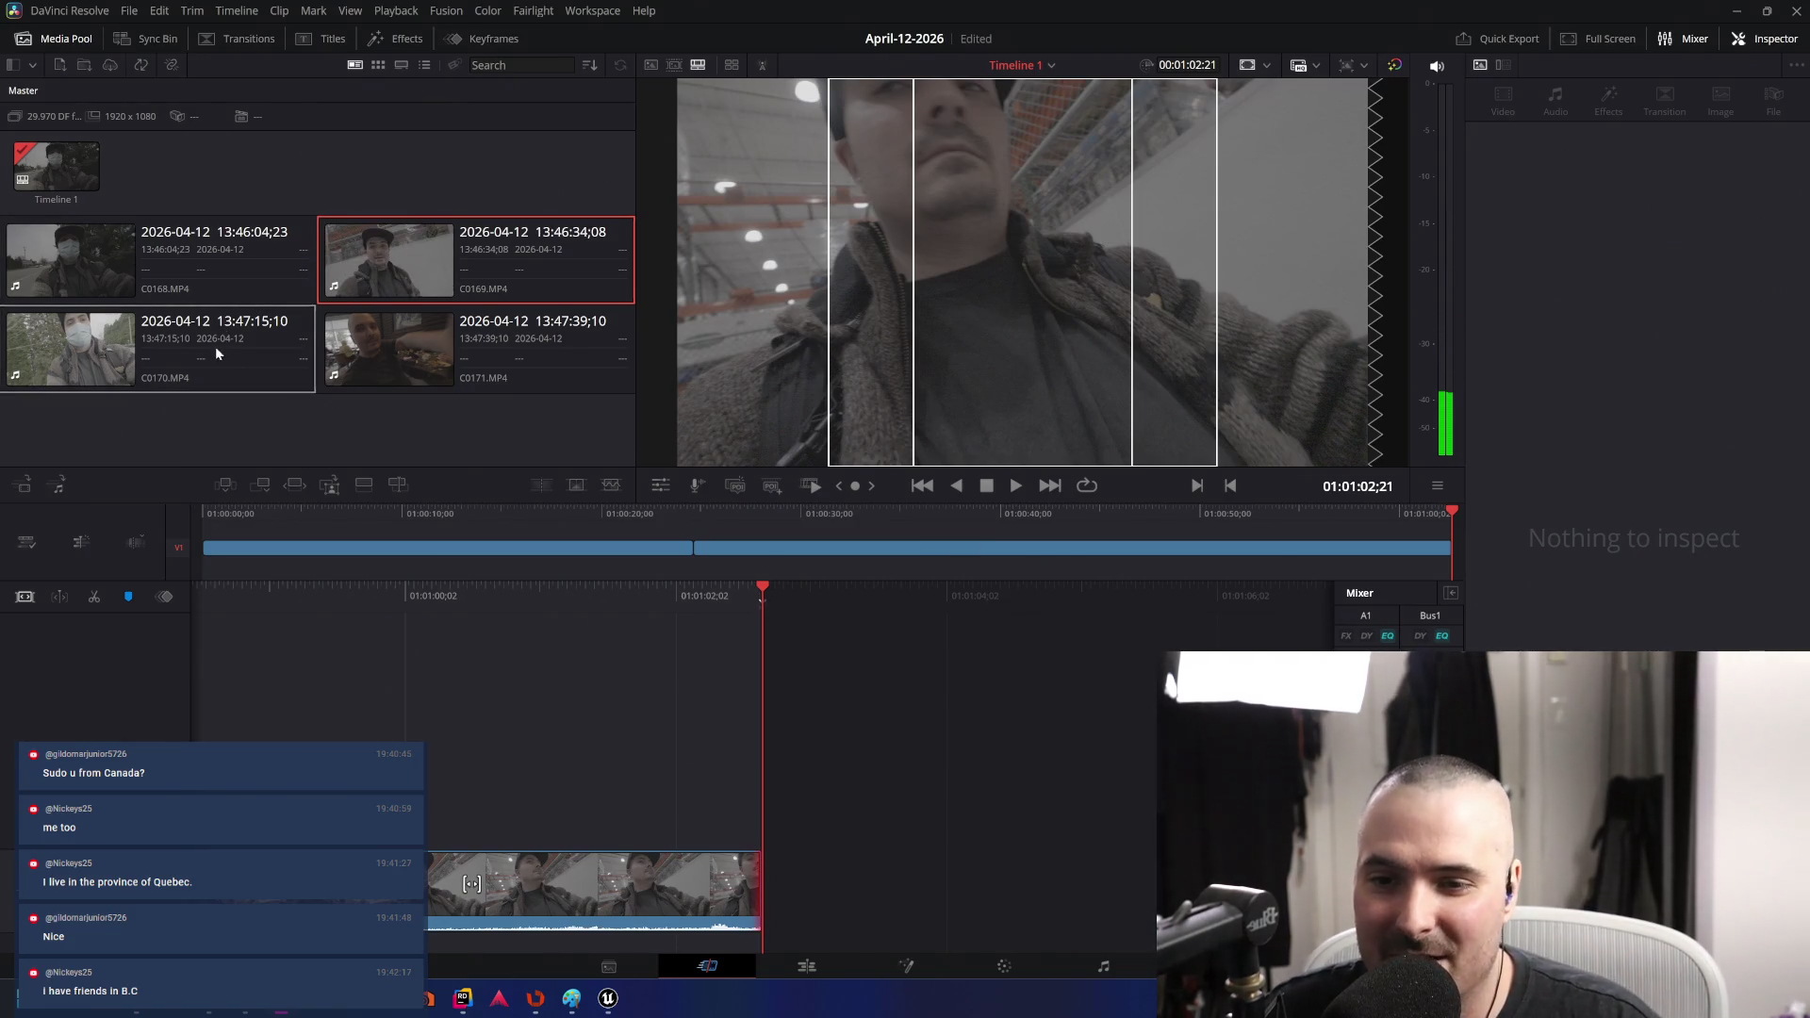
- Add walk clip C0170 to the timeline after the first clip and play it back
{"action": "mouse_move", "coordinate": [215, 347]}
{"action": "left_mouse_down"}
{"action": "mouse_move", "coordinate": [862, 683]}
{"action": "mouse_move", "coordinate": [980, 773]}
{"action": "left_mouse_up"}
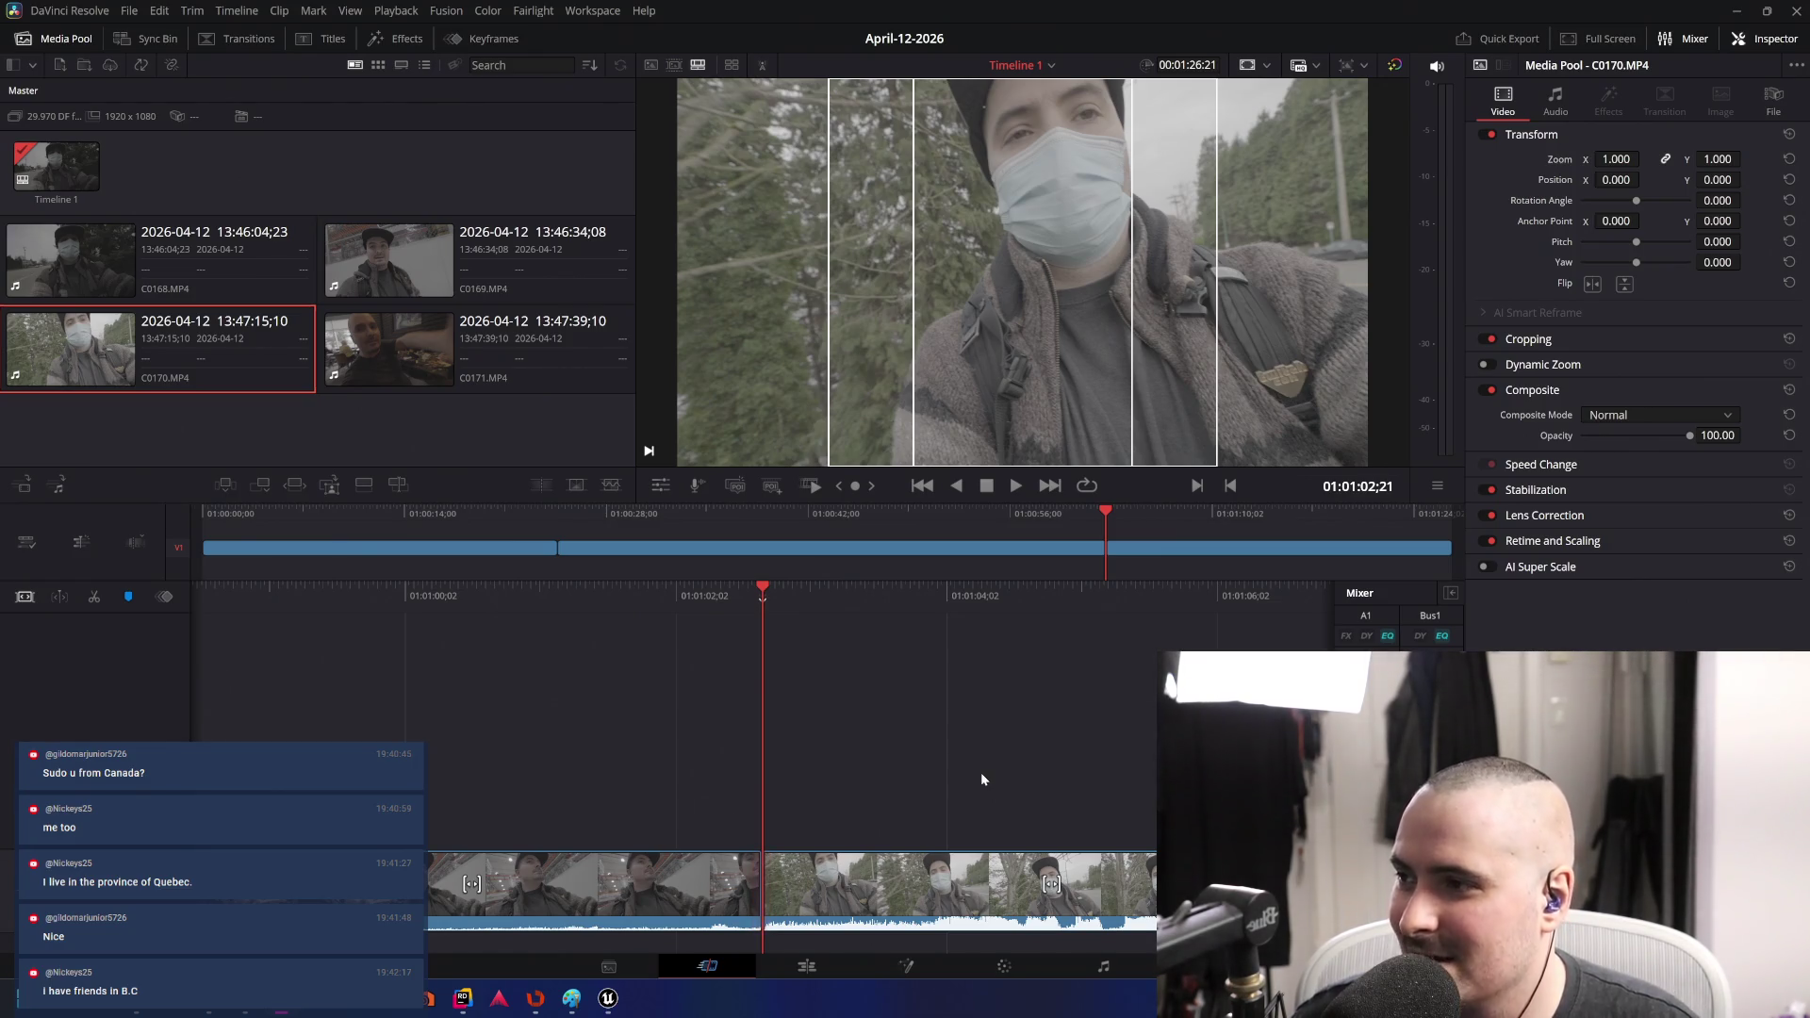
{"action": "key", "text": "space"}
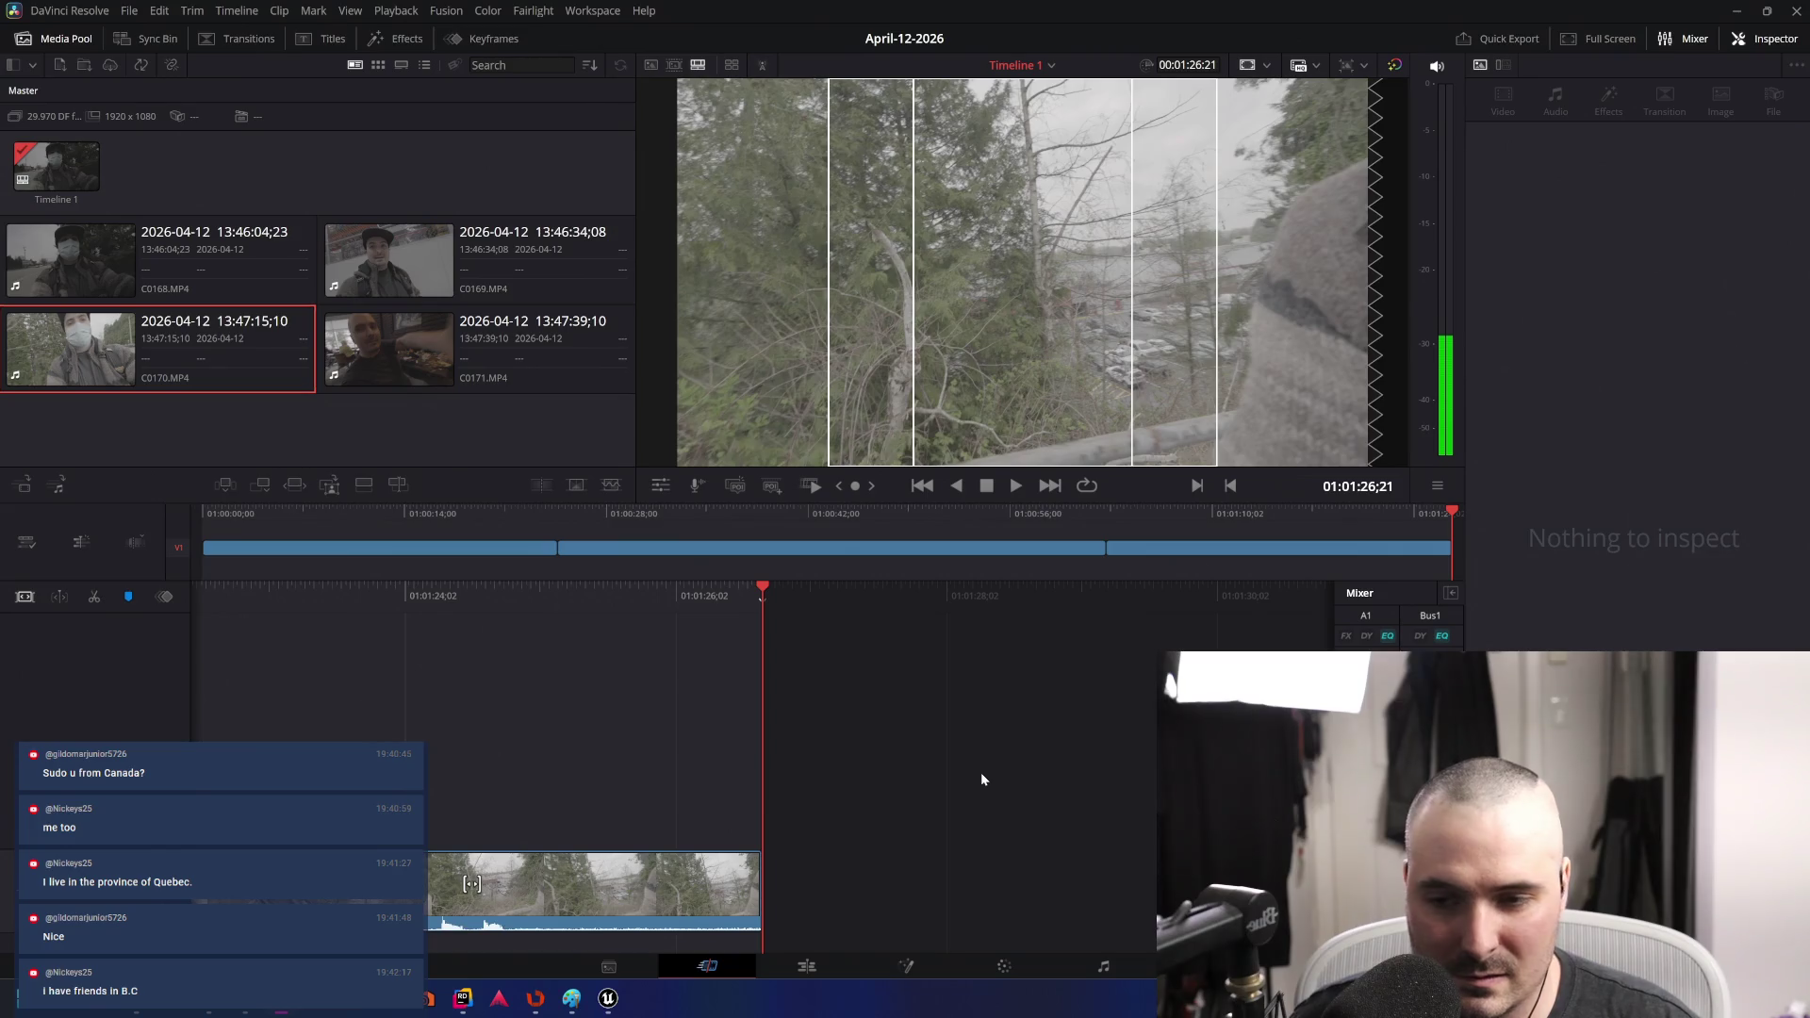
{"action": "key", "text": "Left"}
- Scrub C0170 with J/L to a cut point and trim off the rest, ending near 01:01:16
{"action": "key", "text": "j"}
{"action": "key", "text": "j"}
{"action": "key", "text": "j"}
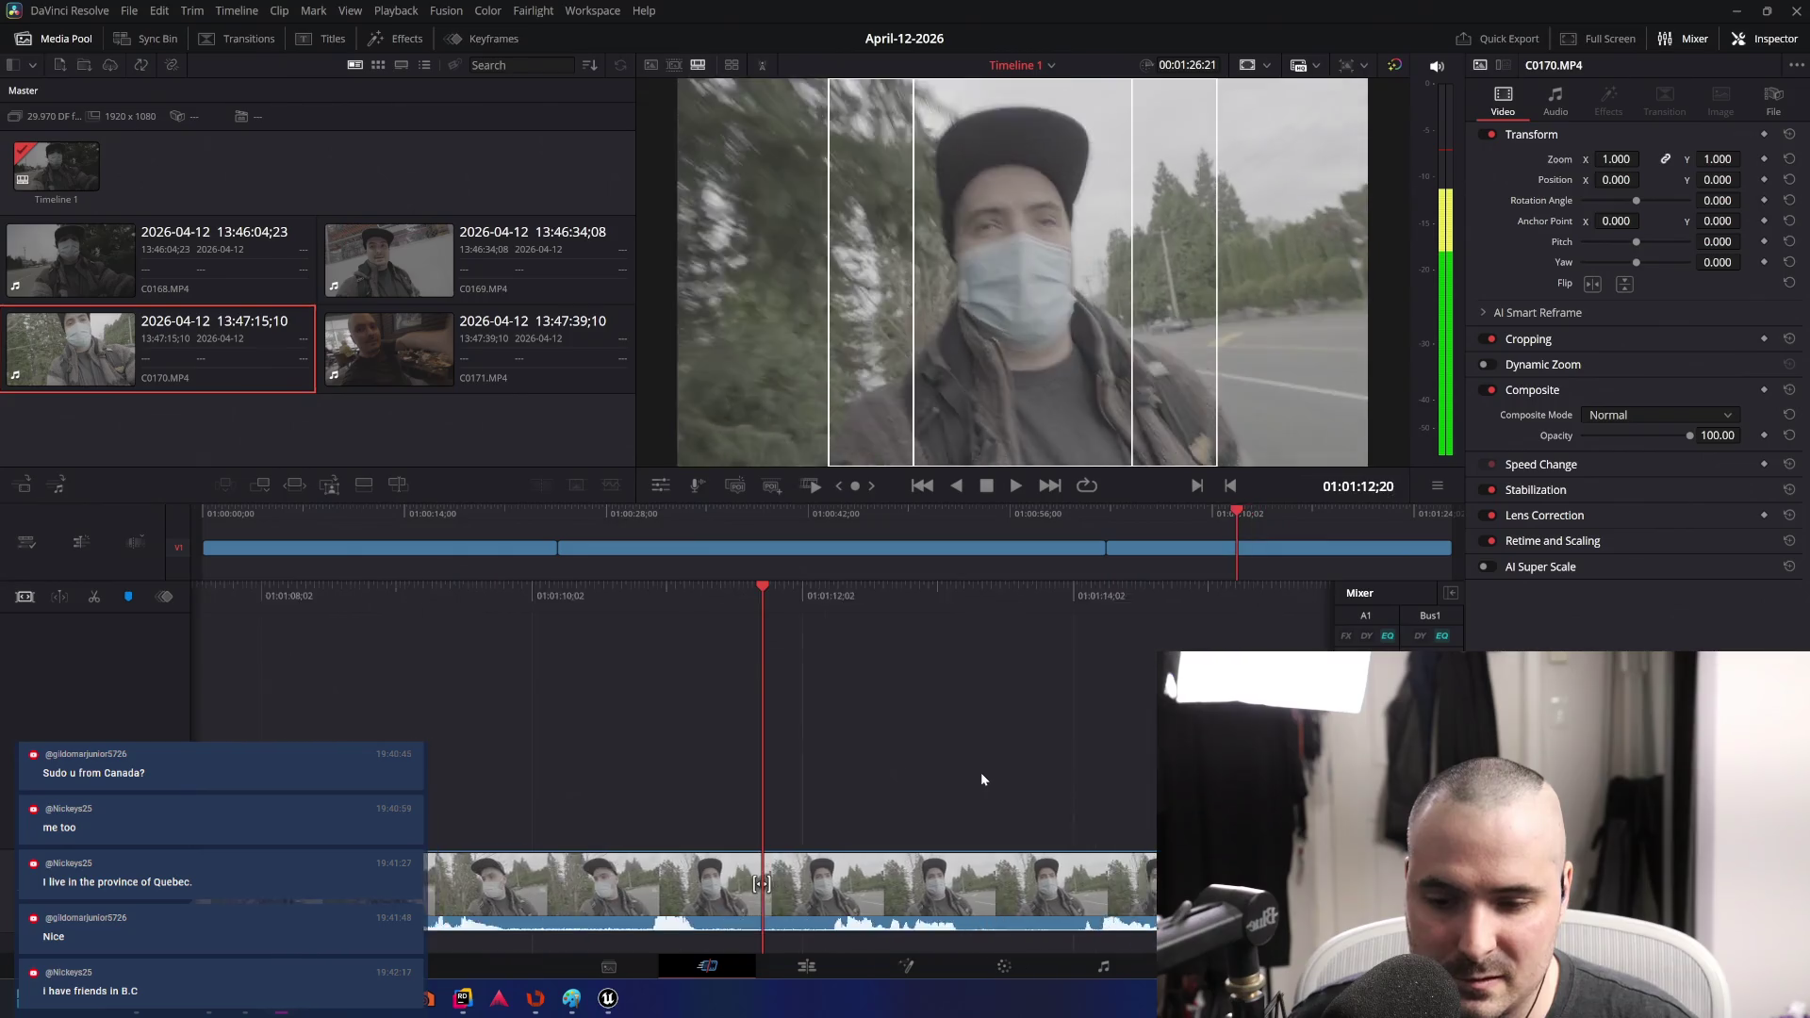
{"action": "key", "text": "l"}
{"action": "key", "text": "l"}
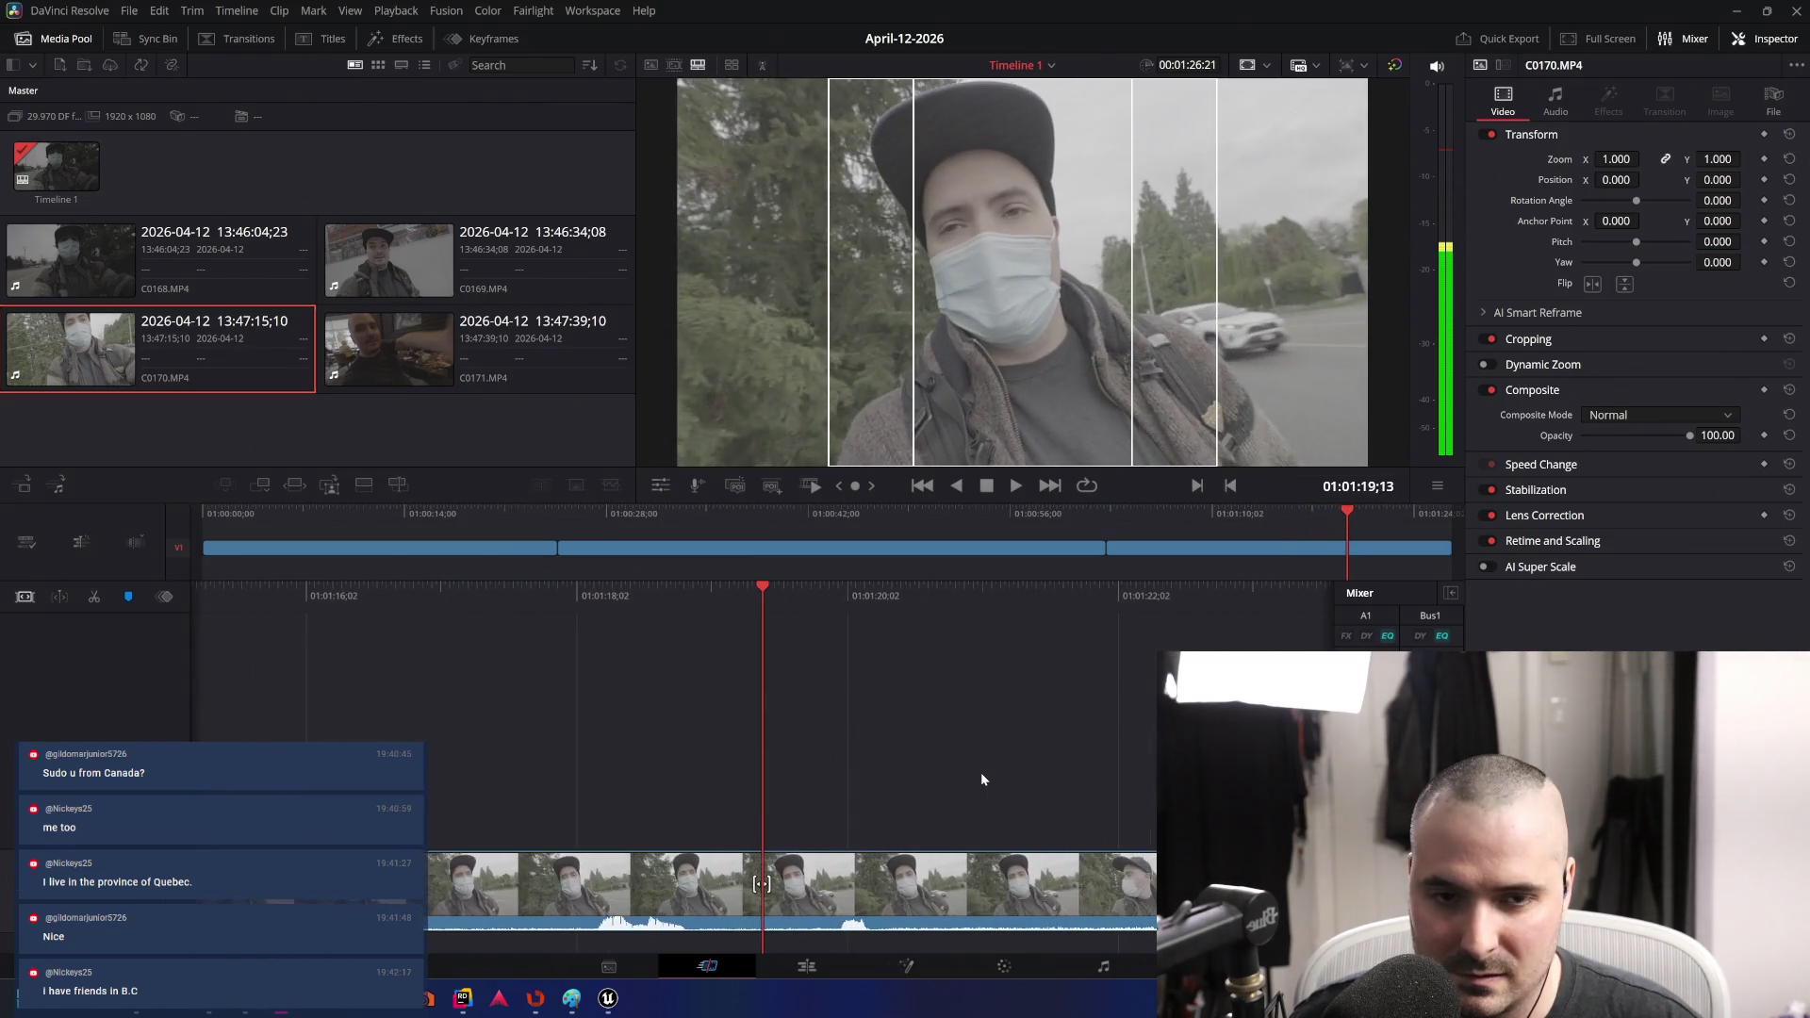
{"action": "key", "text": "j"}
{"action": "key", "text": "j"}
{"action": "key", "text": "j"}
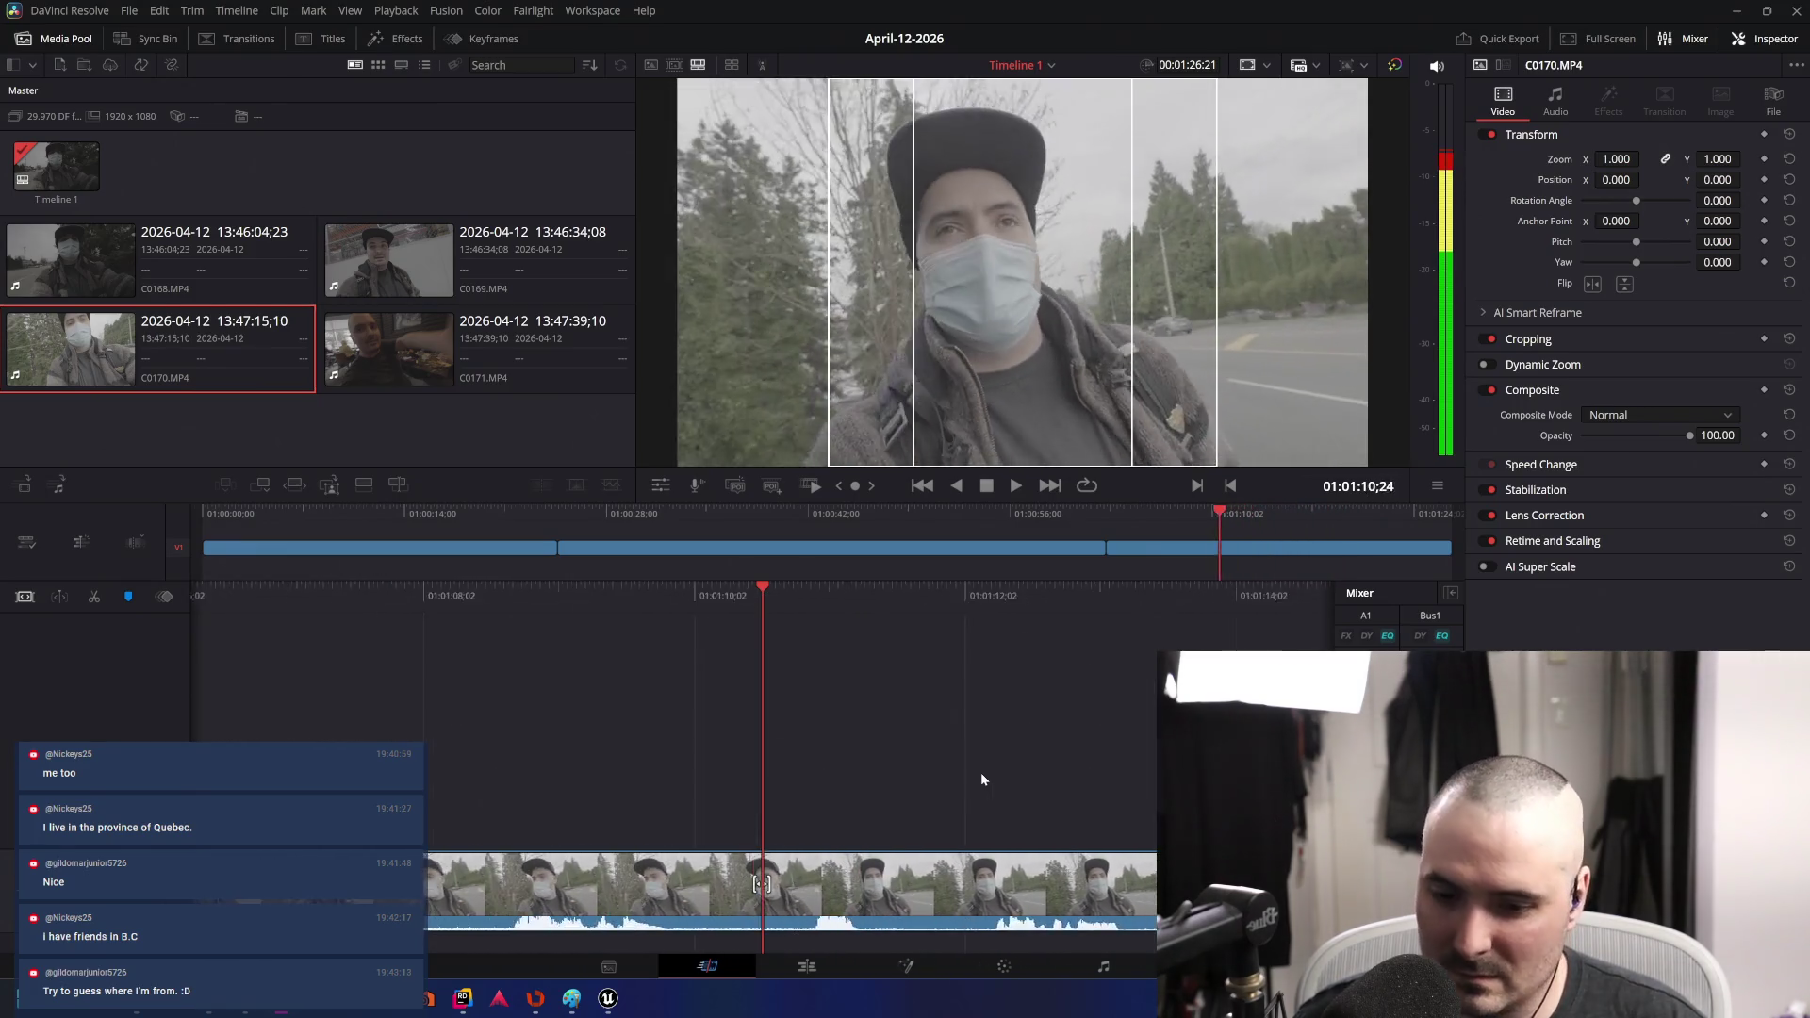
{"action": "key", "text": "l"}
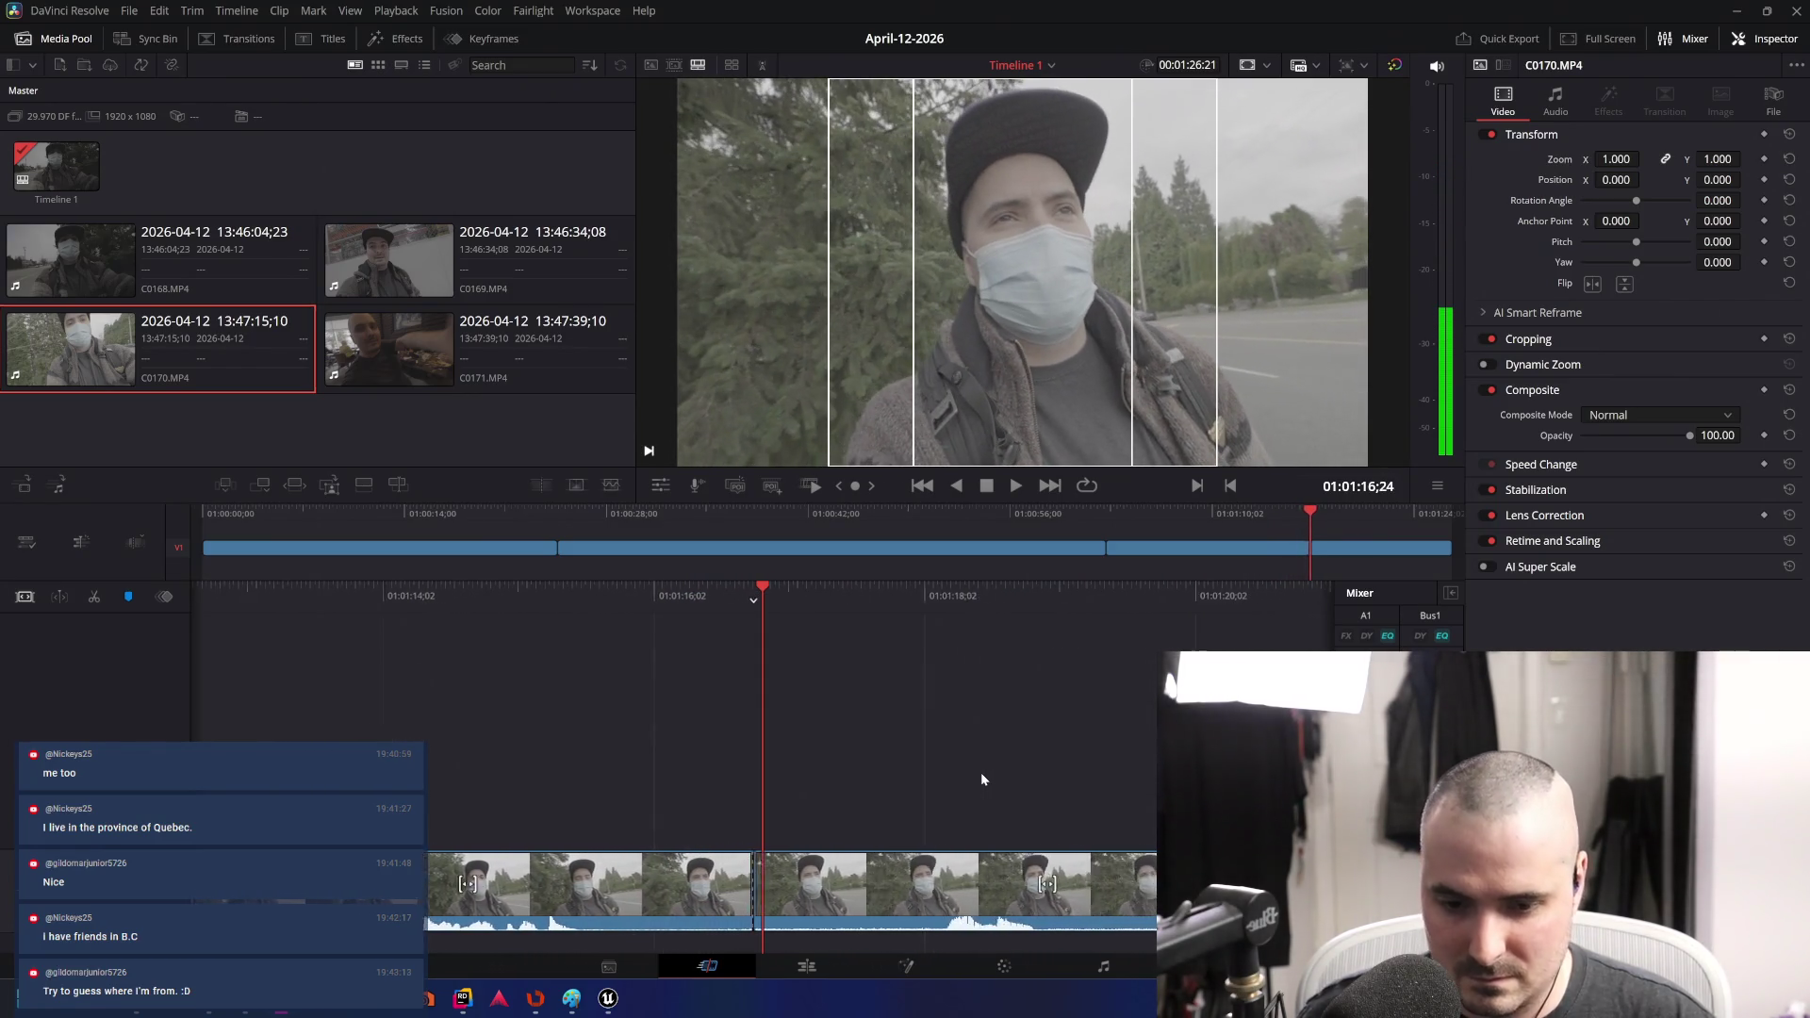
{"action": "key", "text": "shift+bracketright"}
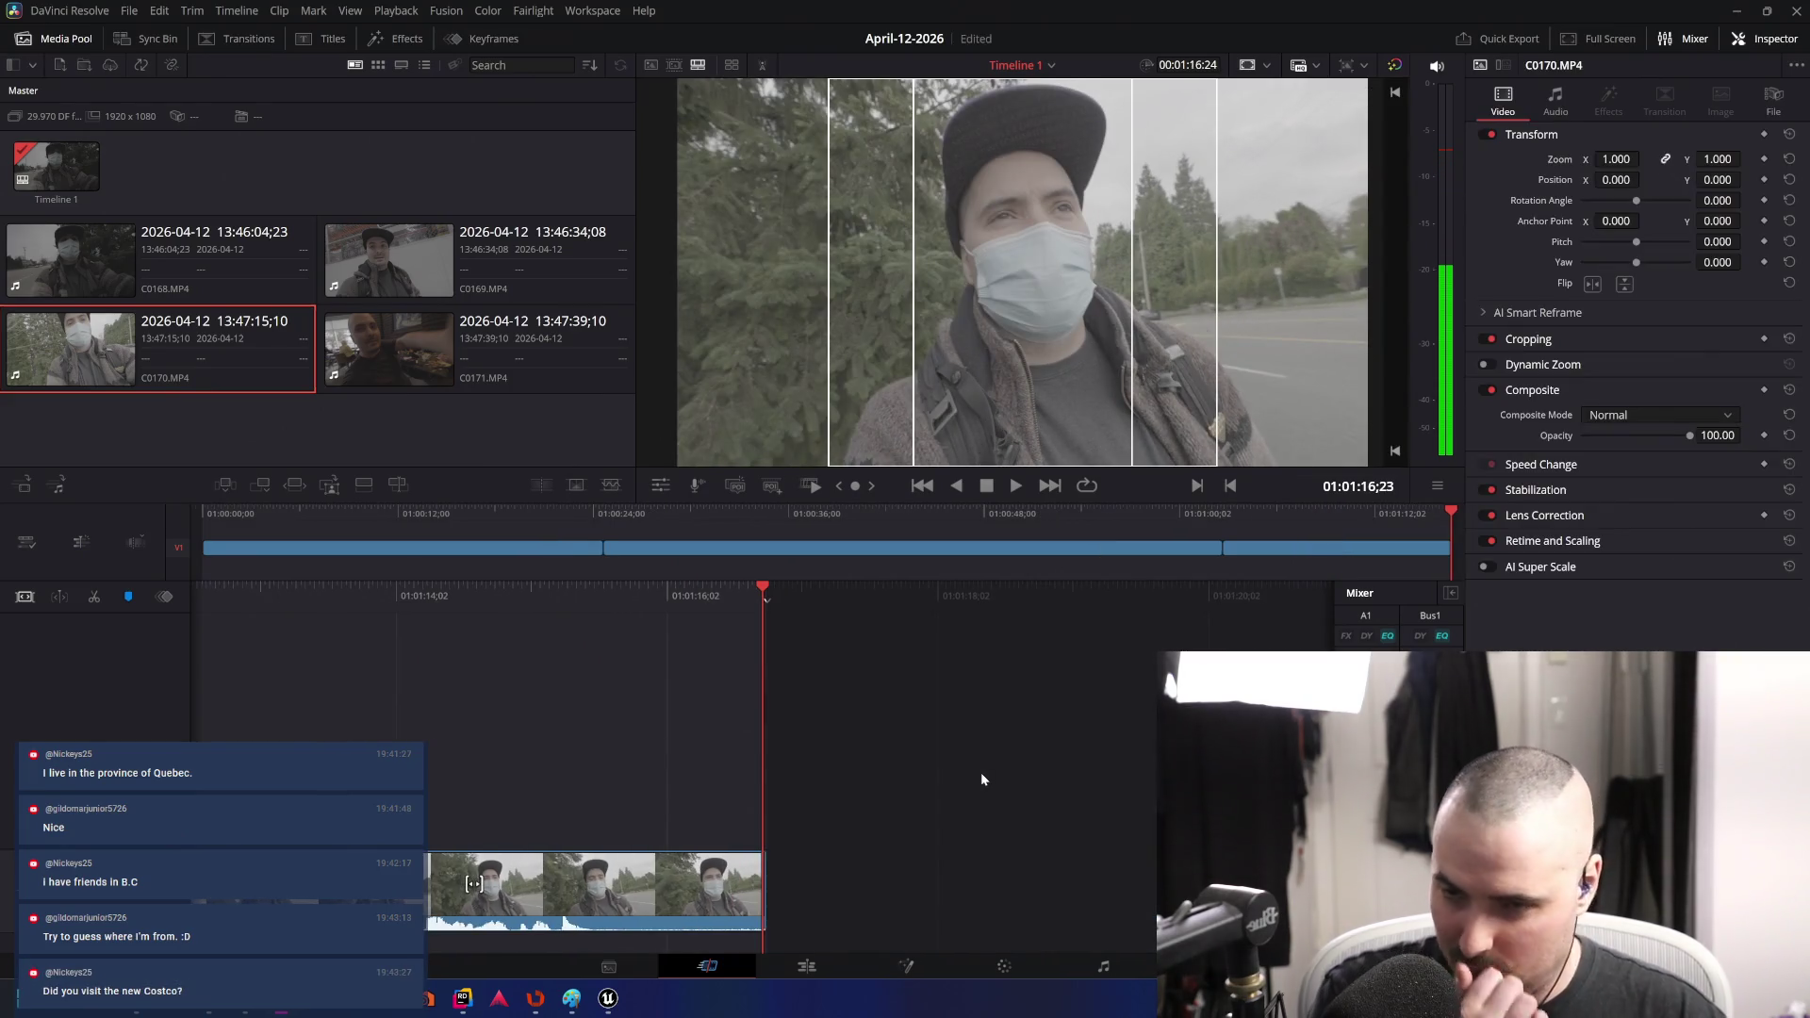
- Append dinner clip C0171 after C0170 and select the cut between the two clips
{"action": "left_click_drag", "start_coordinate": [462, 337], "coordinate": [941, 835]}
{"action": "key", "text": "Left"}
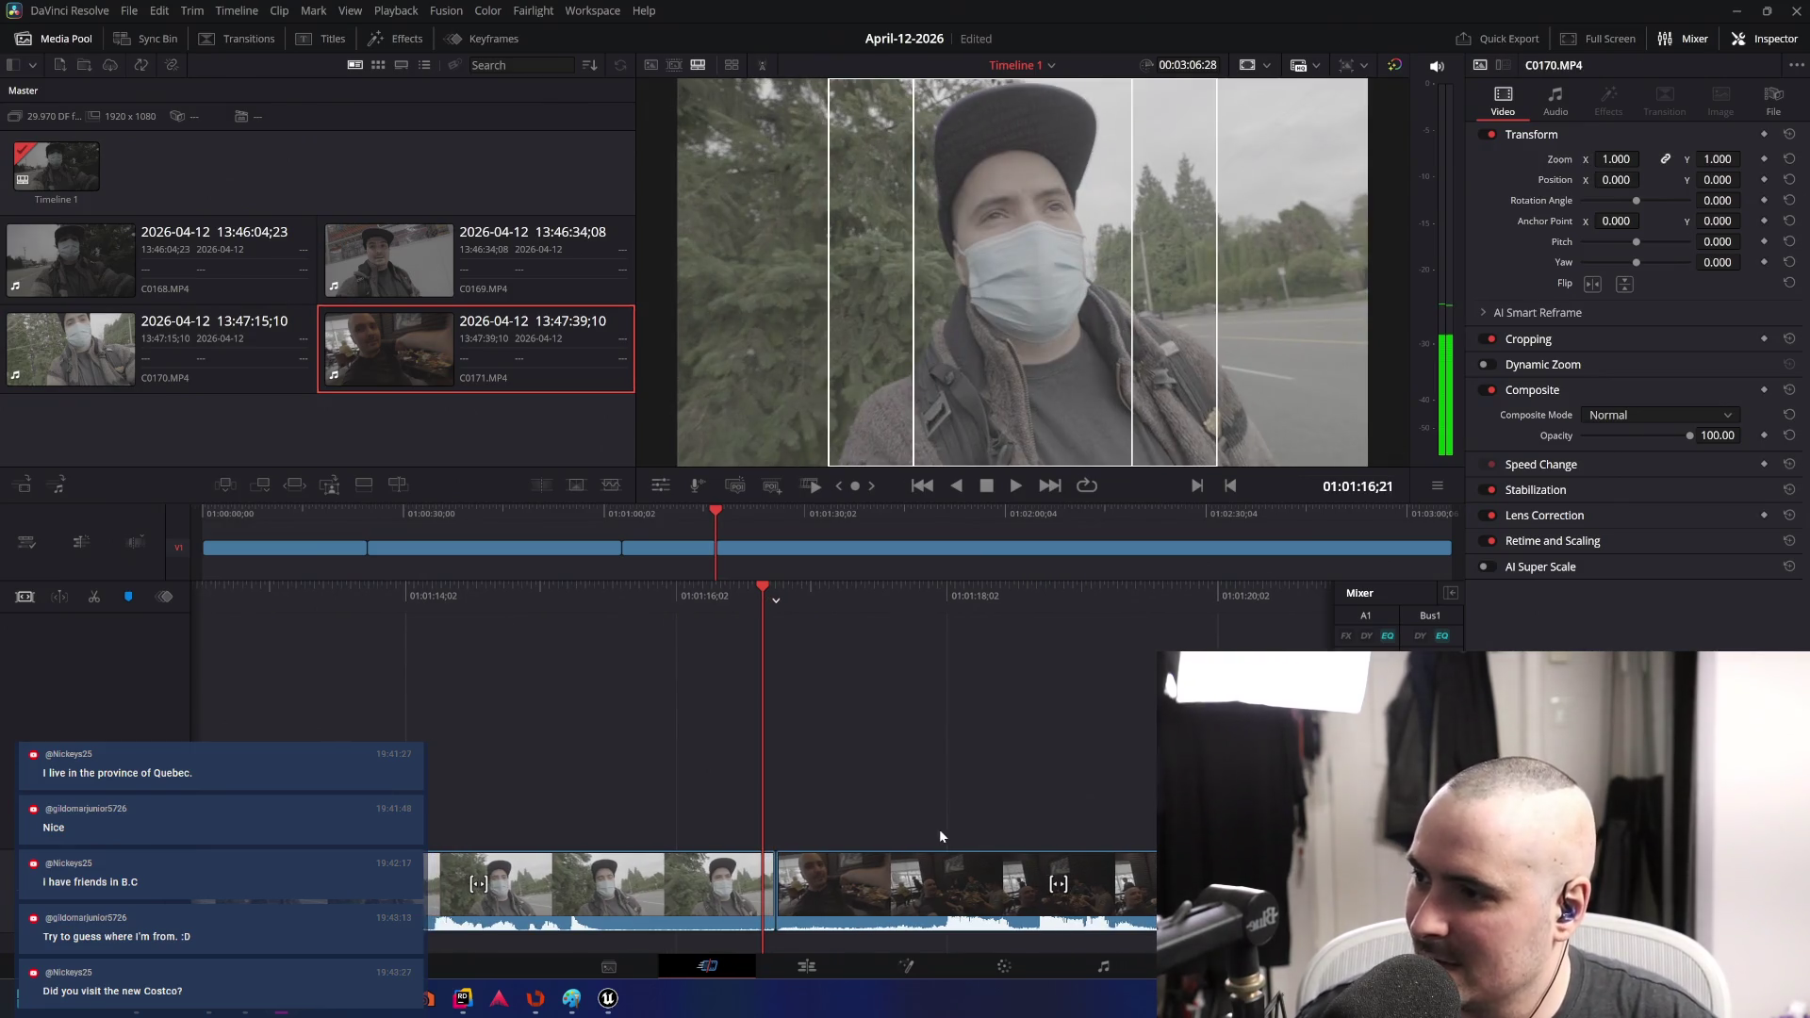
{"action": "key", "text": "Left"}
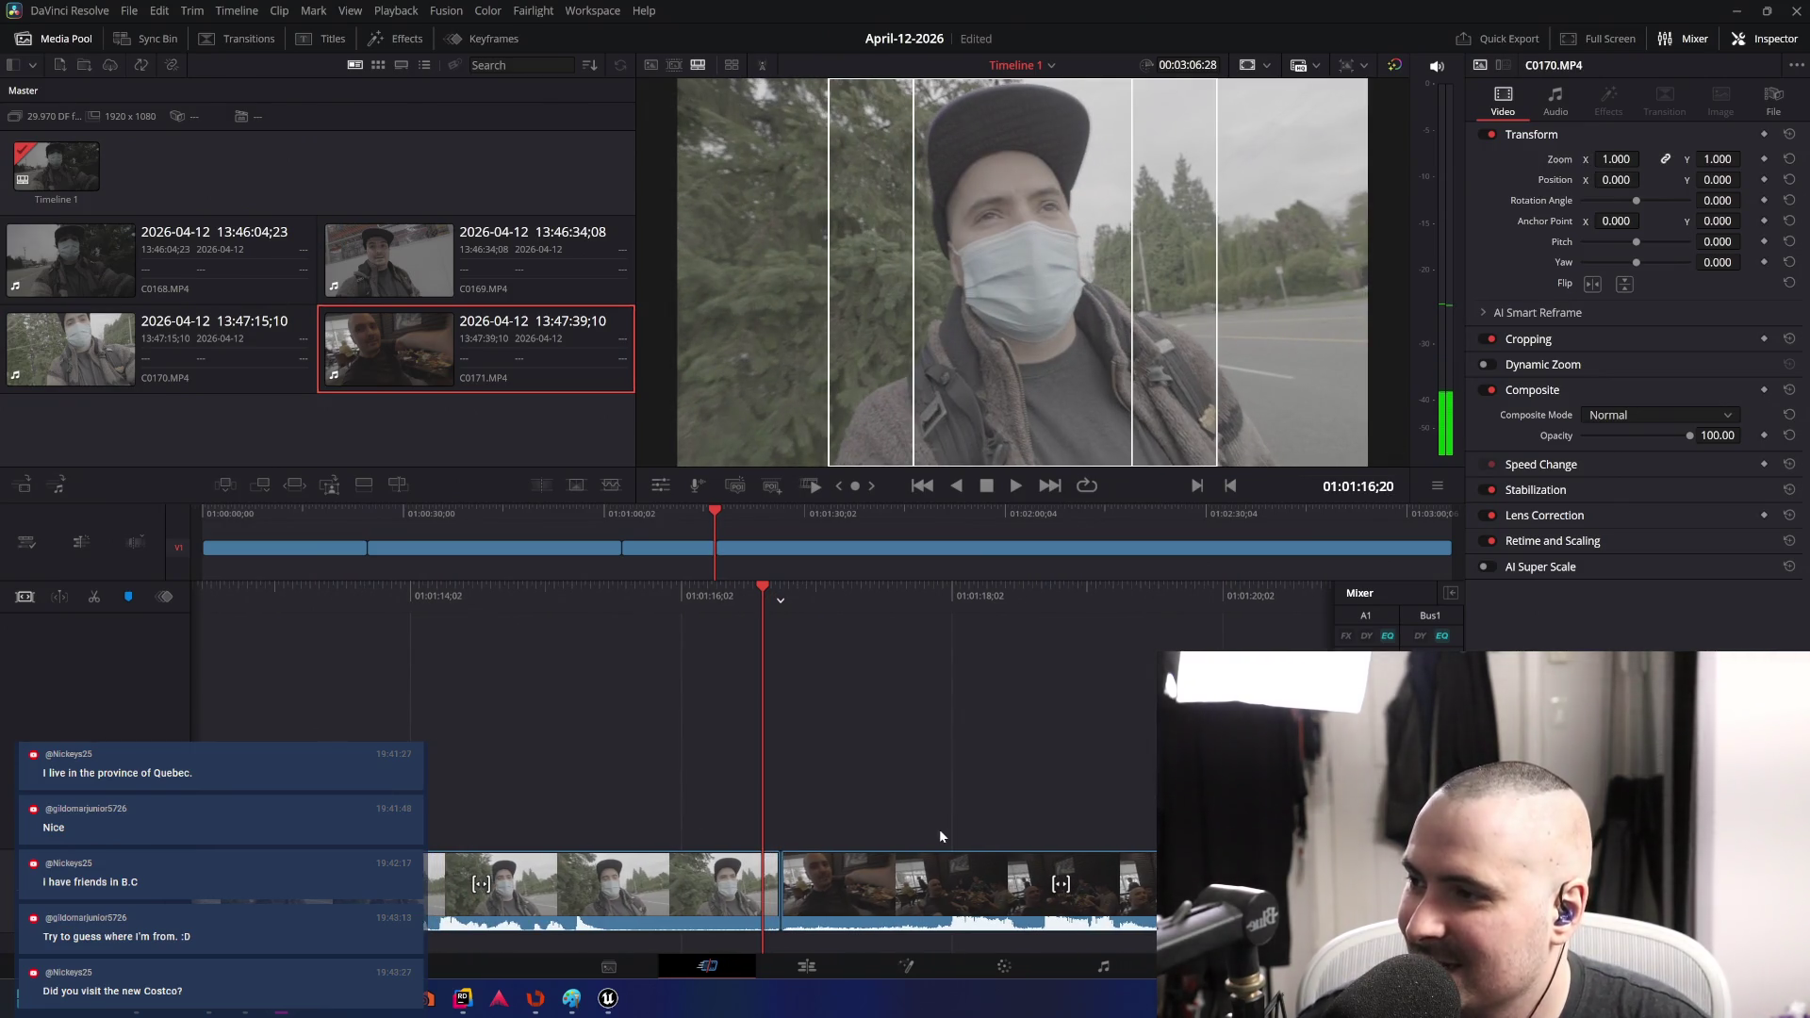
{"action": "key", "text": "v"}
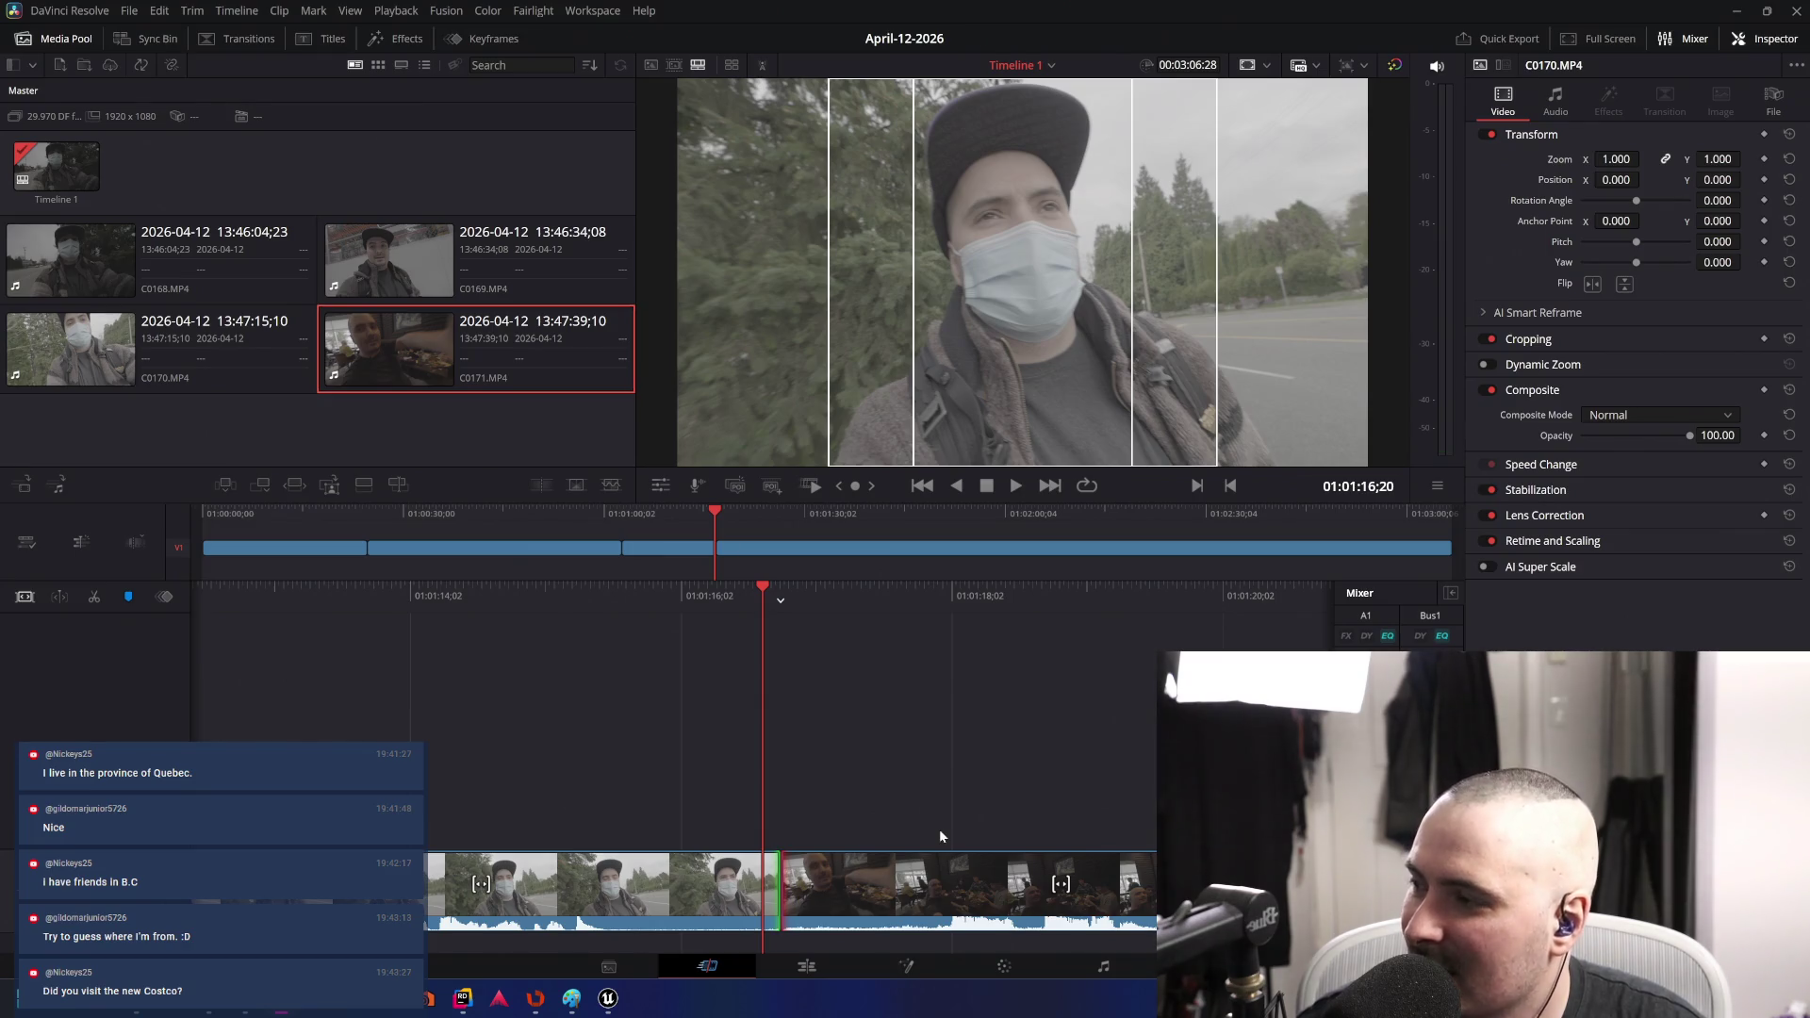
{"action": "key", "text": "u"}
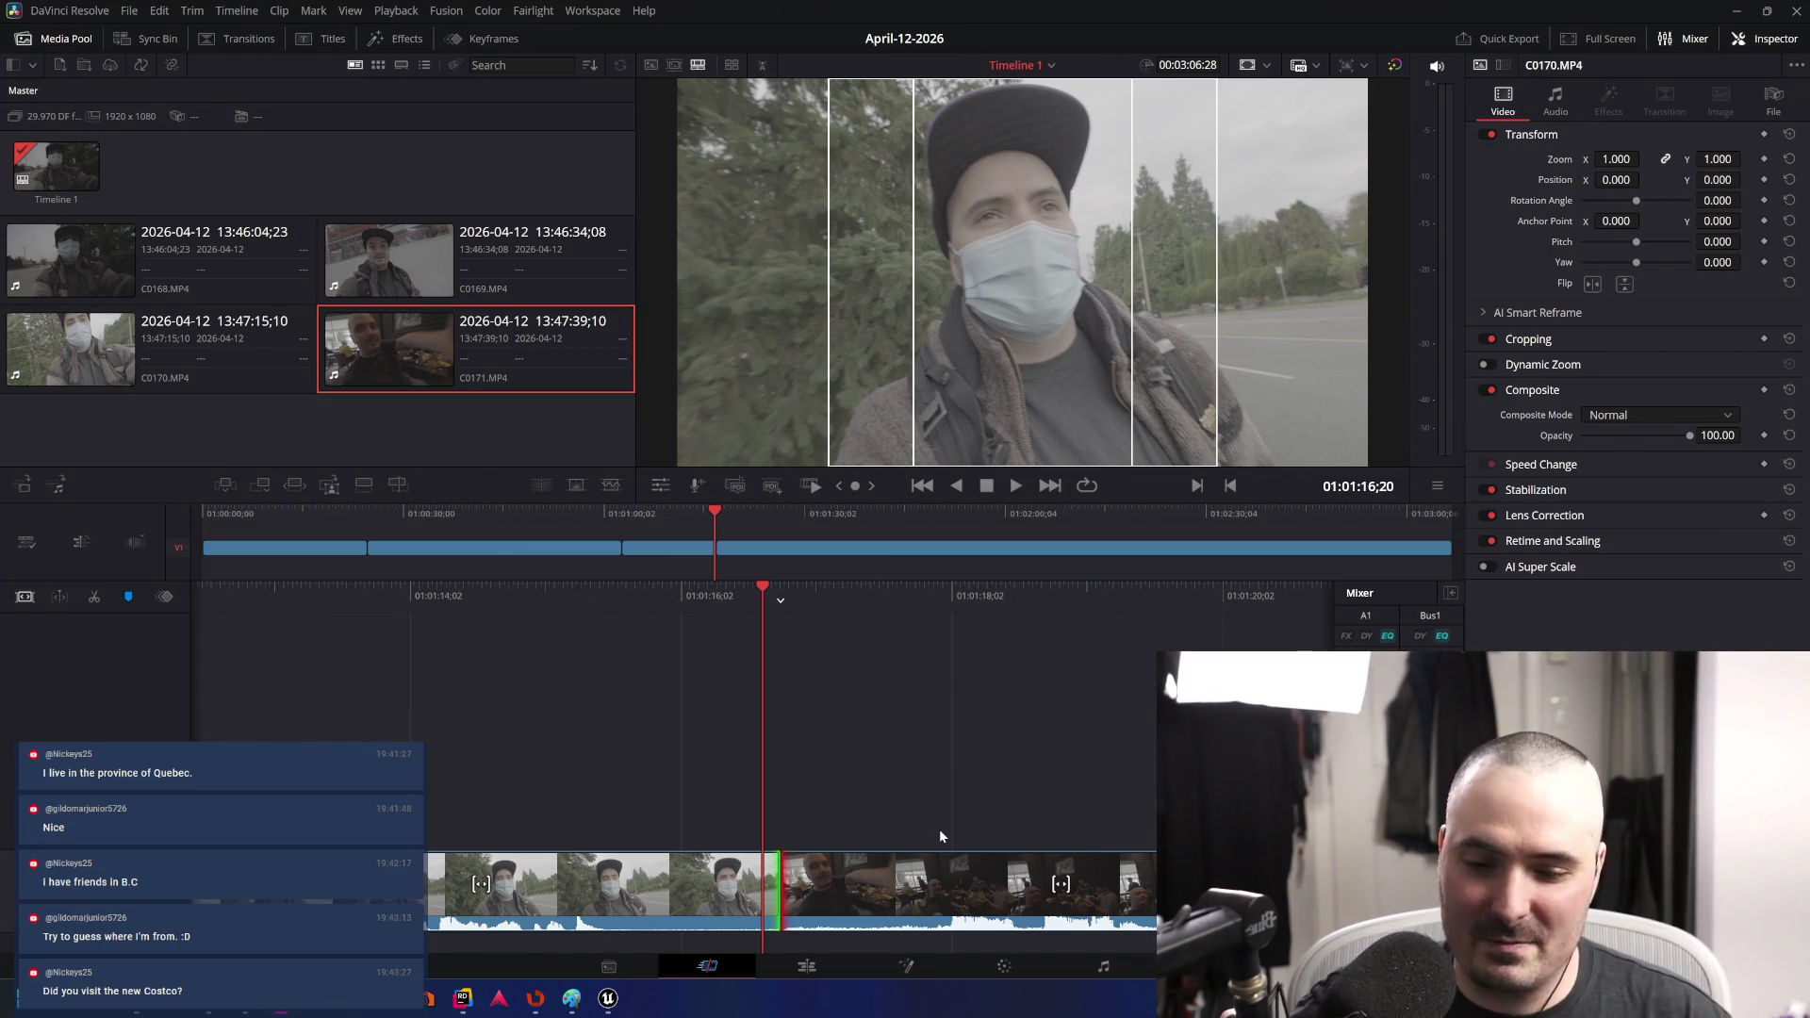
- Review the dinner clip C0171 by playing, rewinding and replaying it with J/L
{"action": "key", "text": "space"}
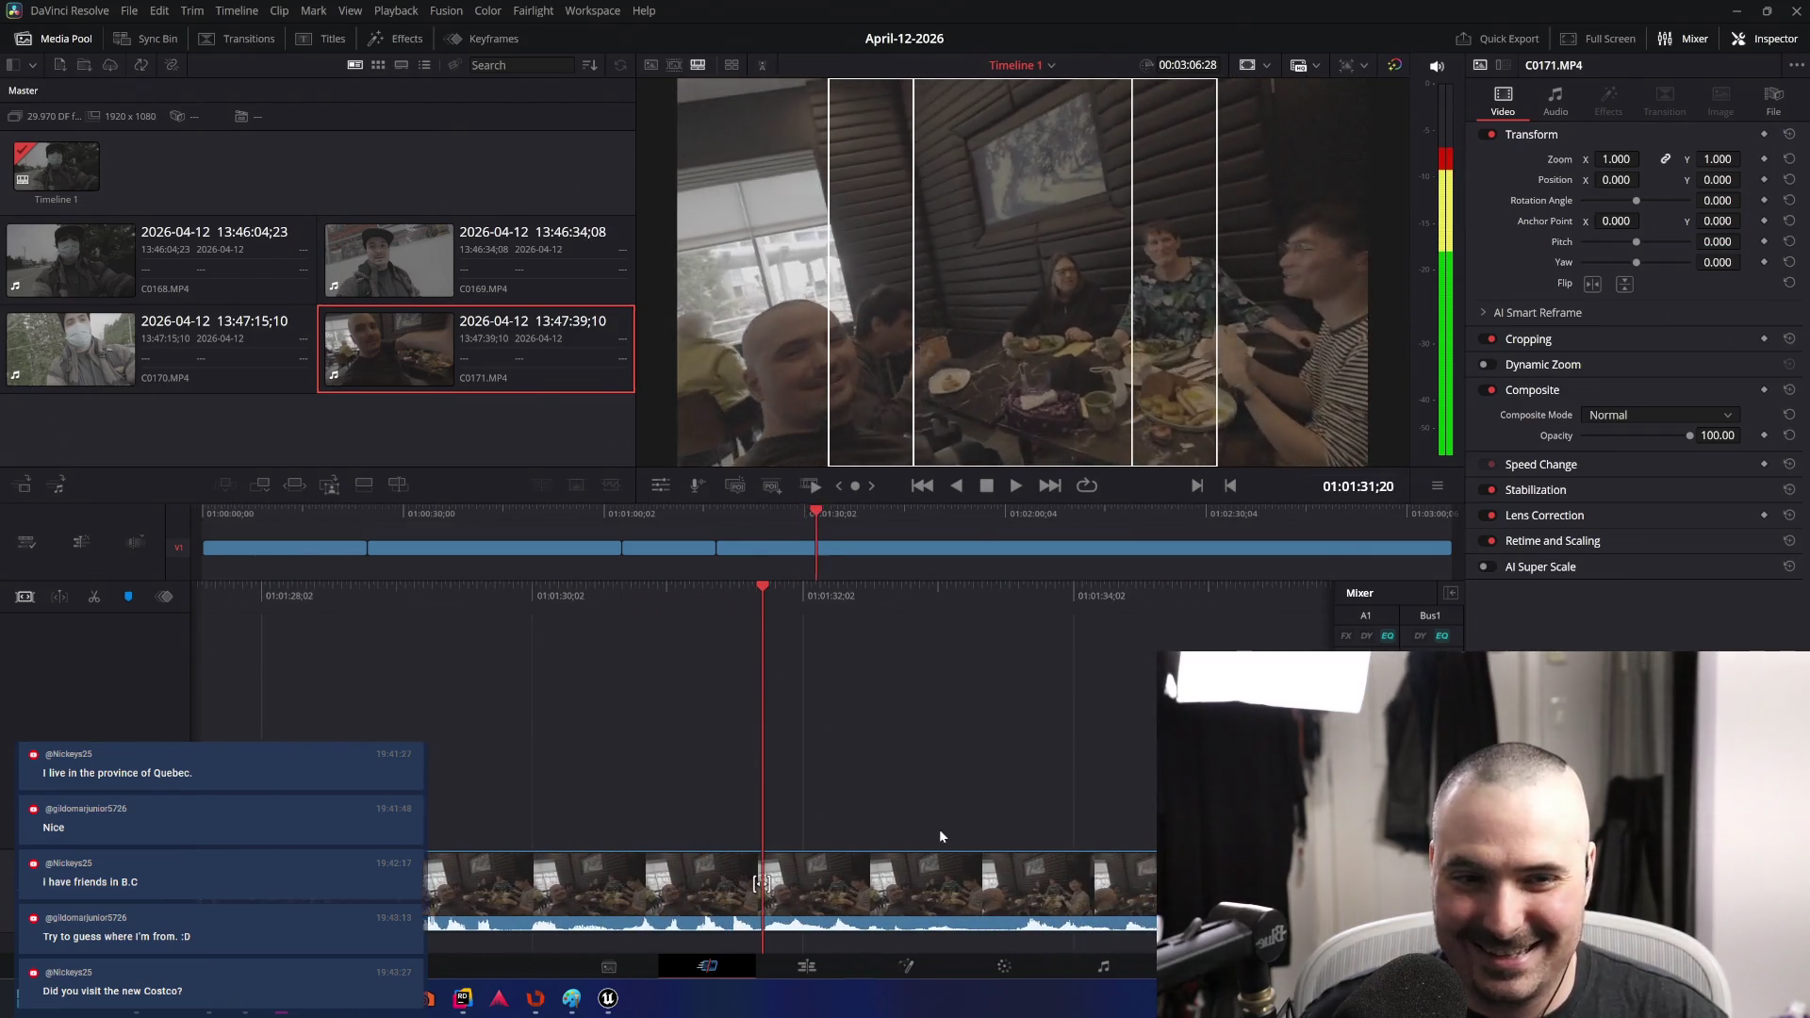
{"action": "key", "text": "j"}
{"action": "key", "text": "j"}
{"action": "key", "text": "j"}
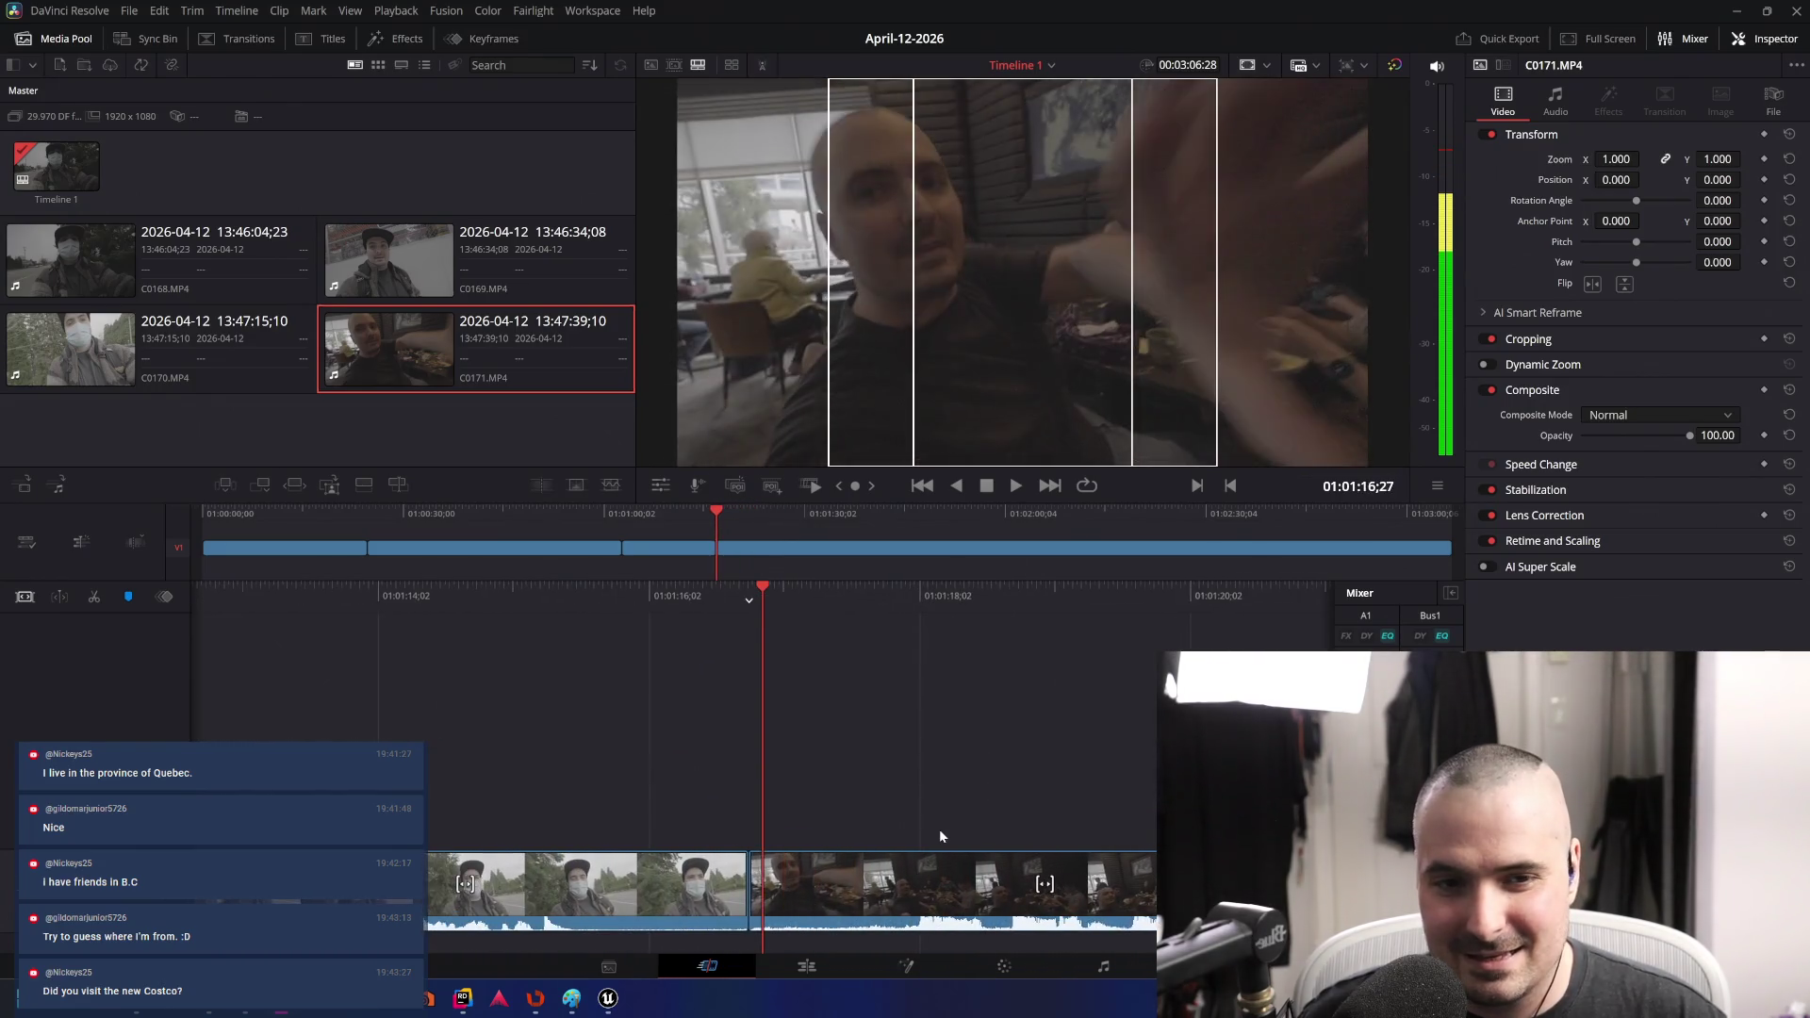
{"action": "key", "text": "l"}
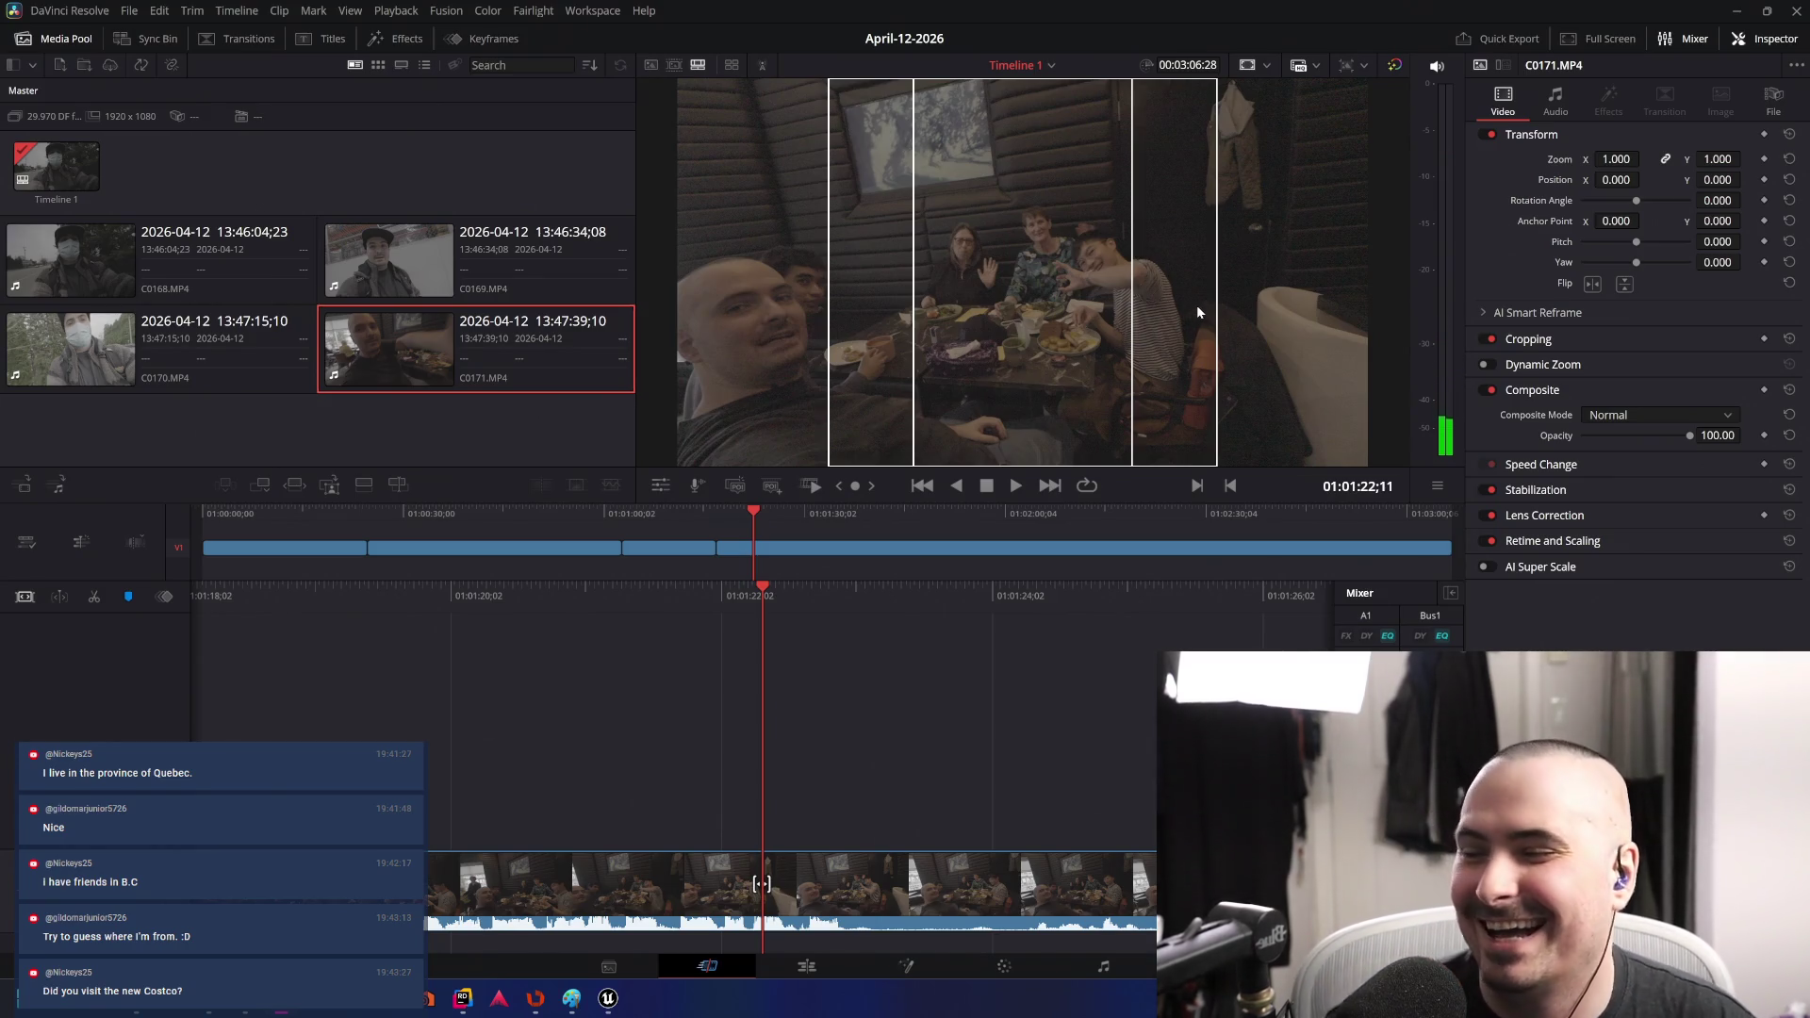
{"action": "key", "text": "space"}
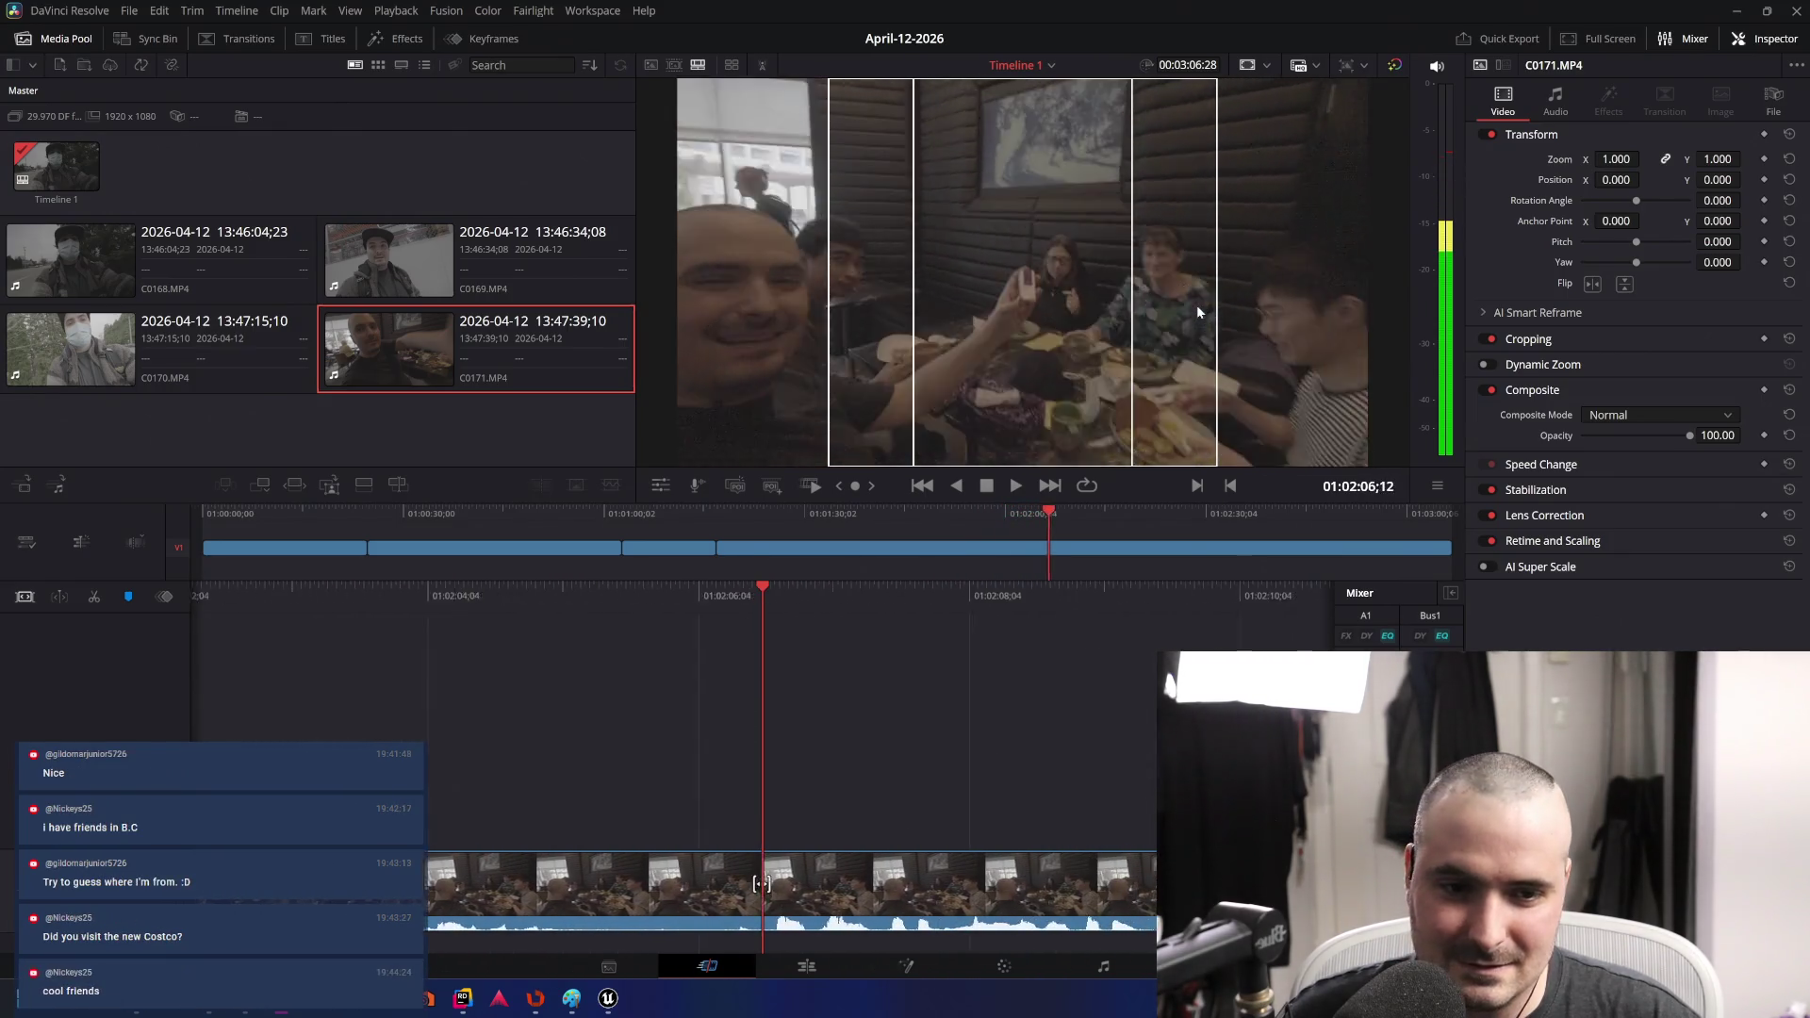
{"action": "key", "text": "j"}
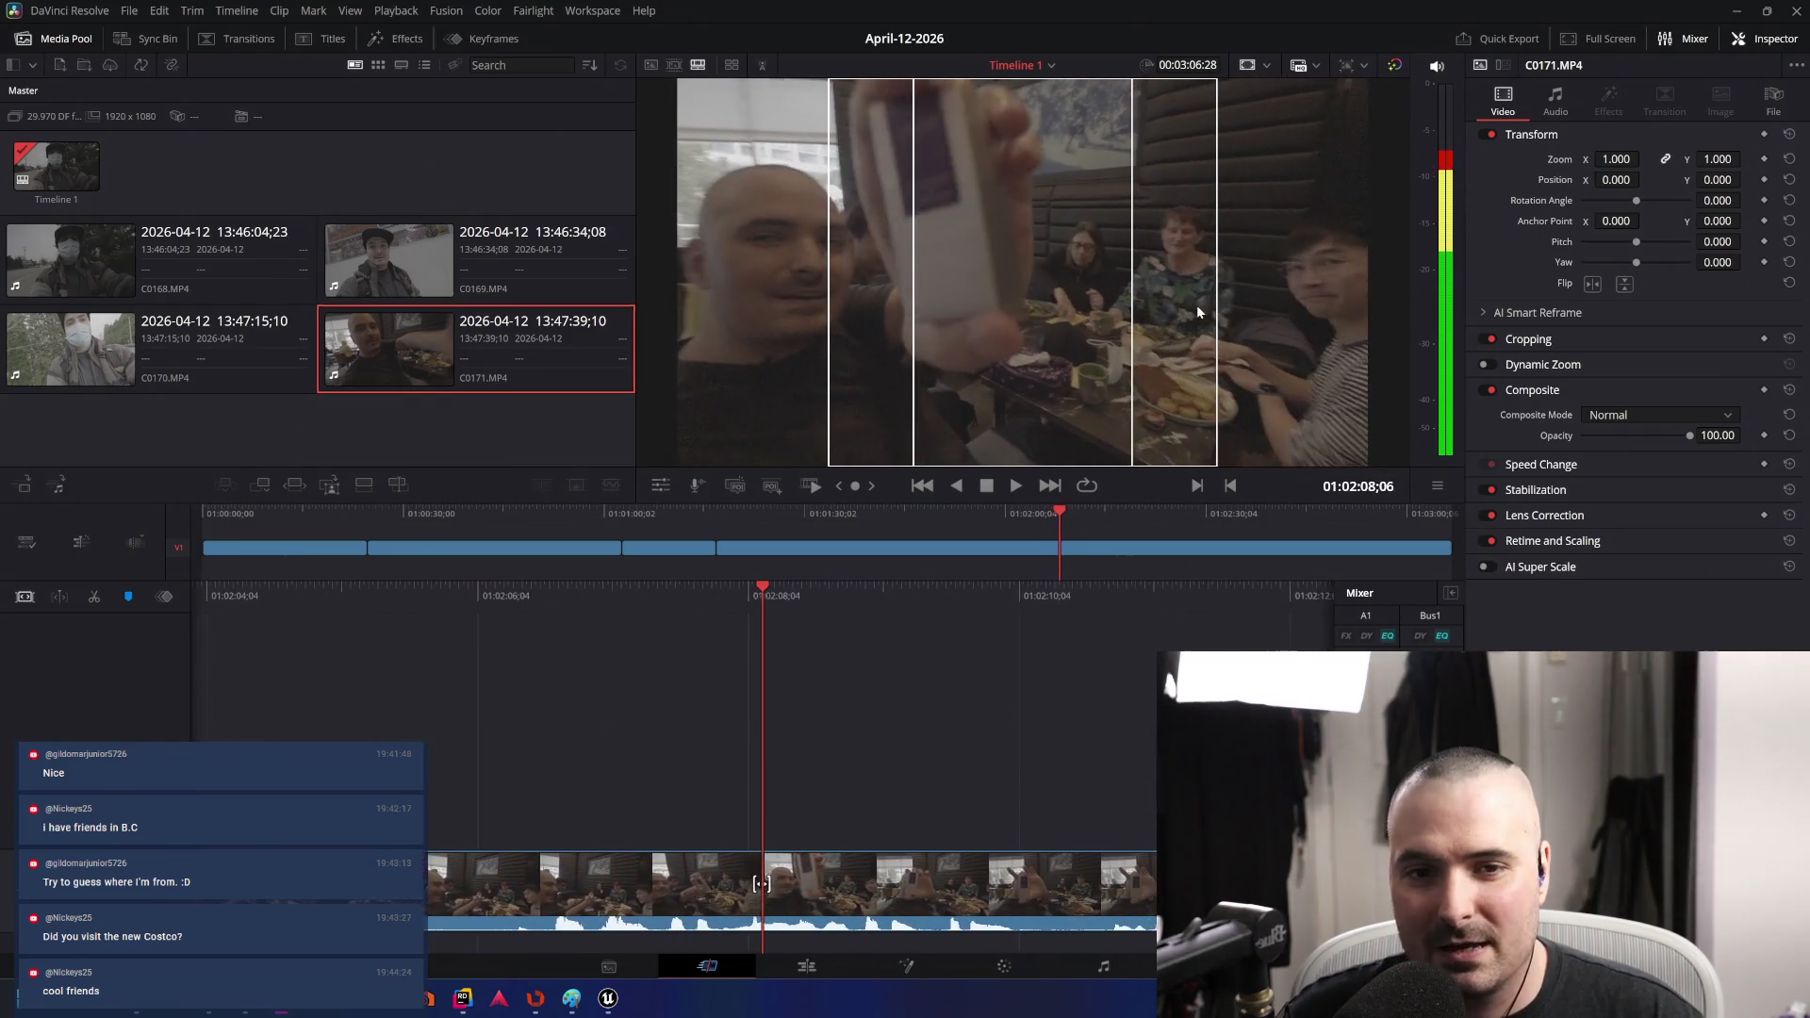
{"action": "key", "text": "l"}
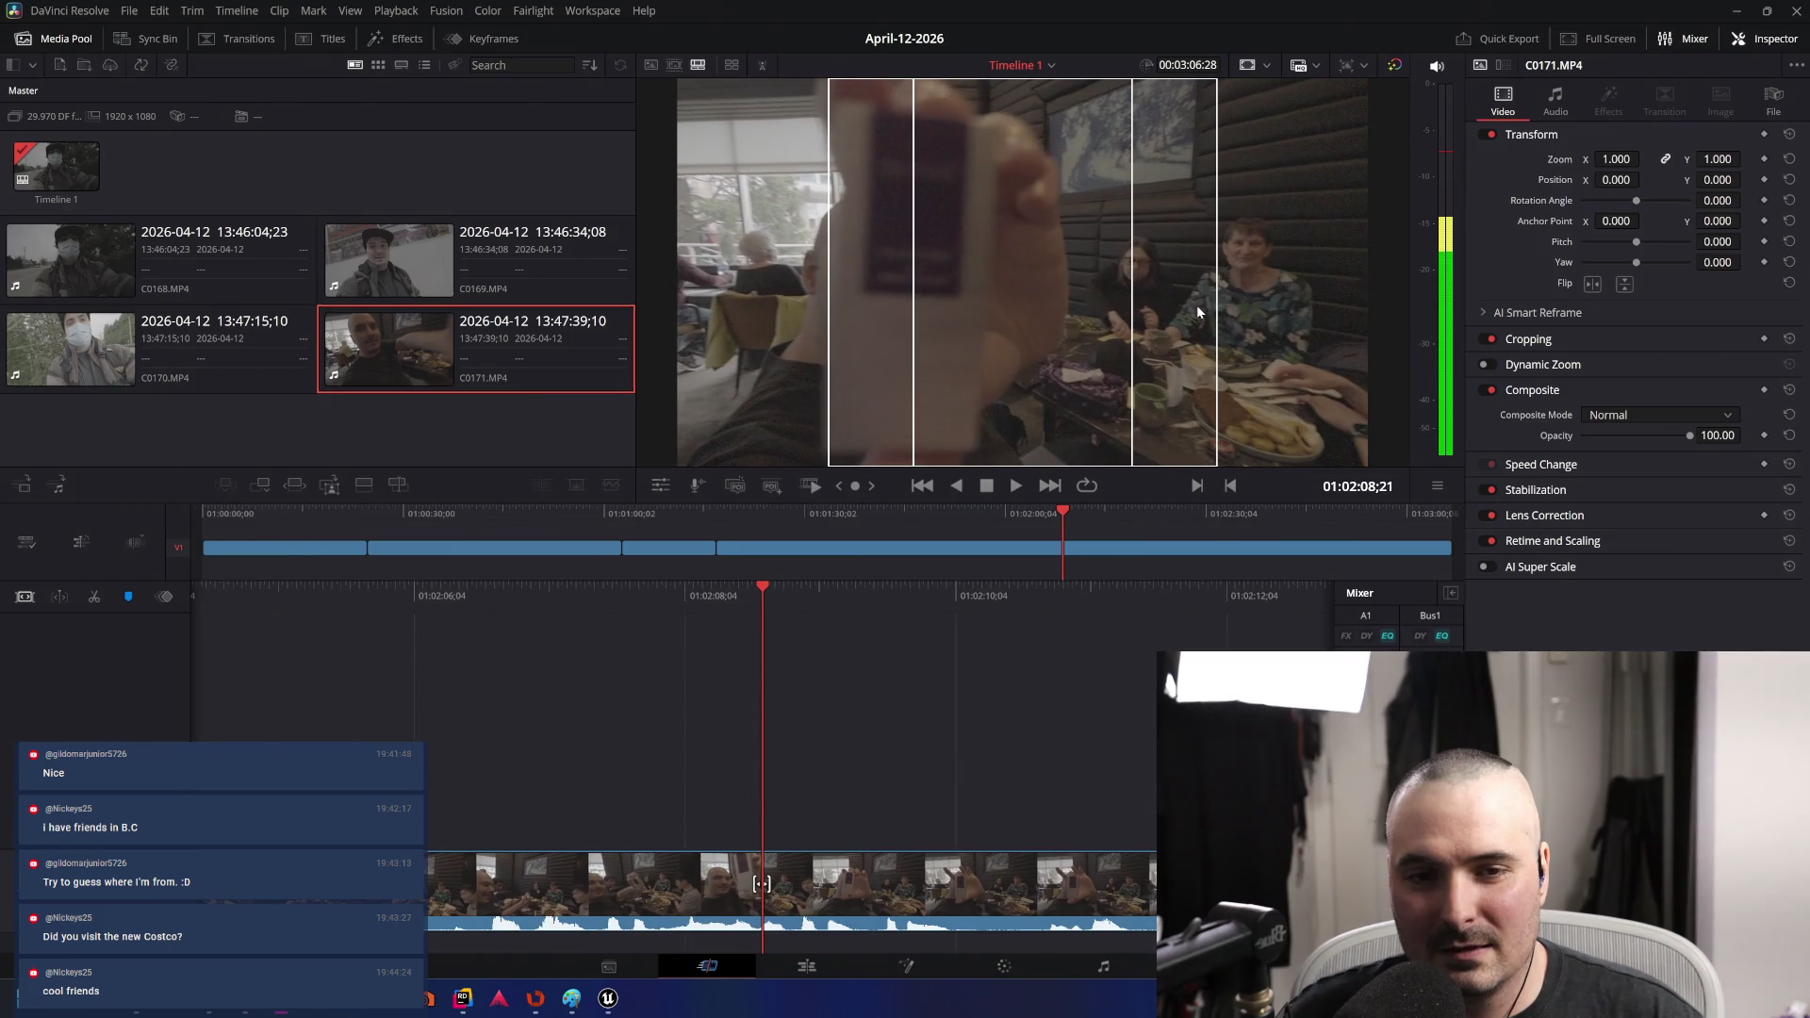
{"action": "key", "text": "j"}
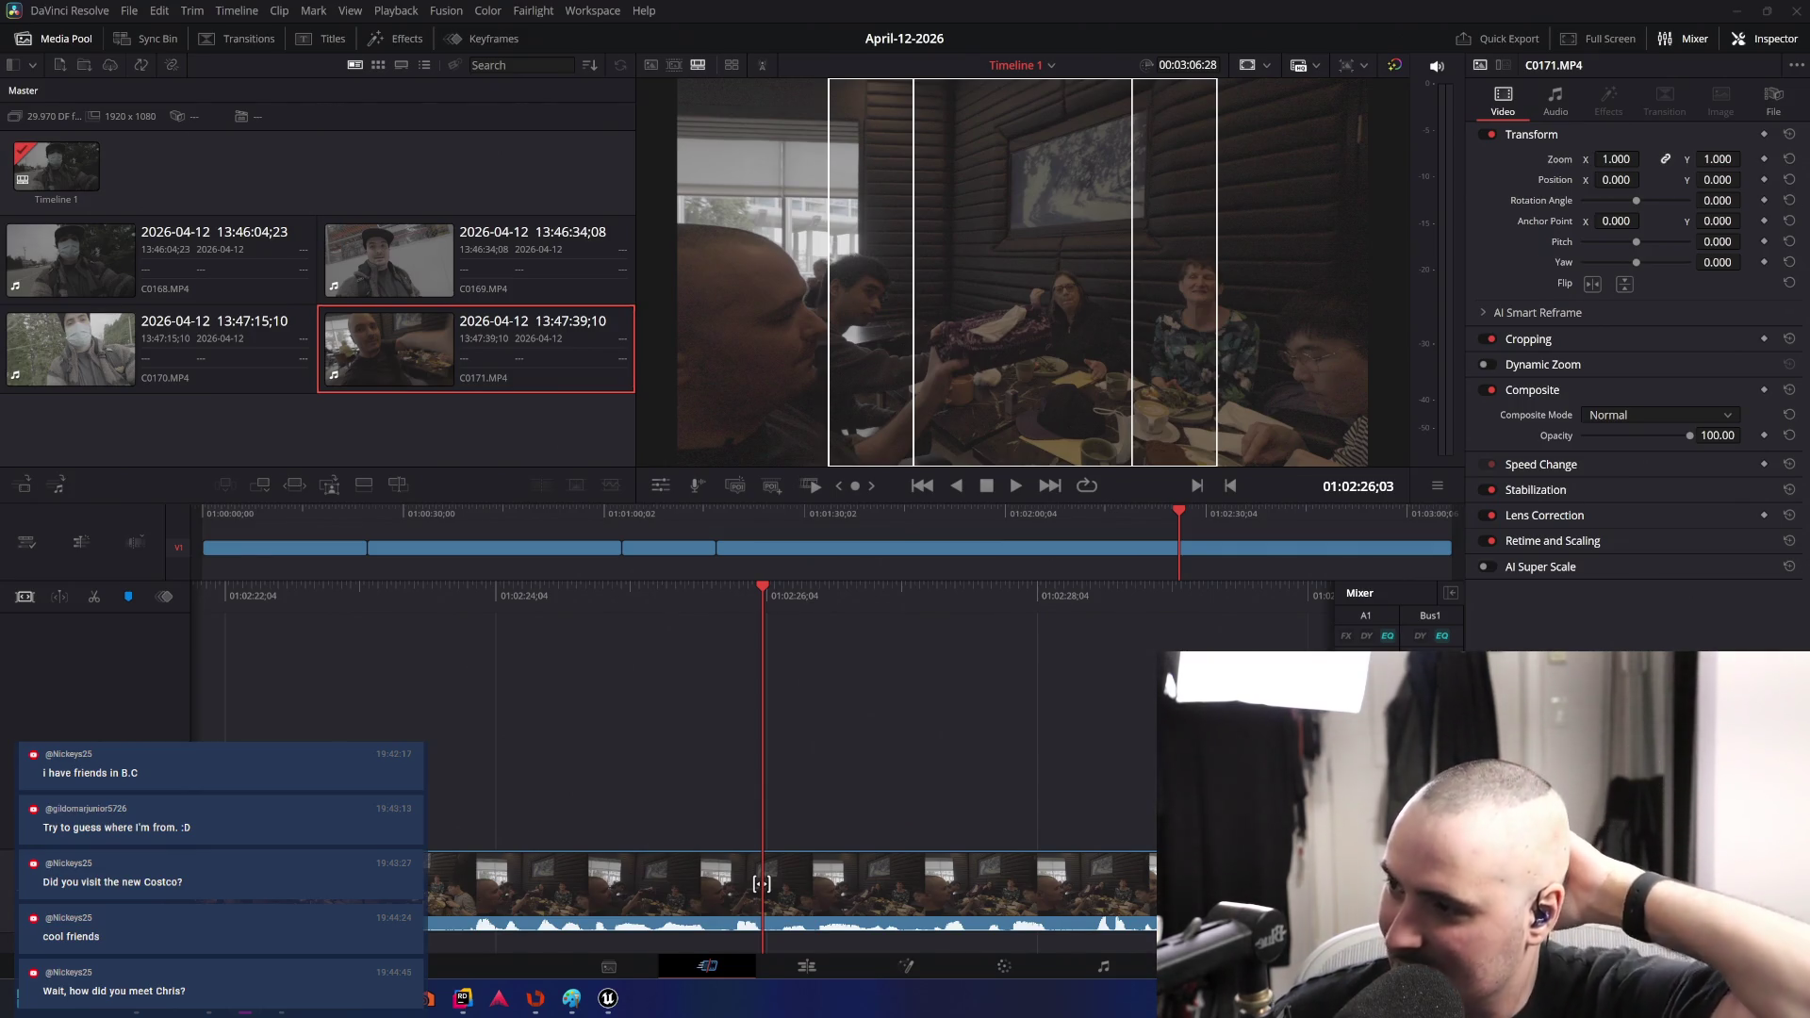
{"action": "key", "text": "space"}
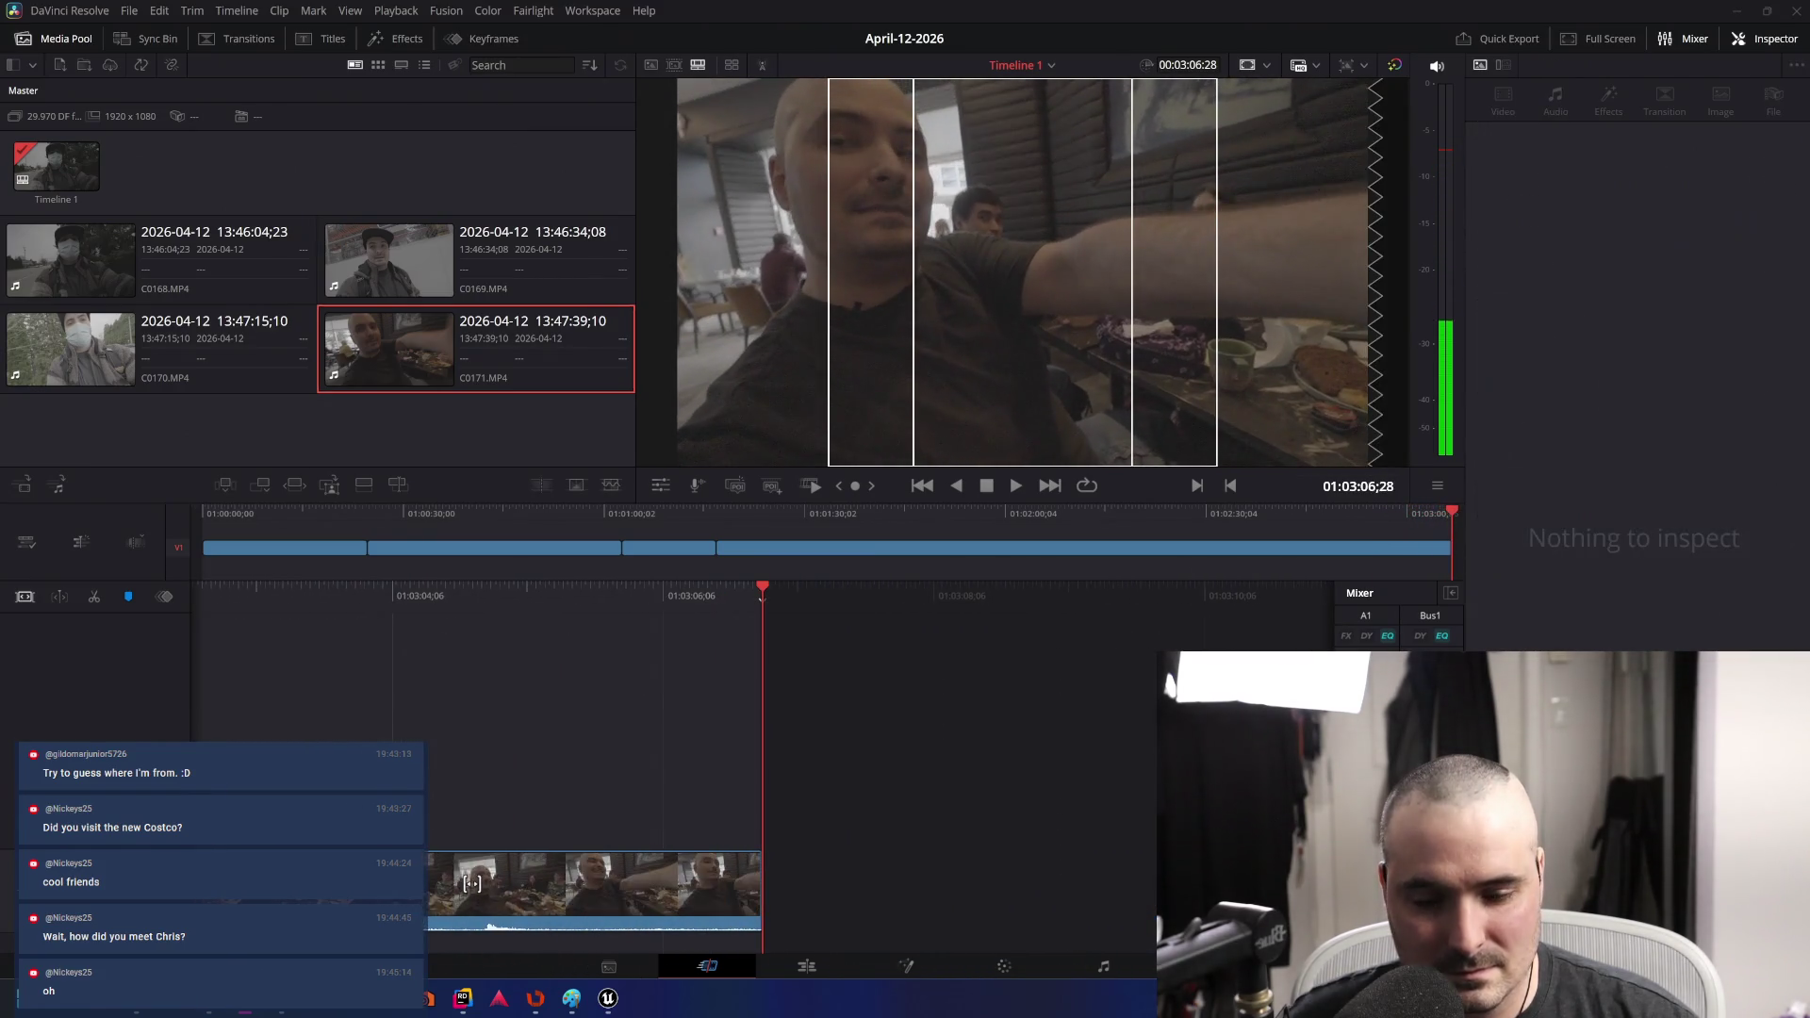
- Split the dinner clip at the playhead and delete its tail, making the timeline 00:03:05:23
{"action": "left_click_drag", "start_coordinate": [471, 883], "coordinate": [762, 883]}
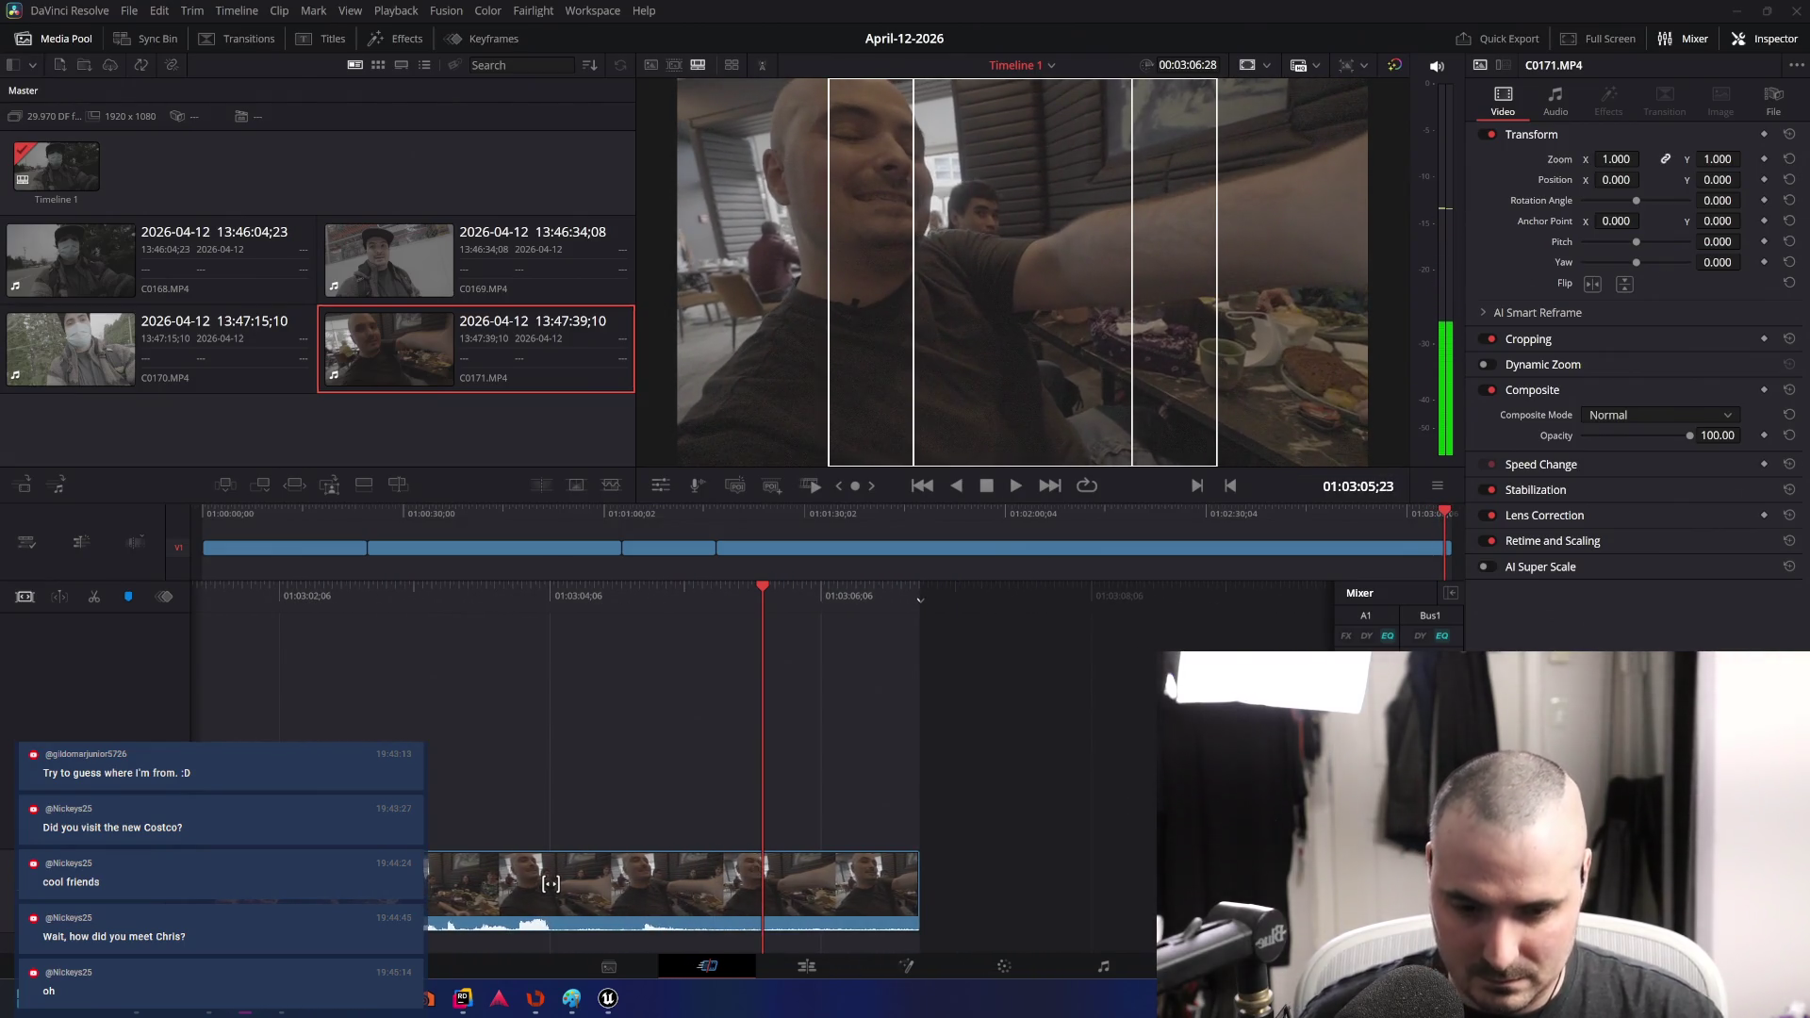
{"action": "key", "text": "ctrl+b"}
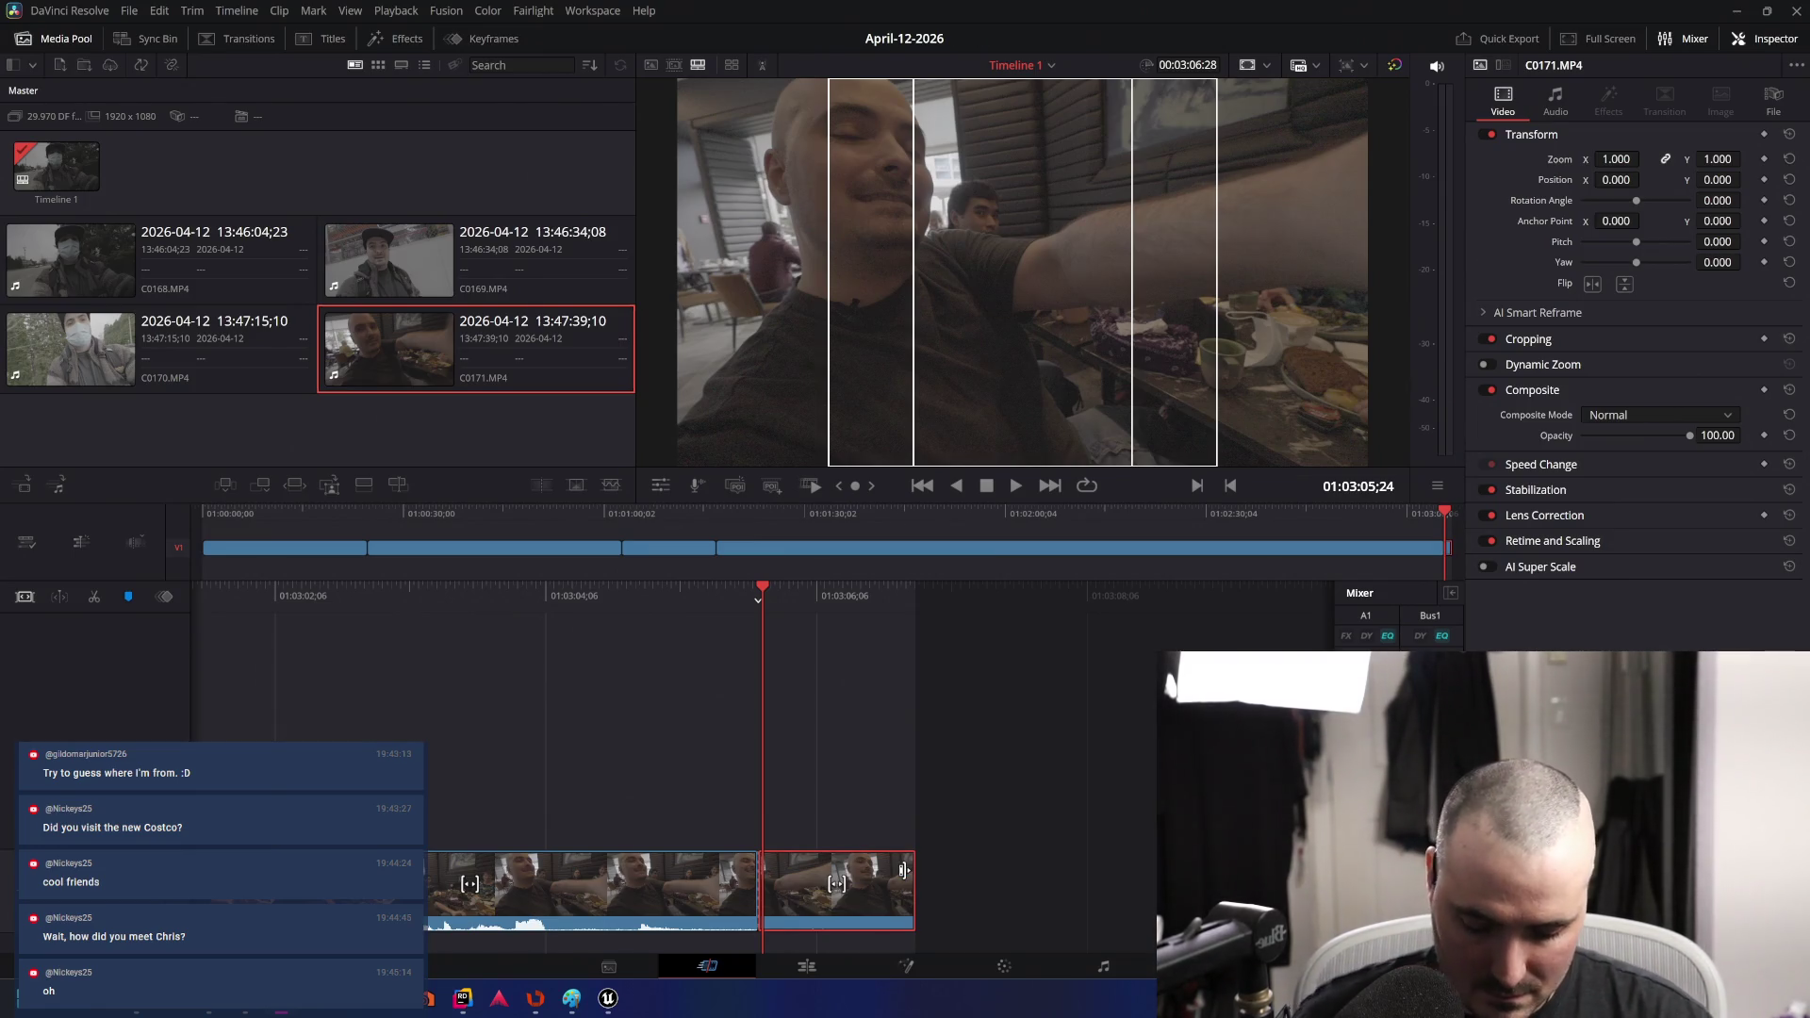
{"action": "key", "text": "Delete"}
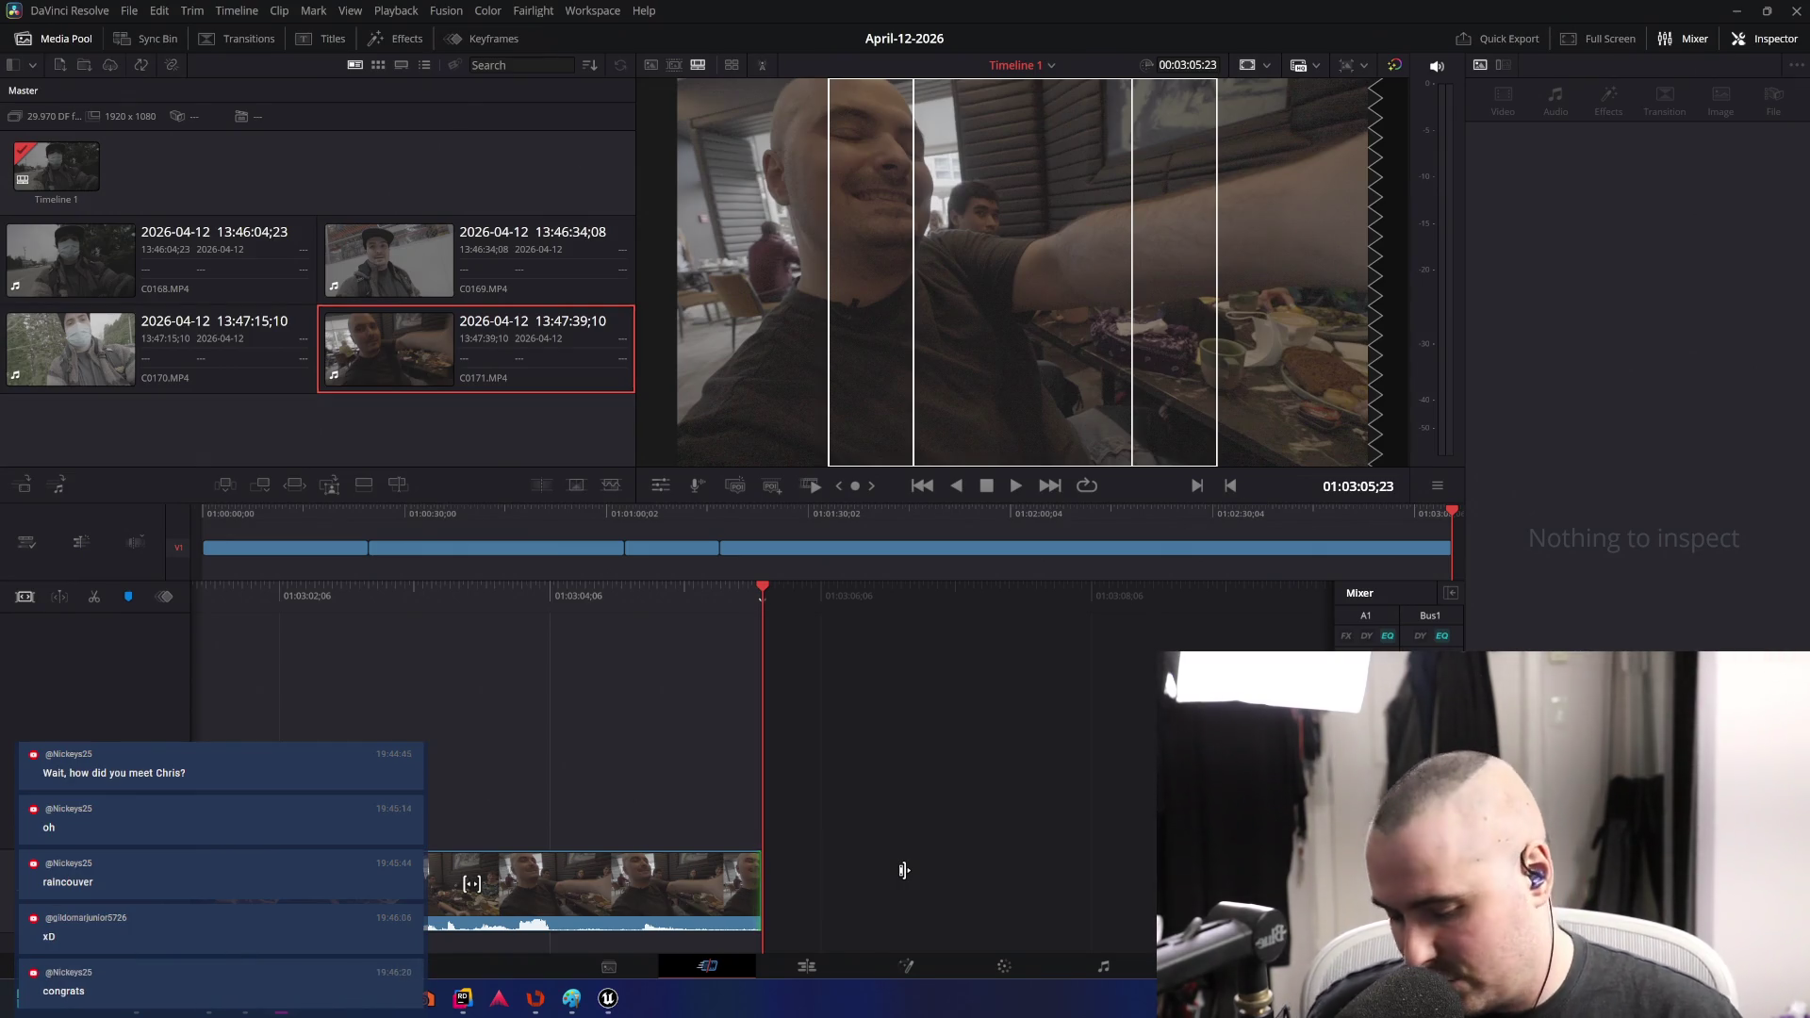
{"action": "key", "text": "super"}
- Launch OBS Studio from the Start search, maximize its window, then return to Resolve
{"action": "type", "text": "obs"}
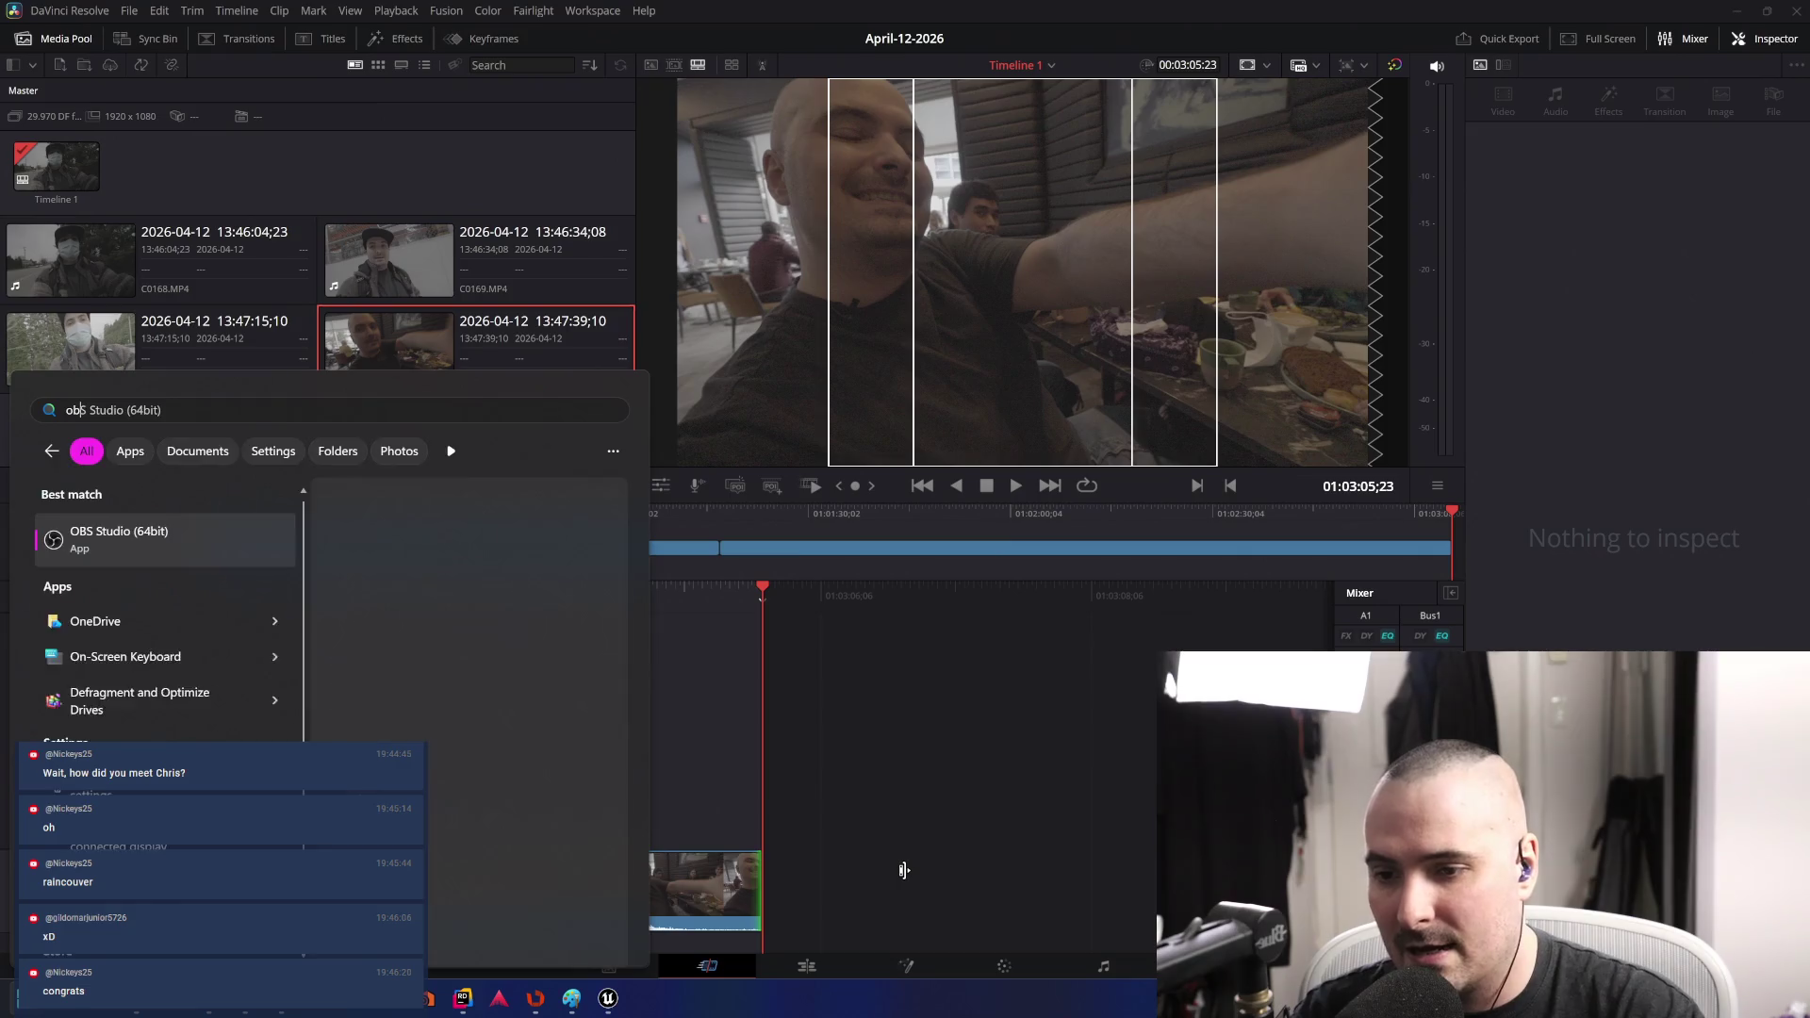
{"action": "key", "text": "Return"}
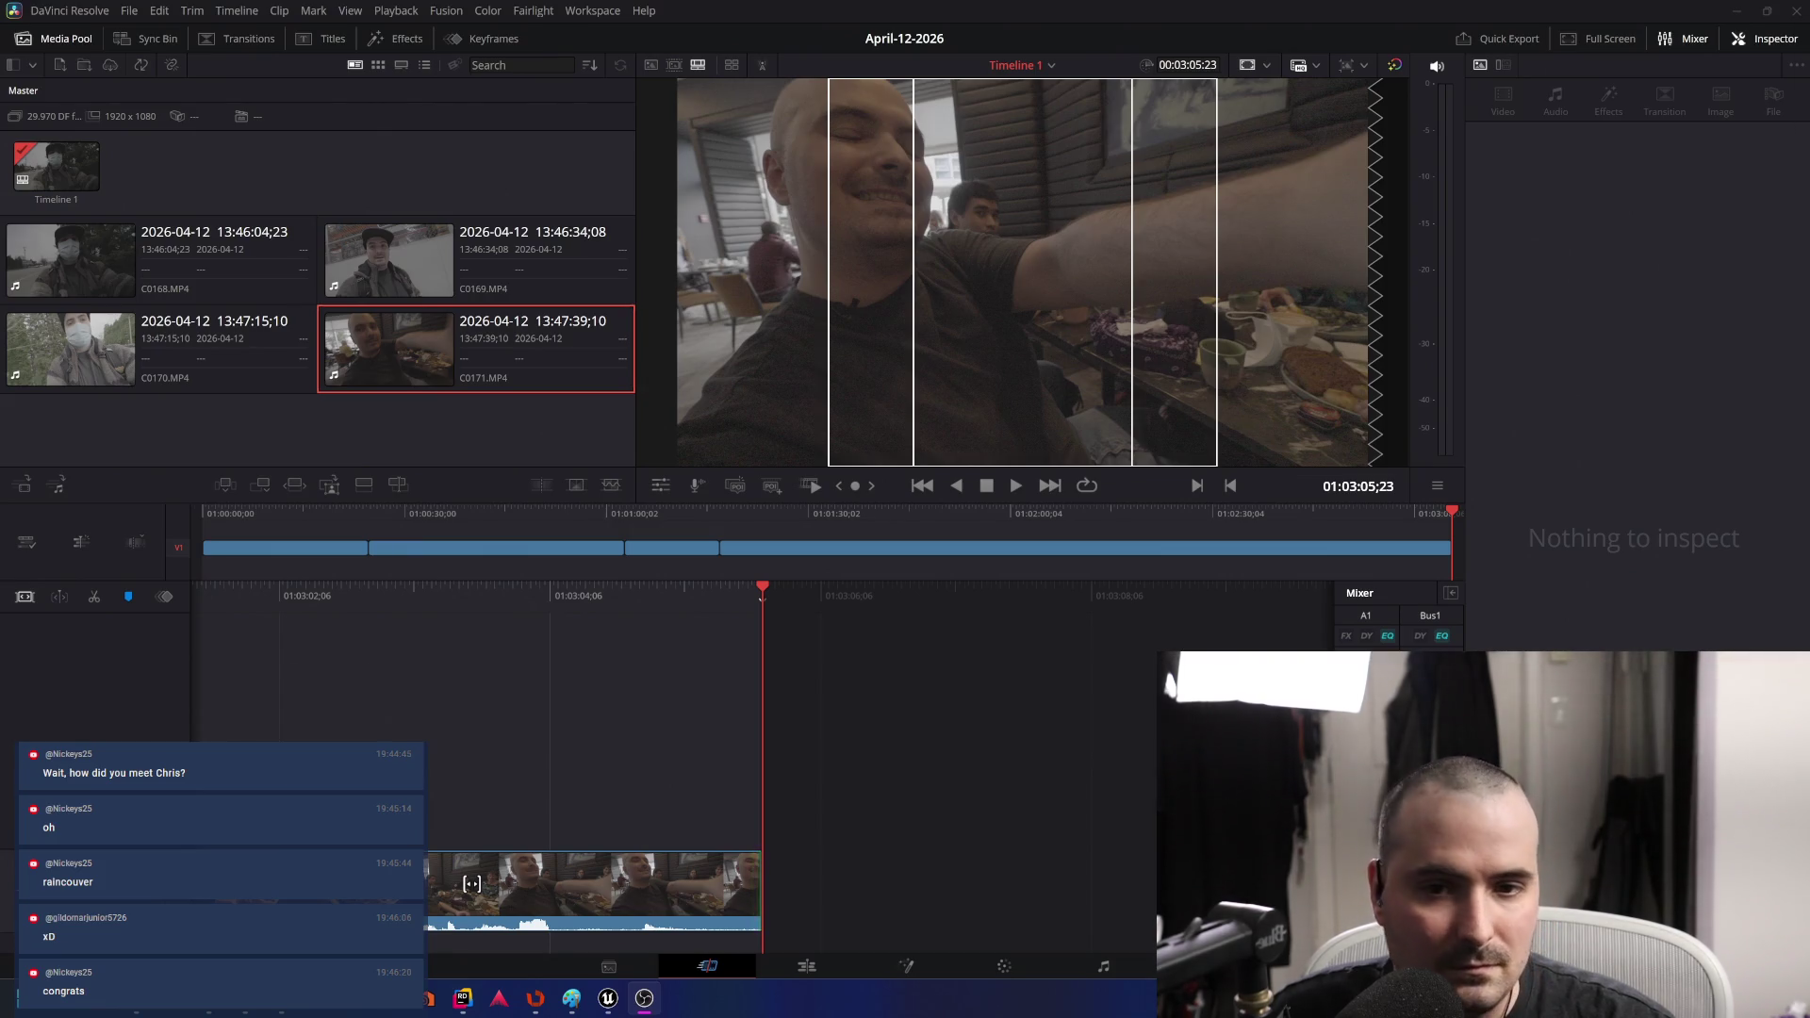
{"action": "key", "text": "alt+Tab"}
{"action": "left_click_drag", "start_coordinate": [739, 118], "coordinate": [767, 122]}
{"action": "double_click", "coordinate": [768, 122]}
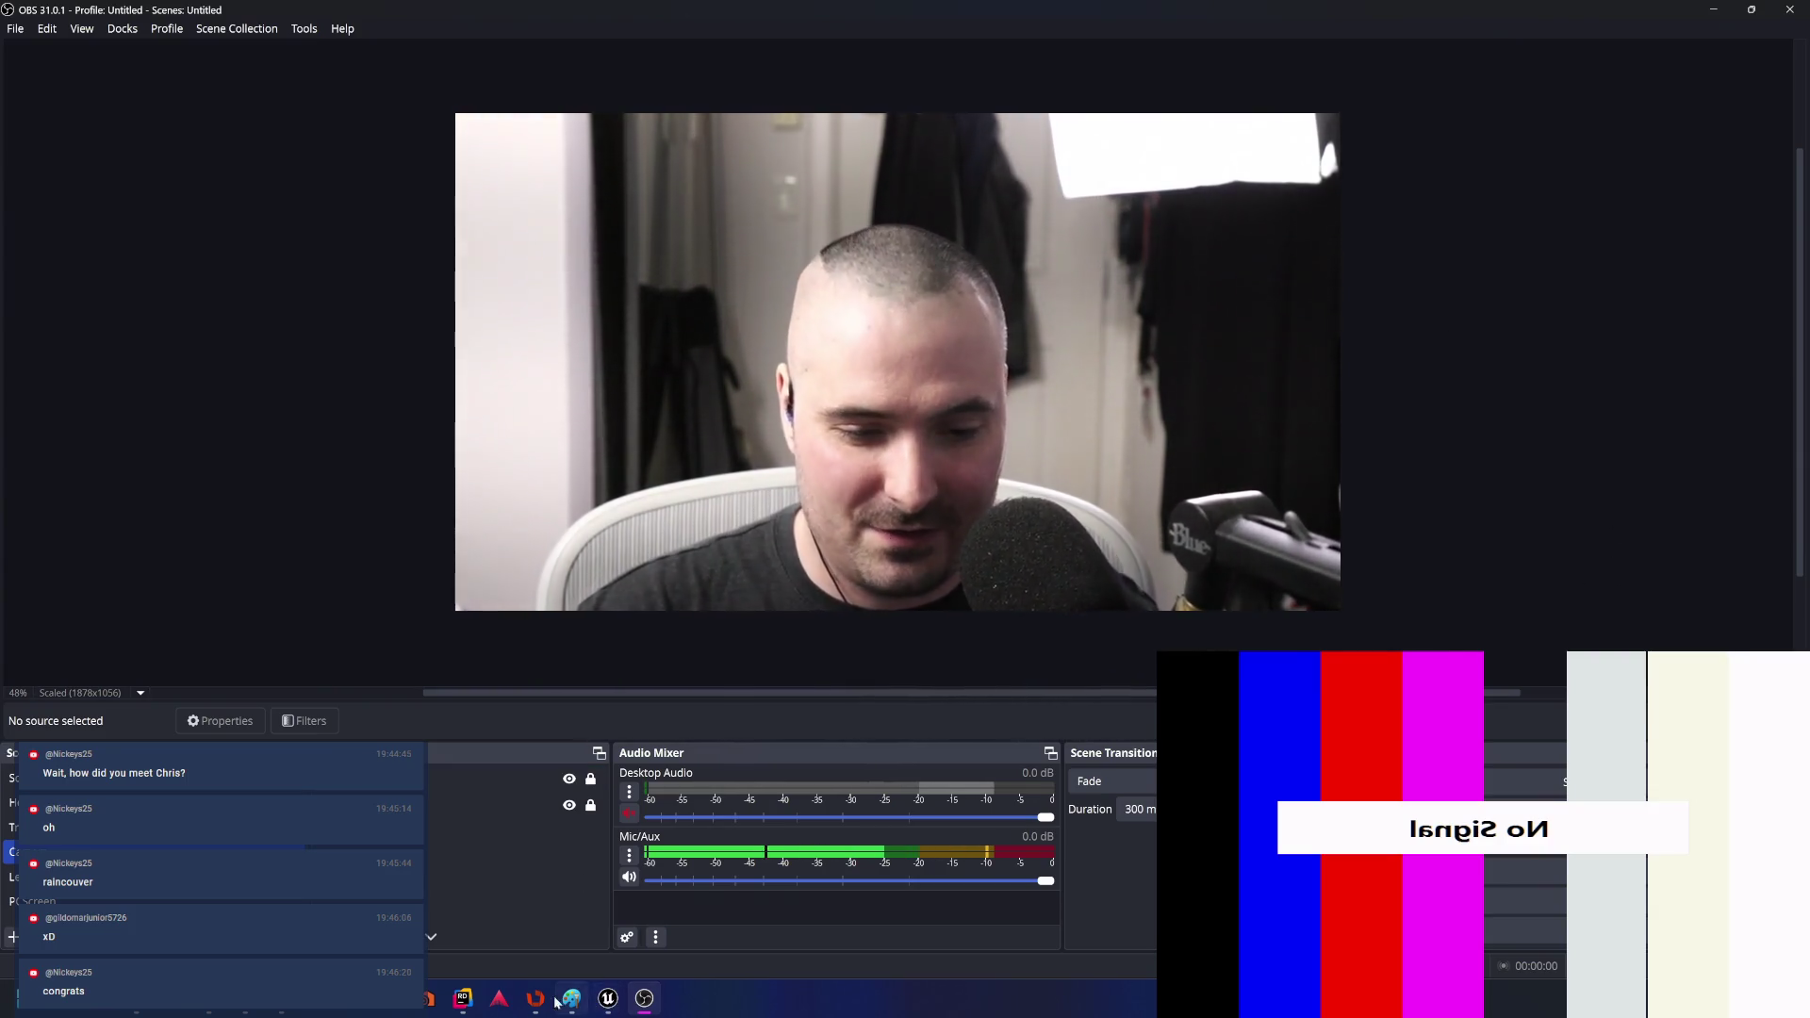
{"action": "key", "text": "alt+Tab"}
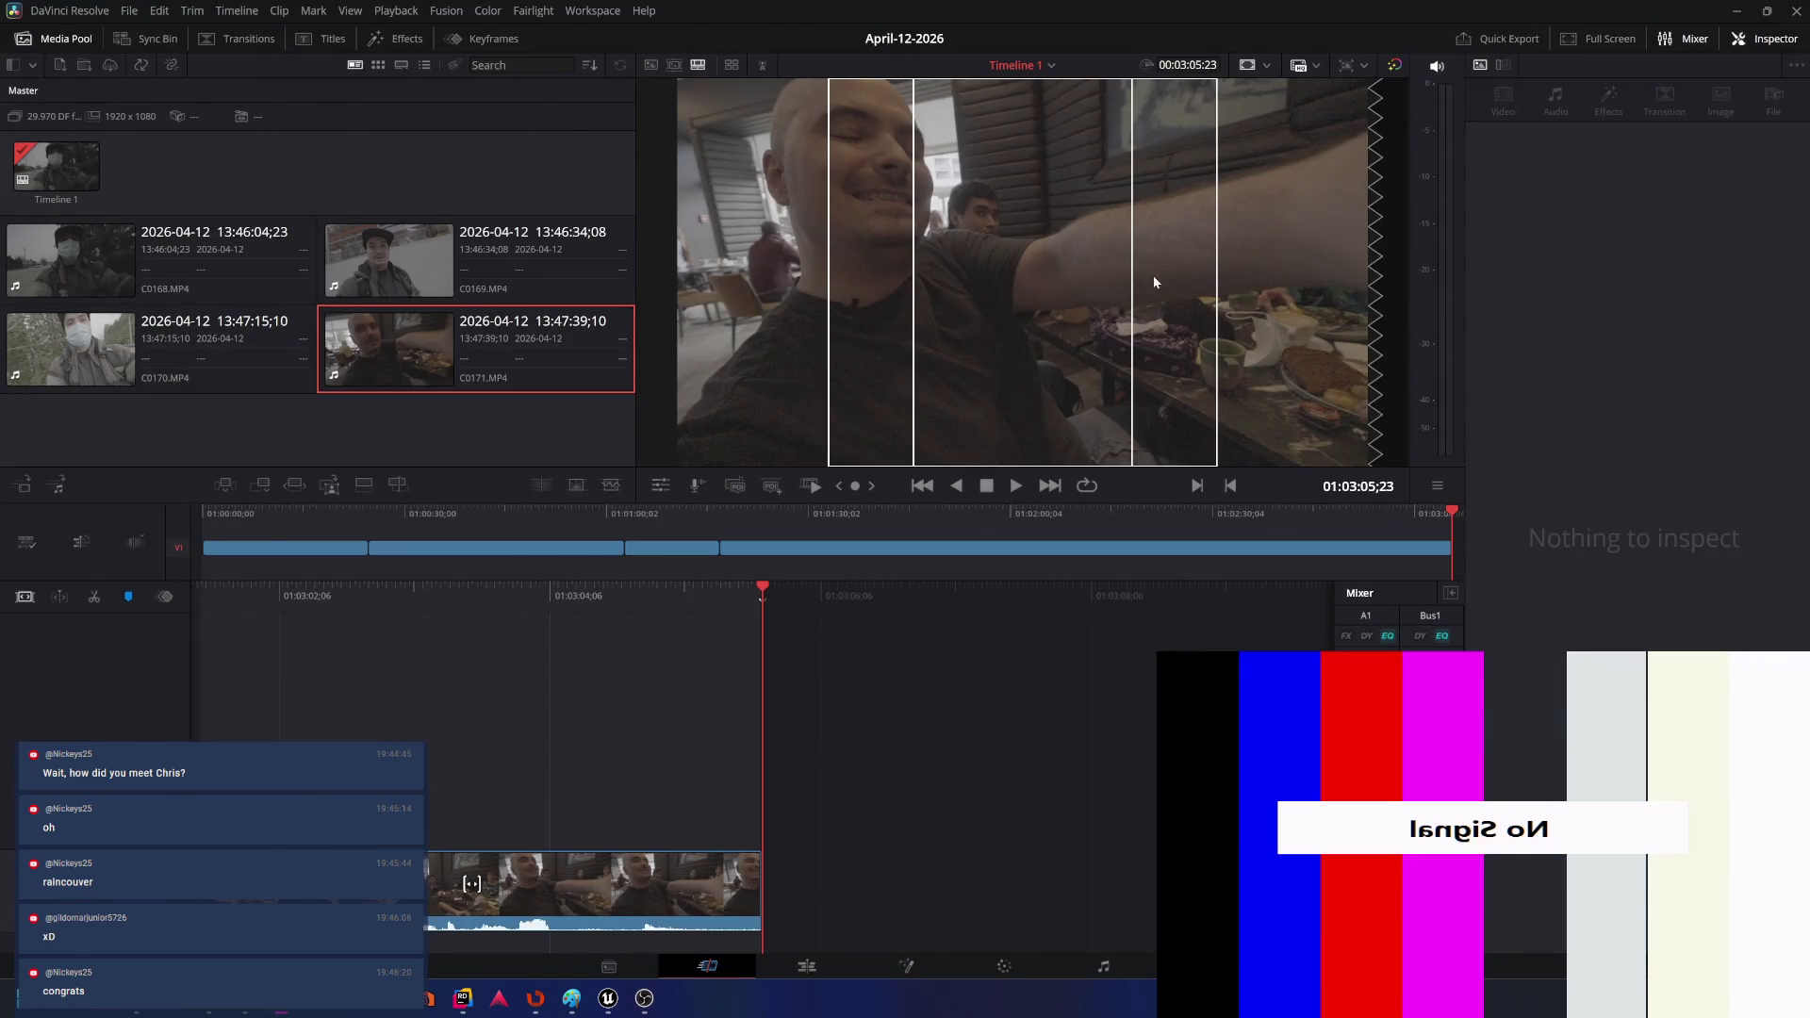
- Delete the short leftover clip at the timeline end, keeping 00:03:05:23, and bring OBS Studio forward
{"action": "key", "text": "space"}
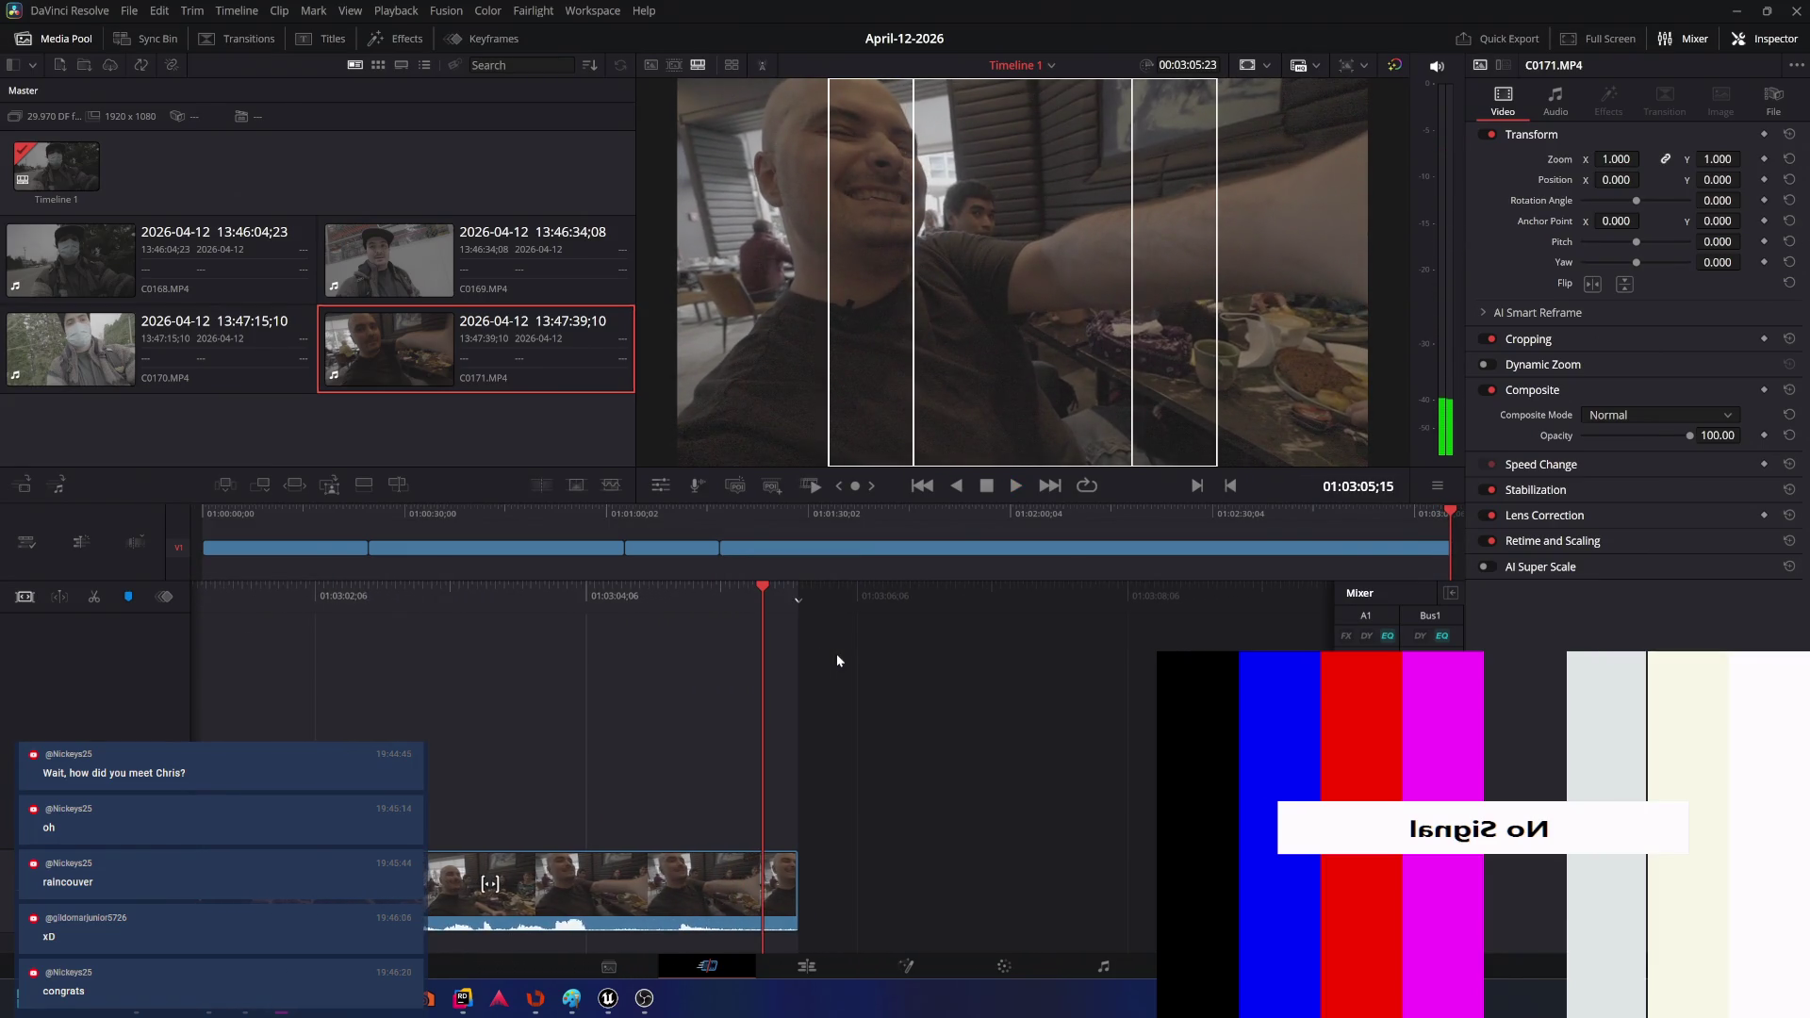
{"action": "key", "text": "alt+Tab"}
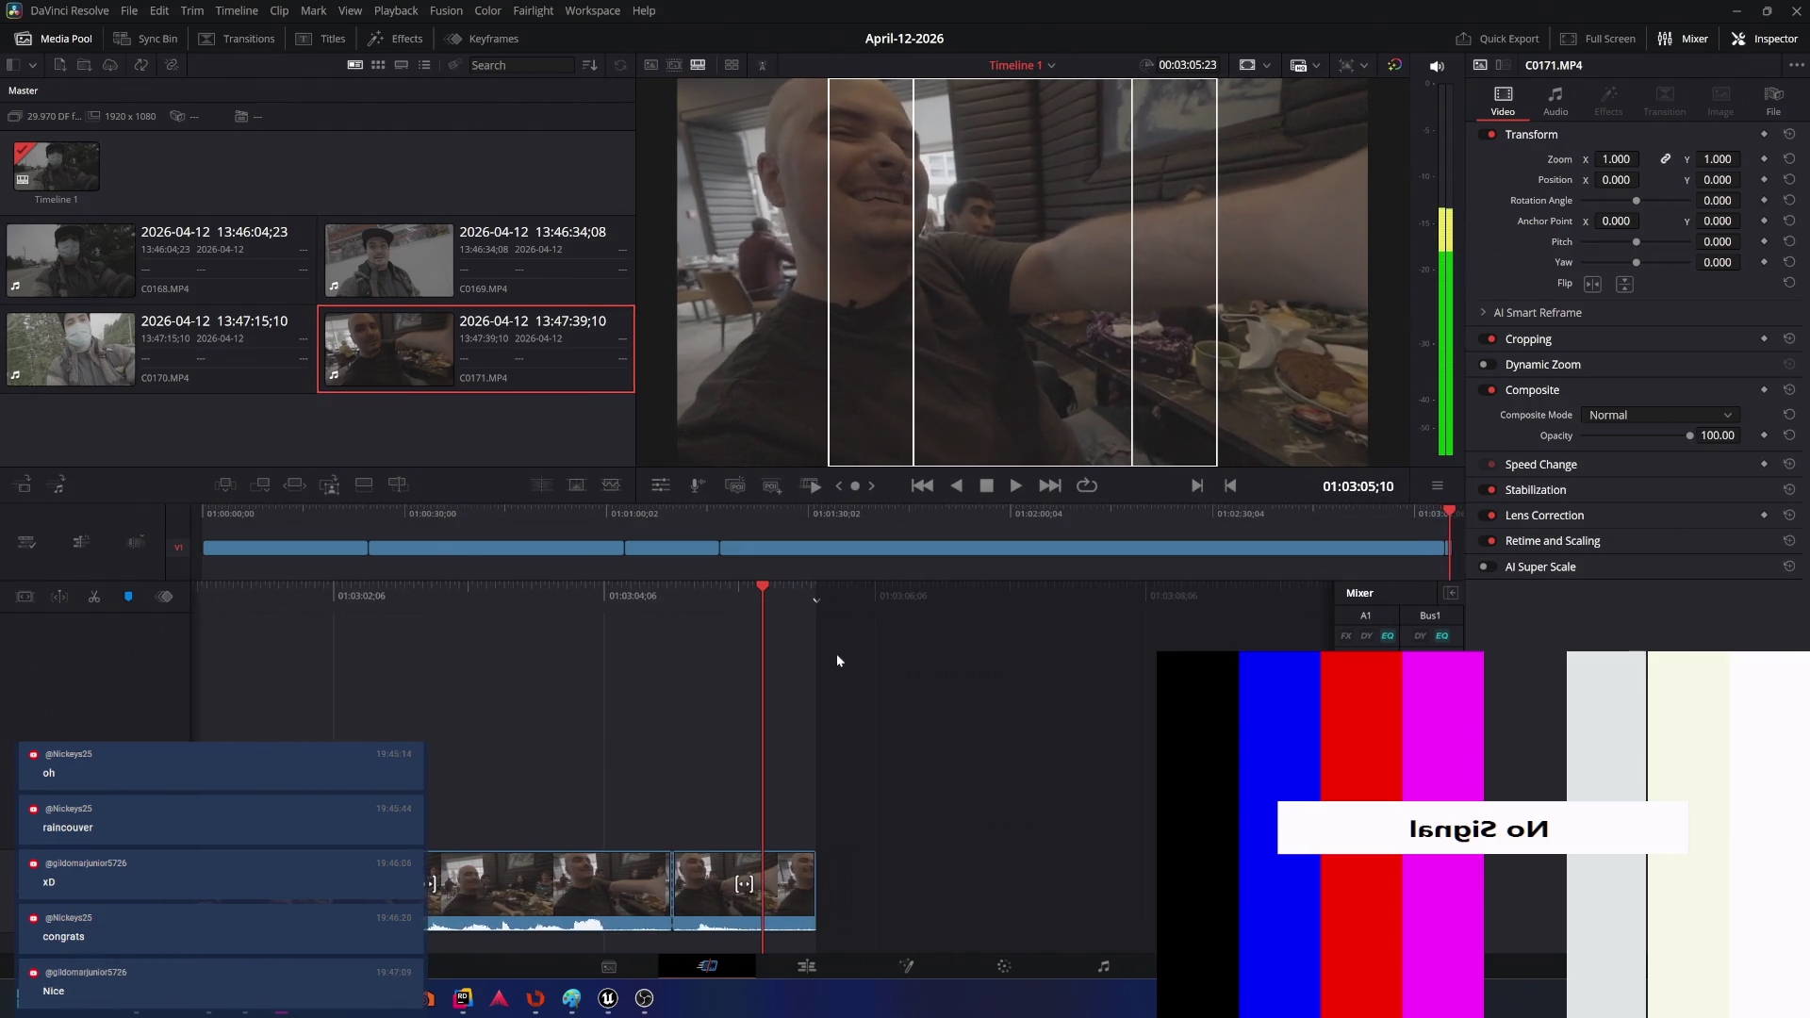
{"action": "key", "text": "Delete"}
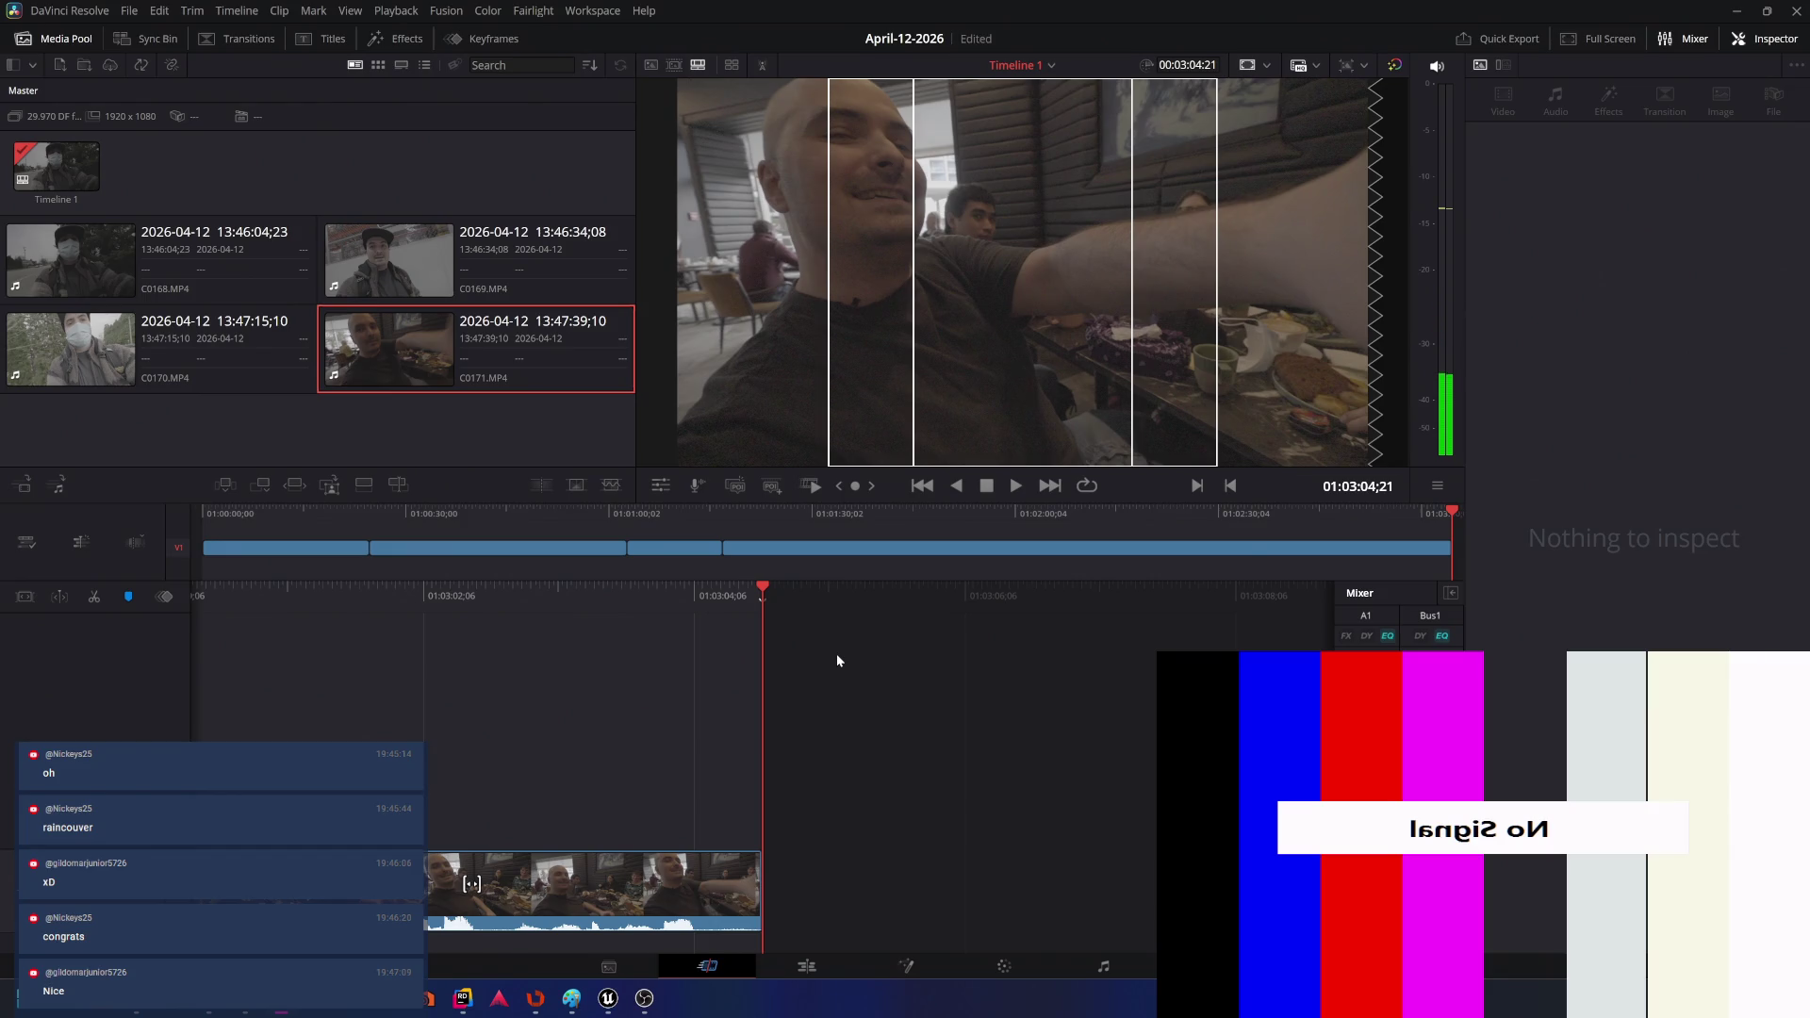
{"action": "left_click", "coordinate": [644, 999]}
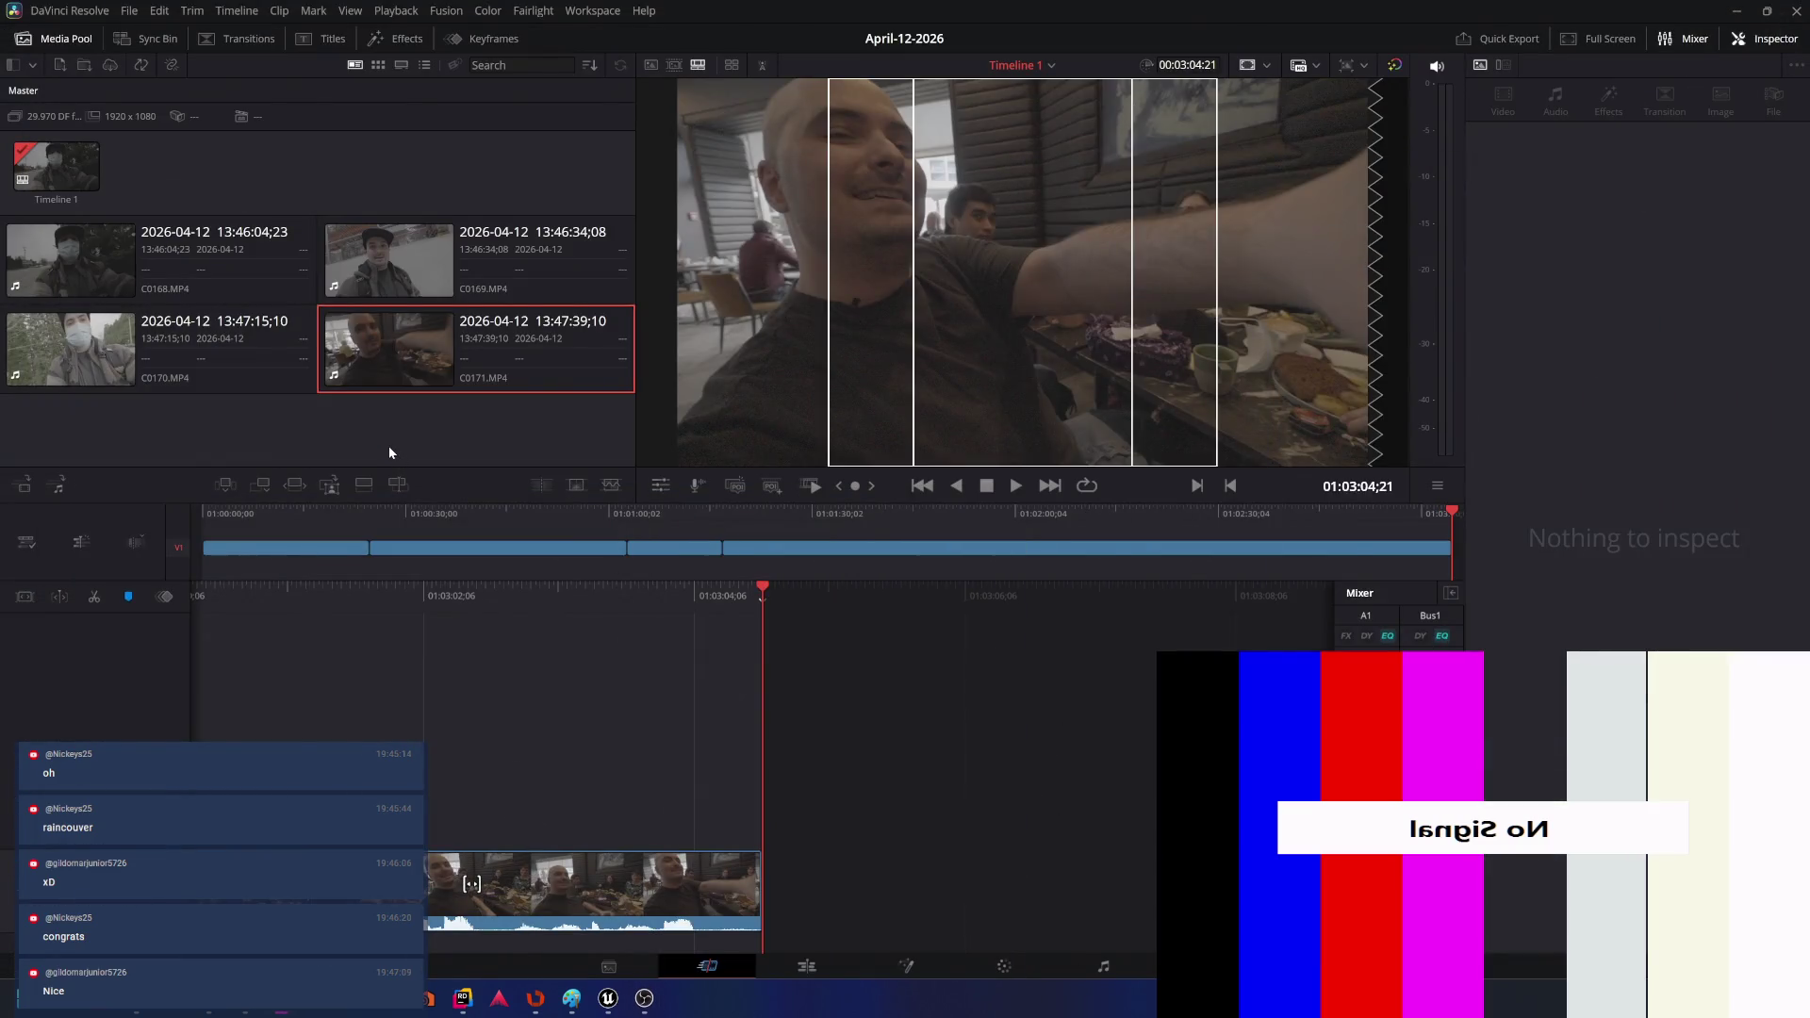
{"action": "left_click", "coordinate": [389, 452]}
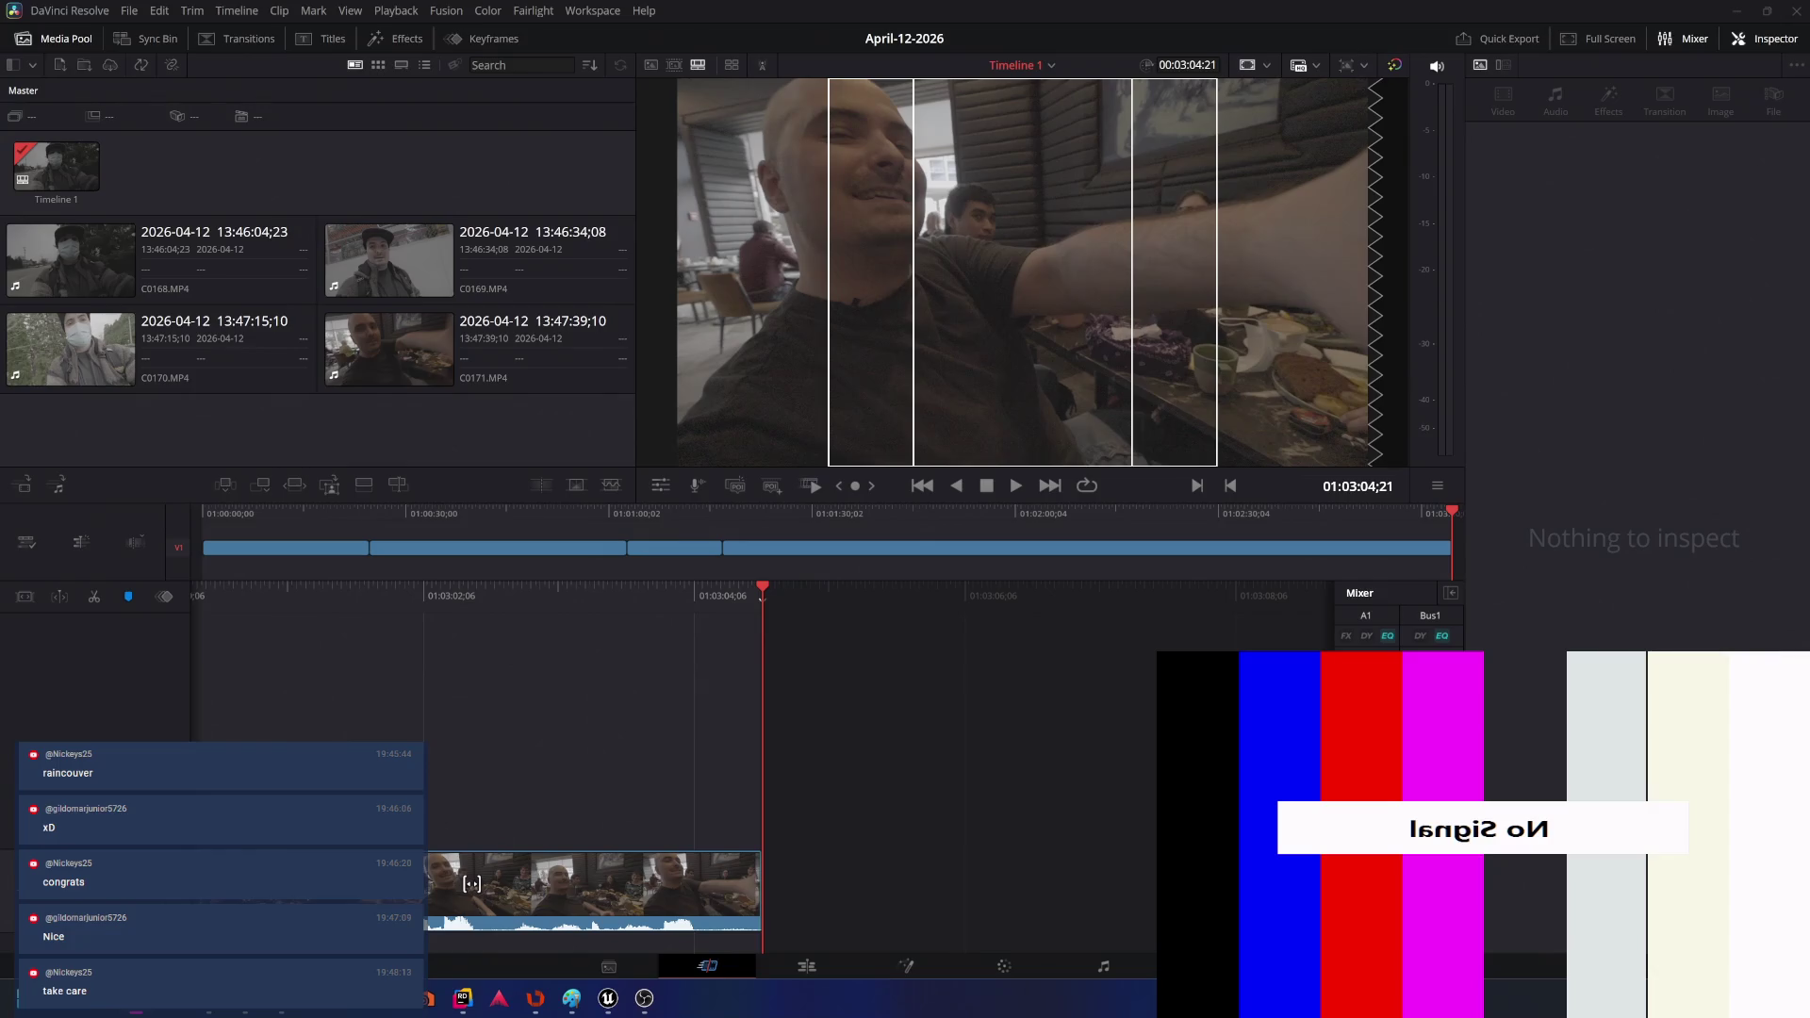
{"action": "left_click_drag", "start_coordinate": [500, 443], "coordinate": [325, 443]}
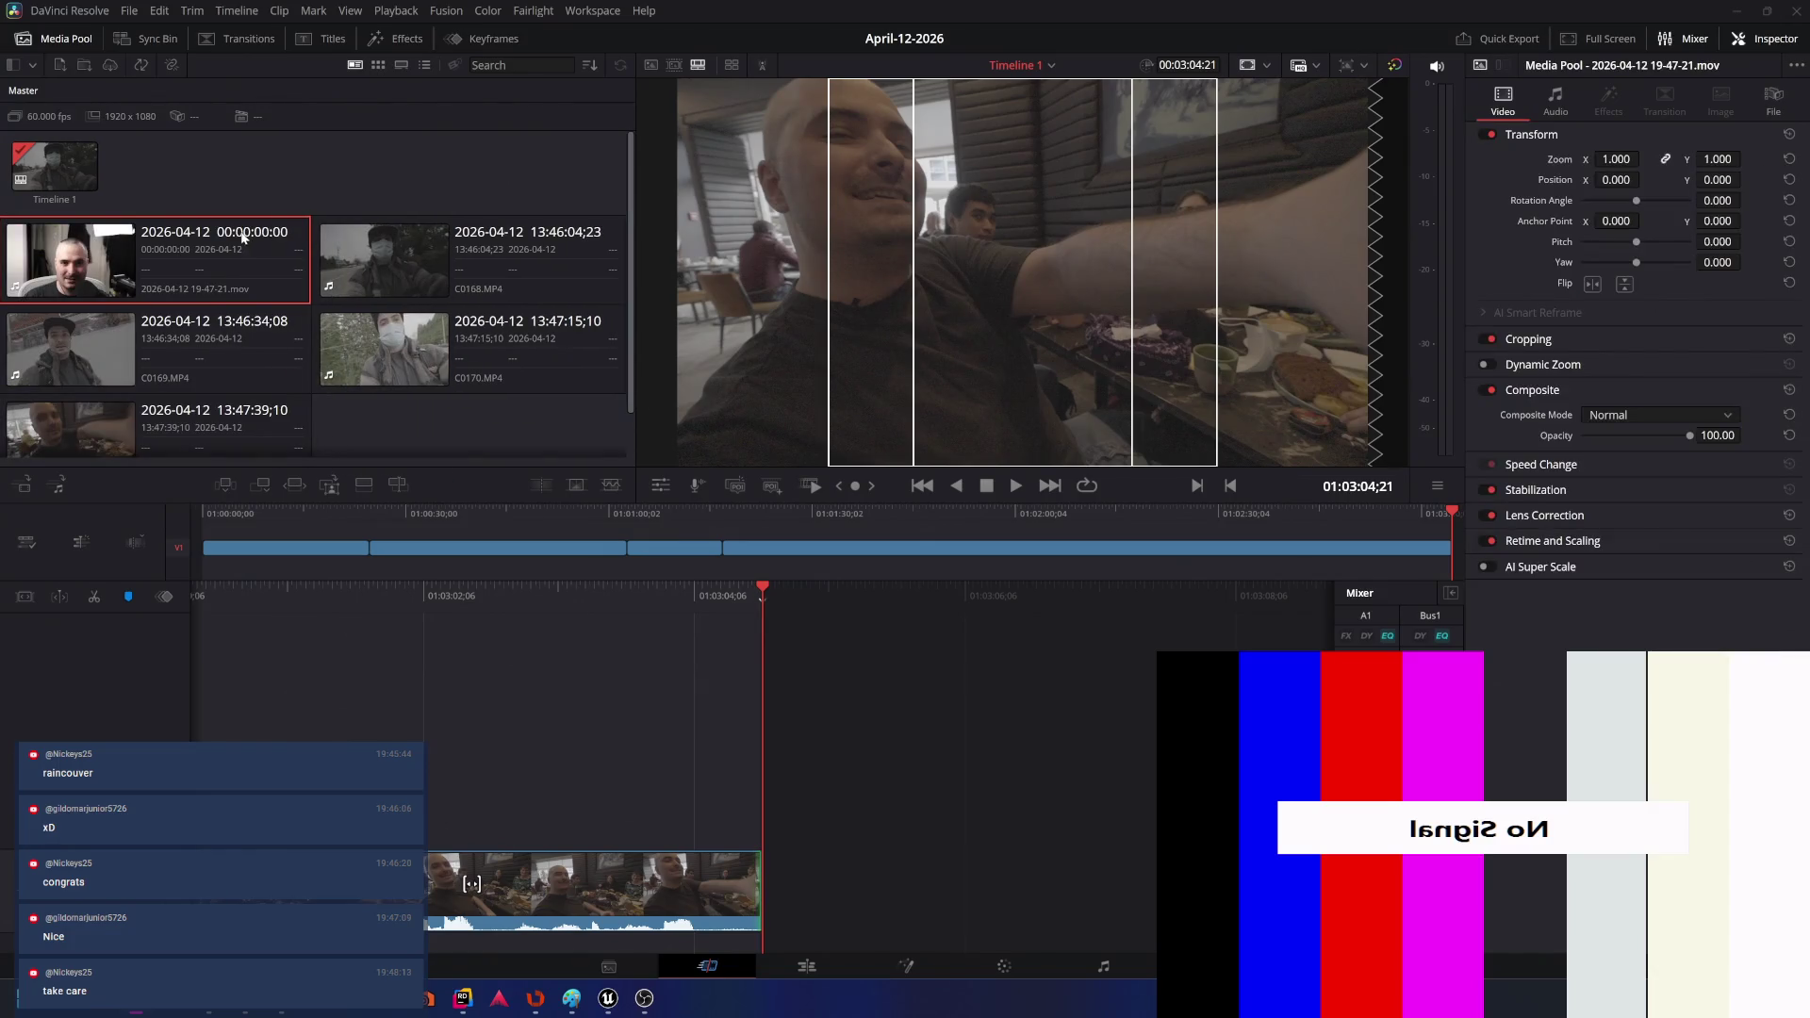
{"action": "mouse_move", "coordinate": [194, 235]}
{"action": "left_mouse_down"}
{"action": "mouse_move", "coordinate": [829, 886]}
{"action": "mouse_move", "coordinate": [745, 886]}
{"action": "left_mouse_up"}
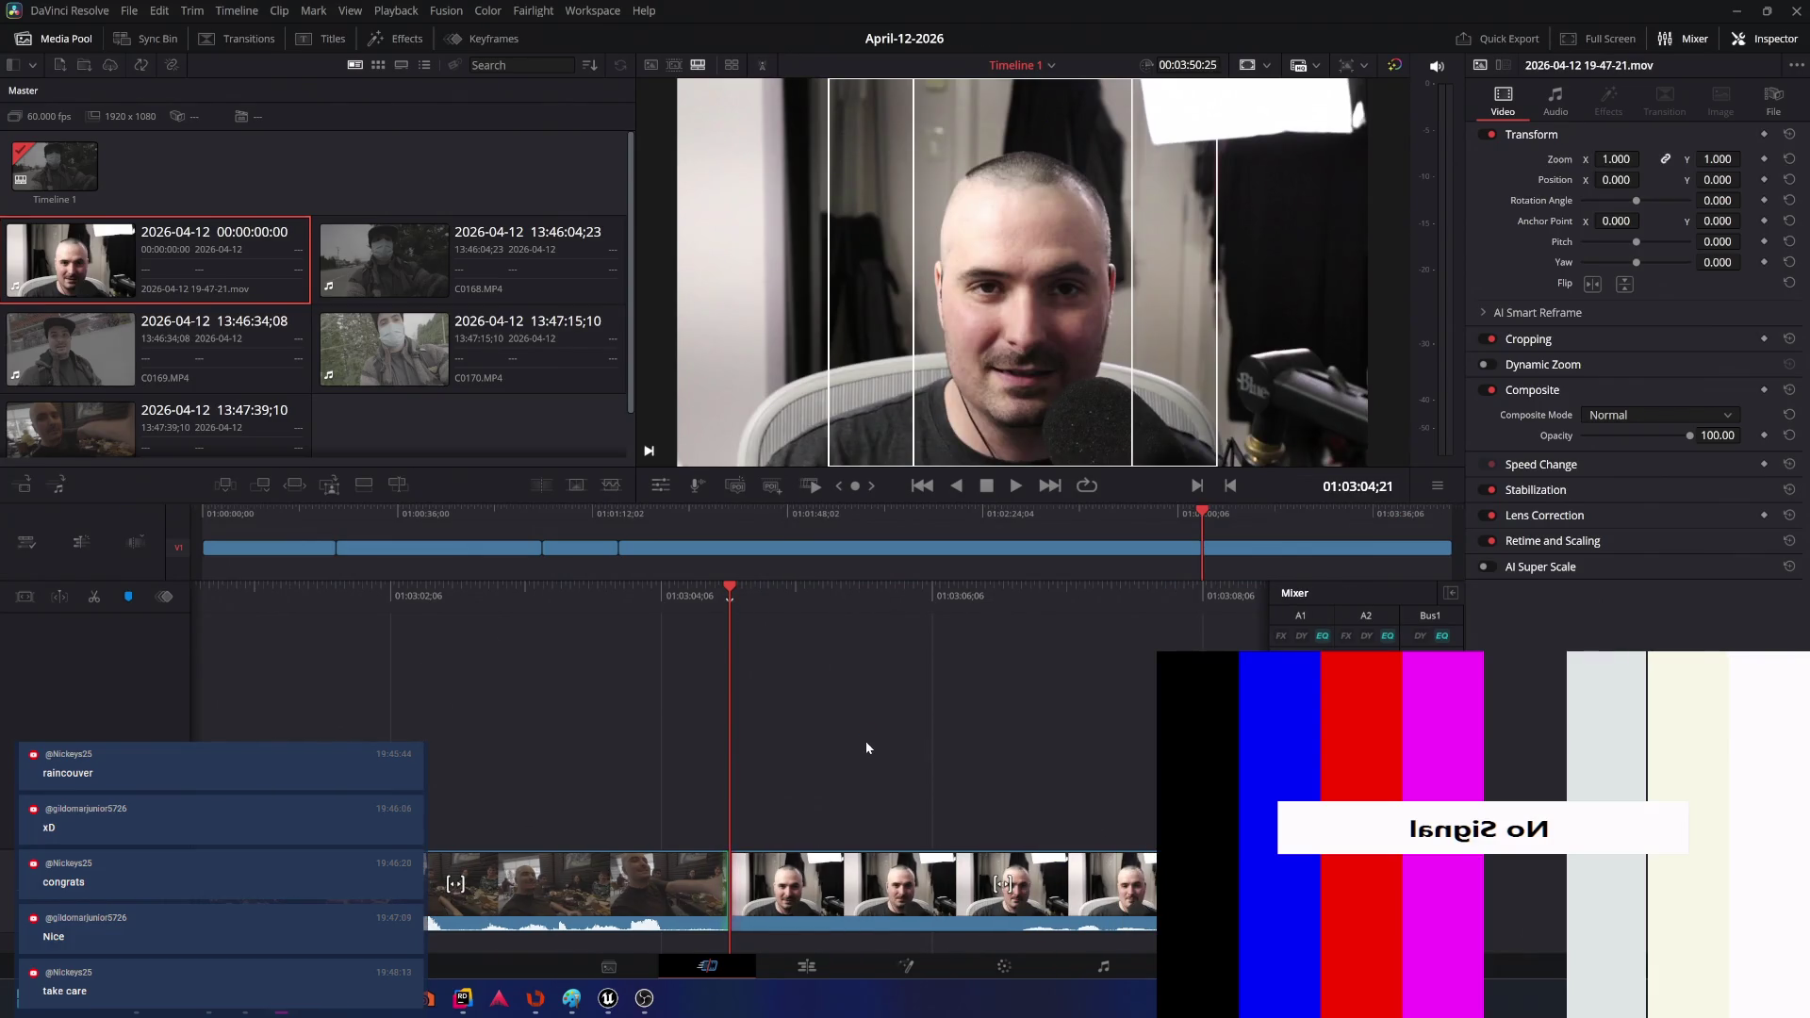
{"action": "key", "text": "space"}
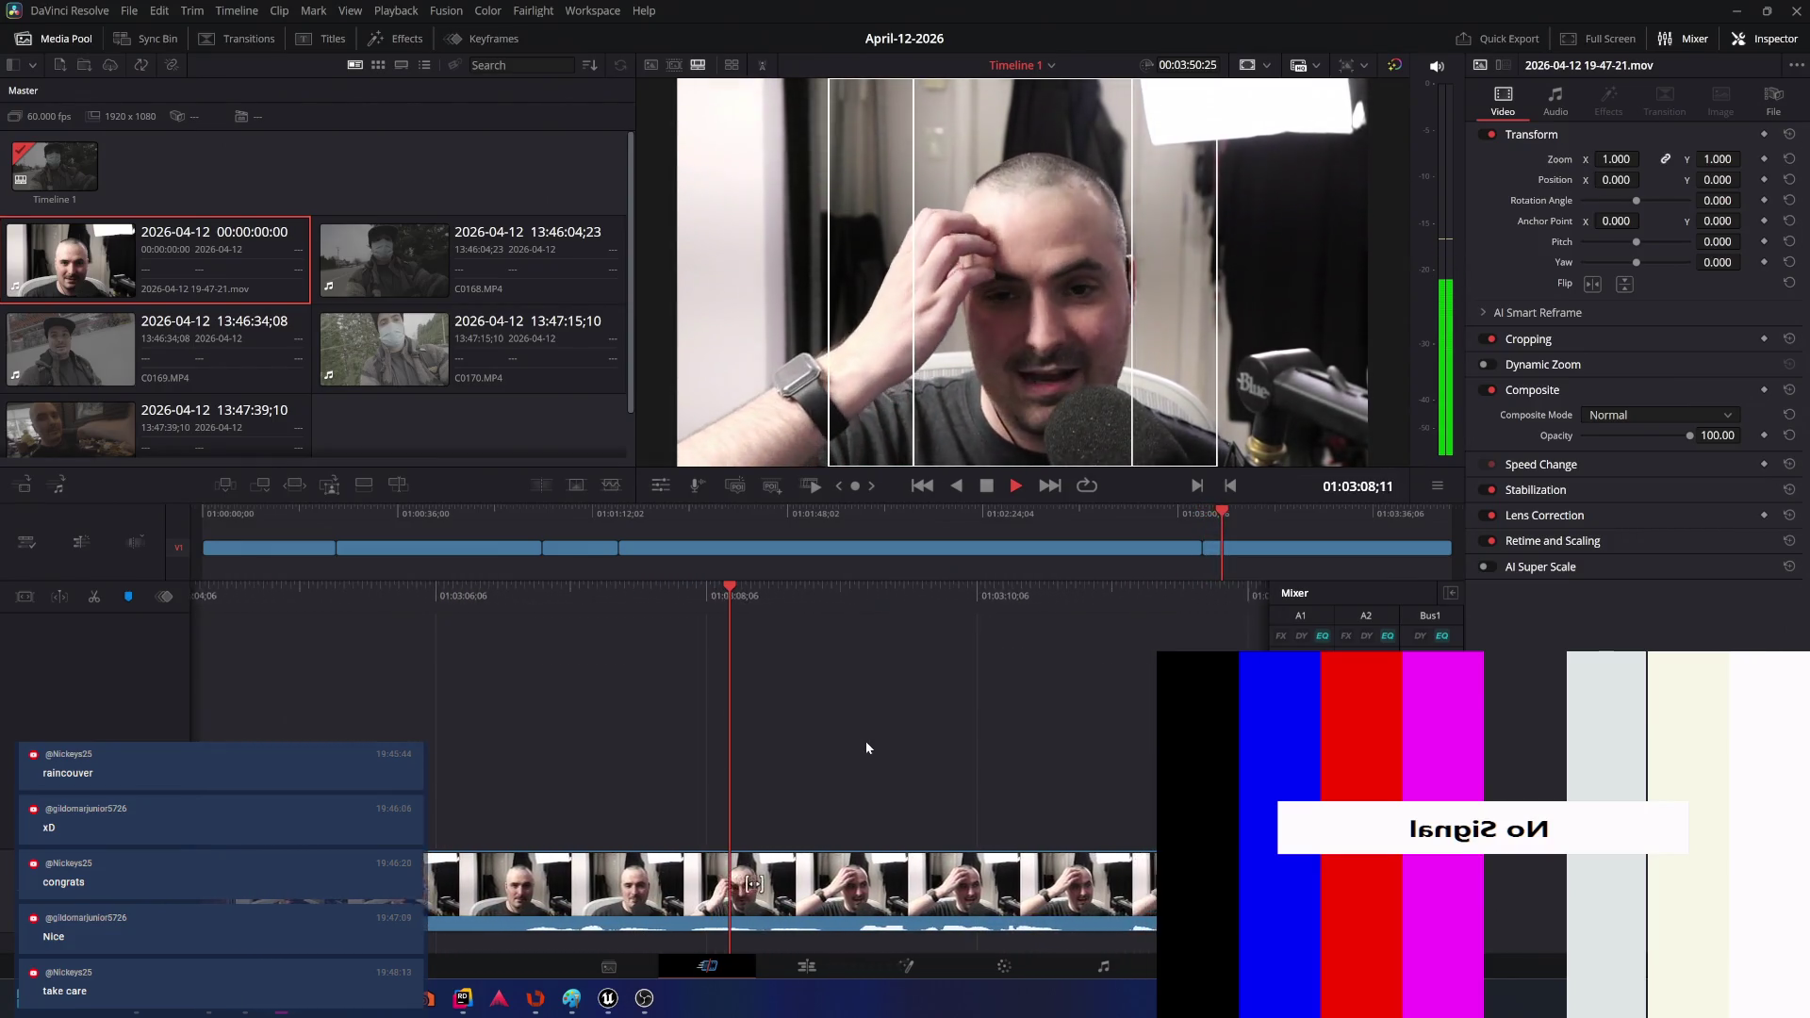
{"action": "key", "text": "space"}
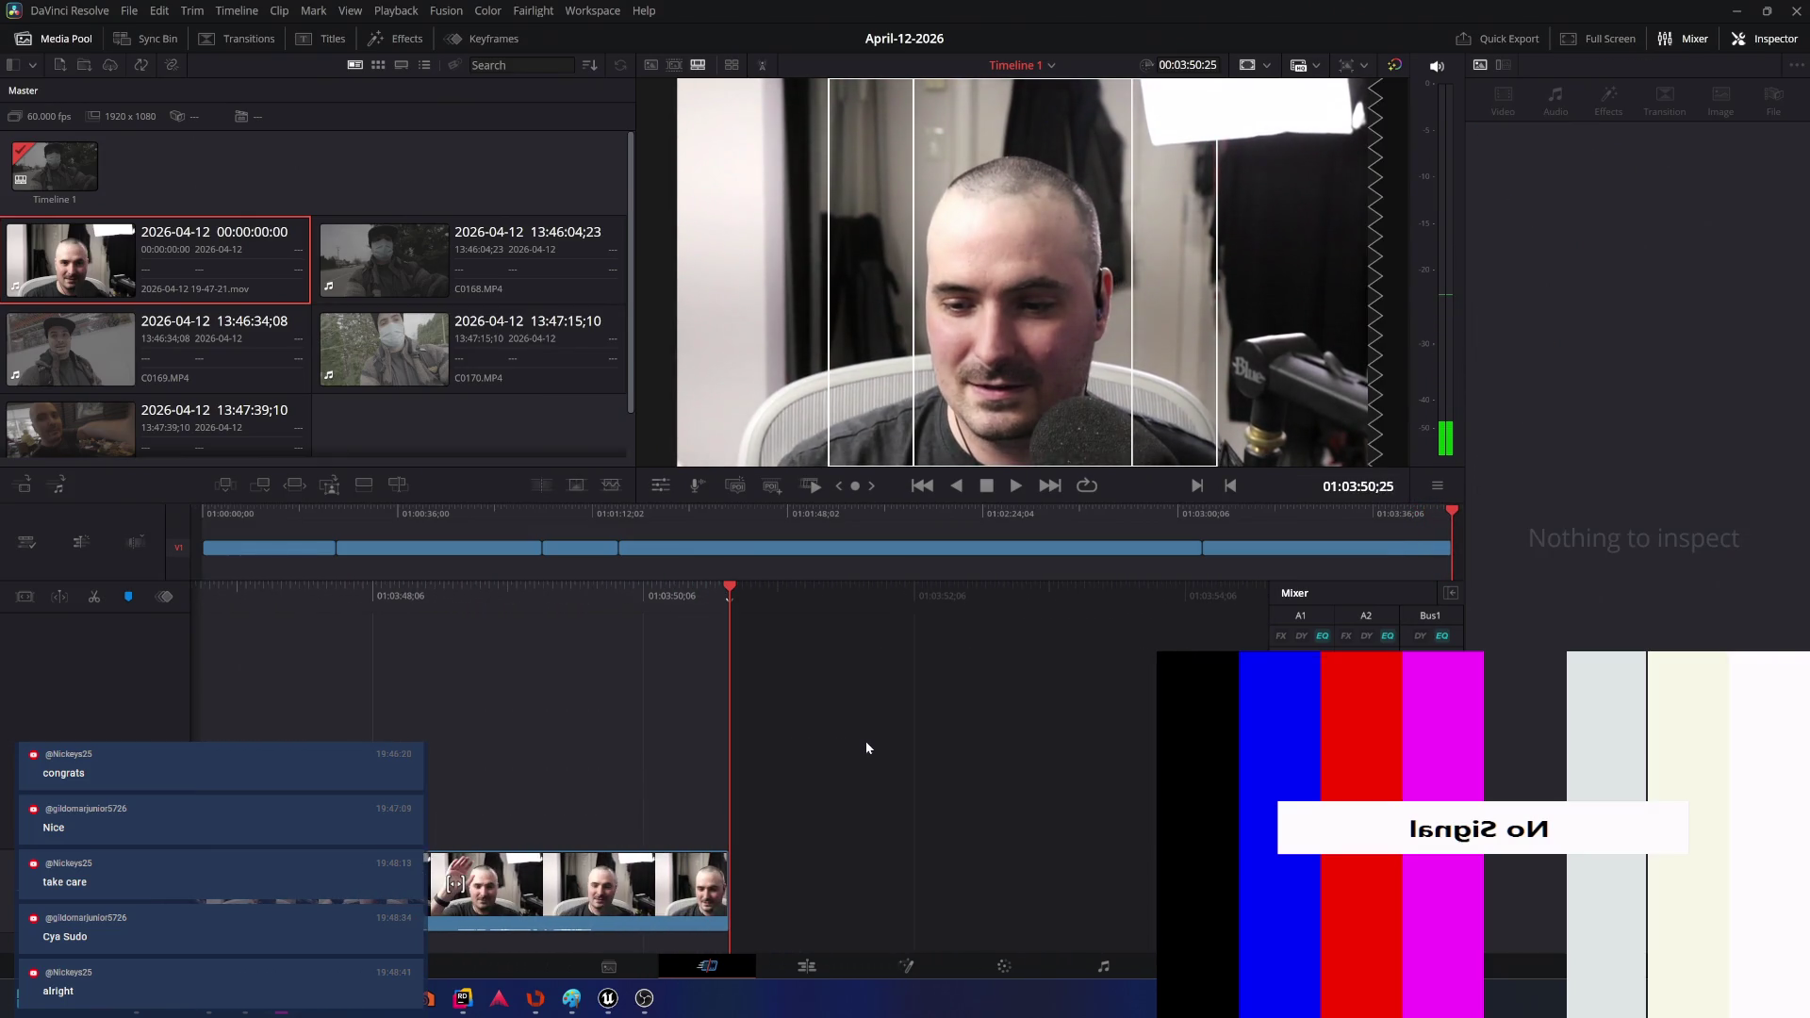
{"action": "key", "text": "j"}
{"action": "key", "text": "j"}
{"action": "key", "text": "j"}
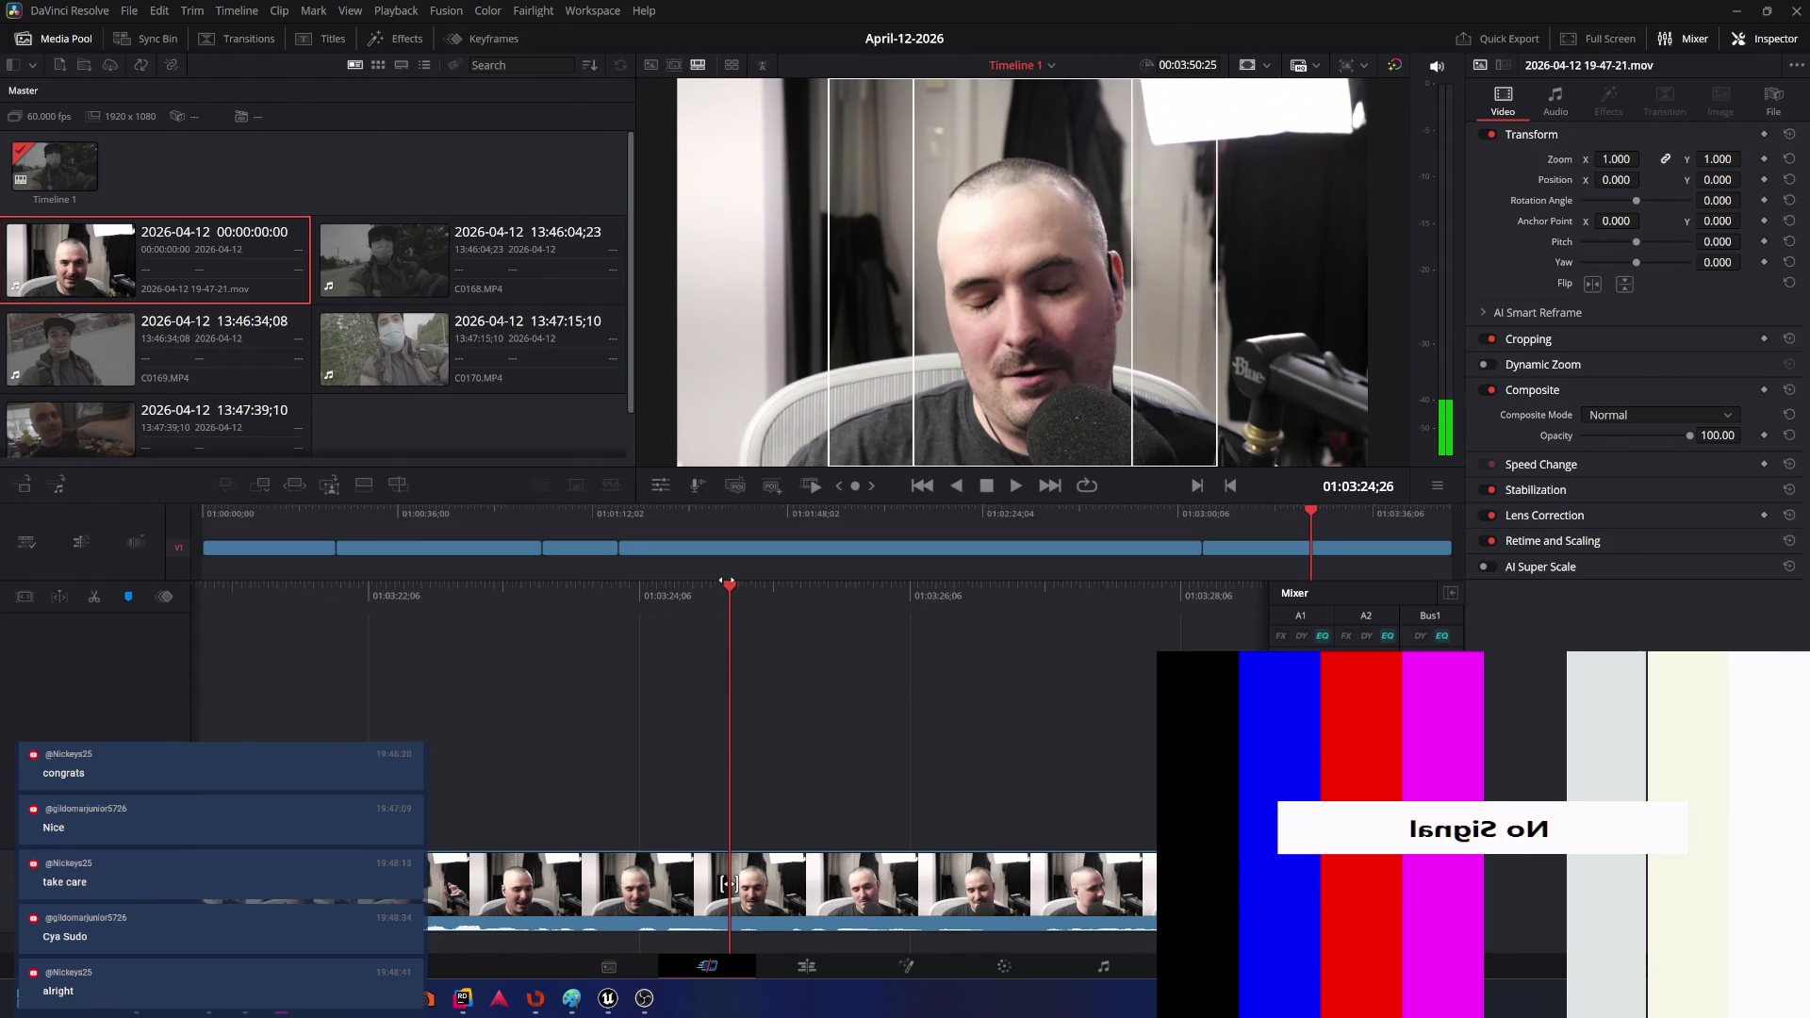
{"action": "left_click_drag", "start_coordinate": [1312, 512], "coordinate": [183, 507]}
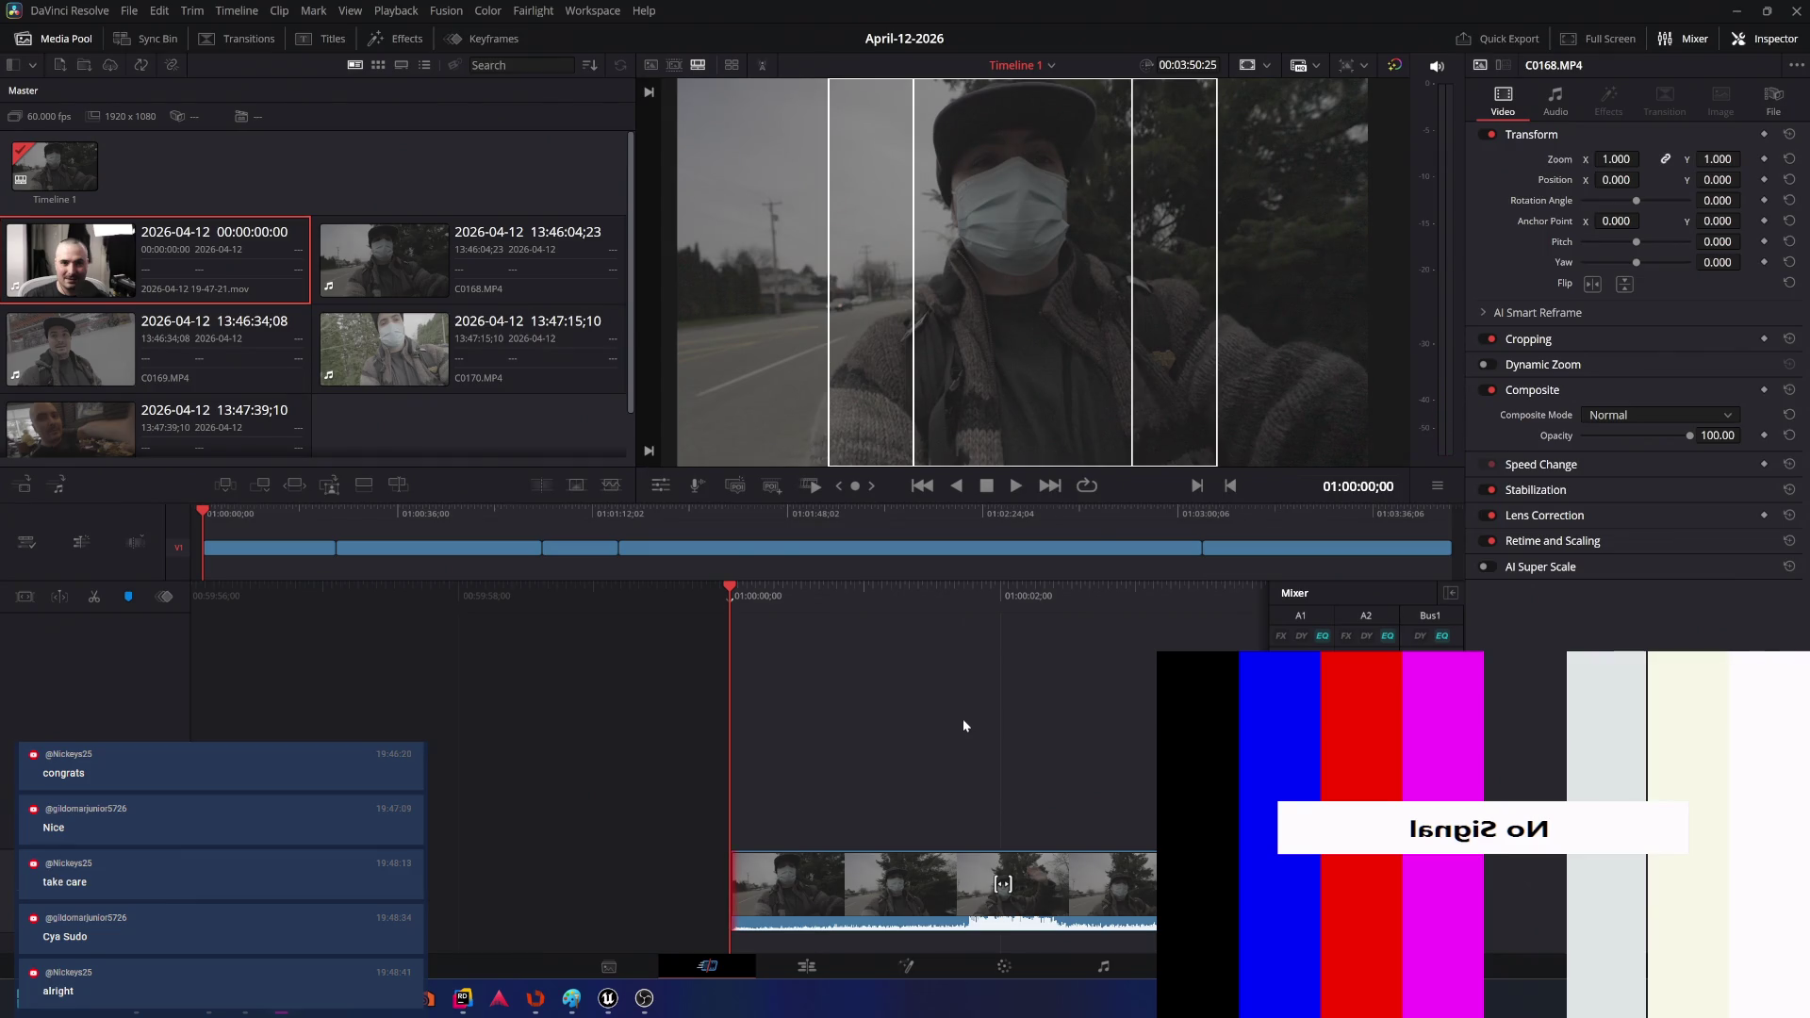
- Play back the opening walk clip C0168 to review it
{"action": "key", "text": "space"}
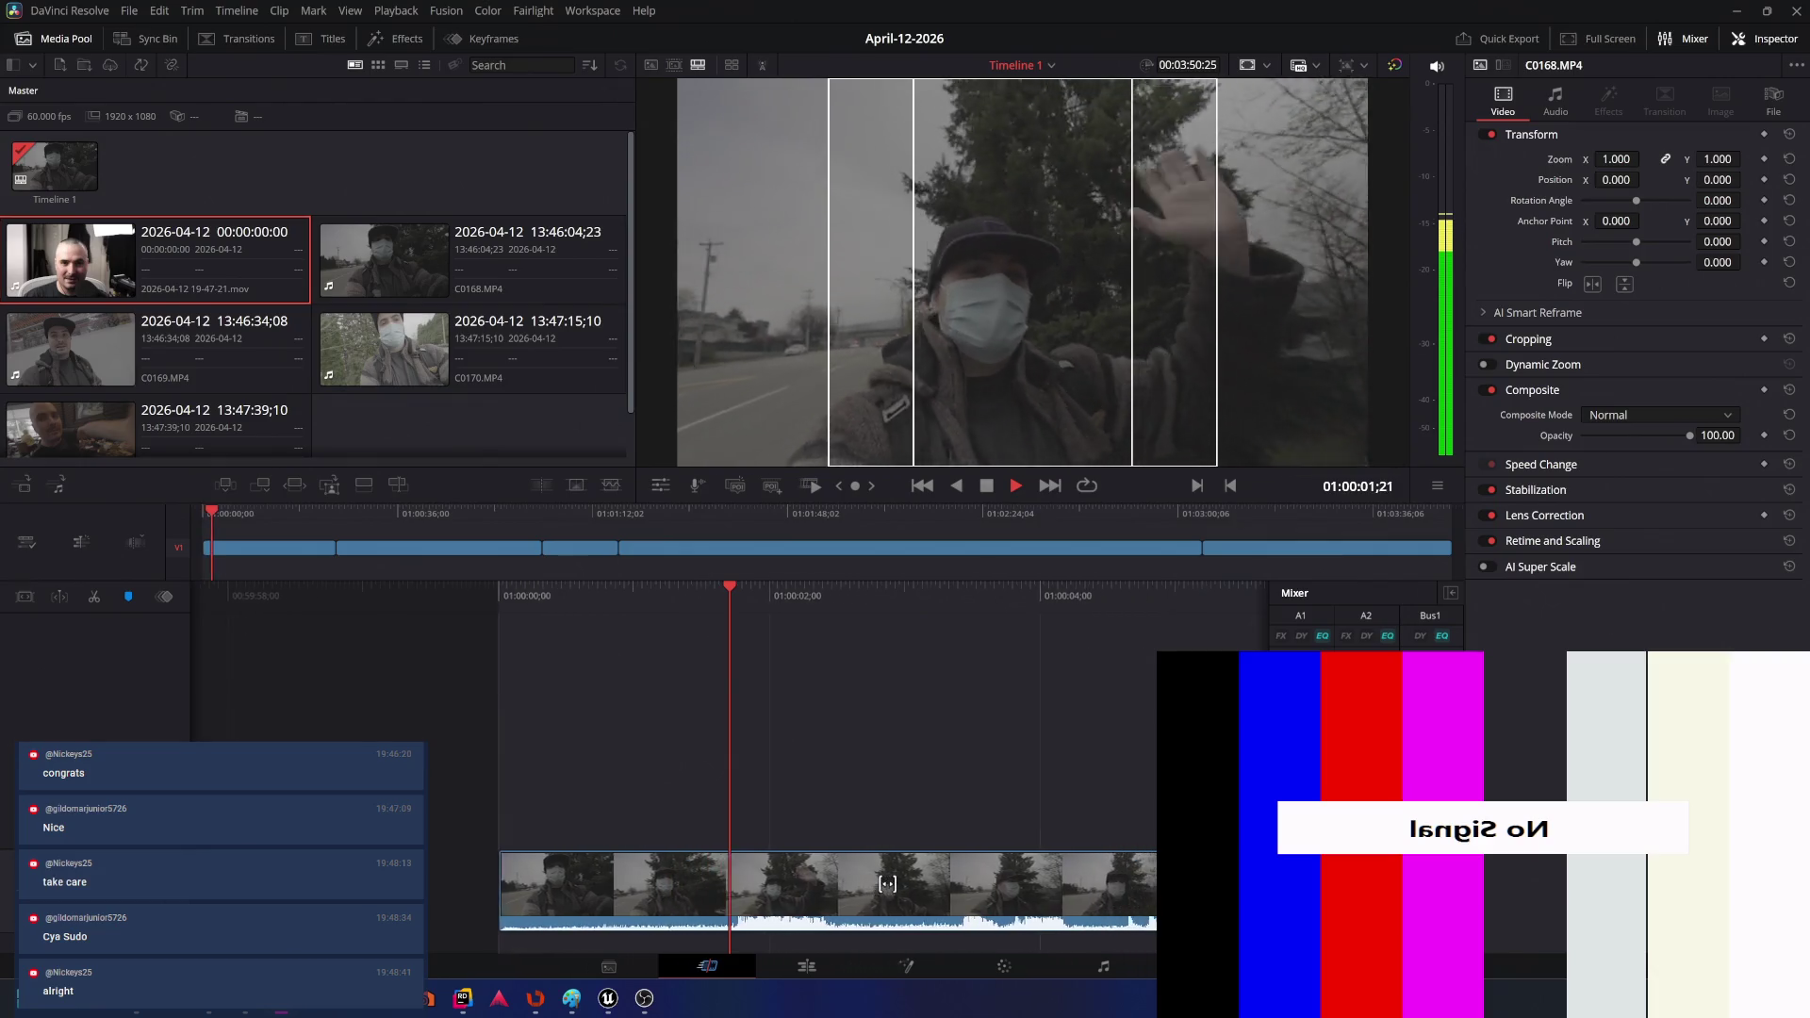
{"action": "key", "text": "space"}
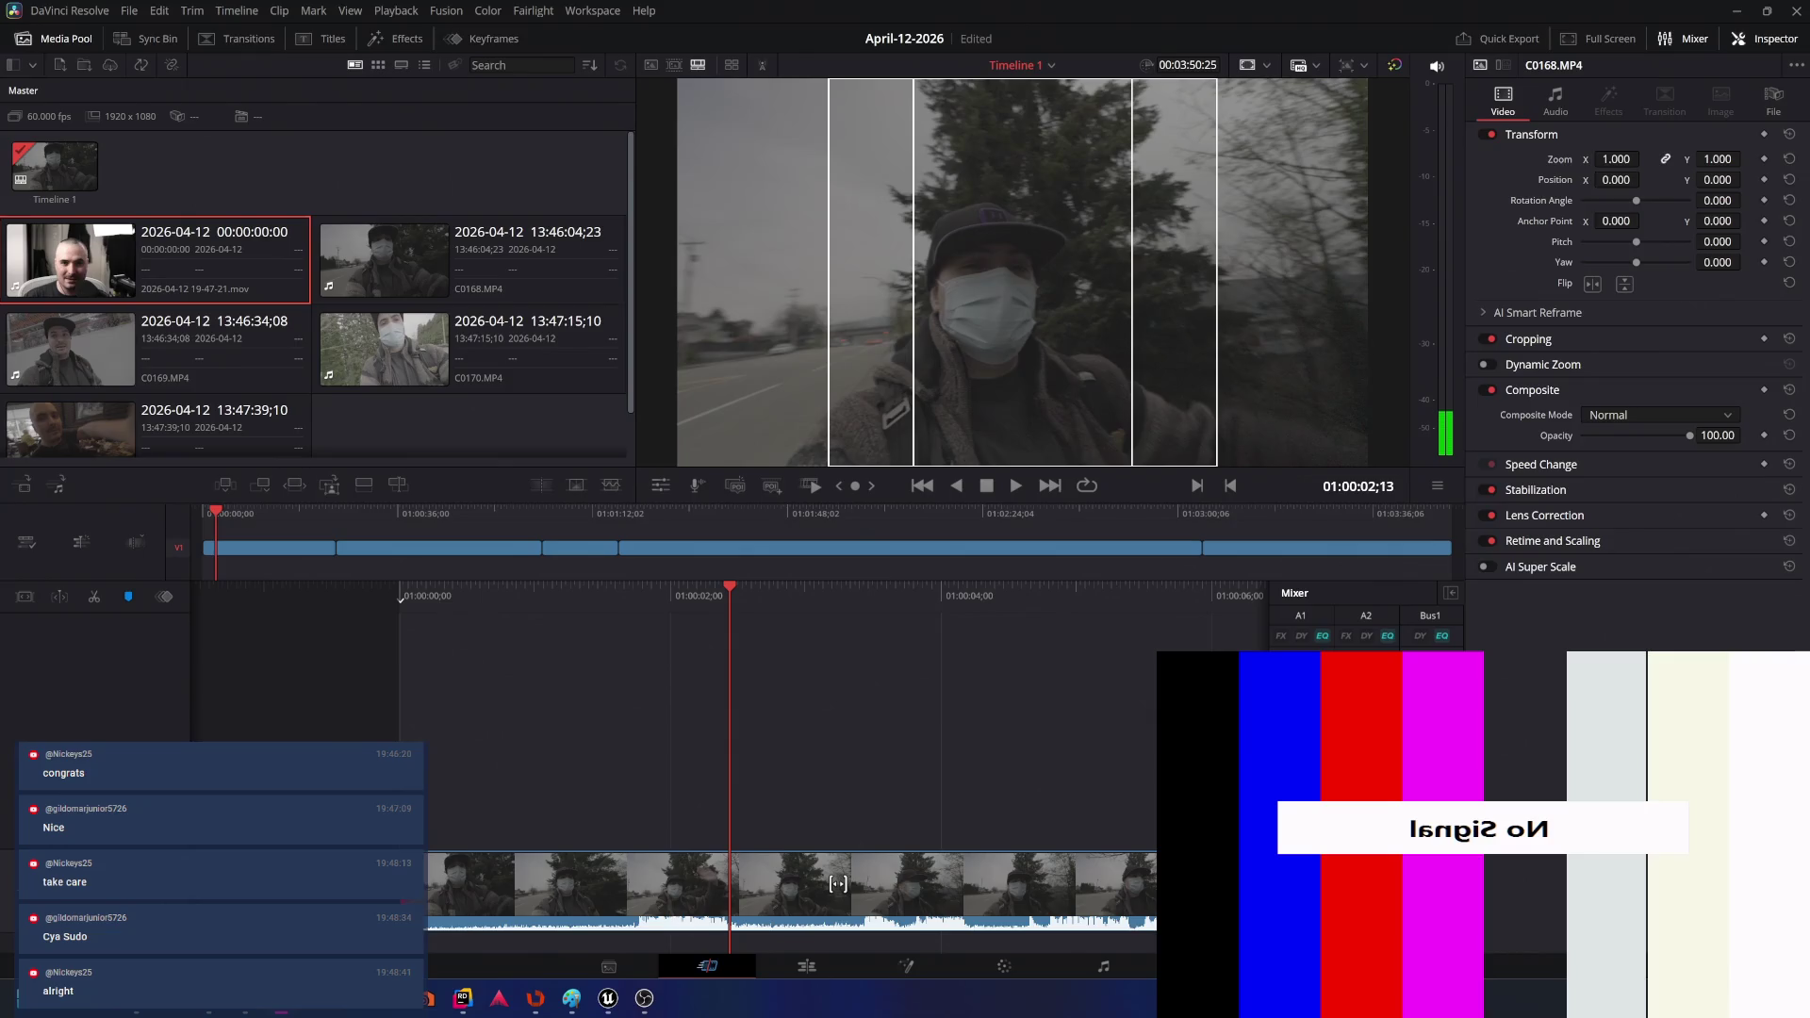
{"action": "key", "text": "space"}
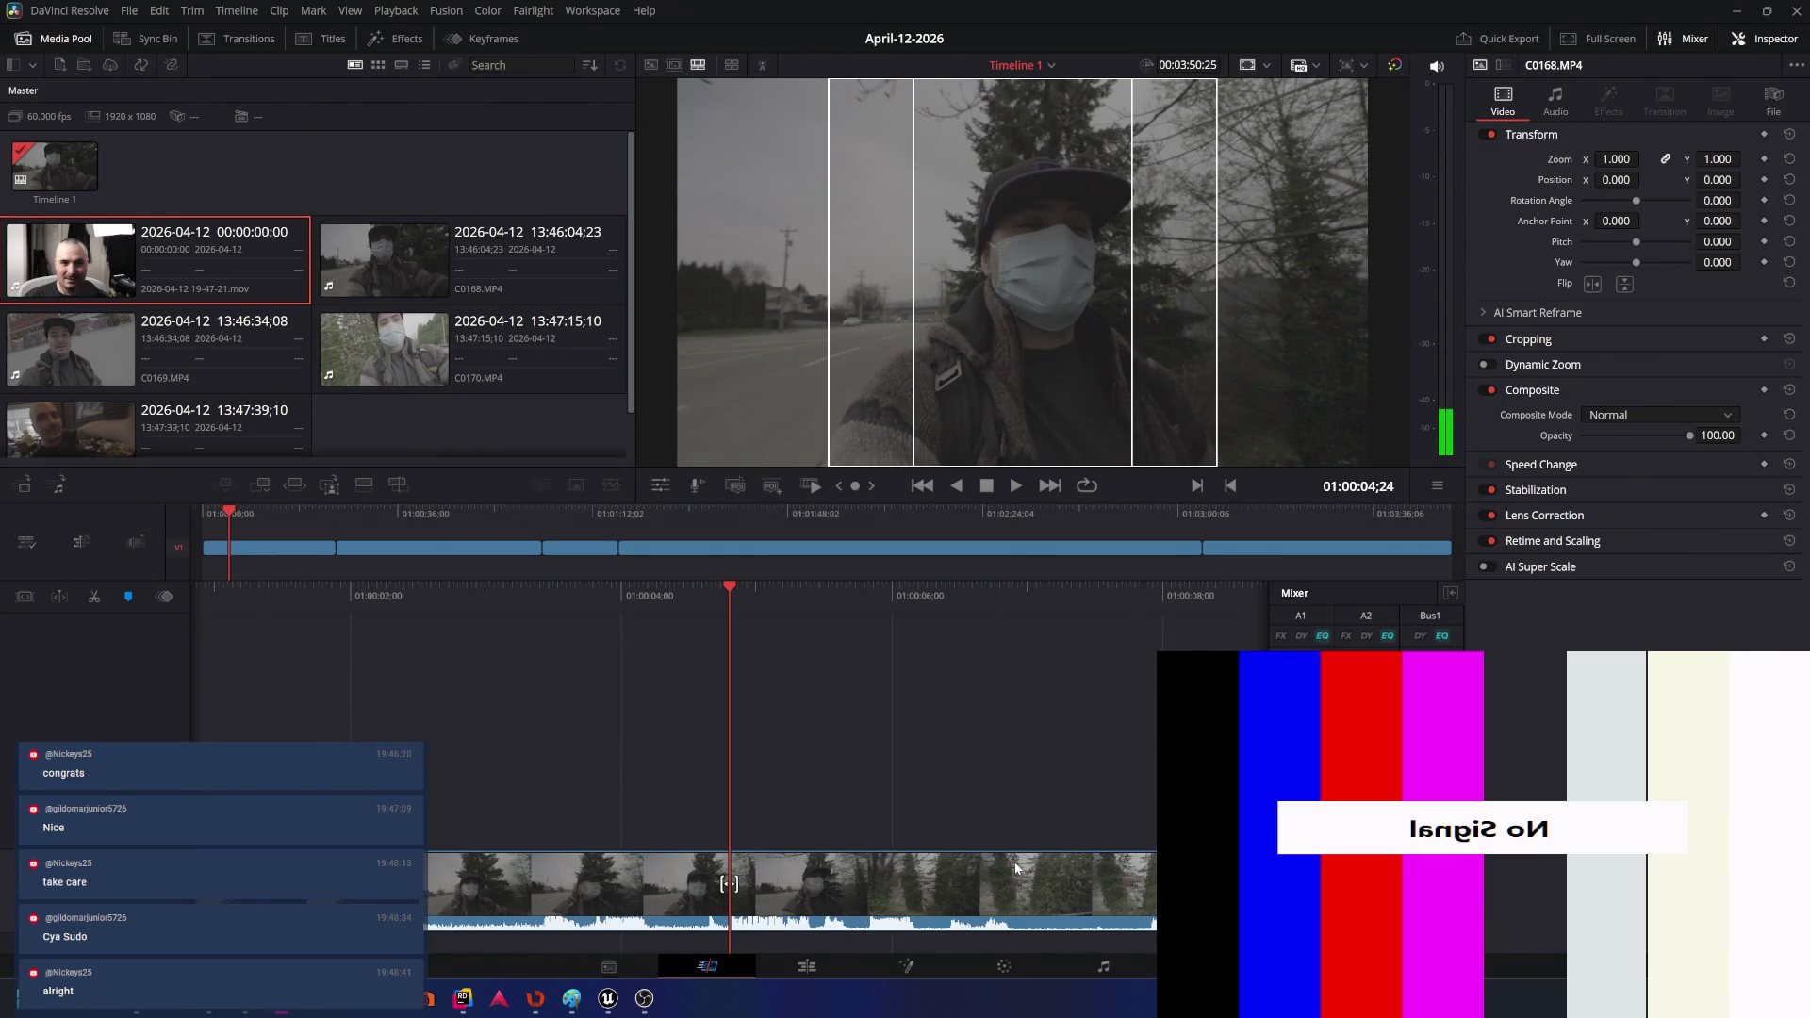
- Give C0168 AI Dialogue Leveler on Optimize moderate levels and AI Voice Isolation at 25
{"action": "left_click", "coordinate": [1091, 887]}
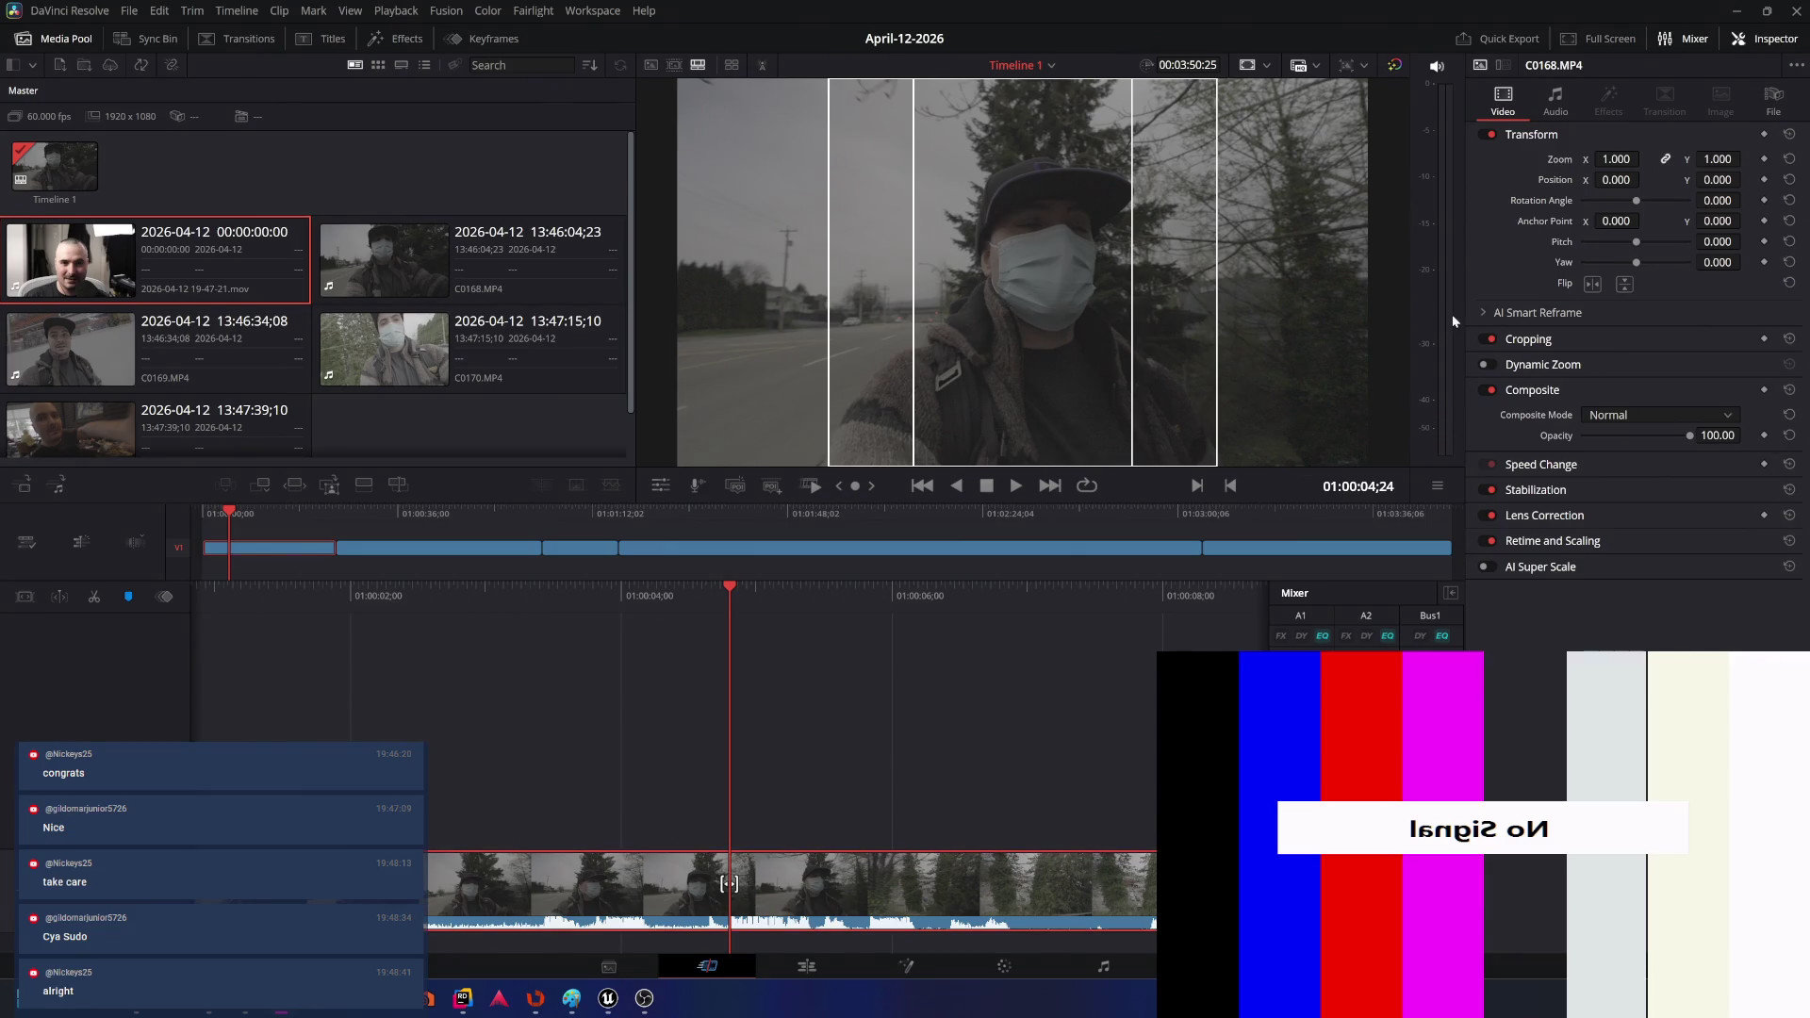
{"action": "left_click", "coordinate": [1546, 104]}
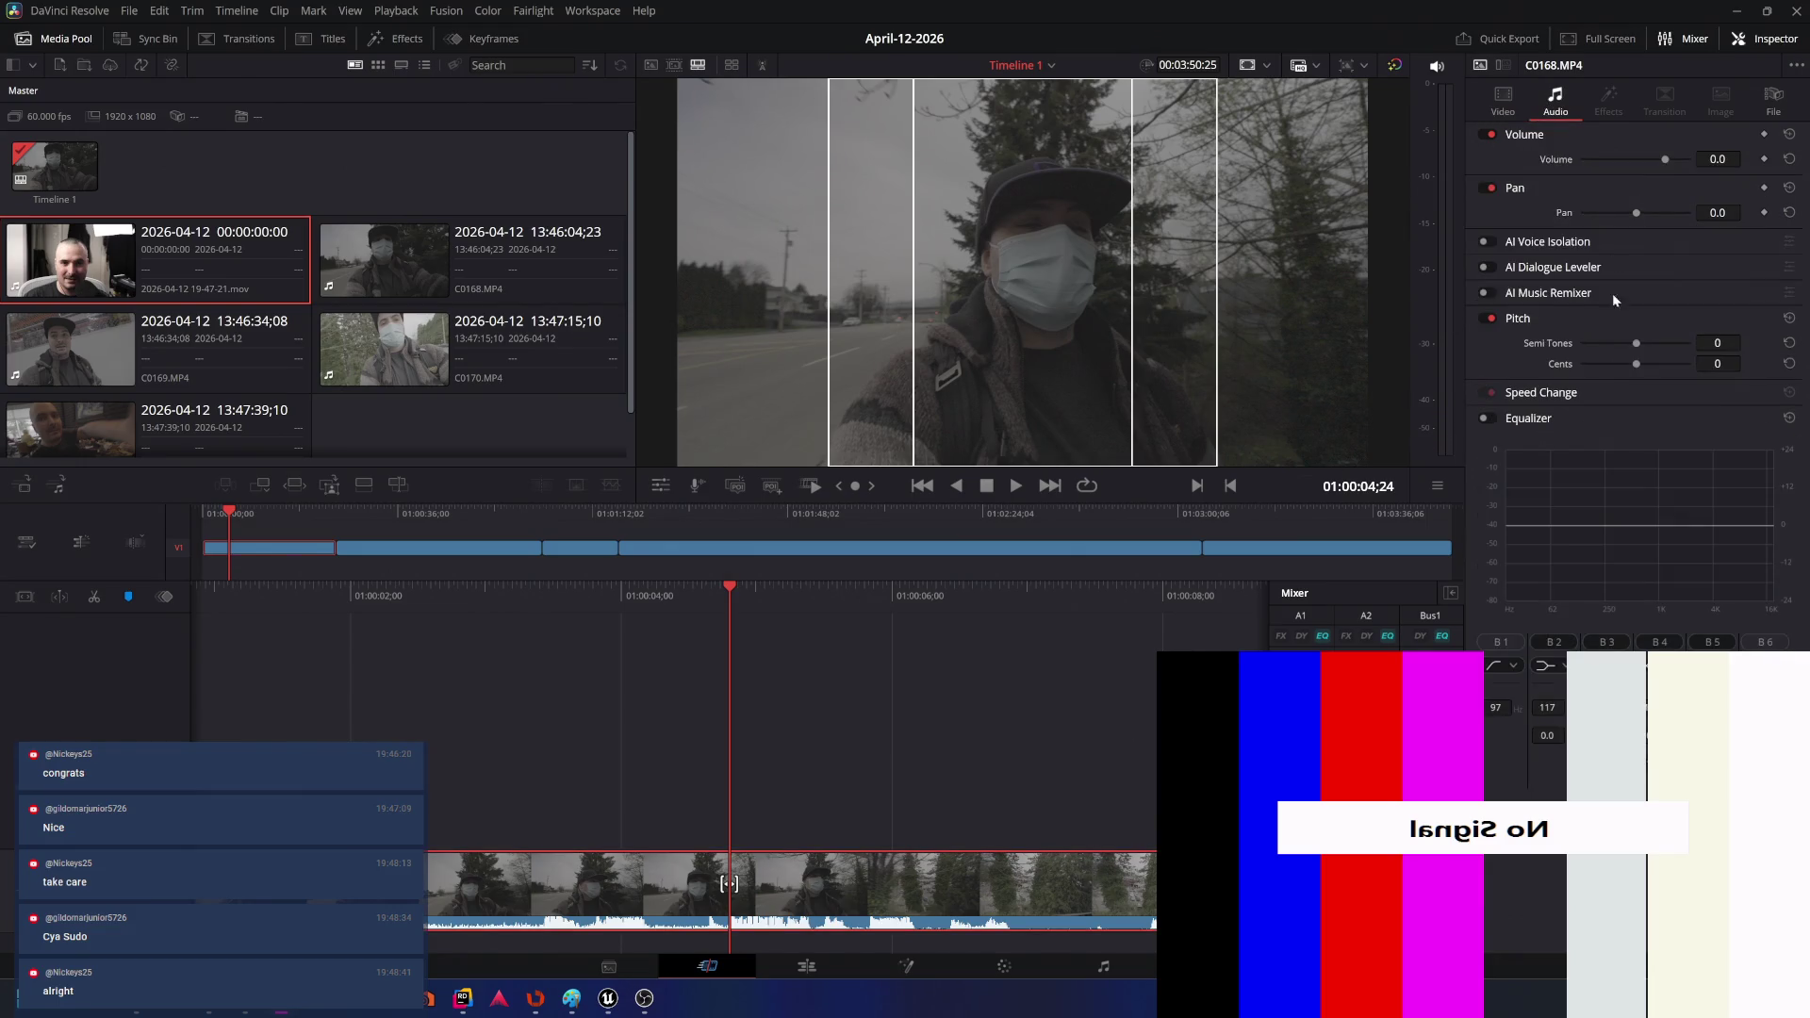
{"action": "left_click", "coordinate": [1485, 267]}
{"action": "left_click", "coordinate": [1664, 293]}
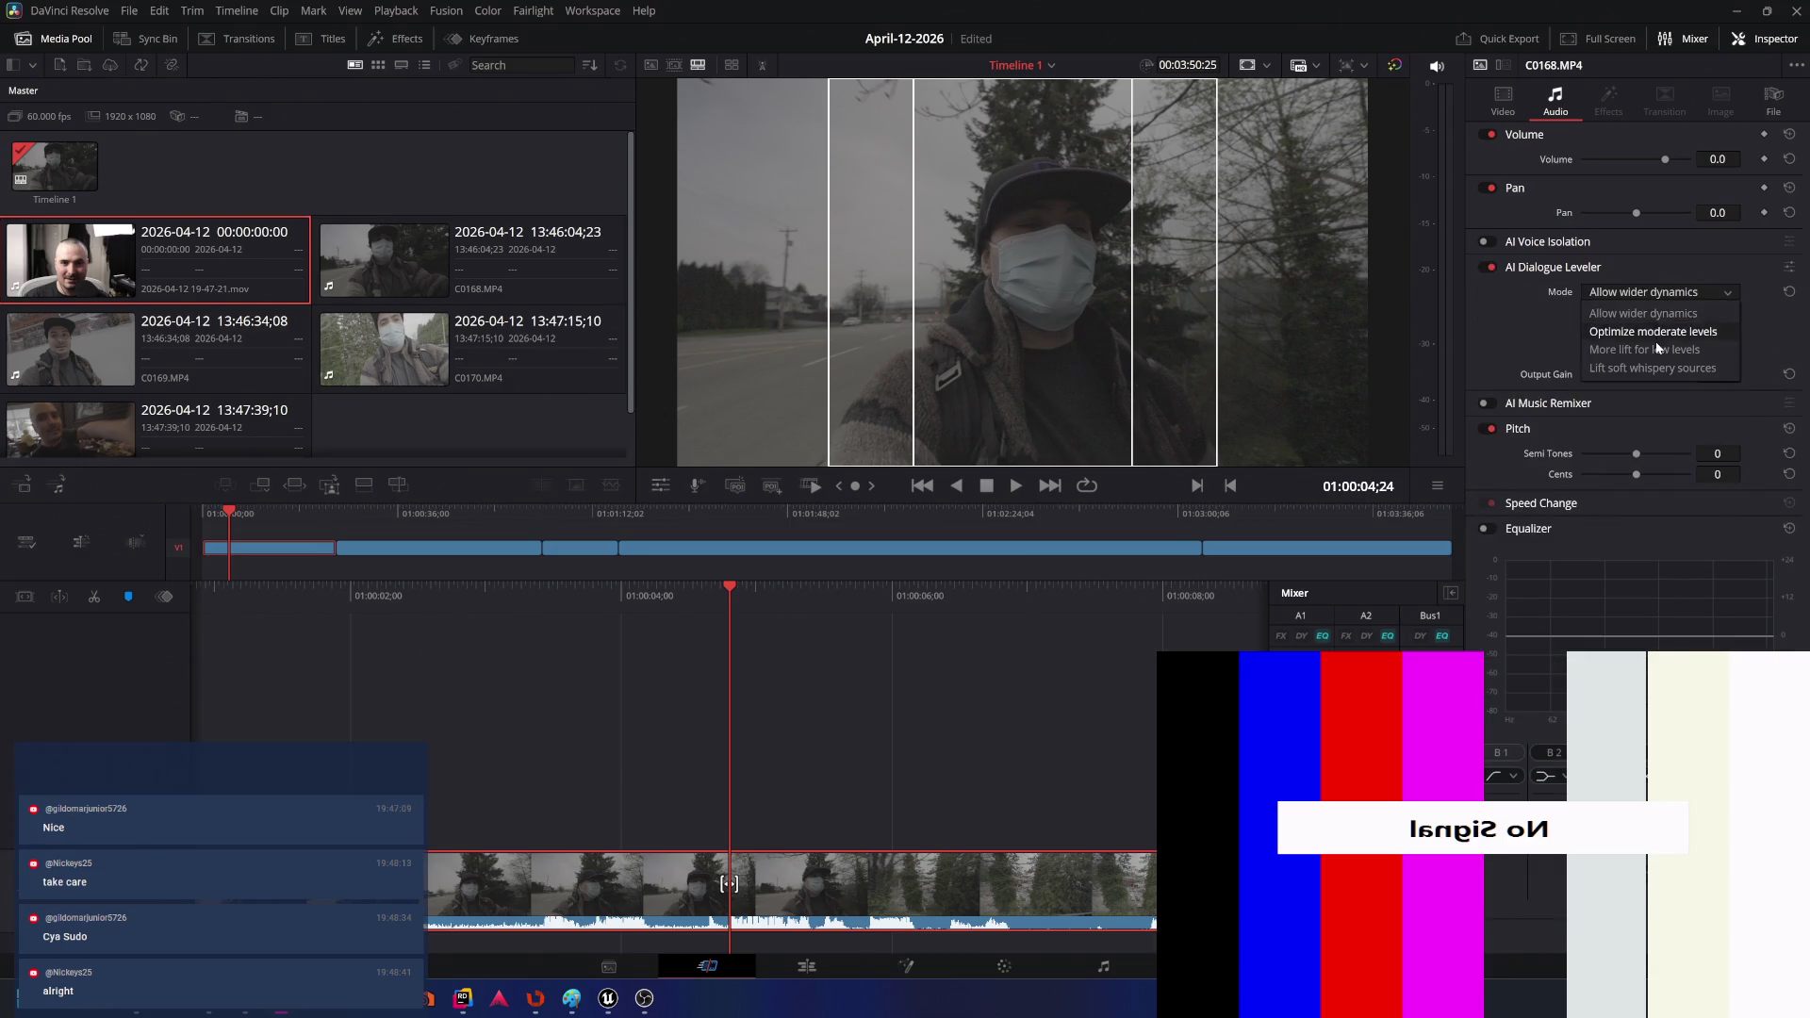
{"action": "left_click", "coordinate": [1650, 331]}
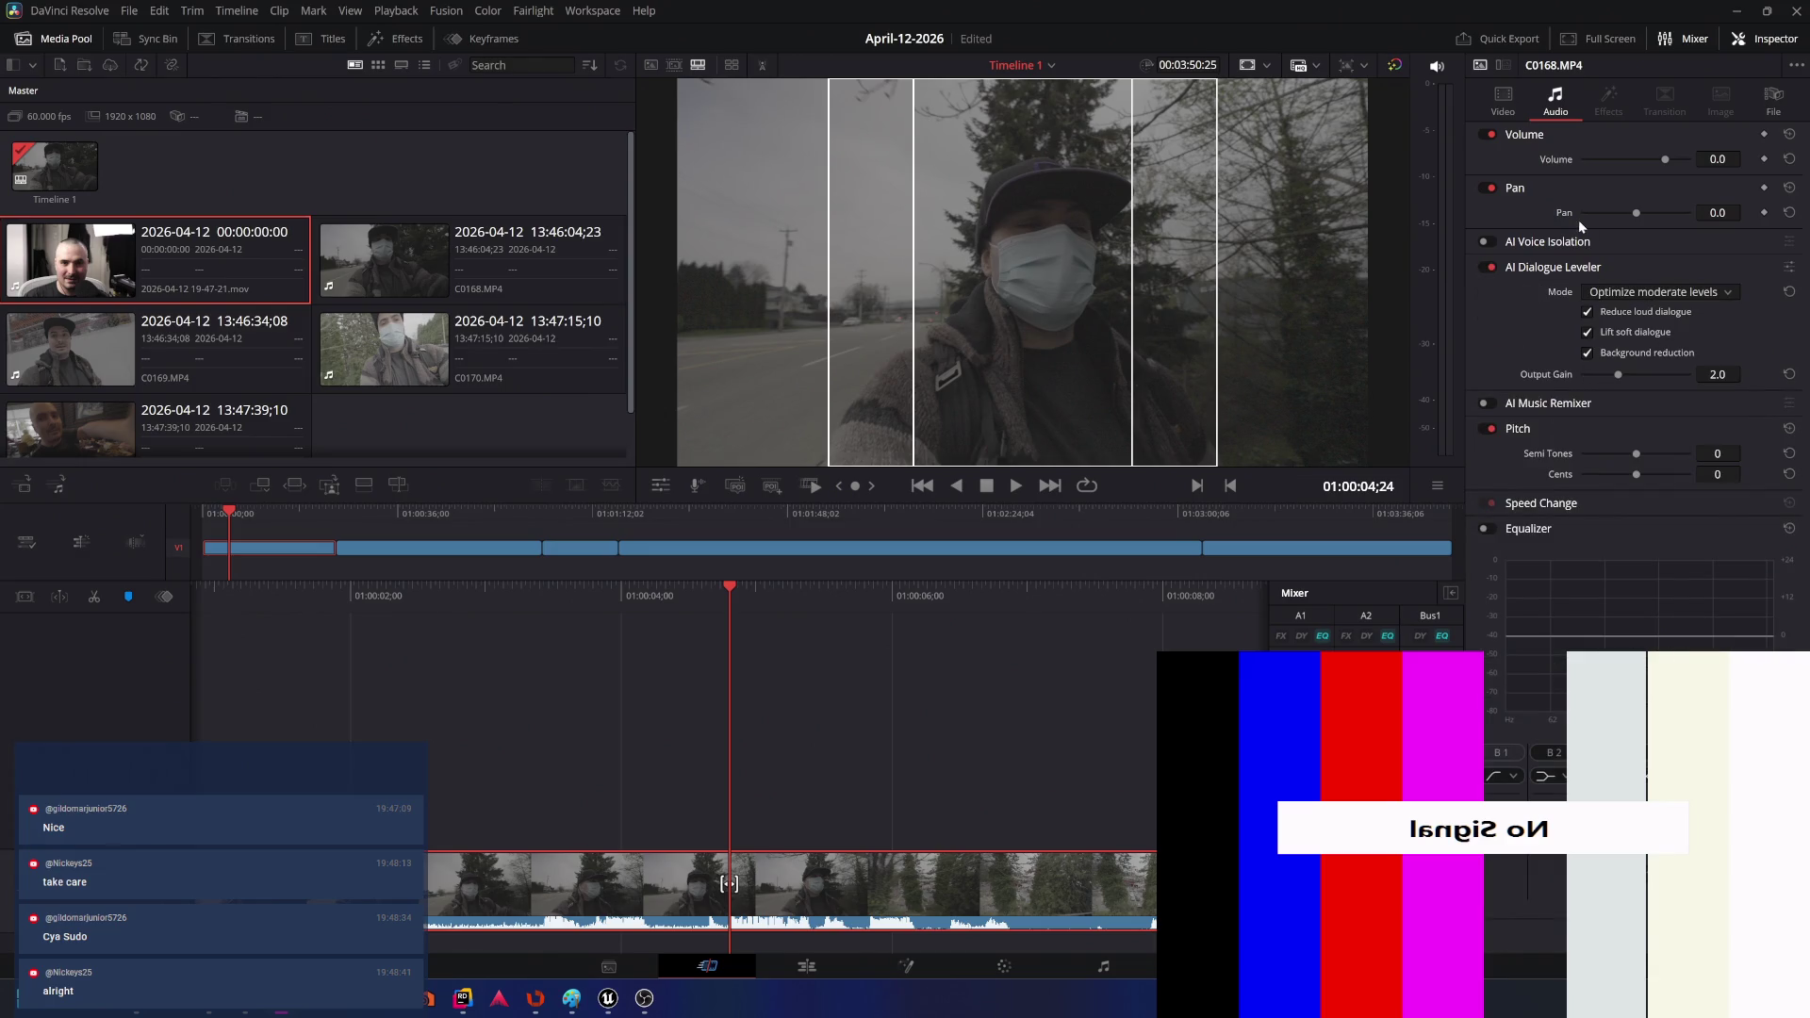
{"action": "left_click", "coordinate": [1487, 242]}
{"action": "type", "text": "25"}
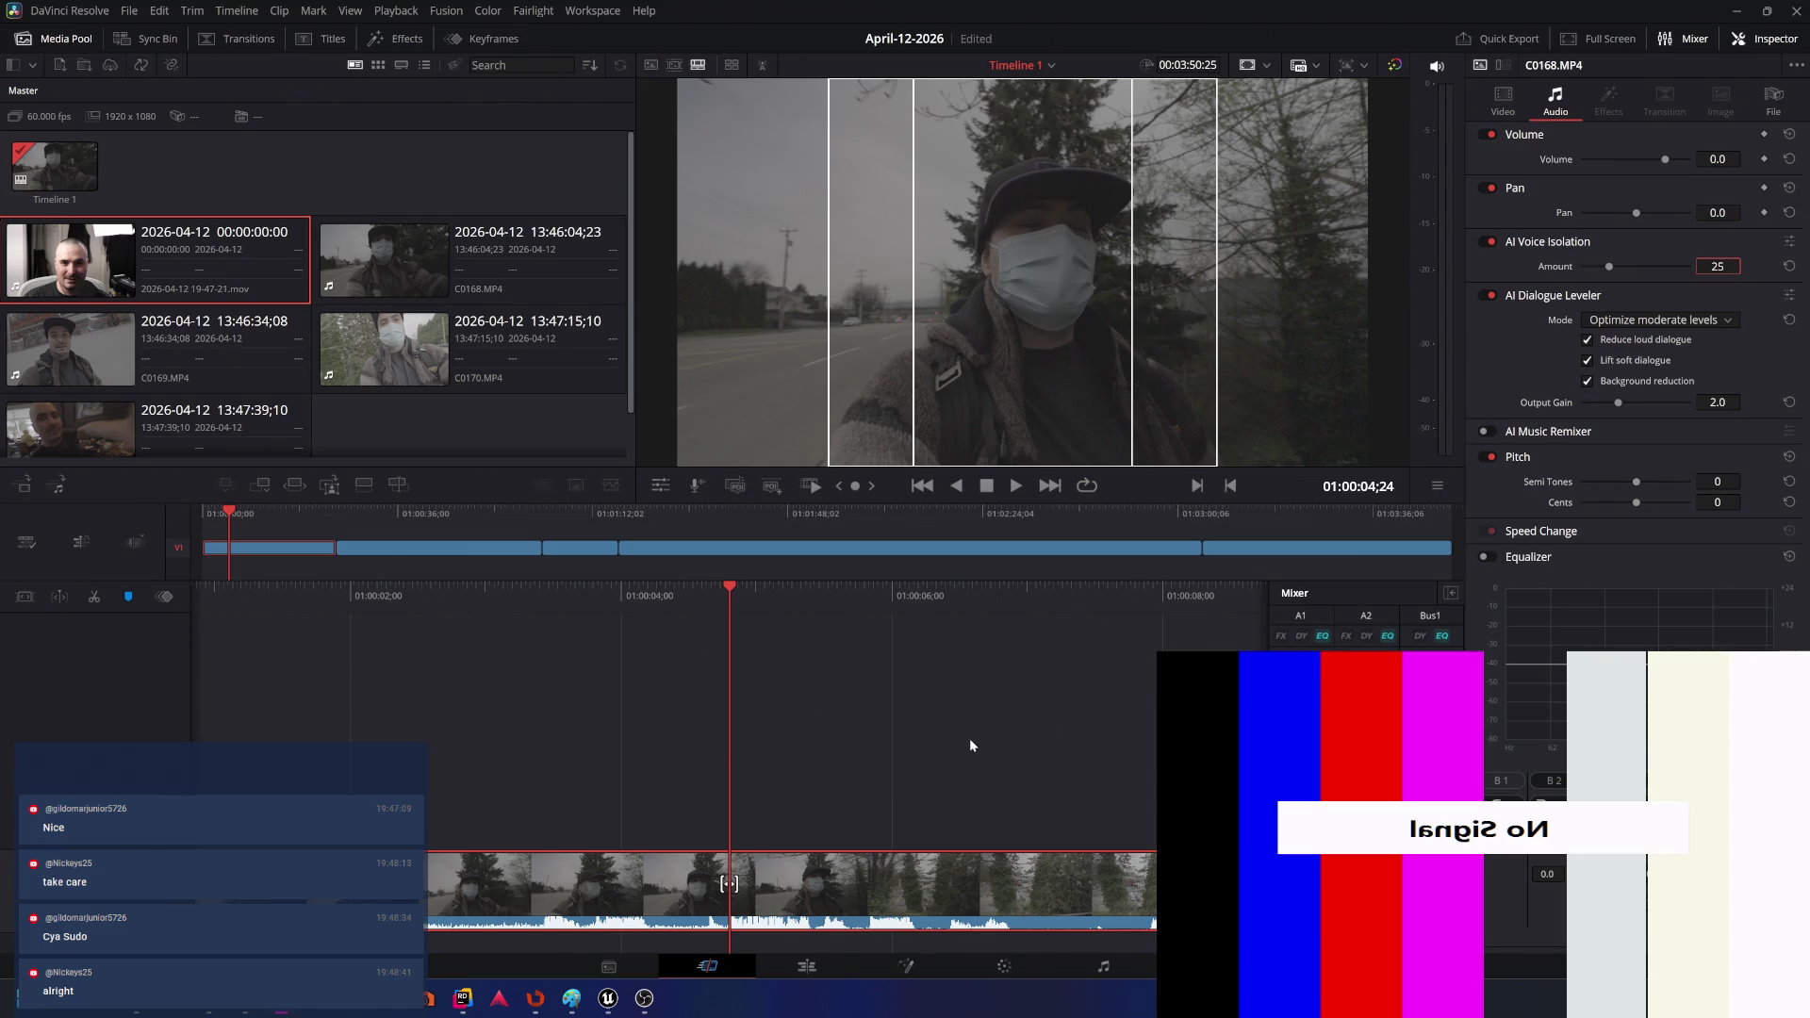
{"action": "key", "text": "Return"}
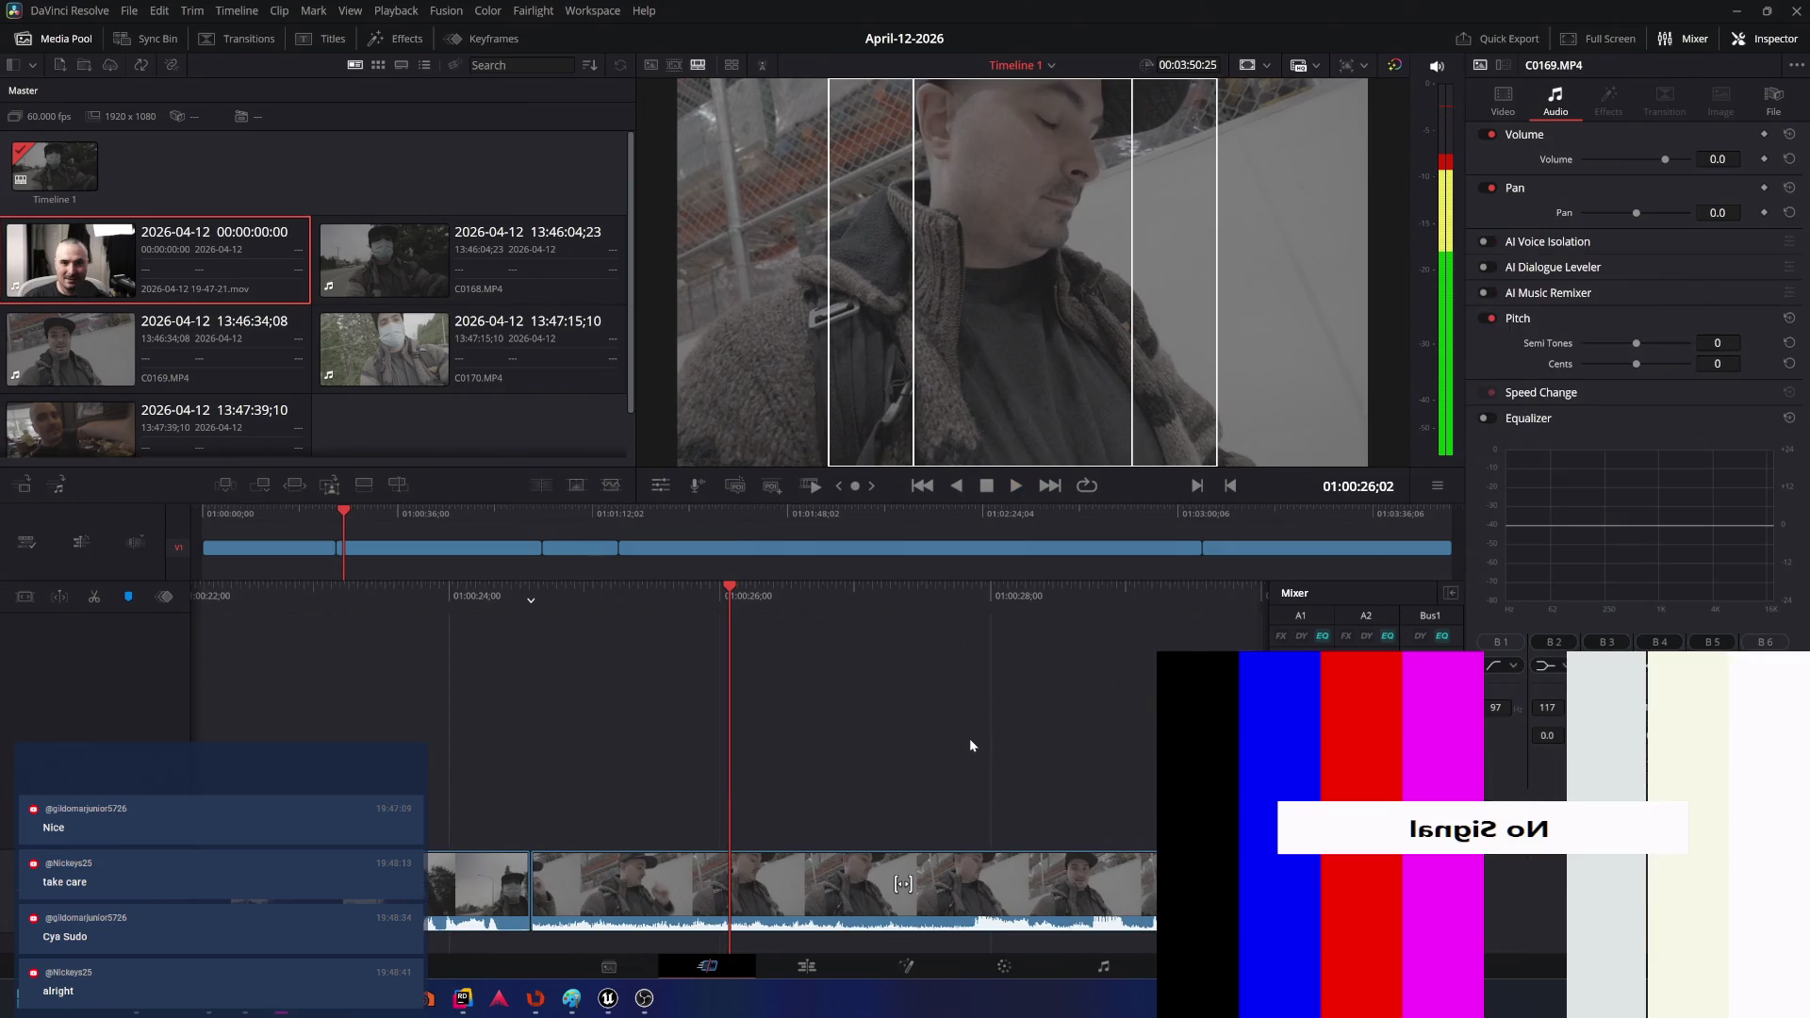
- Turn on AI Voice Isolation and AI Dialogue Leveler (Optimize moderate levels) for clip C0169
{"action": "left_click", "coordinate": [1112, 896]}
{"action": "left_click", "coordinate": [1486, 241]}
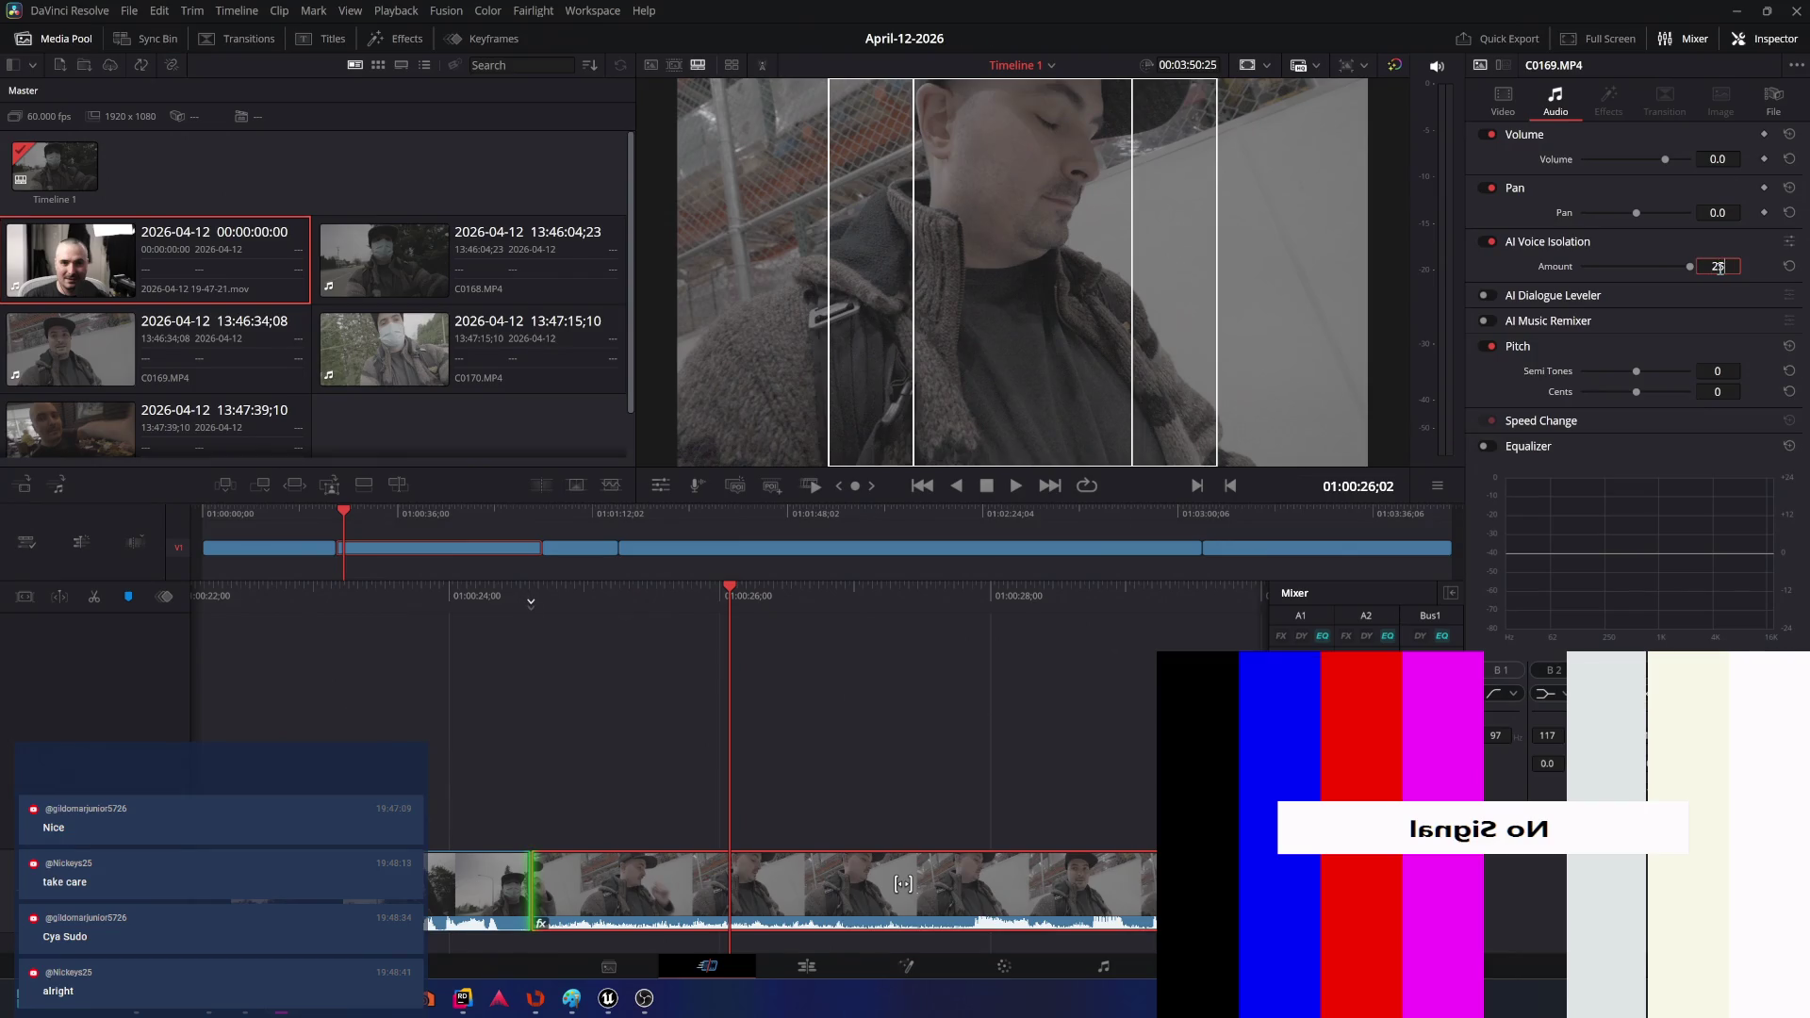
{"action": "left_click", "coordinate": [1484, 295]}
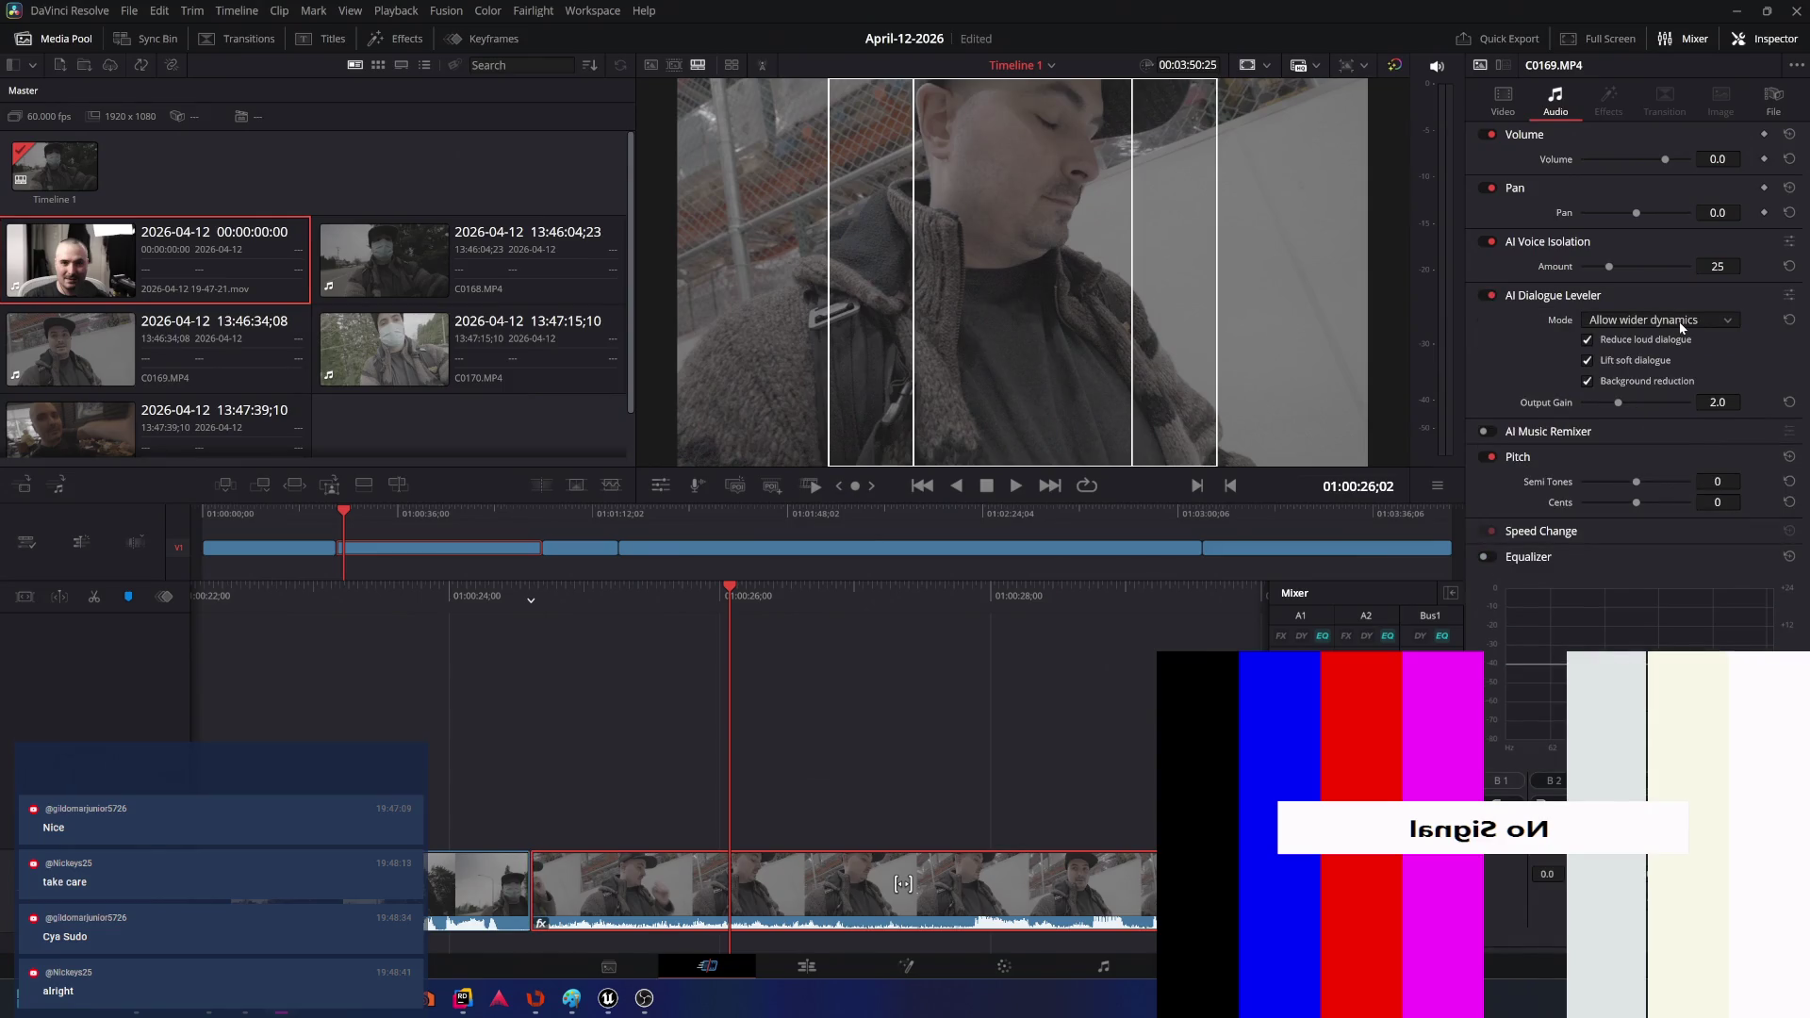
{"action": "left_click", "coordinate": [1680, 323]}
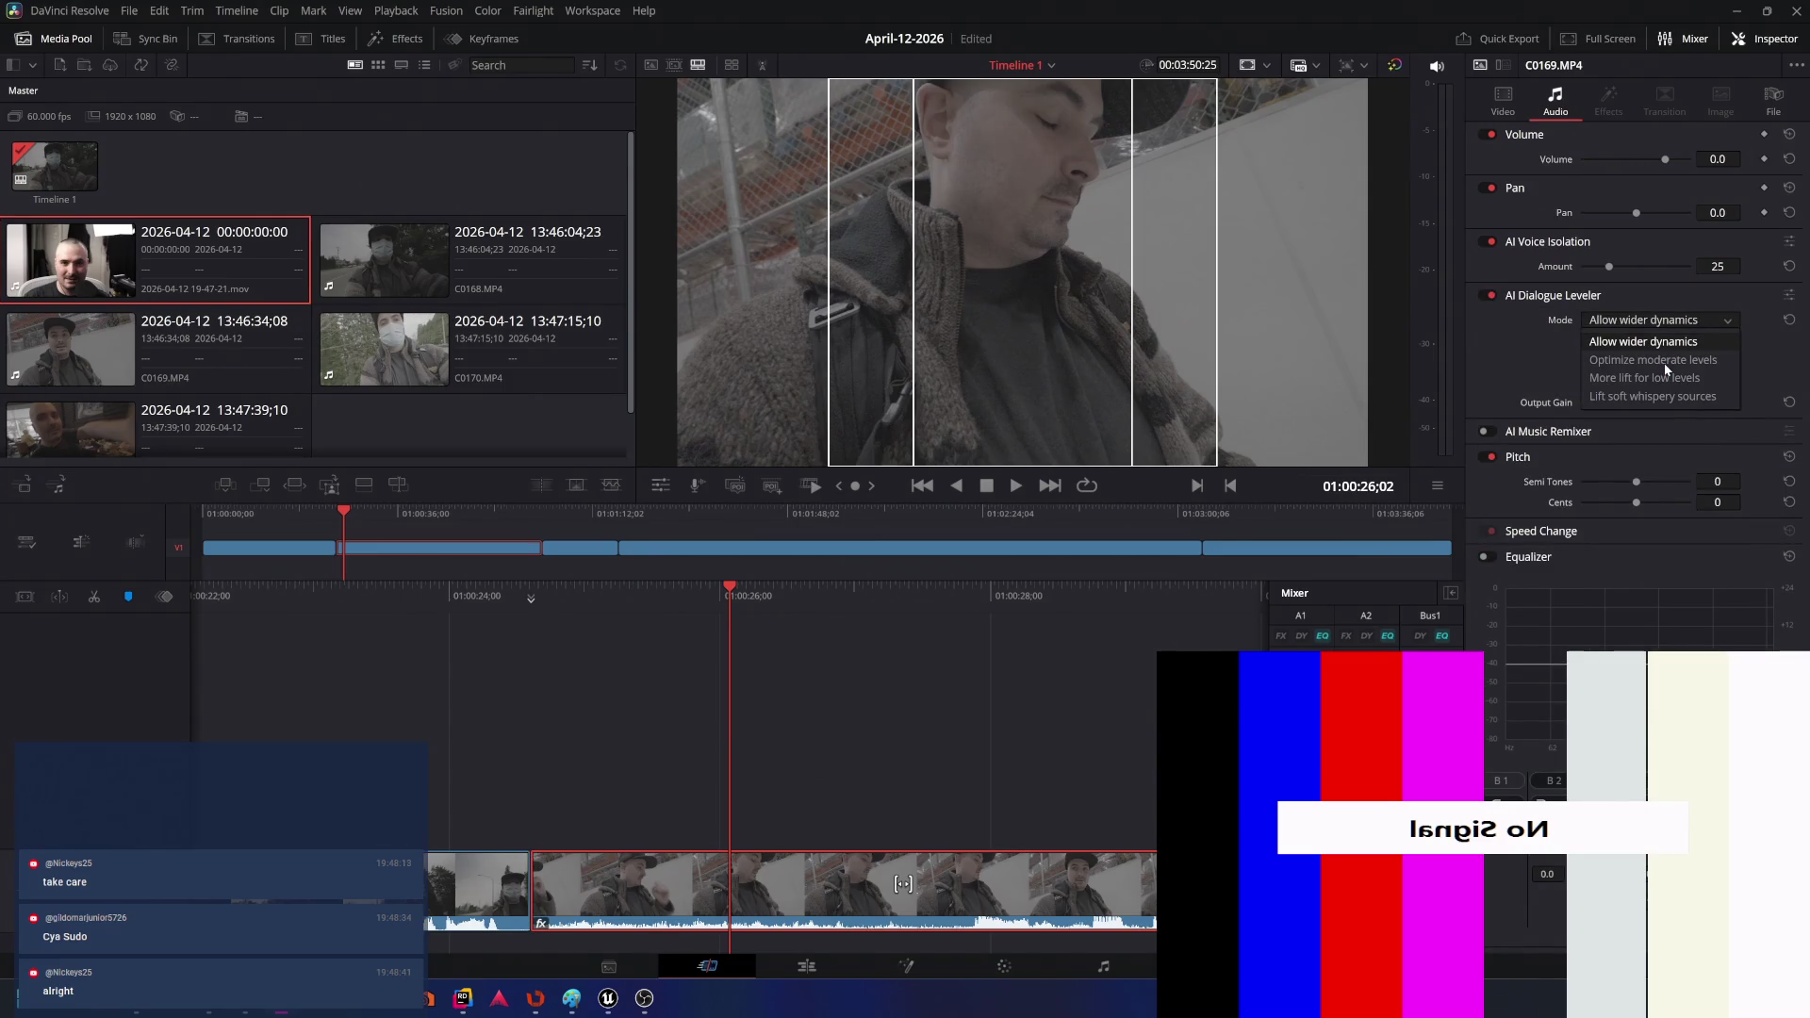
{"action": "left_click", "coordinate": [1666, 361]}
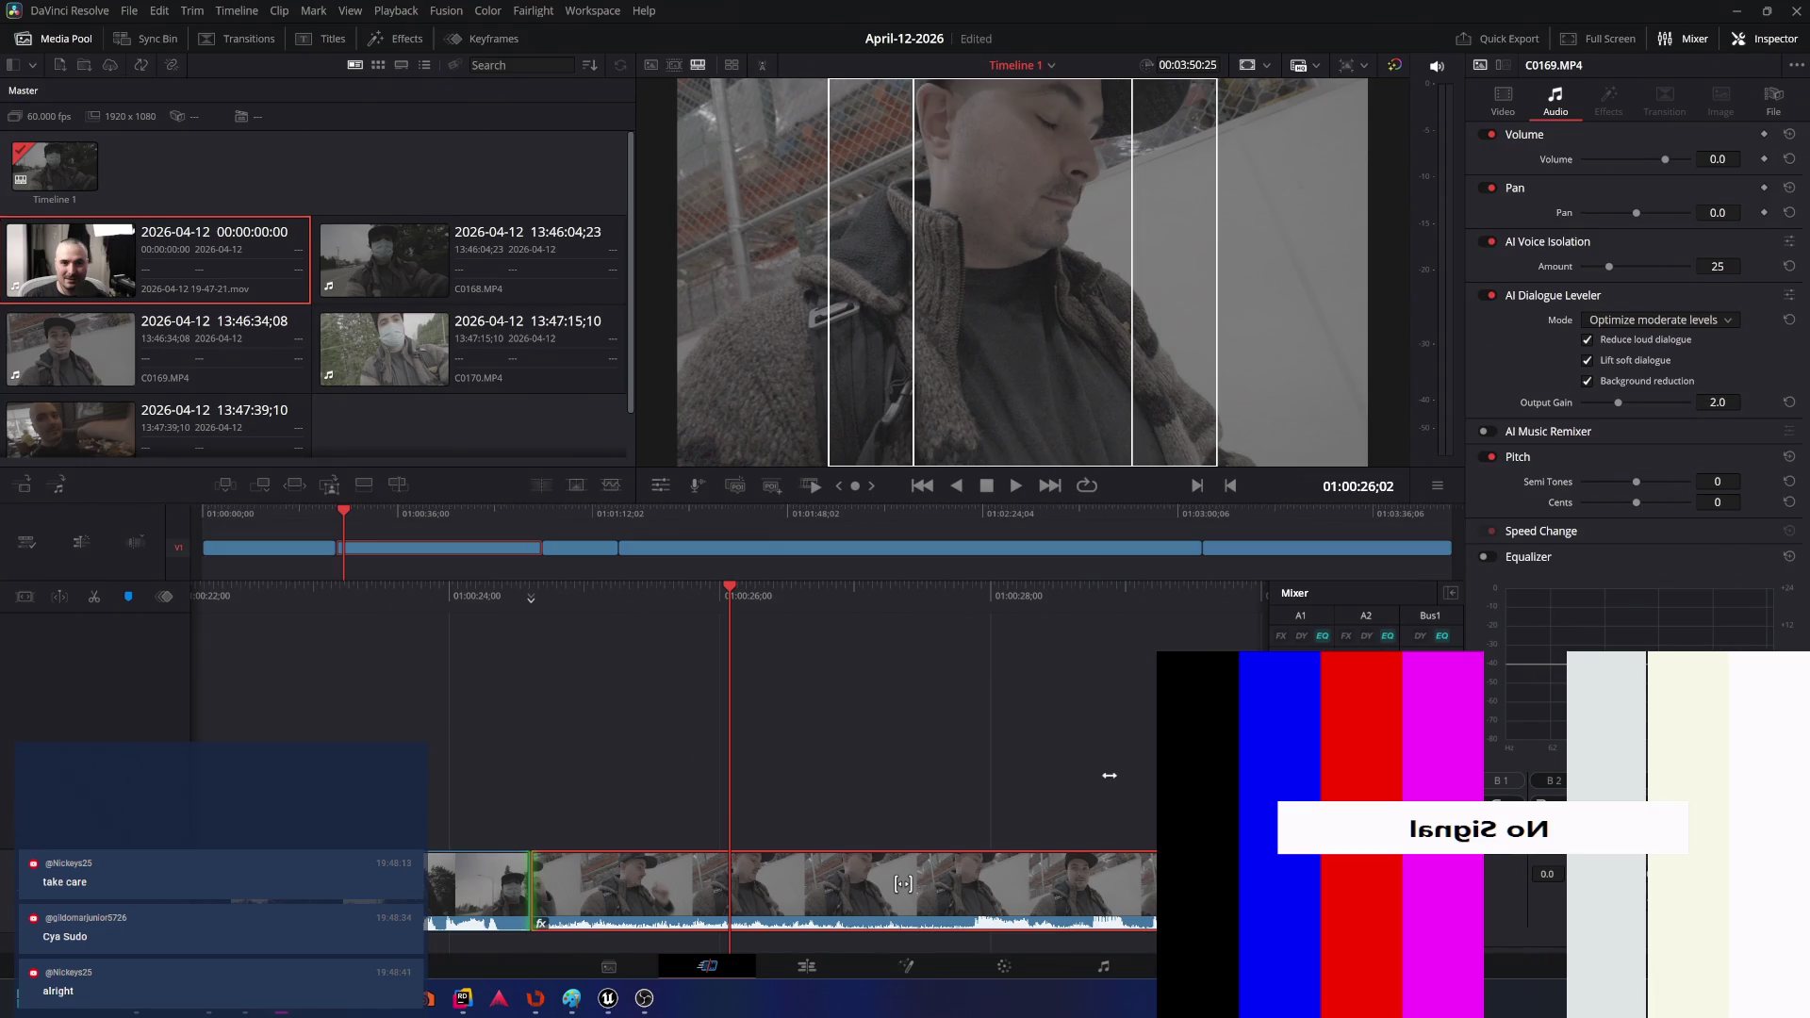
- Select clip C0168 and play the timeline from there
{"action": "left_click", "coordinate": [428, 900]}
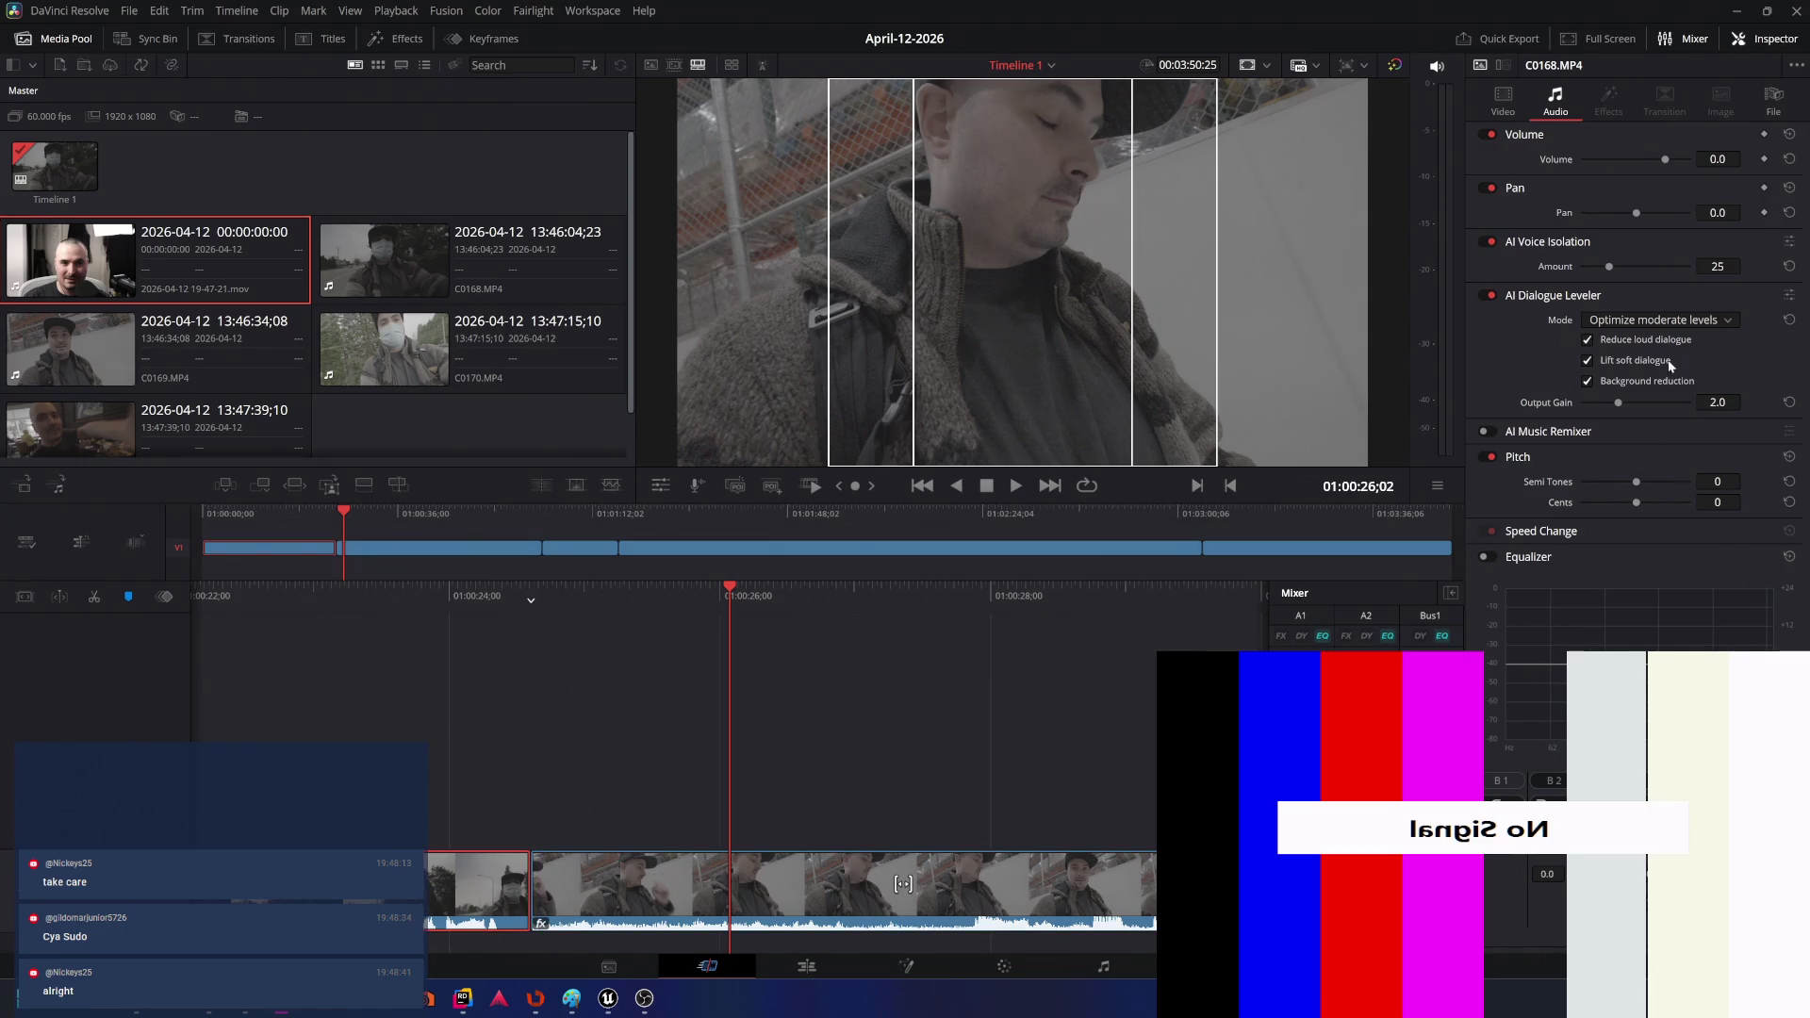
{"action": "key", "text": "v"}
{"action": "key", "text": "space"}
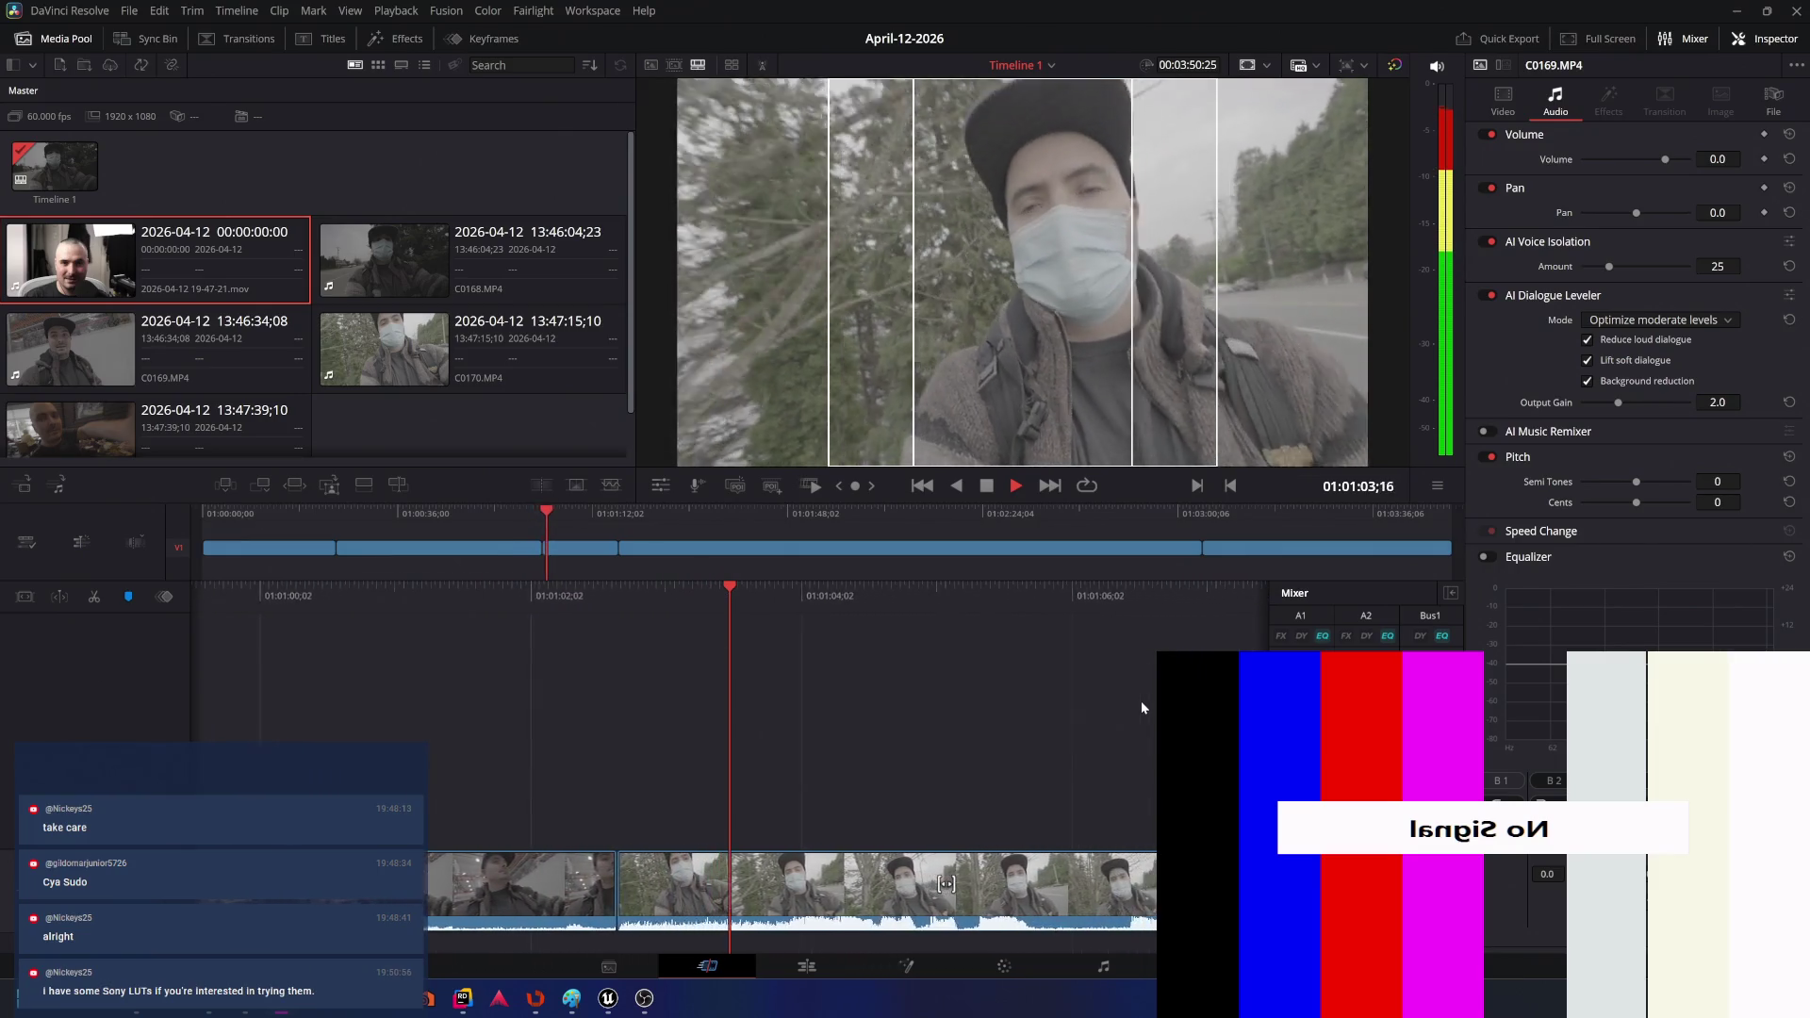
- Give C0170 AI Dialogue Leveler on Optimize moderate levels and Voice Isolation at 25, then play it
{"action": "key", "text": "space"}
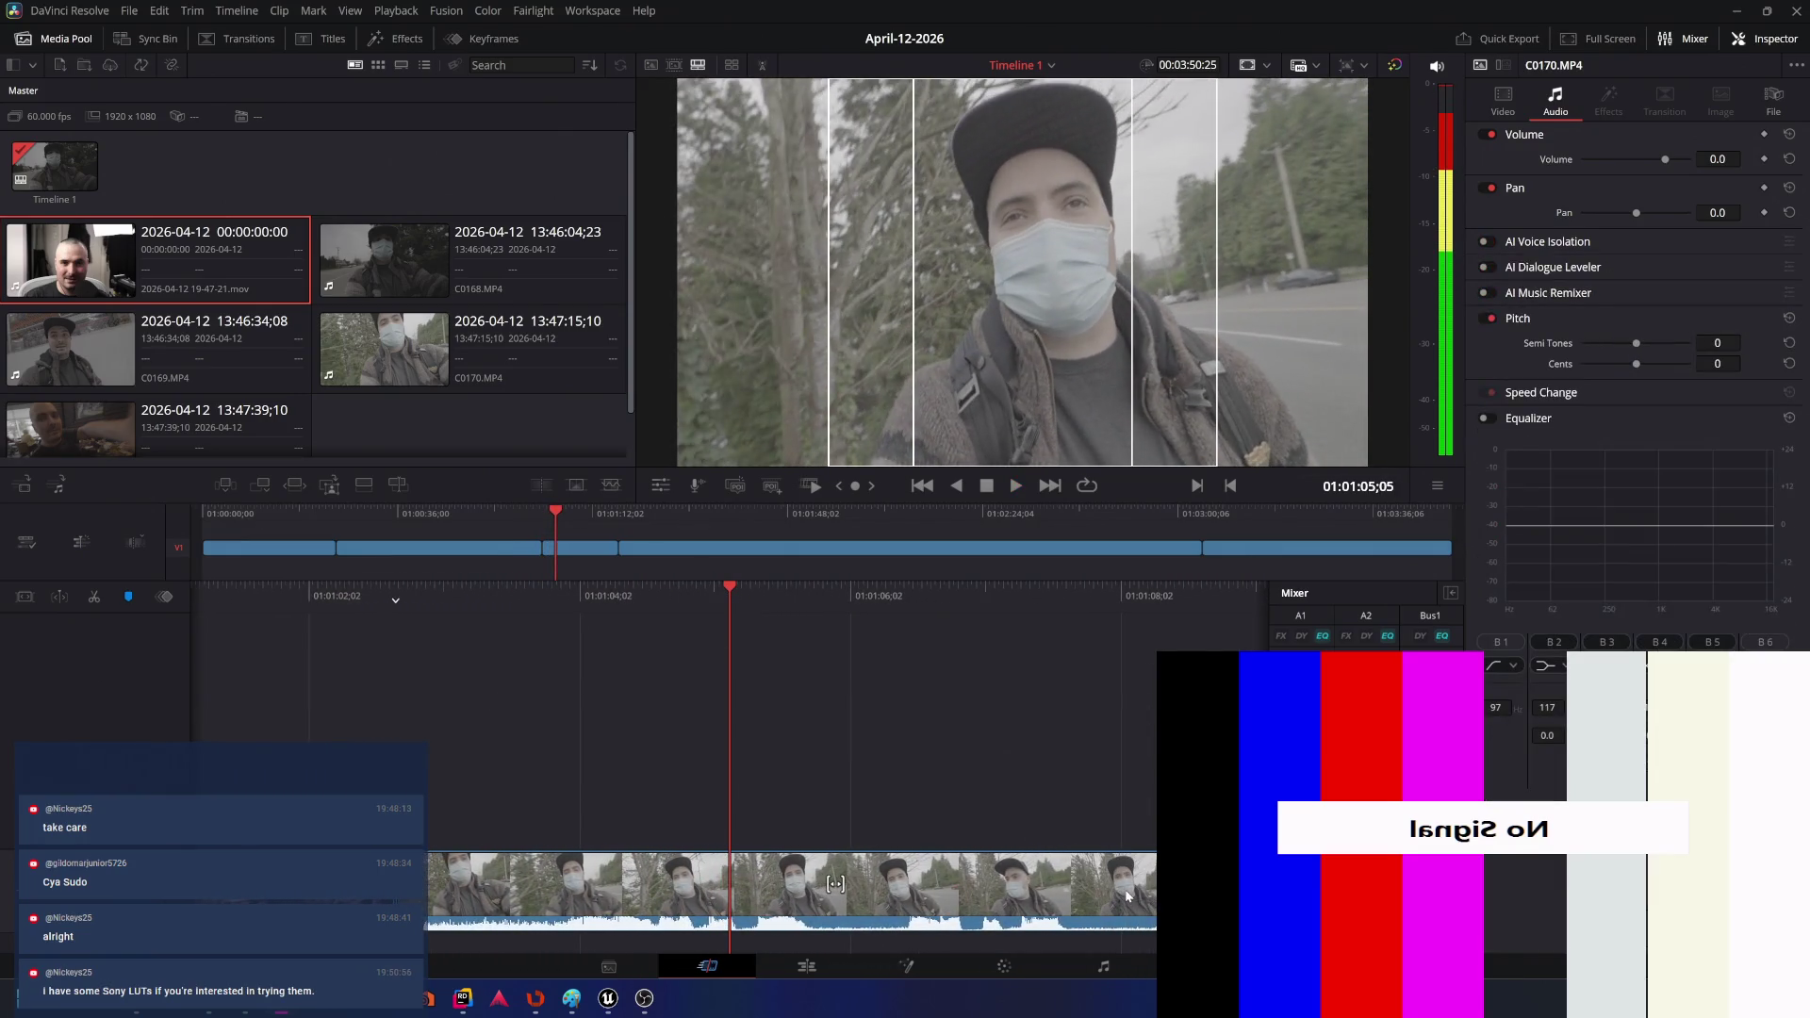
{"action": "left_click", "coordinate": [1127, 897]}
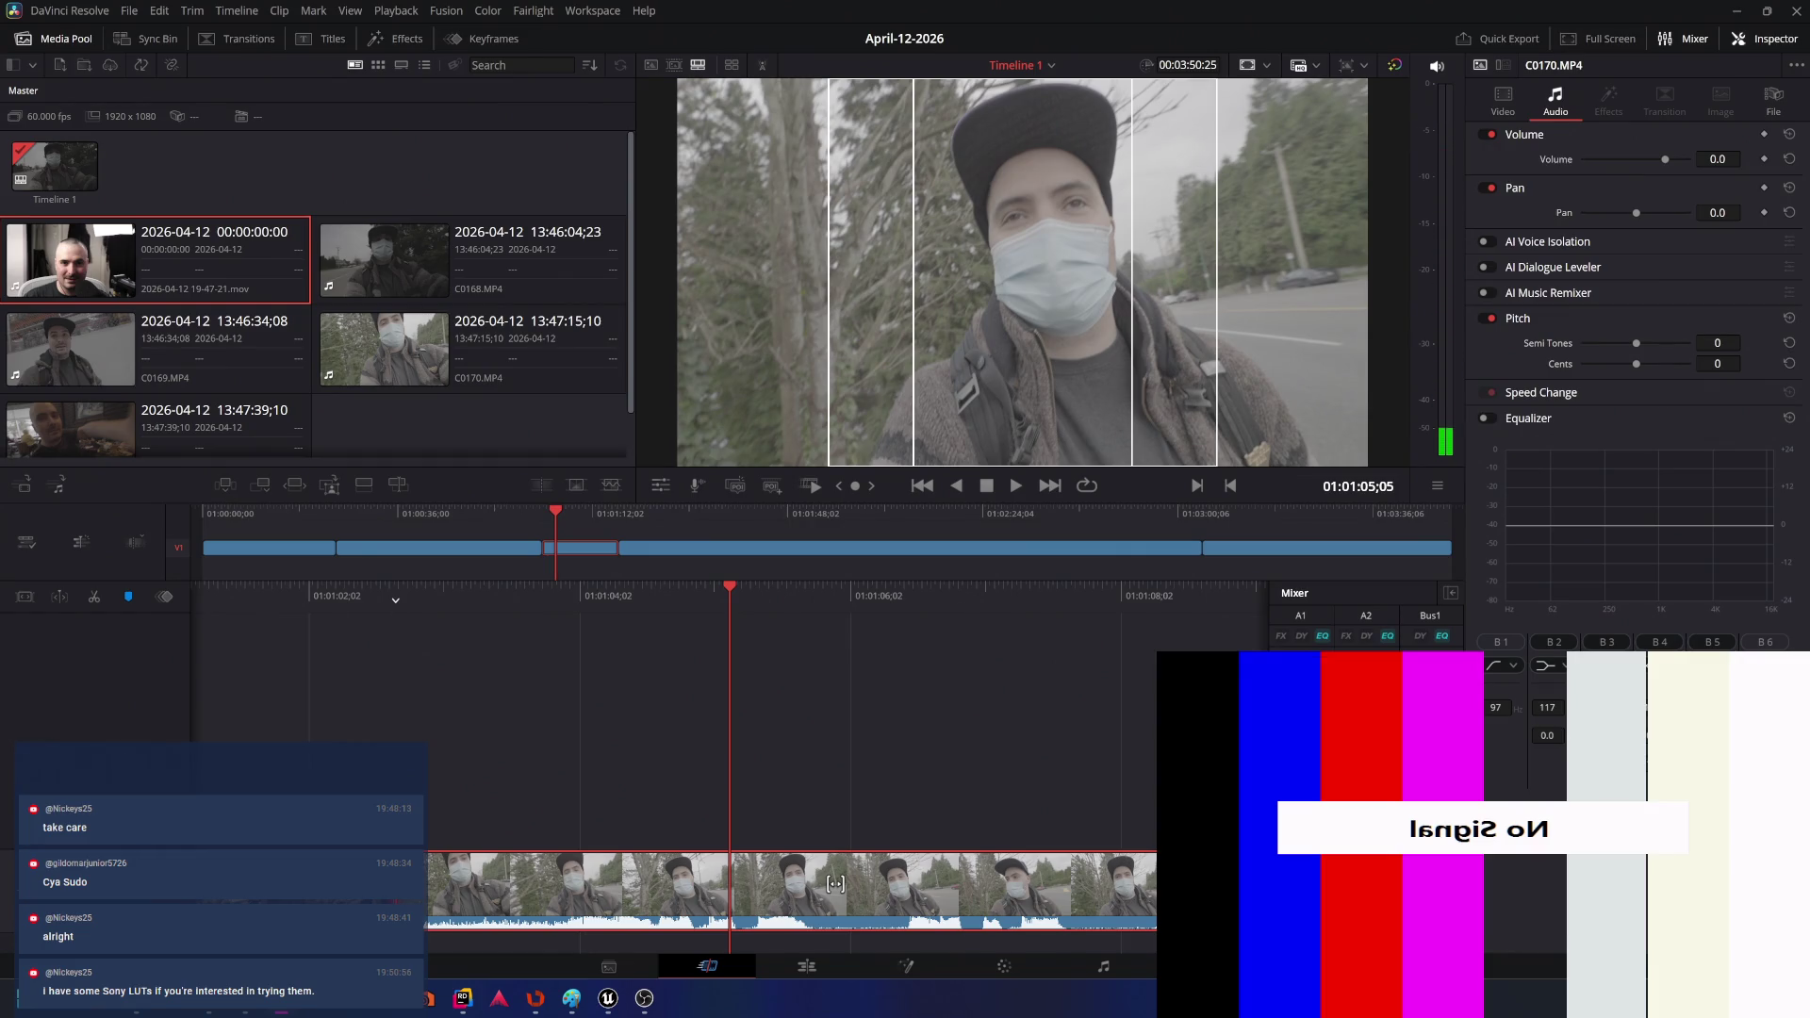
{"action": "left_click", "coordinate": [1484, 269]}
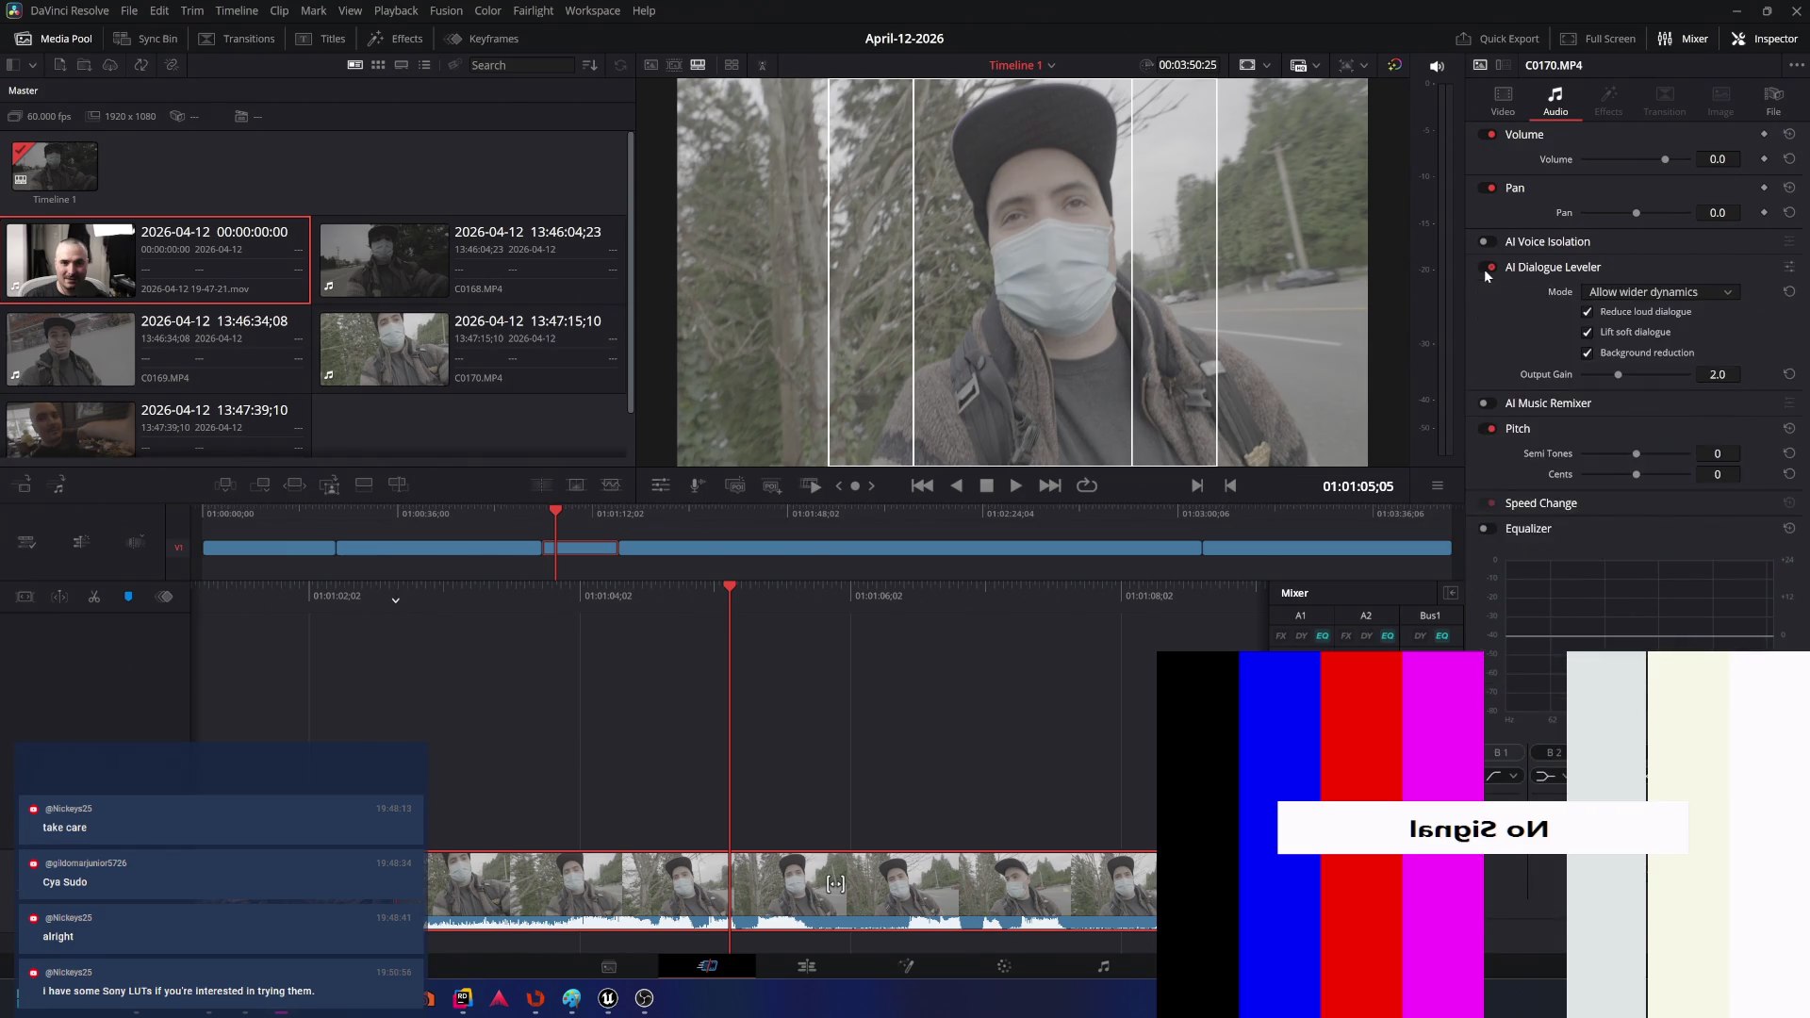
{"action": "left_click", "coordinate": [1636, 292]}
{"action": "left_click", "coordinate": [1638, 333]}
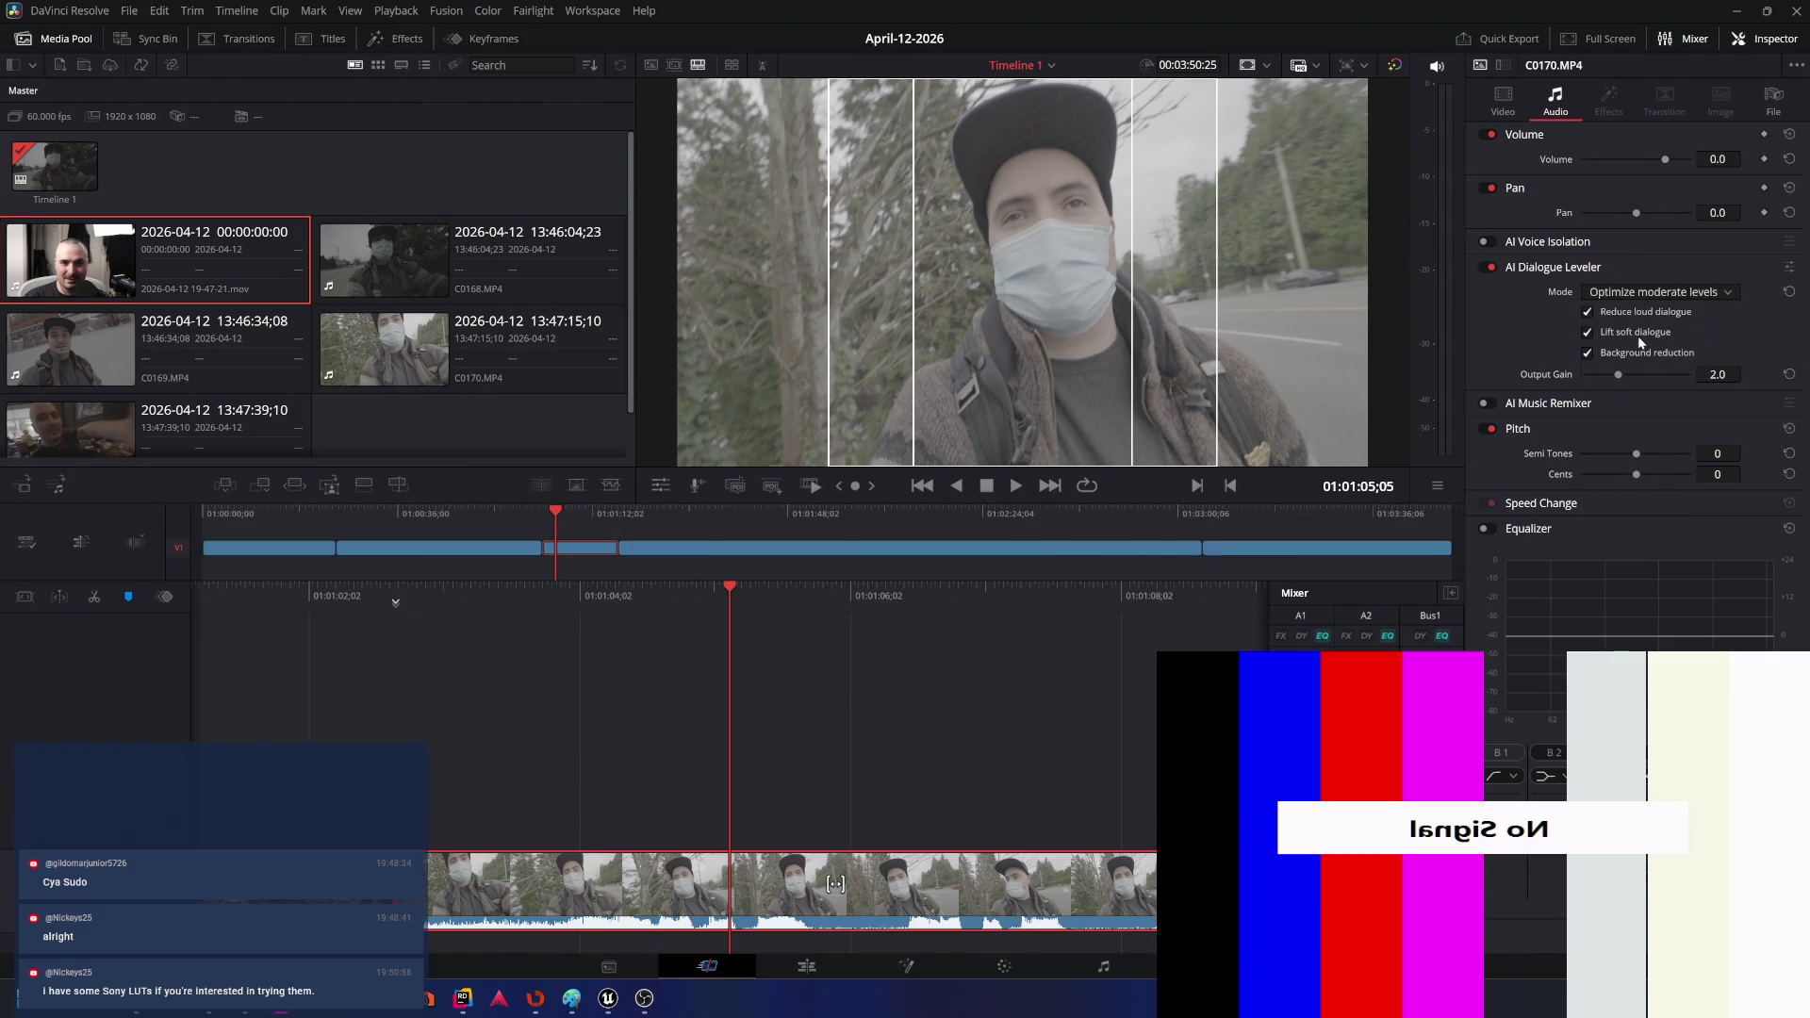
{"action": "left_click", "coordinate": [1486, 242]}
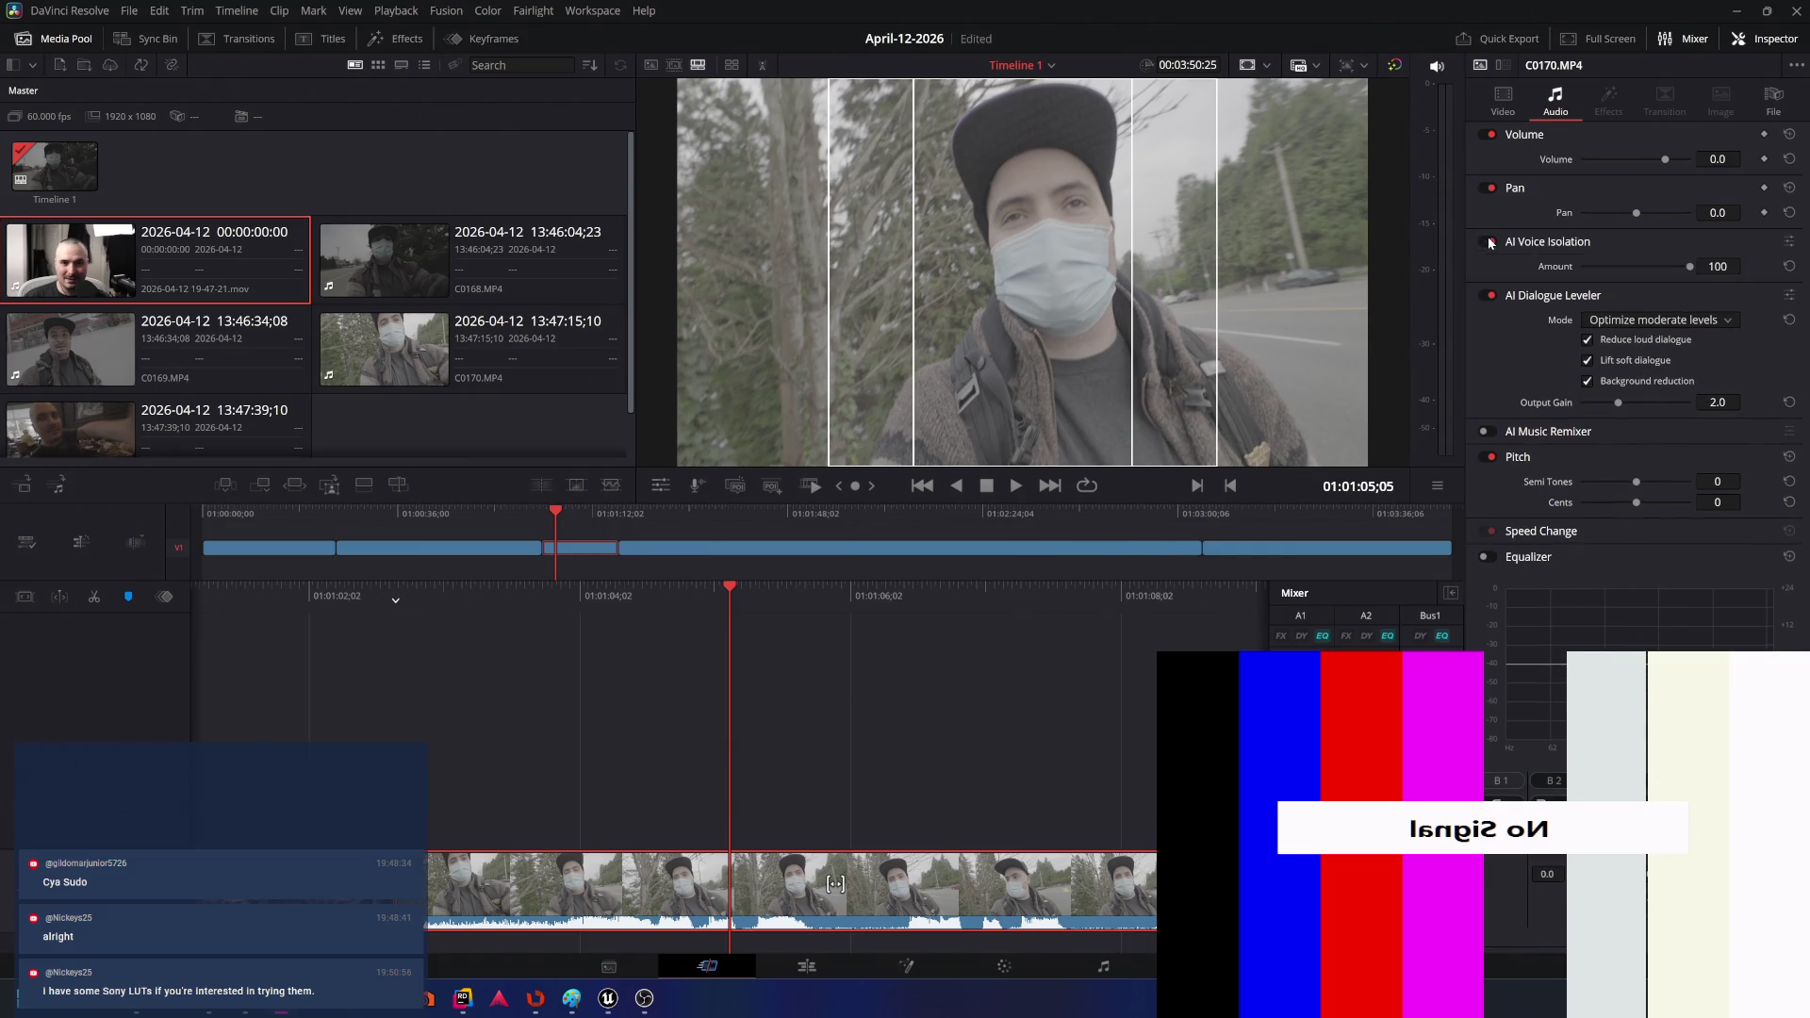
{"action": "left_click", "coordinate": [1714, 268]}
{"action": "type", "text": "25"}
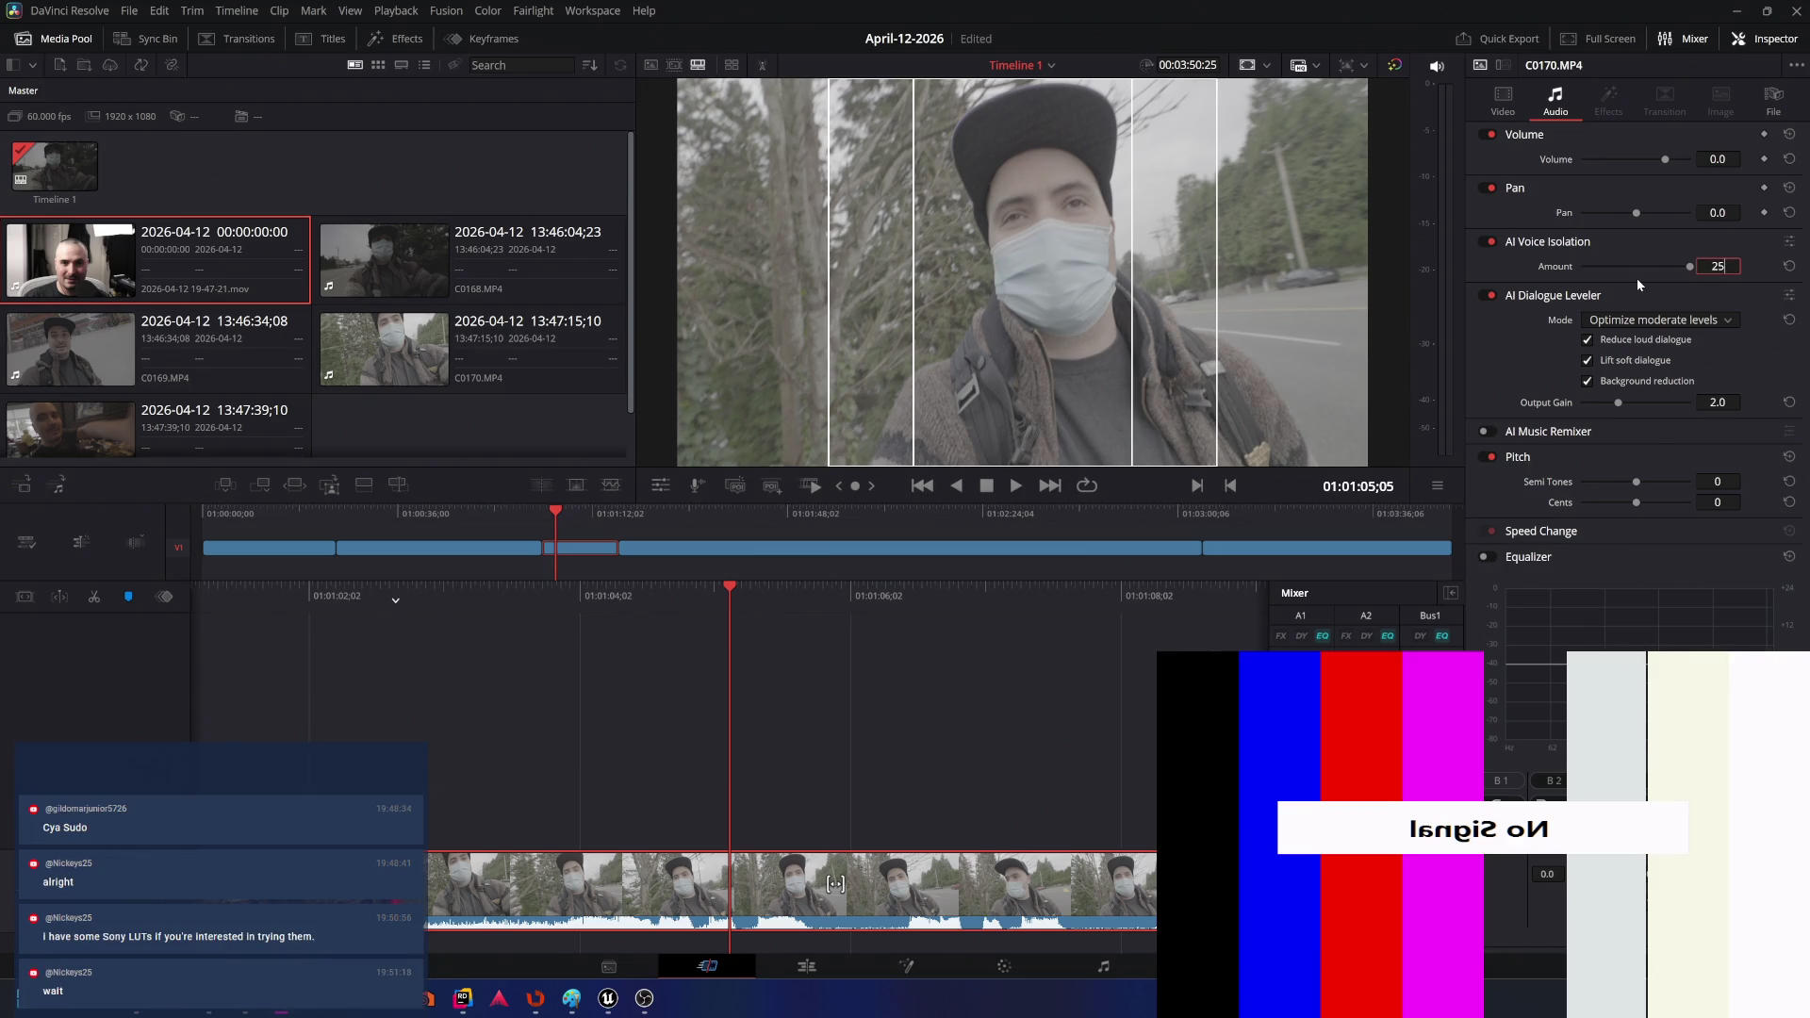
{"action": "left_click", "coordinate": [1015, 697]}
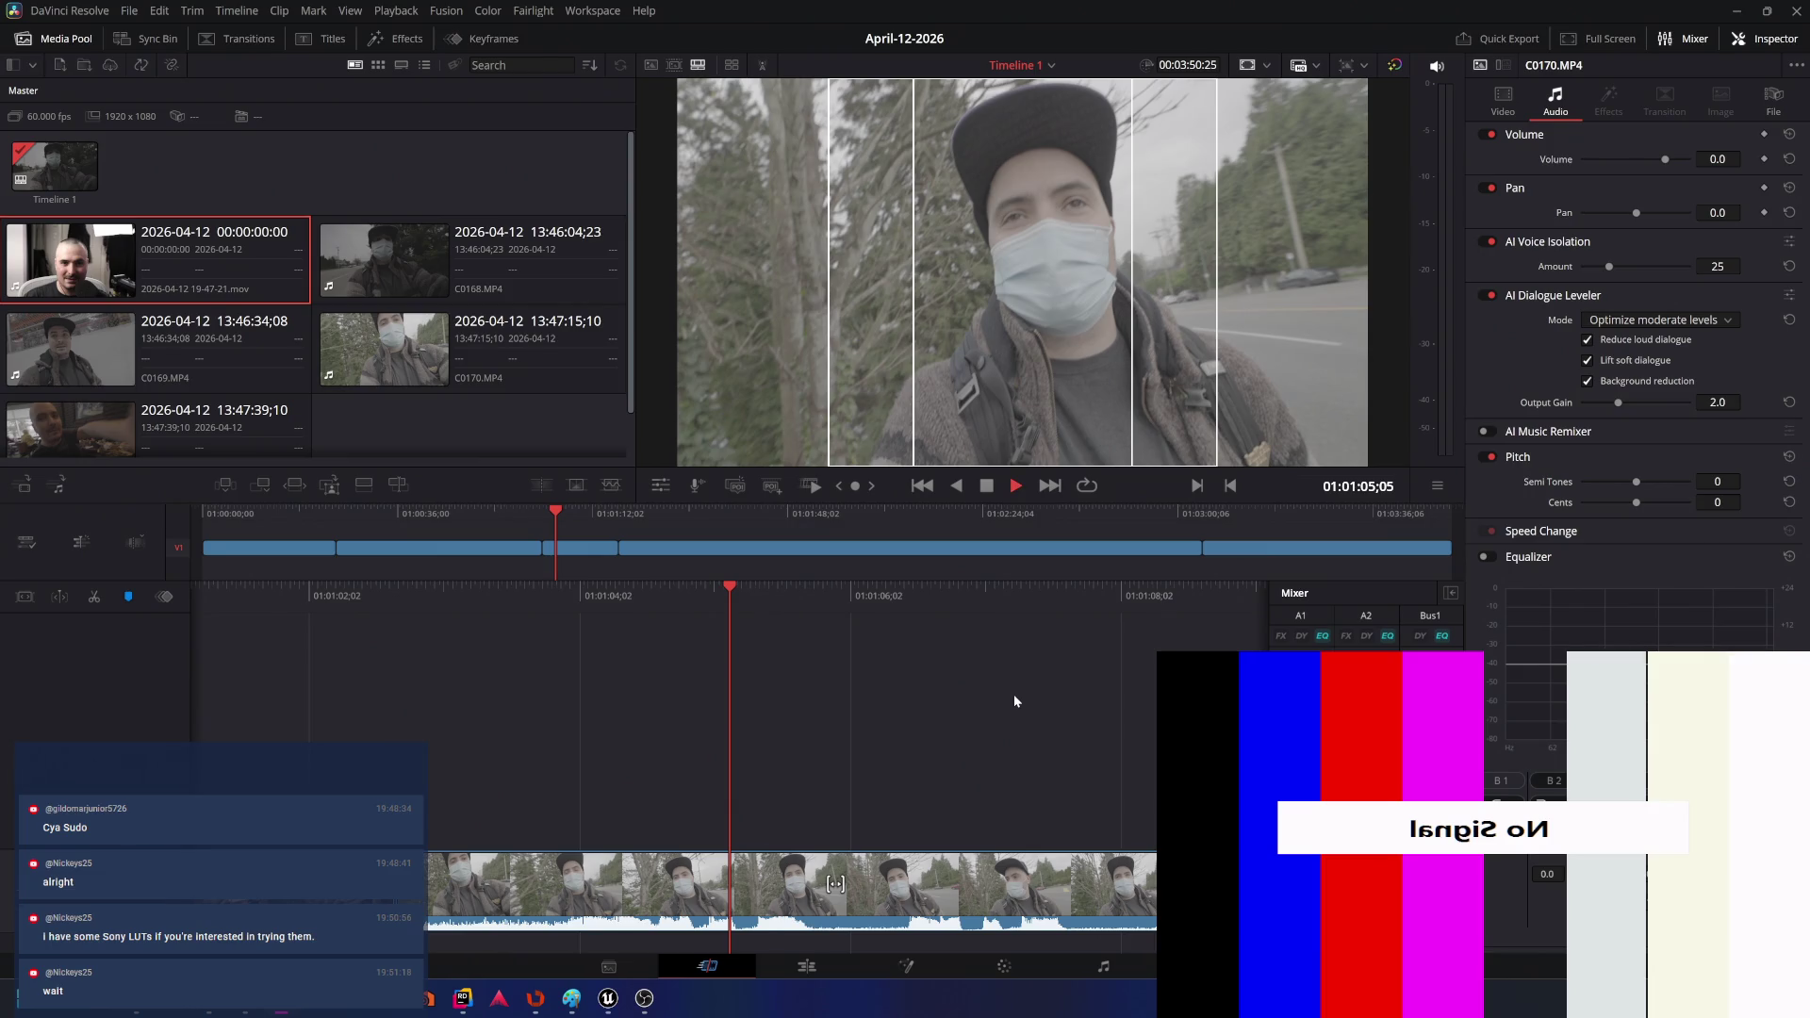
{"action": "key", "text": "space"}
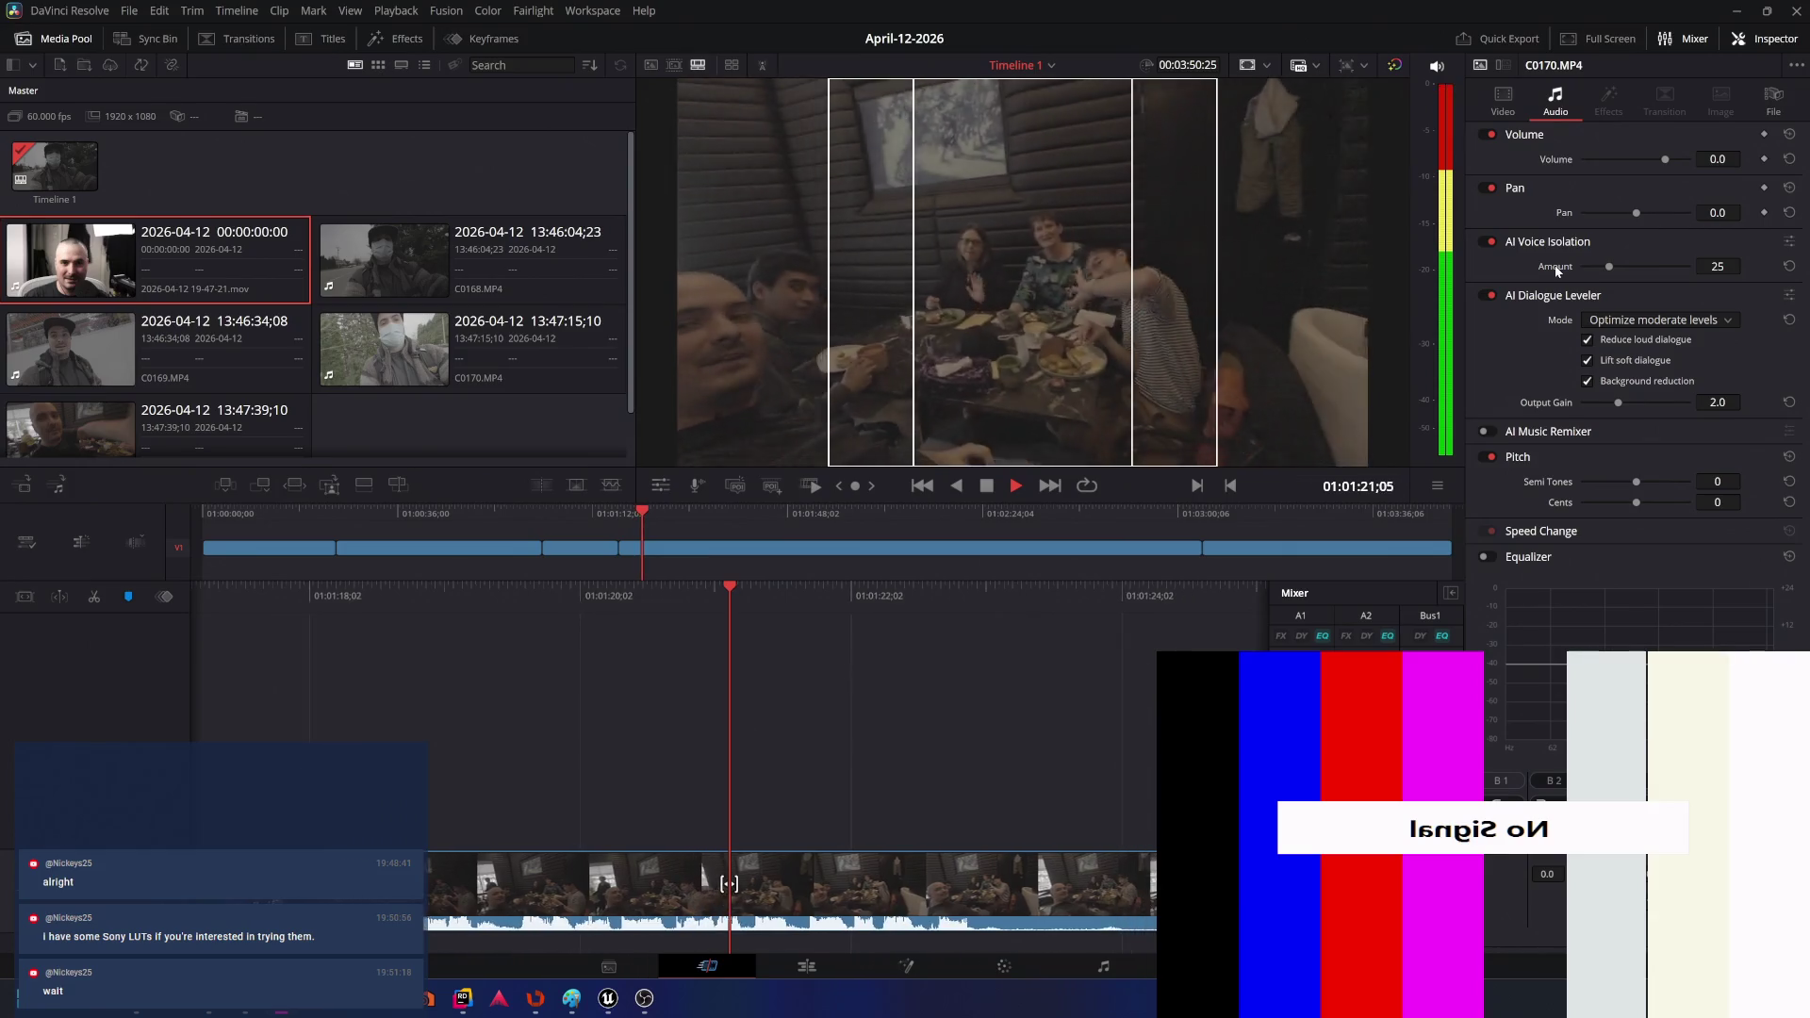
- Select dinner clip C0171, open the viewer guide options, and fast-forward through its footage
{"action": "left_click", "coordinate": [1043, 896]}
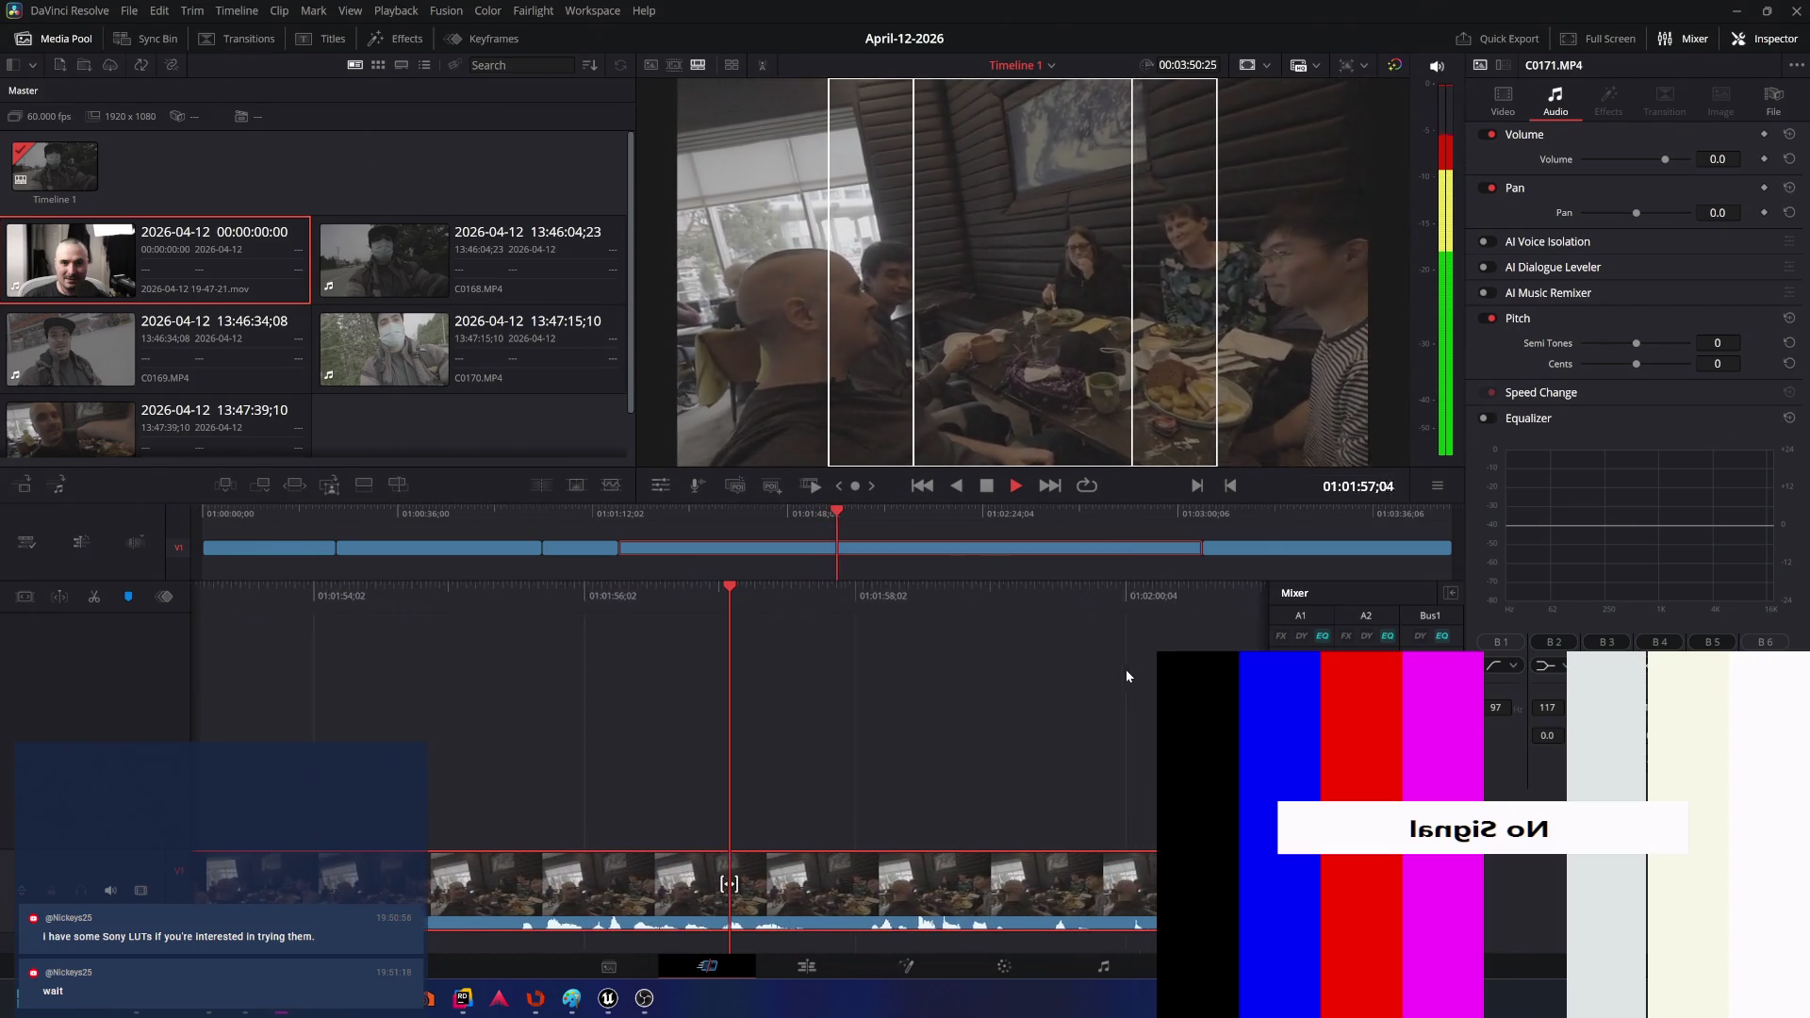
{"action": "left_click", "coordinate": [1269, 66]}
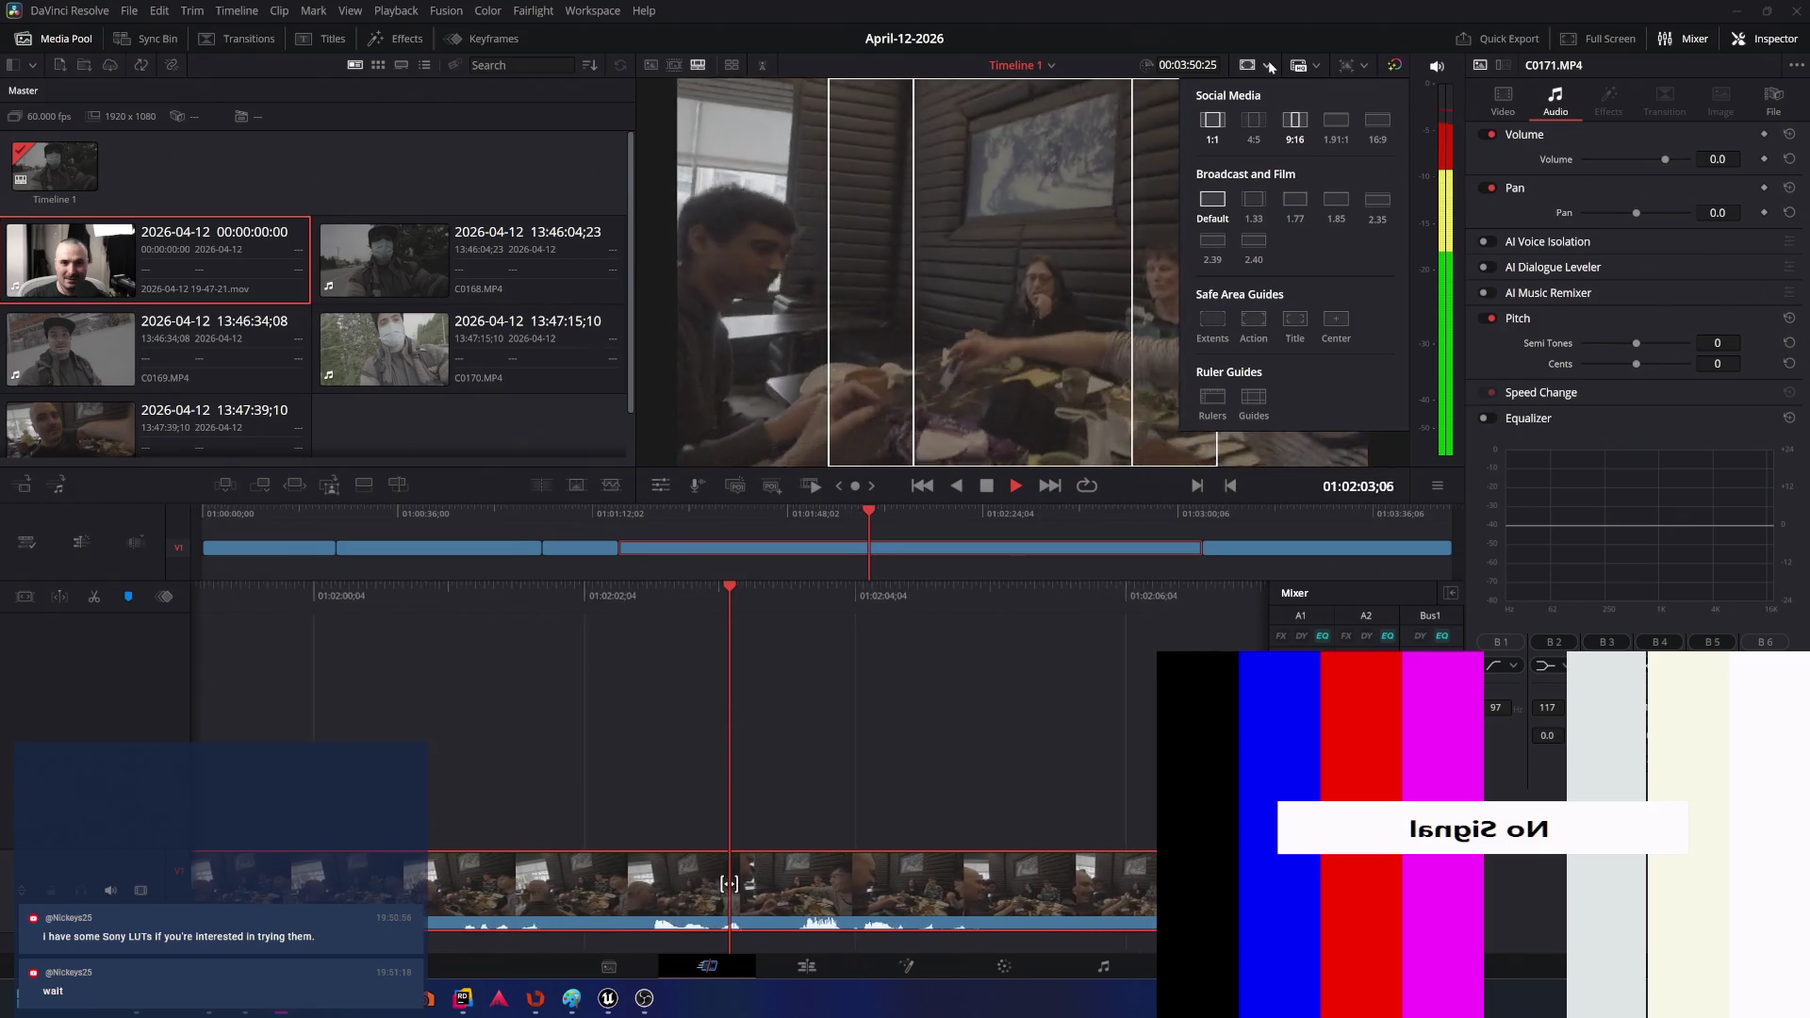
{"action": "left_click", "coordinate": [1267, 31]}
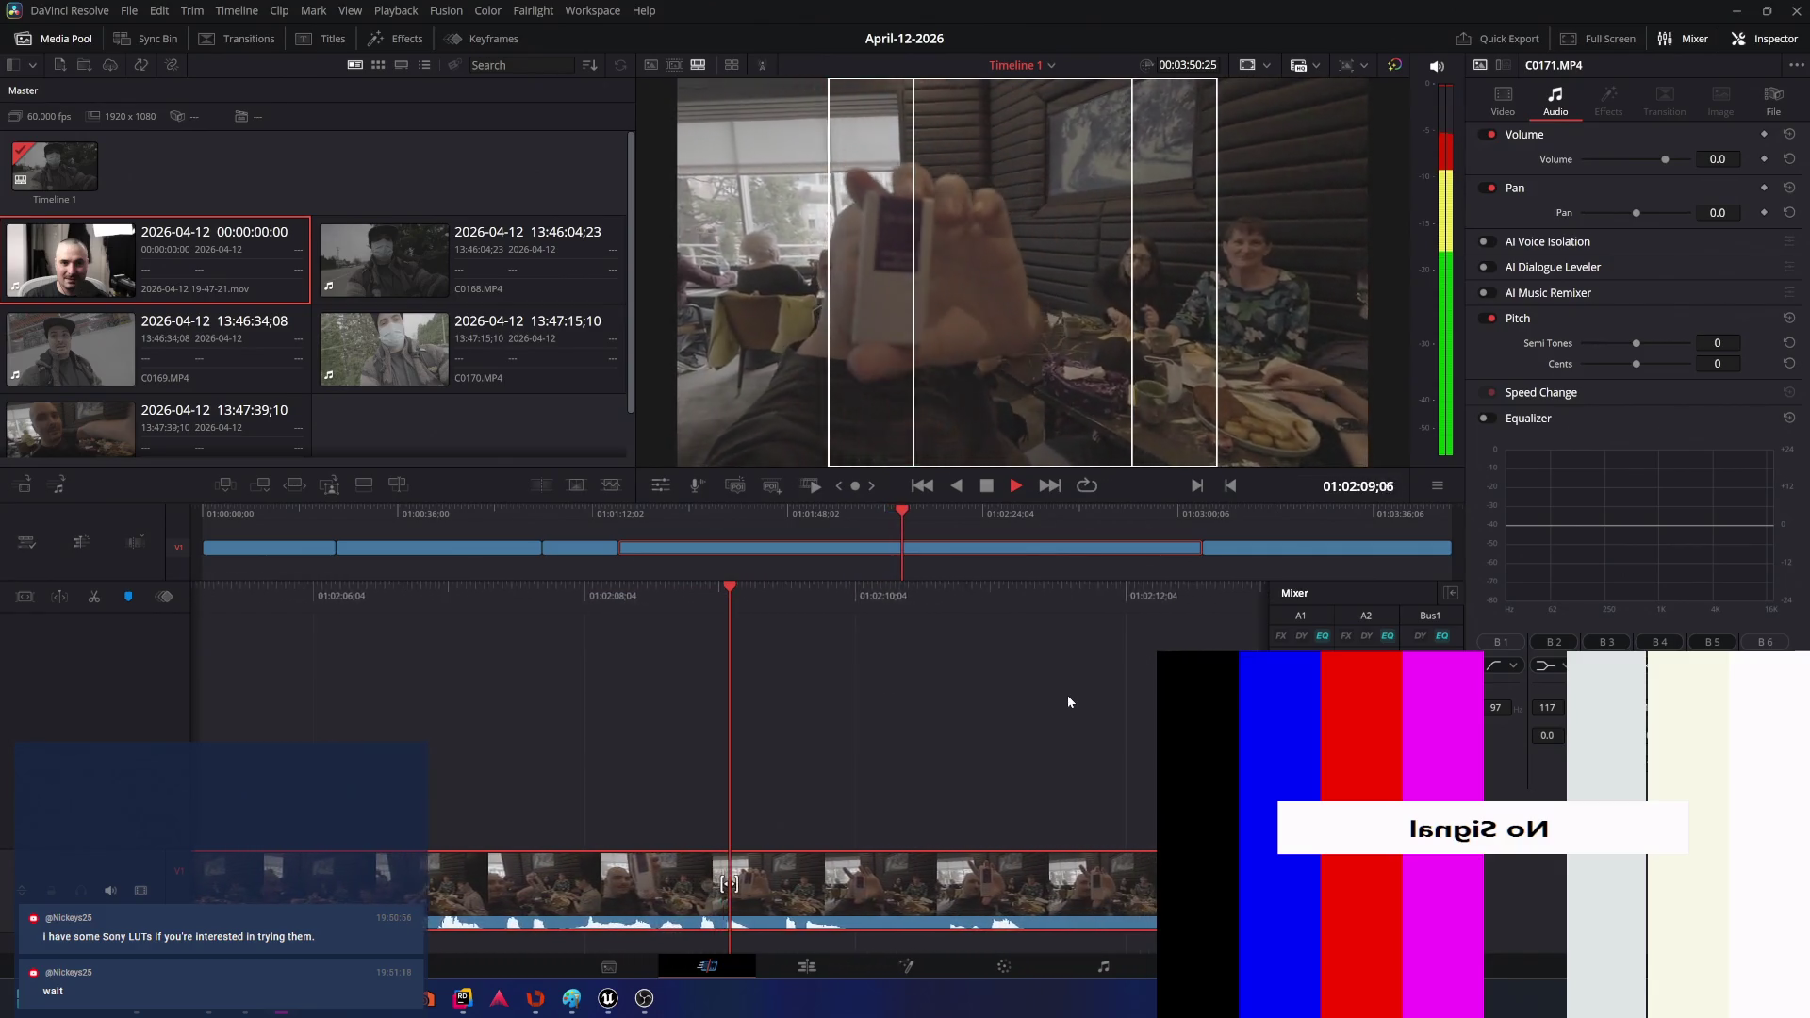
{"action": "key", "text": "l"}
{"action": "key", "text": "l"}
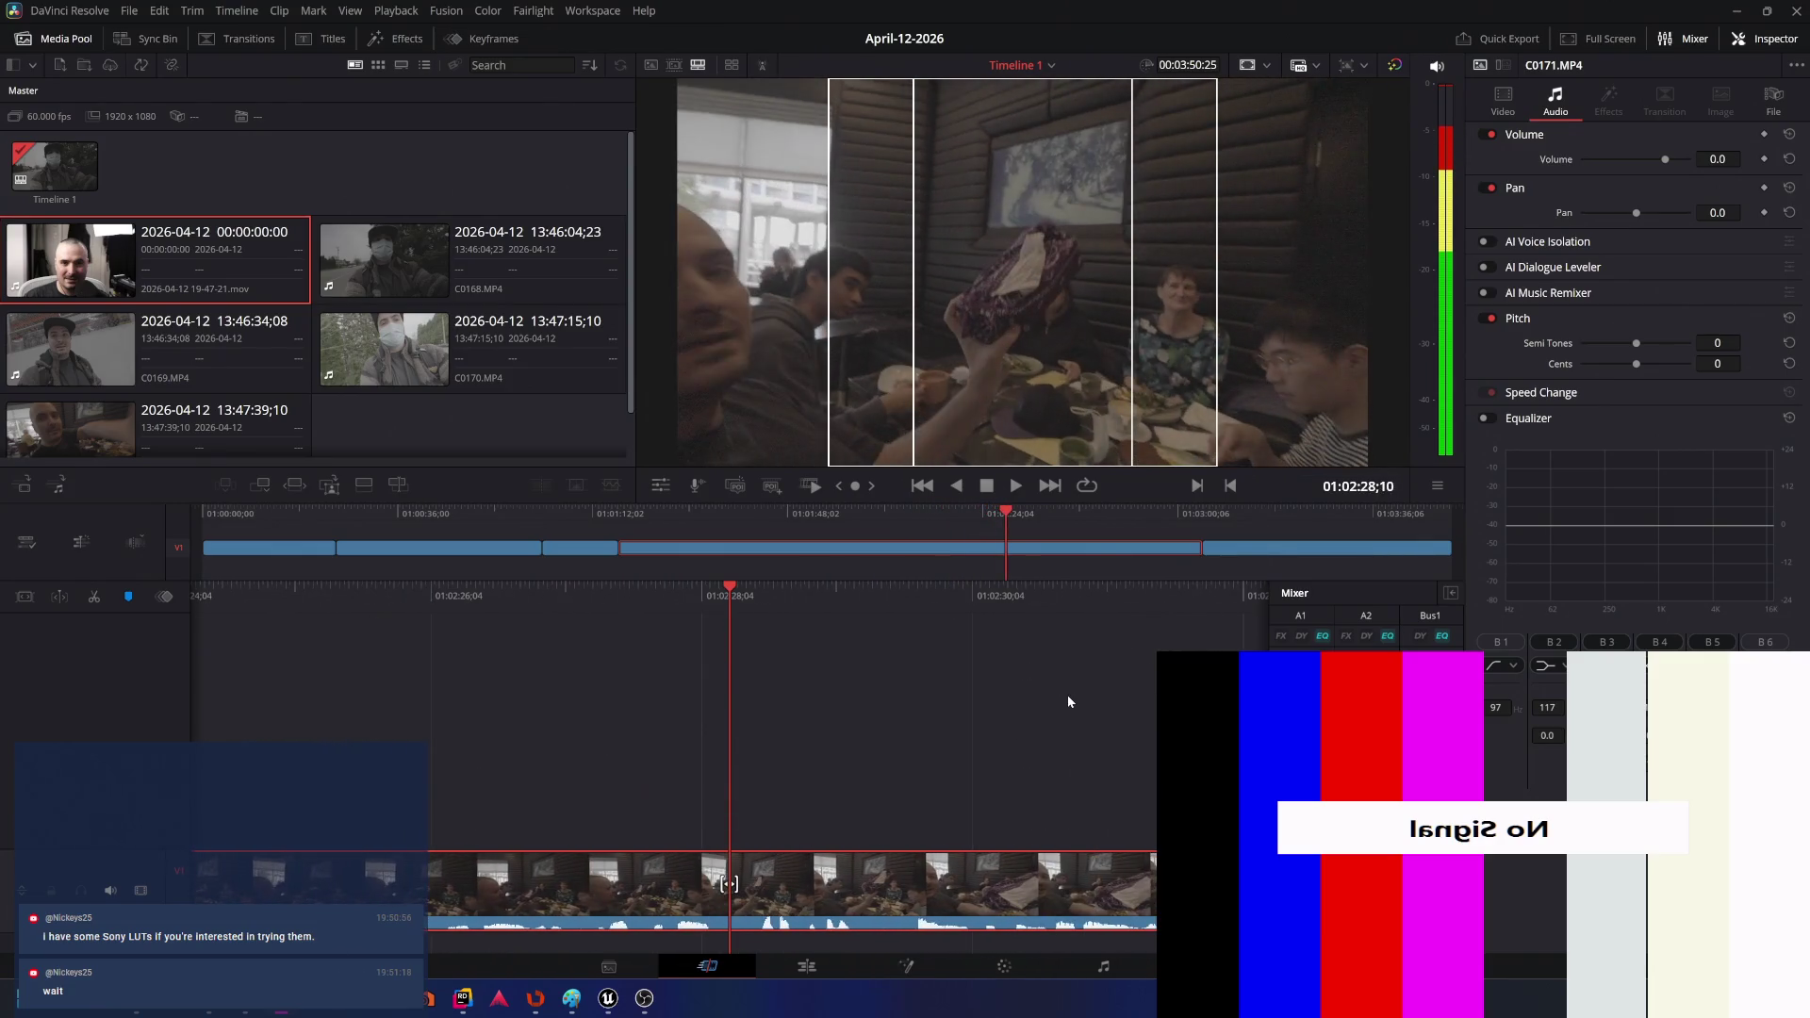
{"action": "key", "text": "k"}
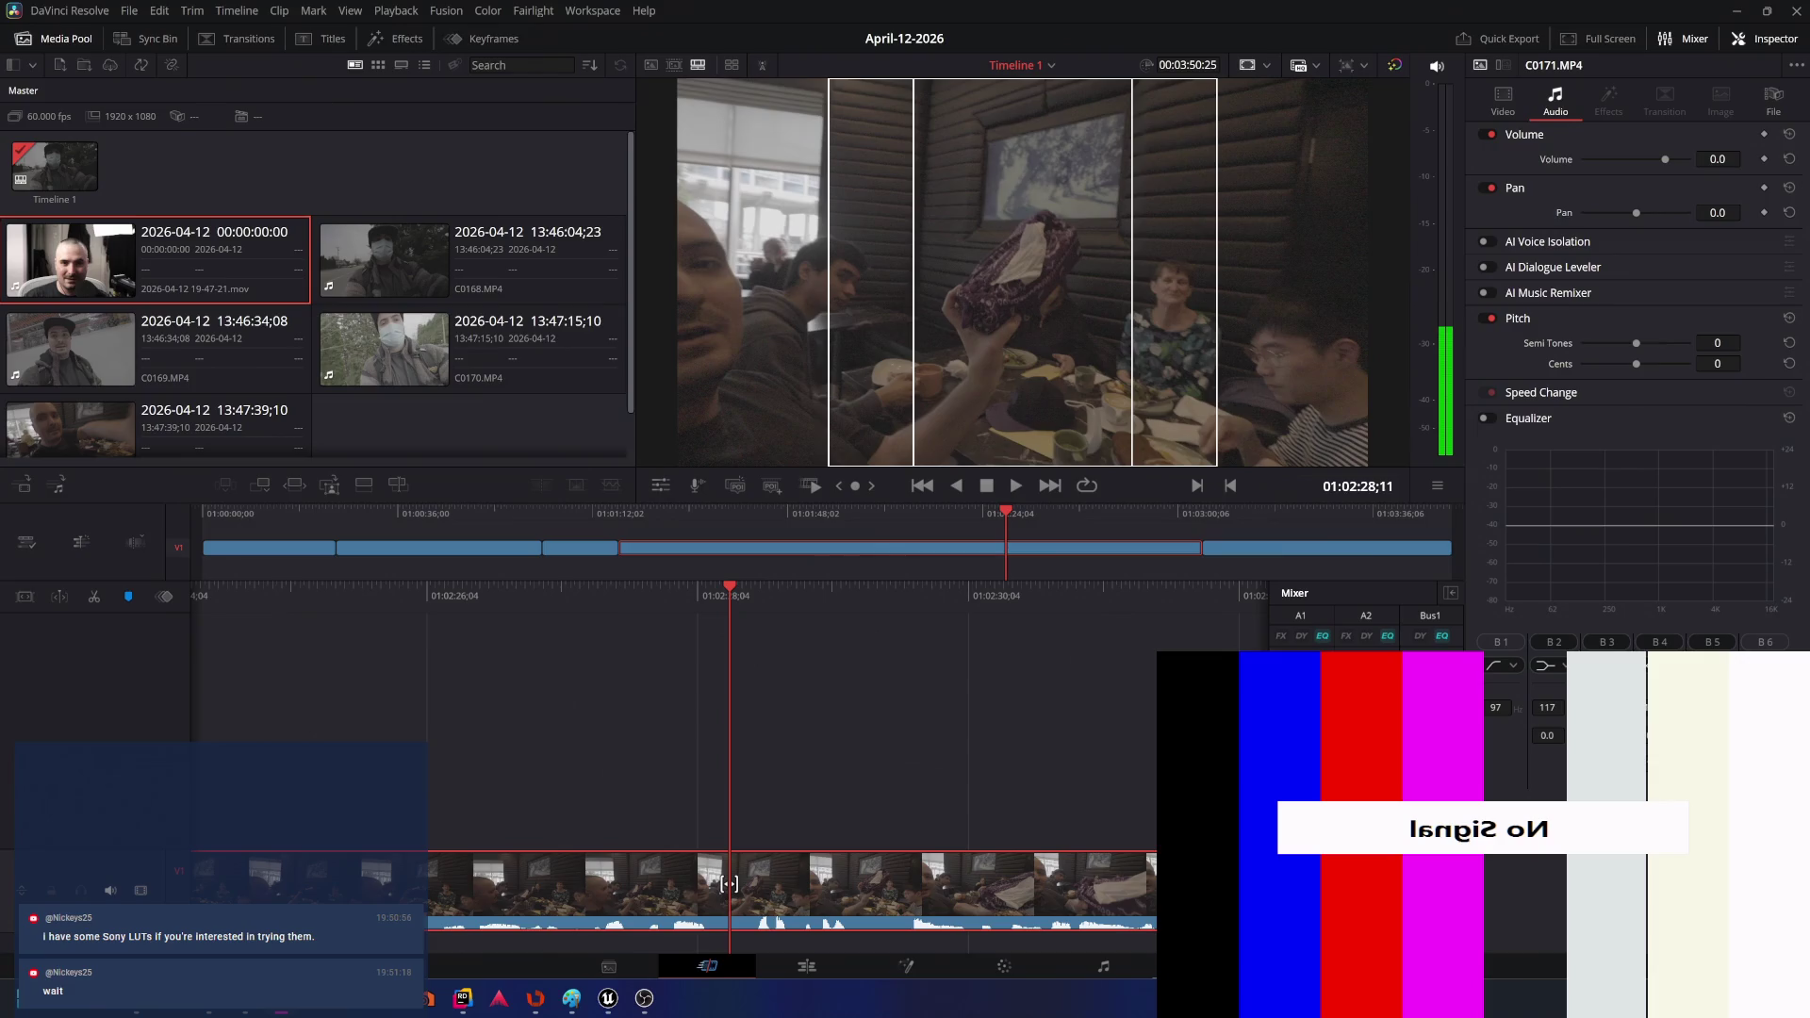